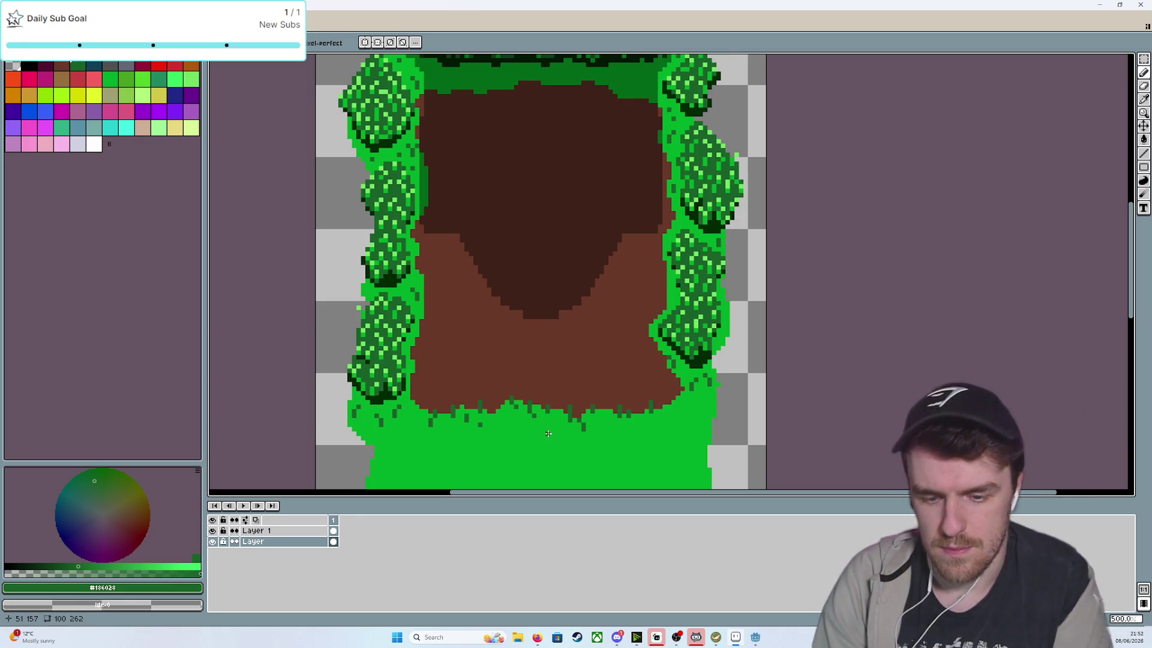
Sample the hedge's dark green for single-pixel pencil drawing
key(b)
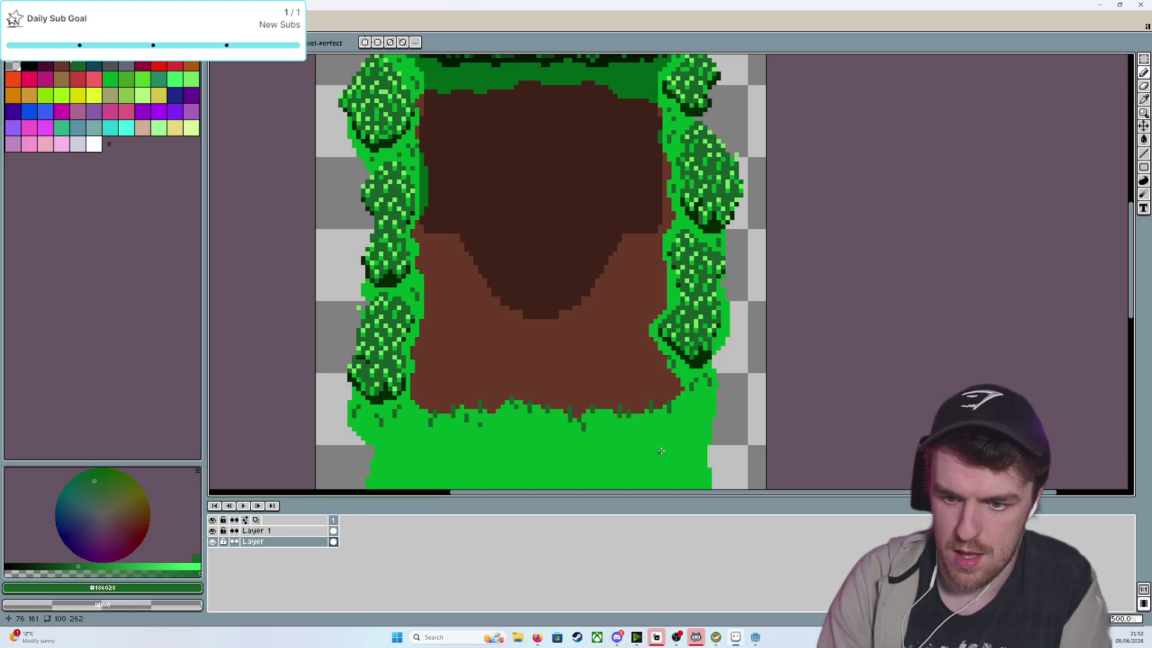
scroll(660, 434, down, 4)
scroll(610, 357, up, 3)
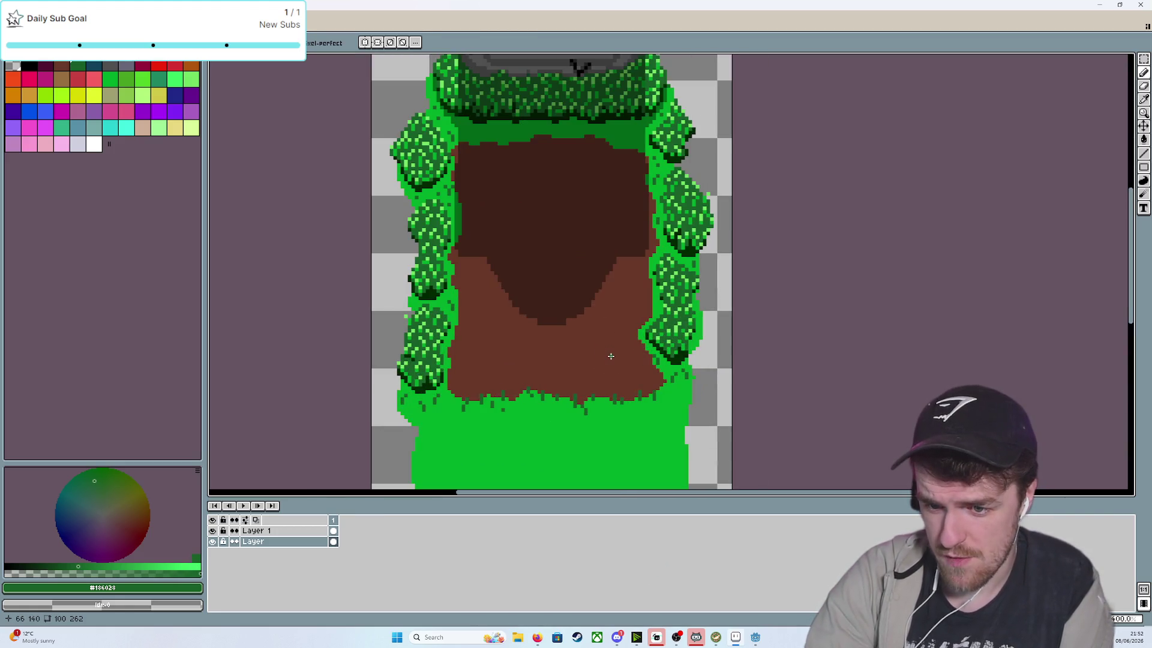
scroll(611, 356, up, 3)
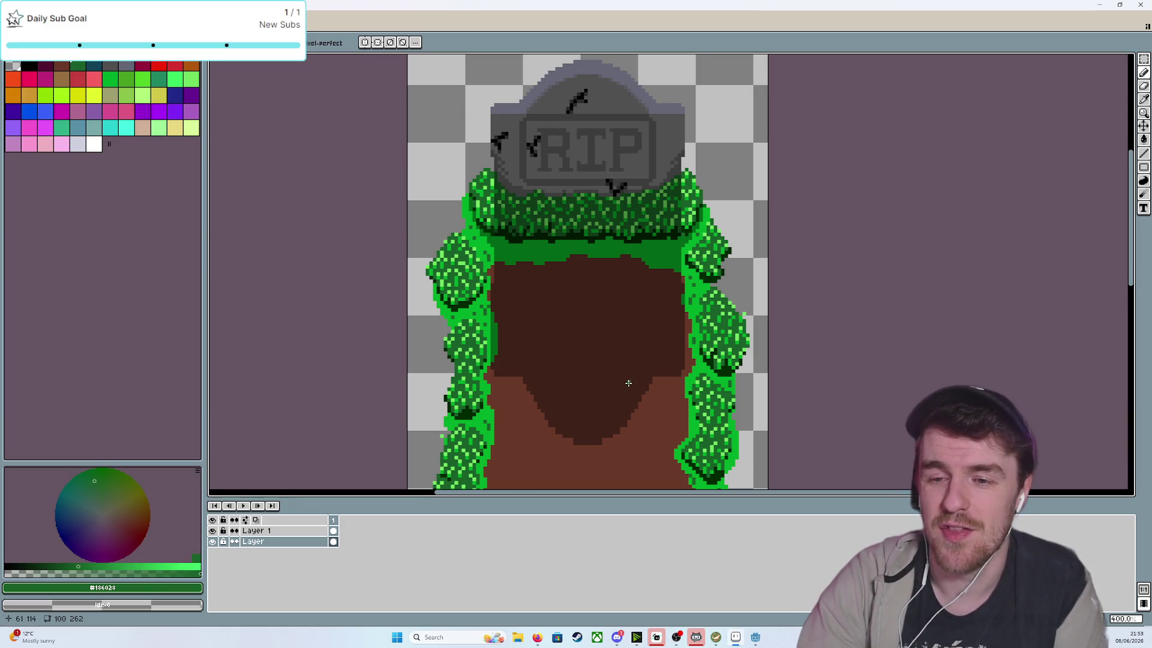
scroll(600, 384, up, 3)
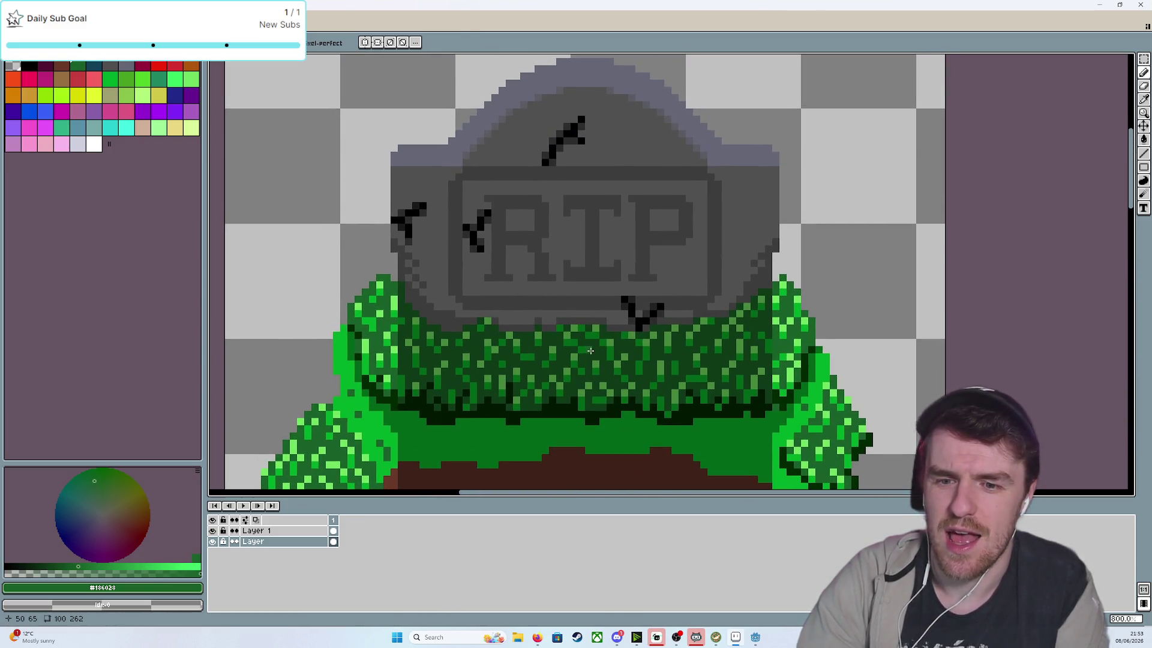
key(i)
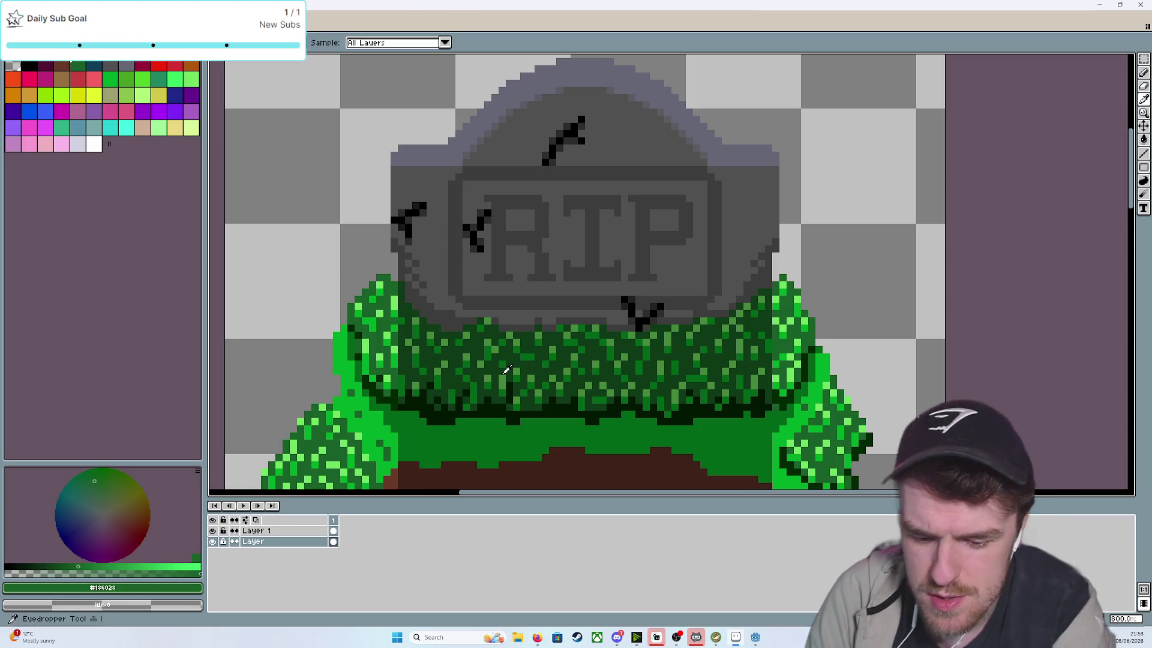
click(482, 351)
key(b)
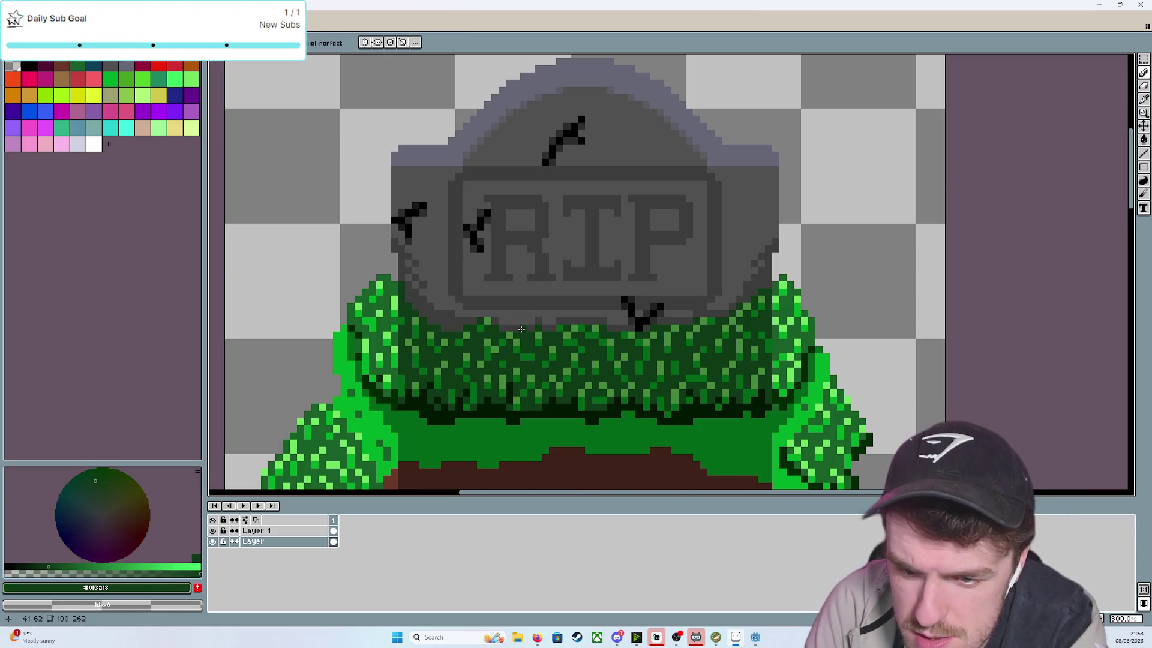
Dot dark green tuft pixels along the hedge's top edge below the tombstone
click(524, 322)
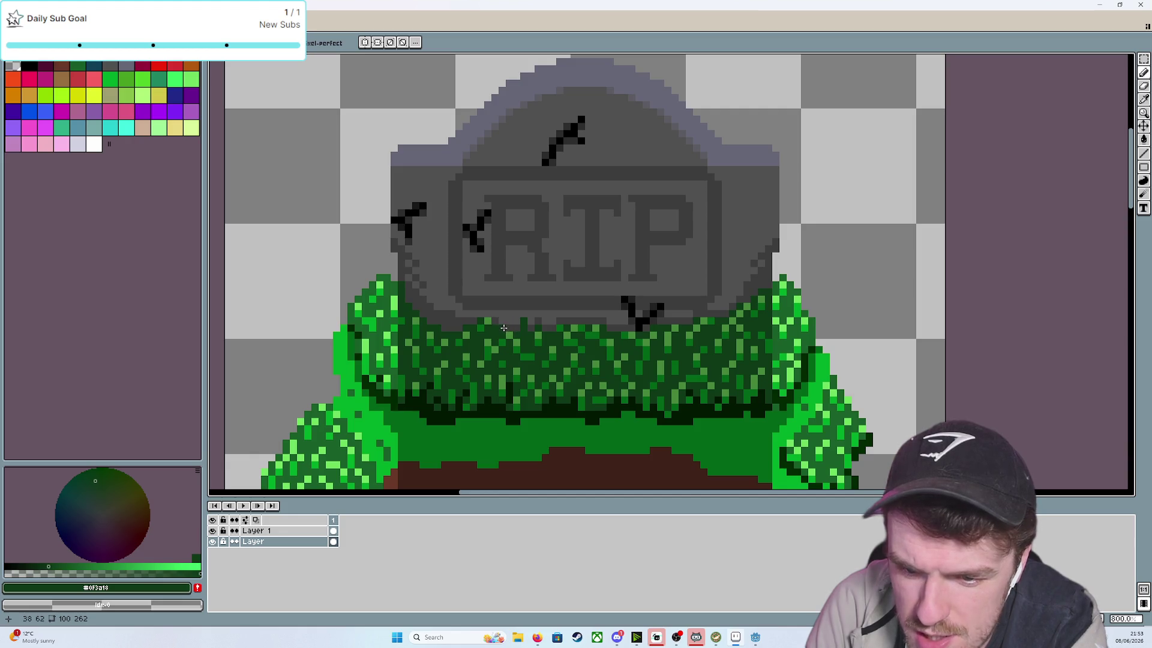
click(504, 318)
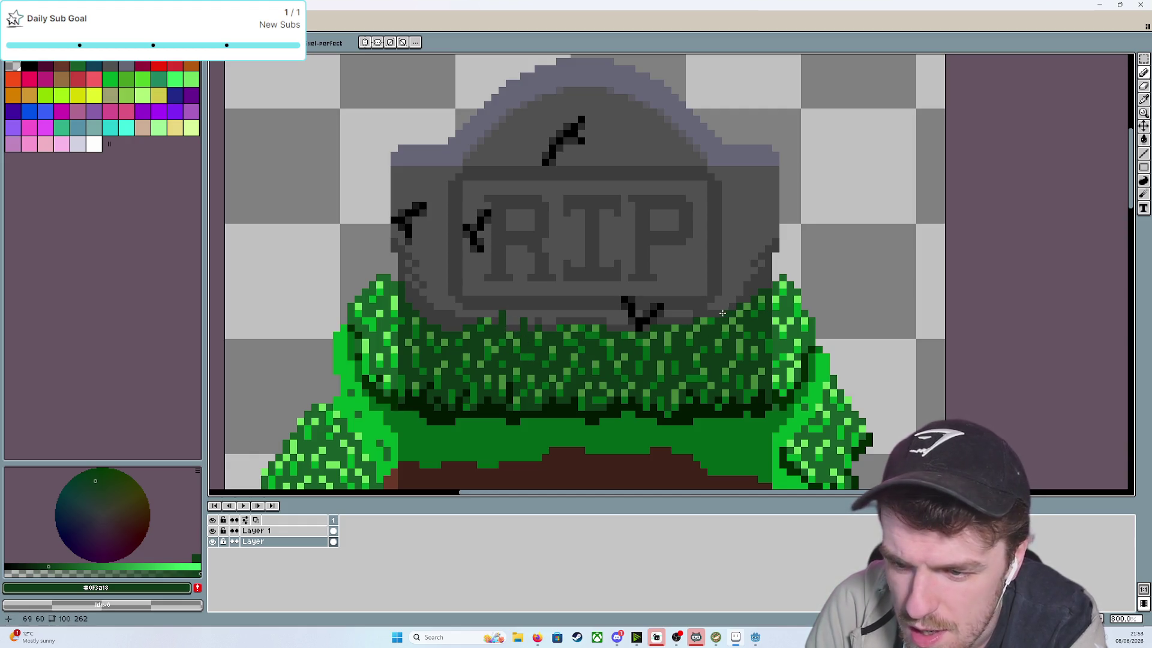
click(719, 311)
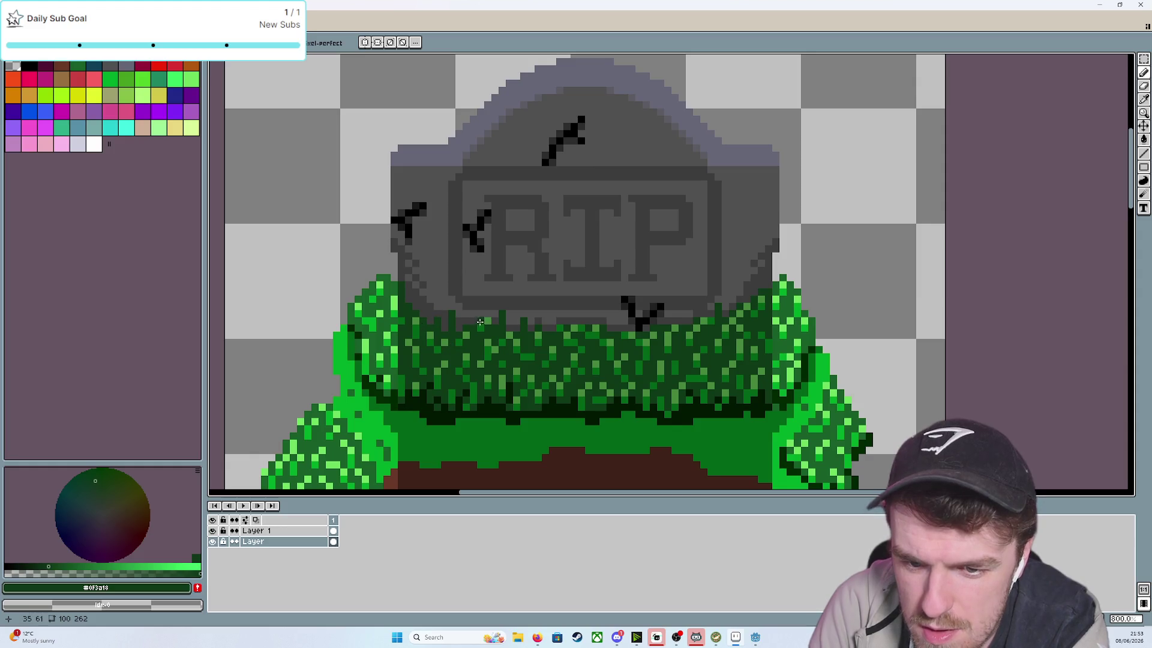
click(510, 307)
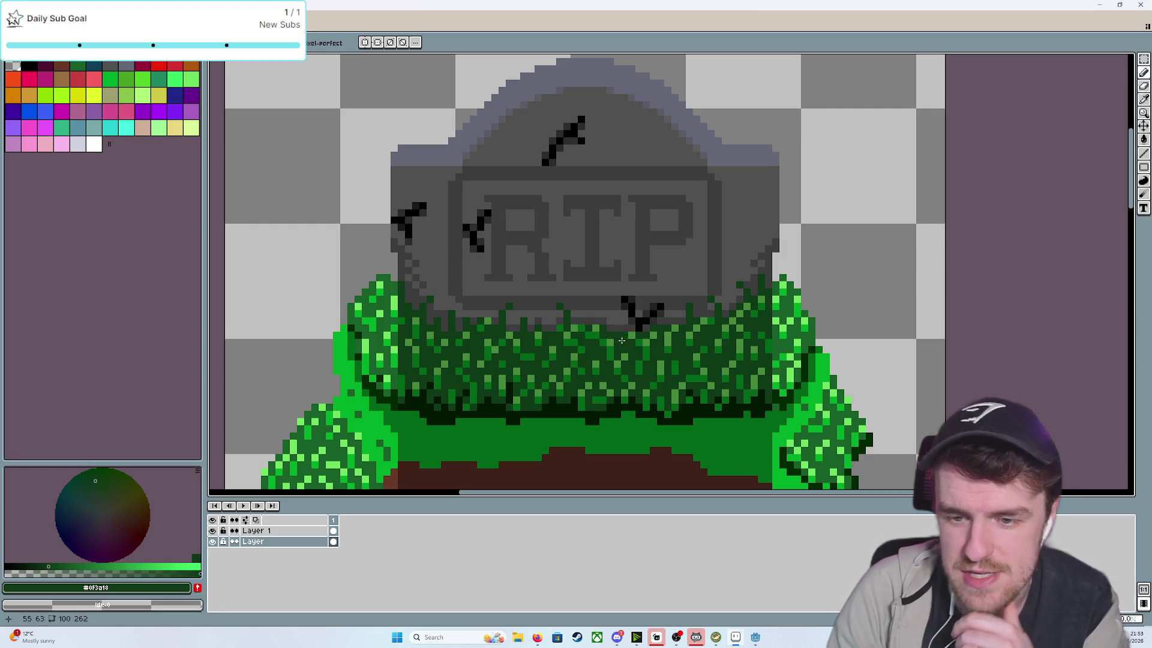
Pick the hedge's medium green #006518 as the pencil colour
key(i)
click(613, 350)
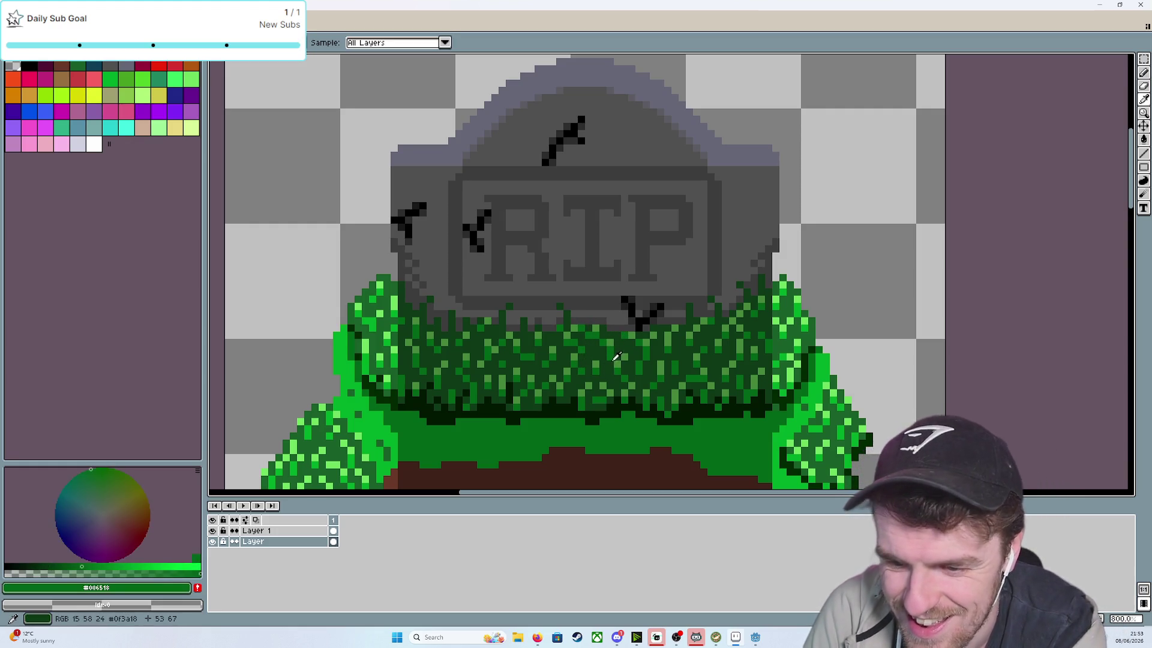
key(b)
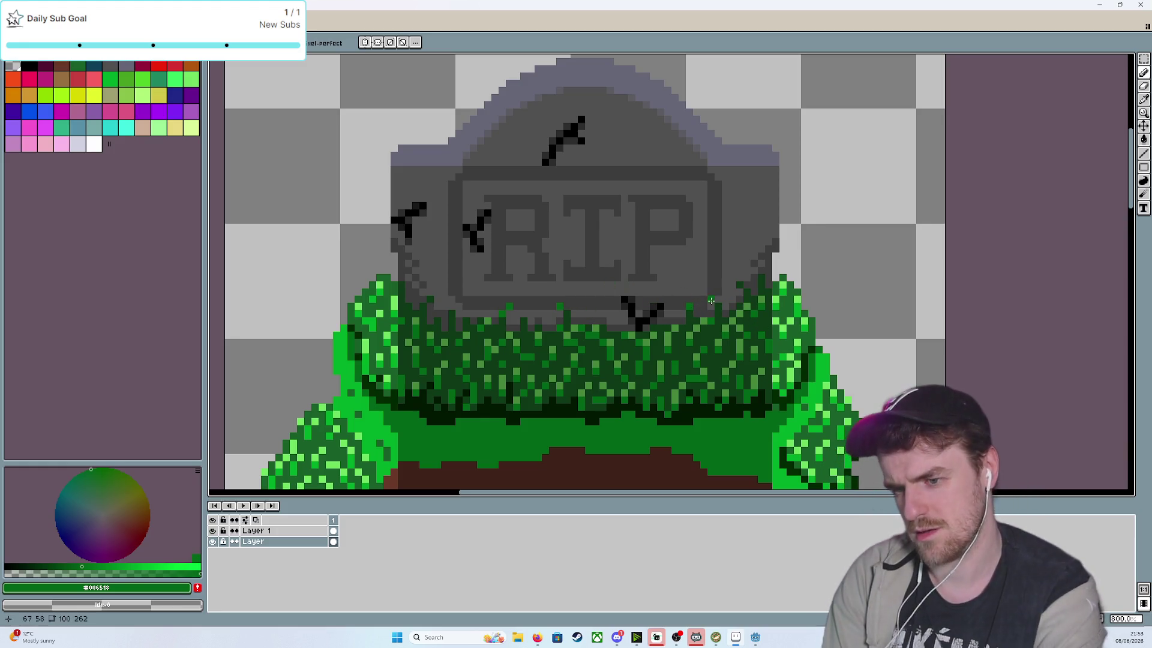
scroll(743, 309, down, 4)
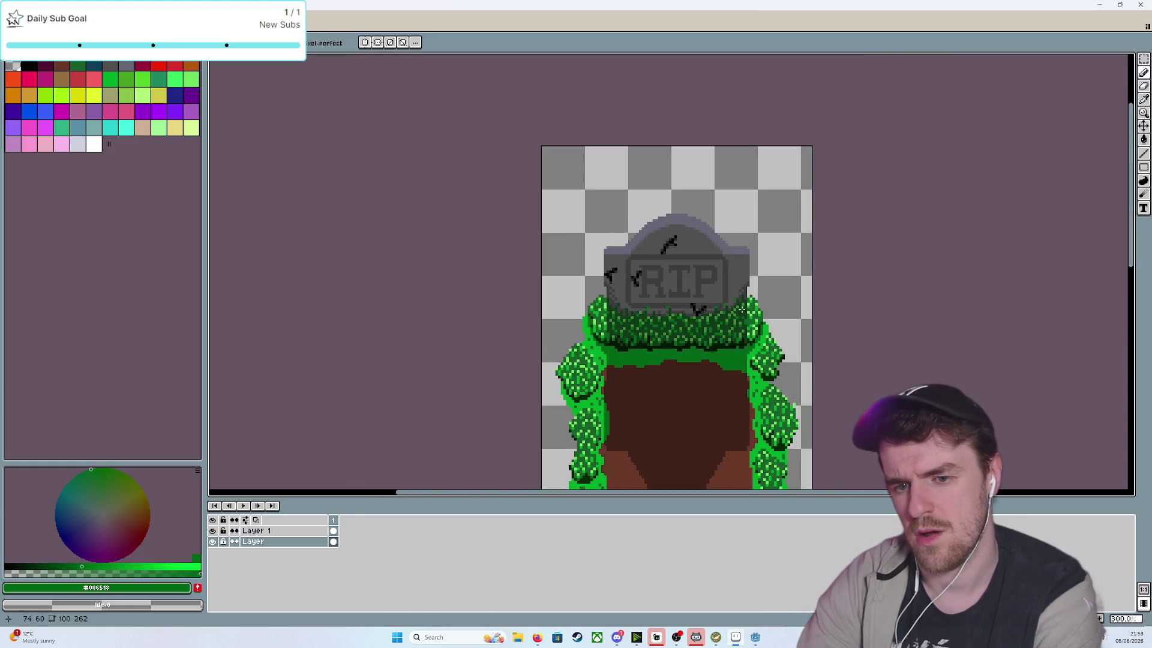
Save the sprite as duel field.png, accepting the loss of layers
scroll(862, 326, down, 2)
drag(836, 332, 768, 280)
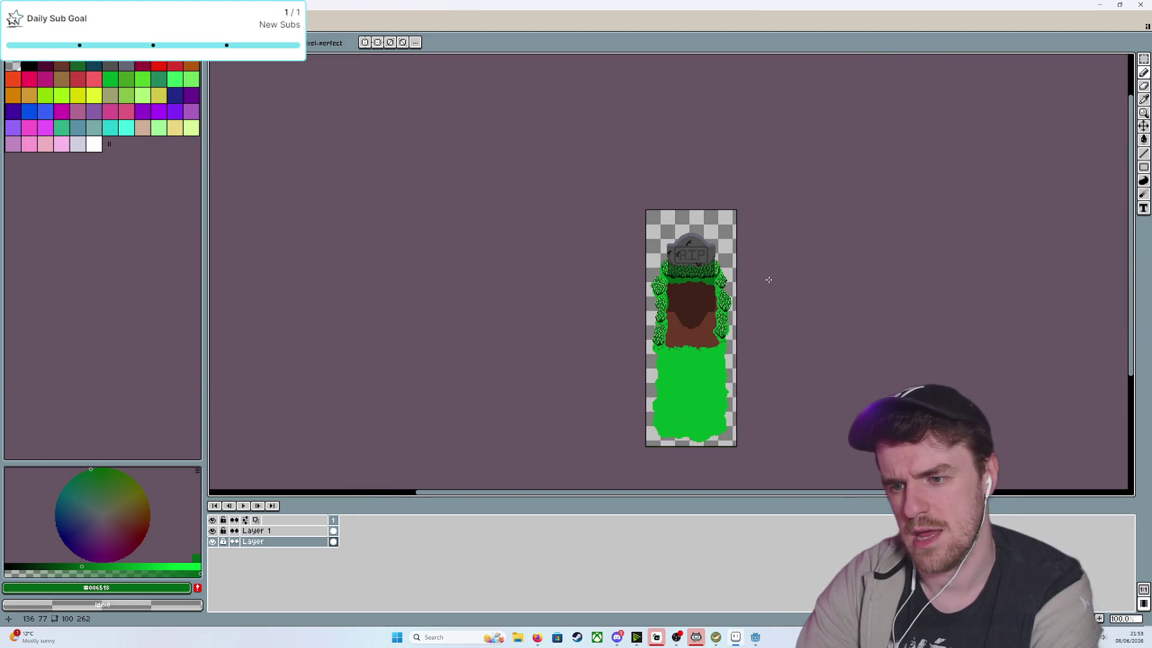
scroll(769, 279, up, 1)
key(ctrl+s)
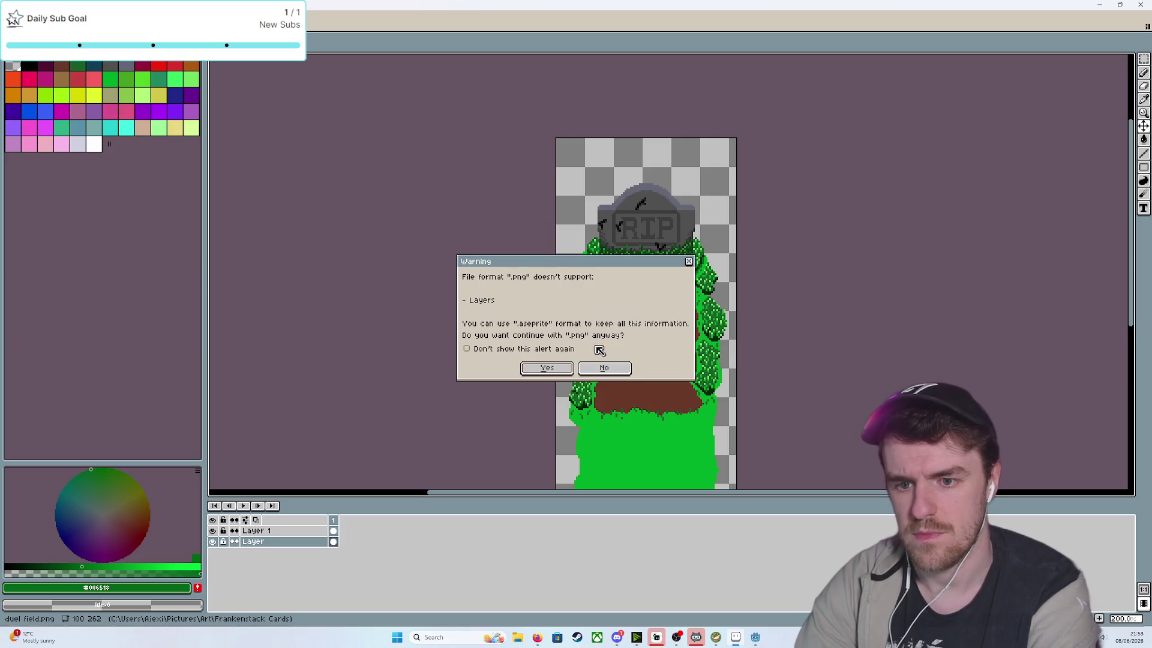
click(546, 368)
Save a layered copy named duel field.ase
click(13, 22)
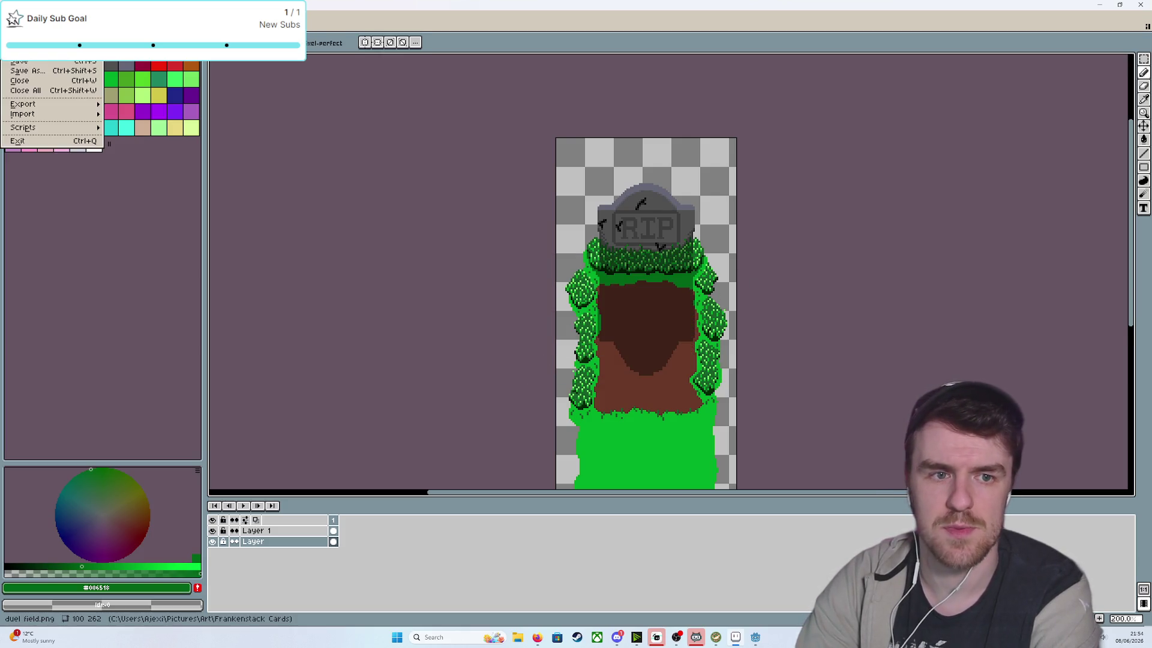
click(65, 71)
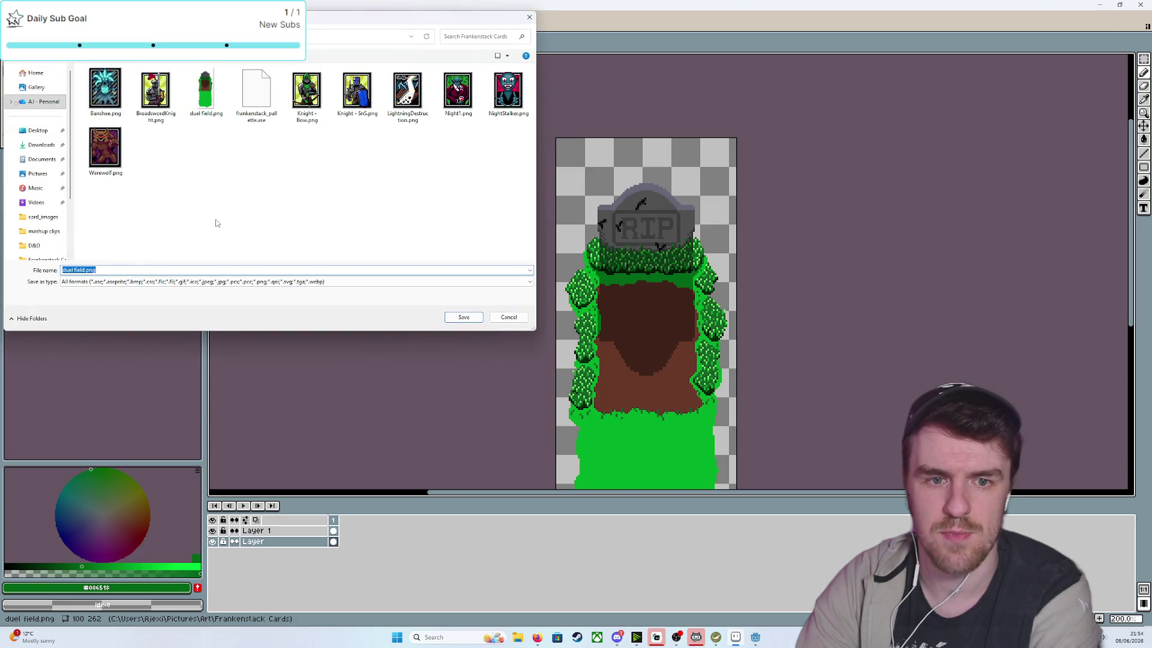
click(101, 271)
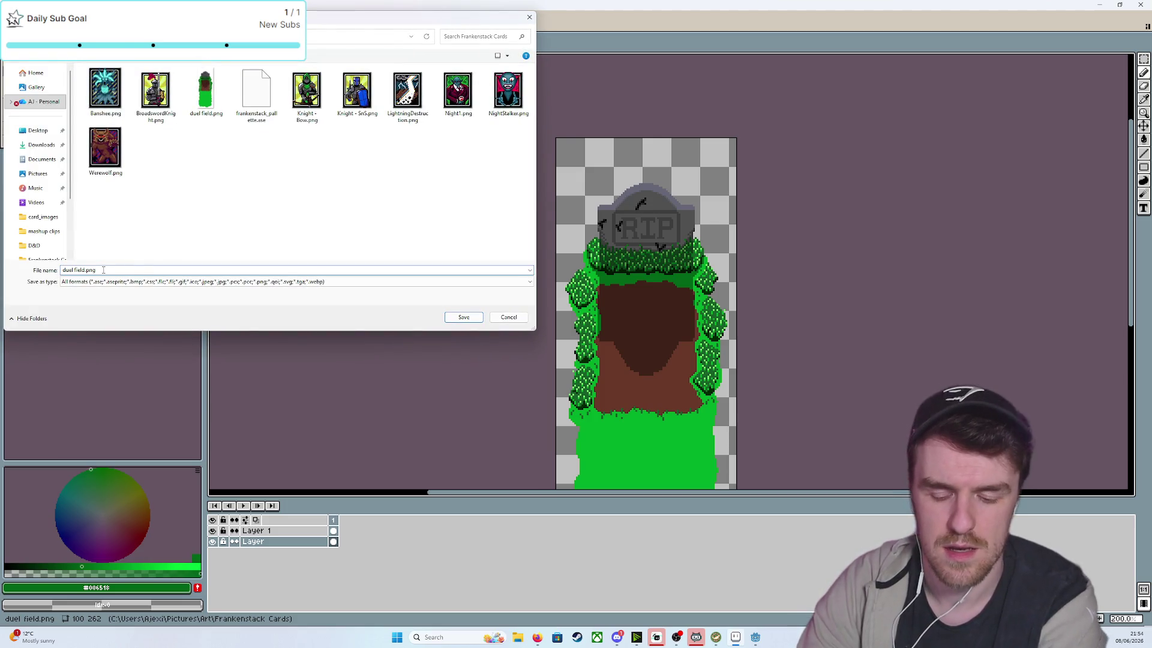
key(BackSpace)
key(BackSpace)
key(BackSpace)
text(ase)
key(Return)
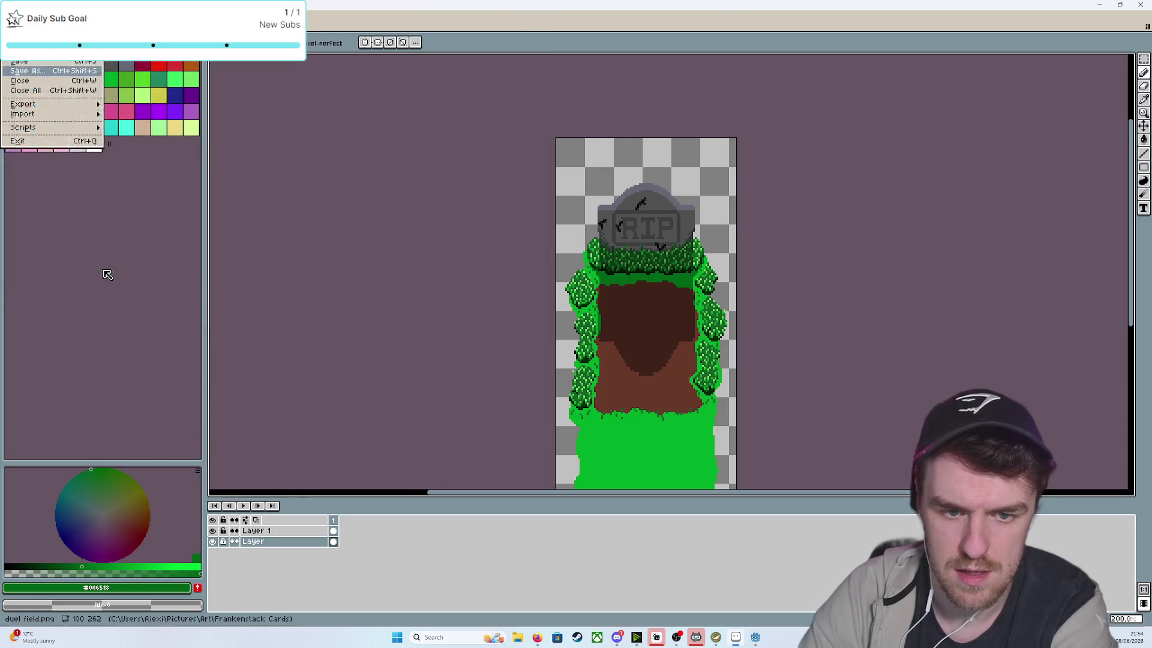
click(14, 23)
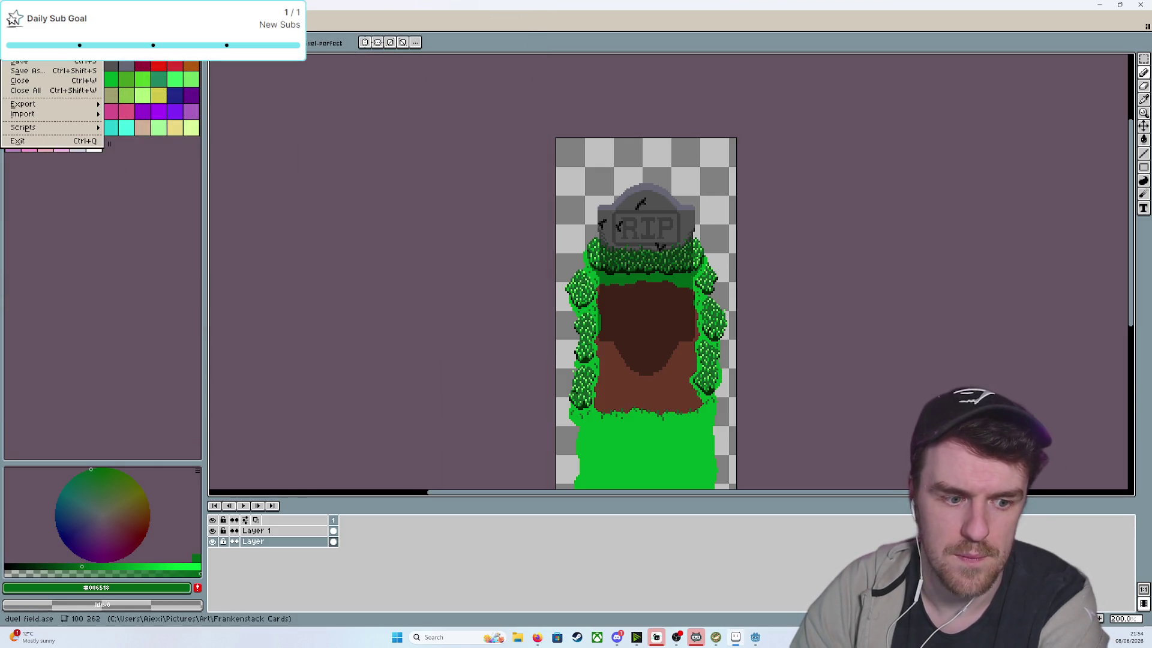
Set the export scale to 300%
mouse_move(54, 103)
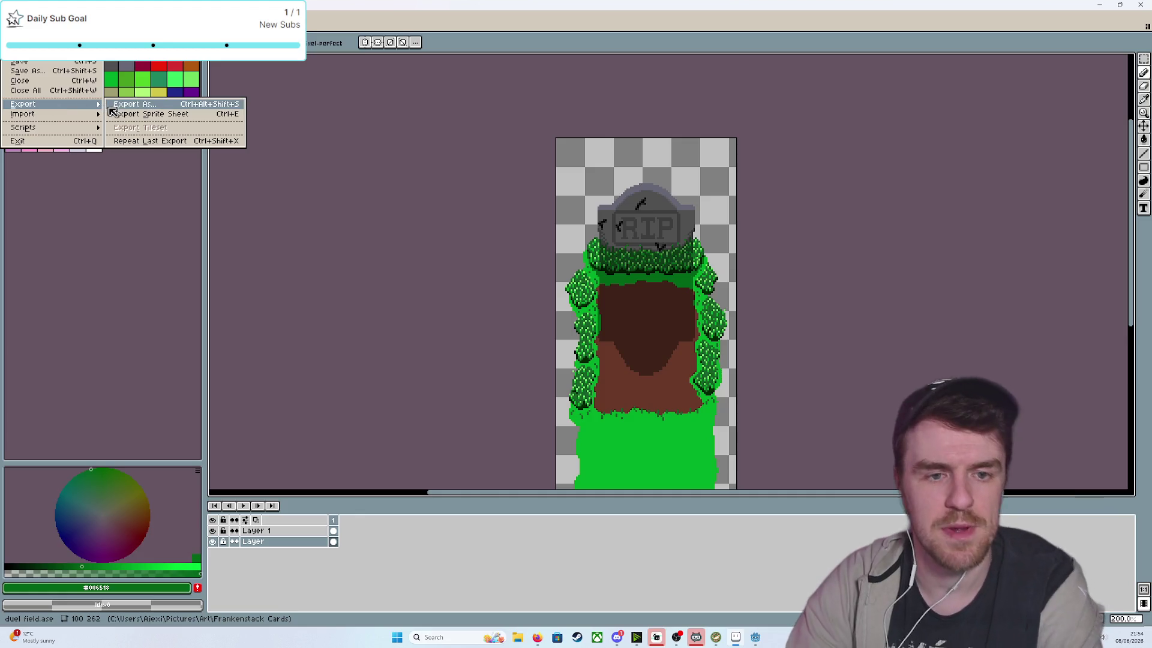
click(114, 106)
click(304, 186)
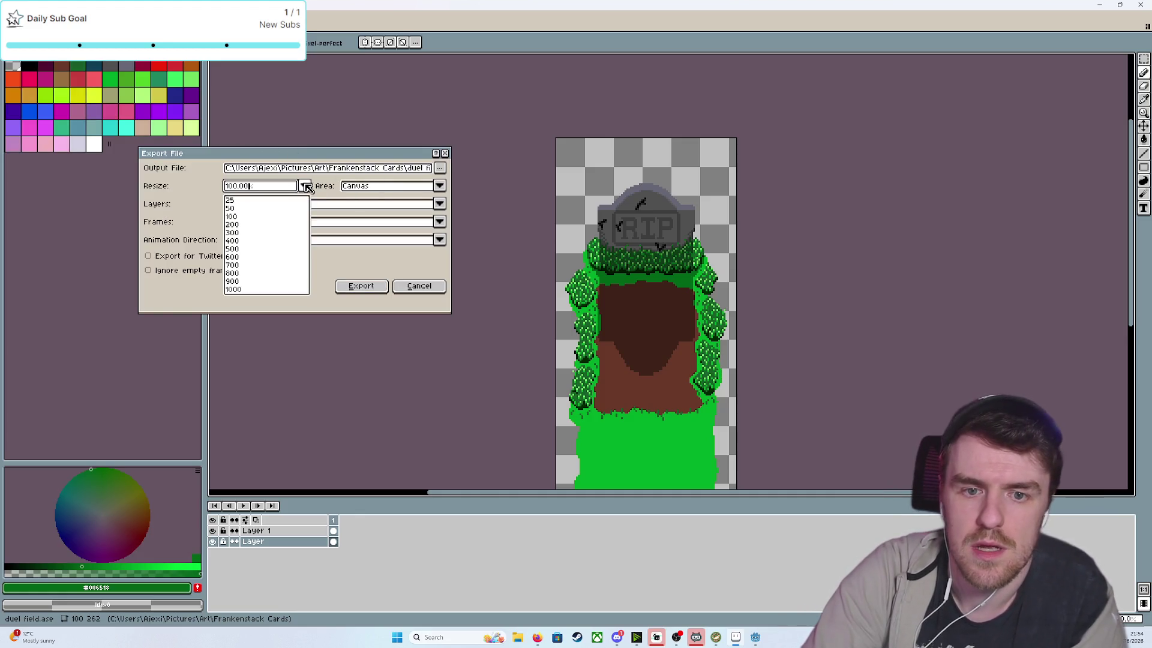
click(247, 234)
Choose player_deck_and_grave.png in the project's duel_field folder as the export target
click(440, 168)
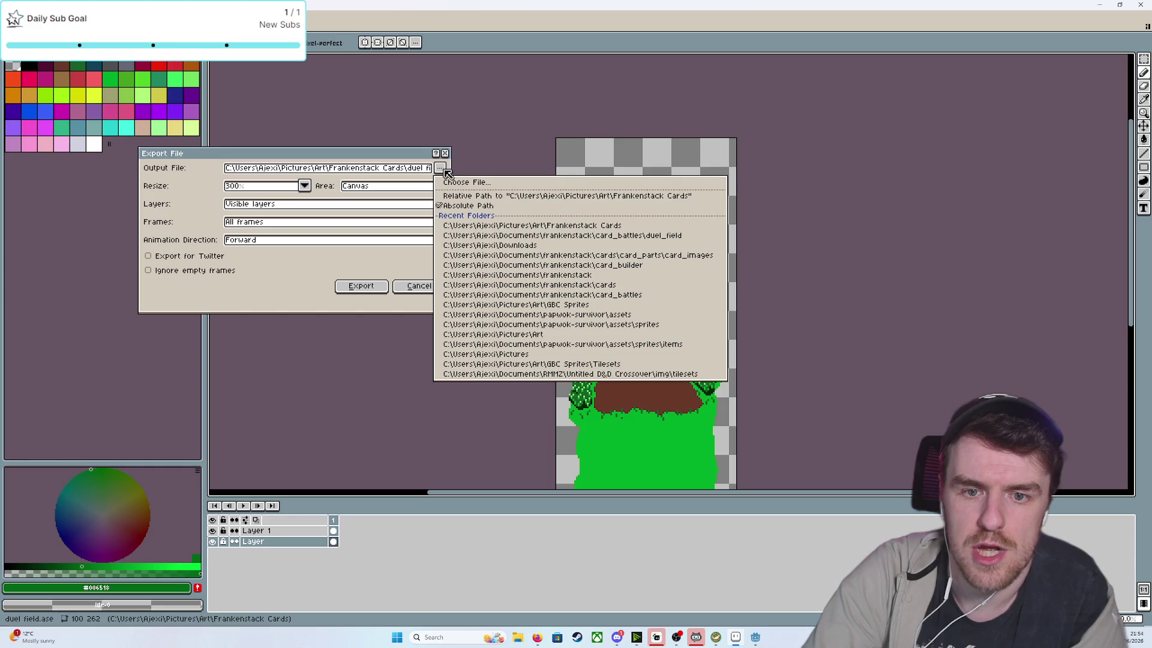
click(483, 183)
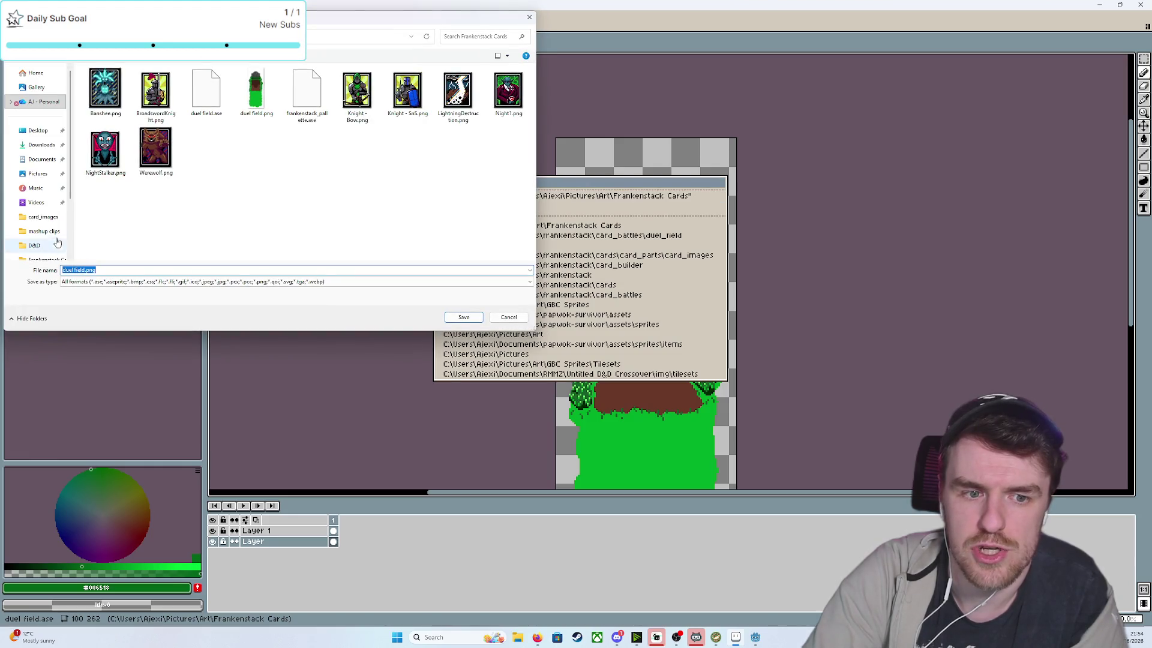
click(46, 220)
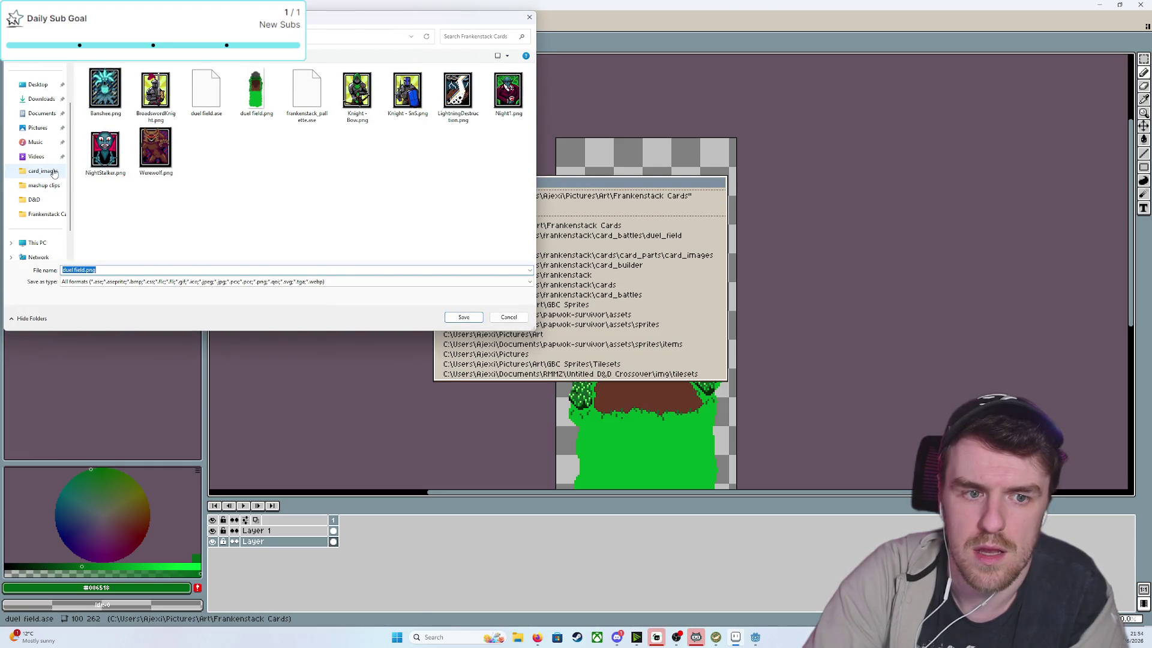
click(240, 36)
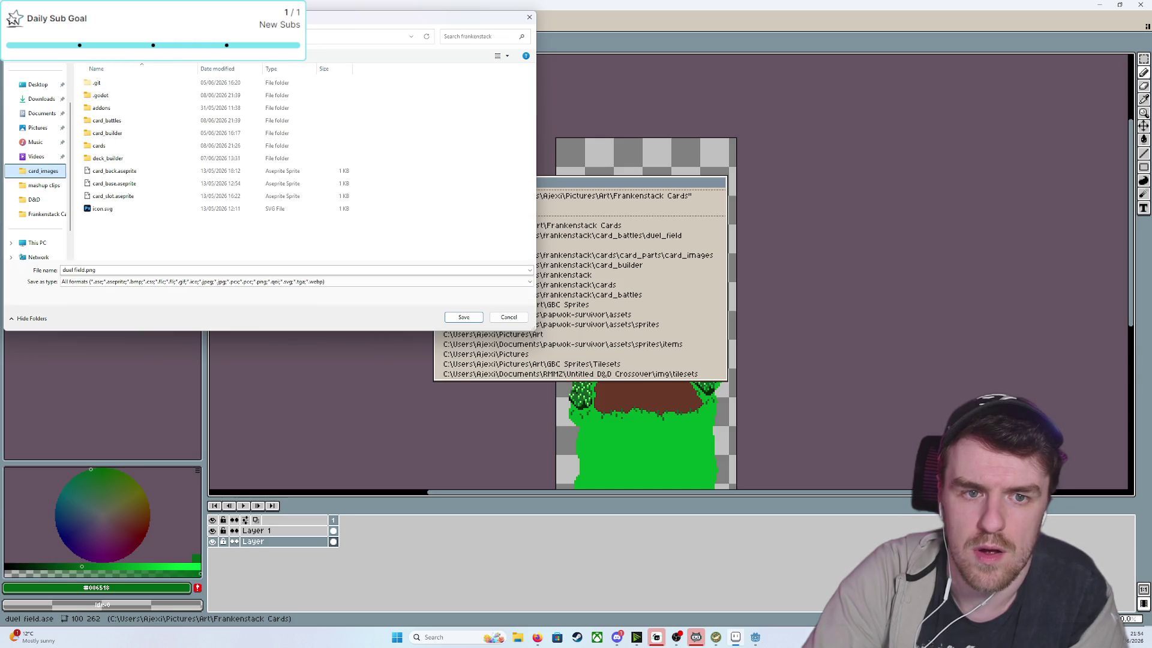
double_click(123, 120)
double_click(149, 98)
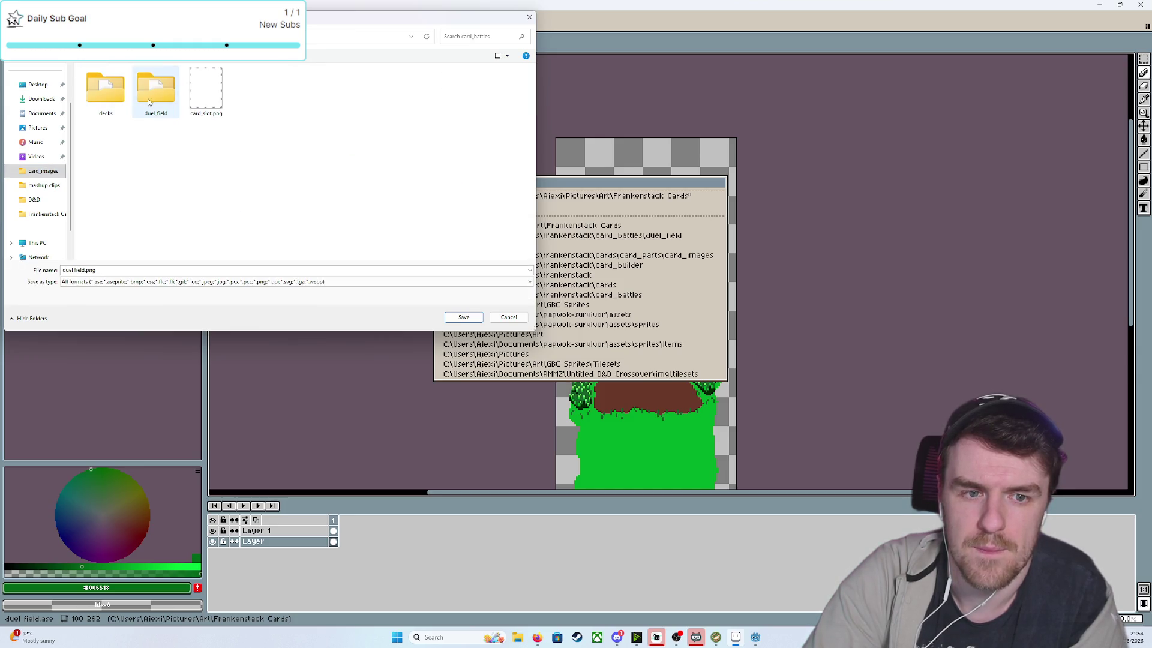
click(116, 106)
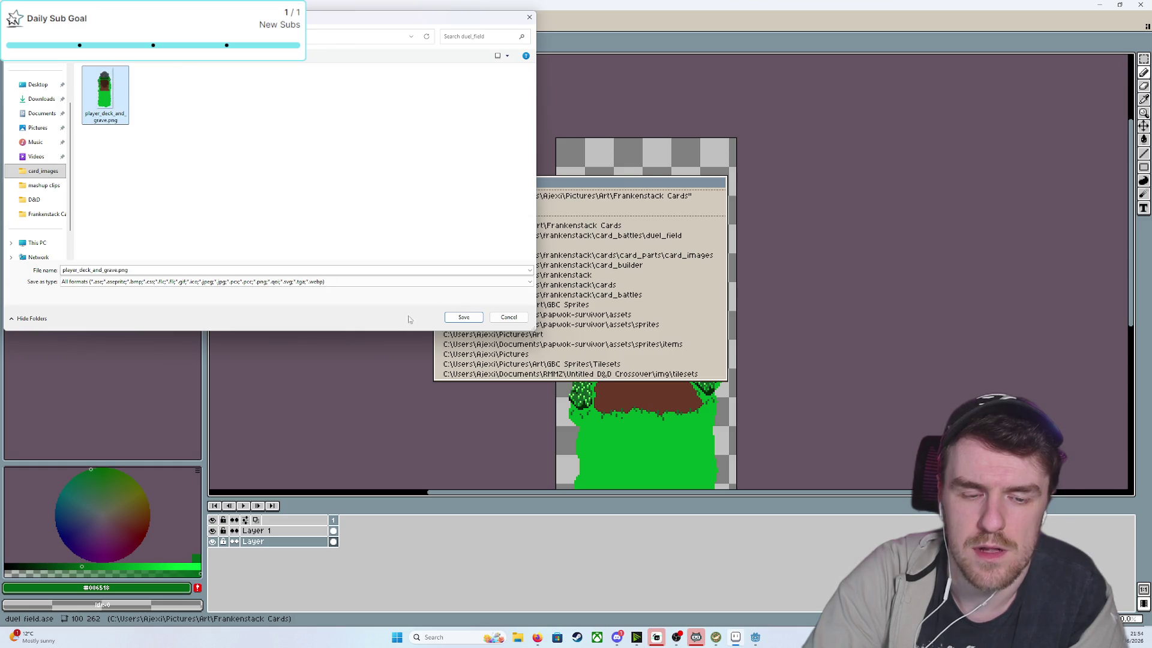
Export over the existing player_deck_and_grave.png and return to the Godot editor
click(462, 314)
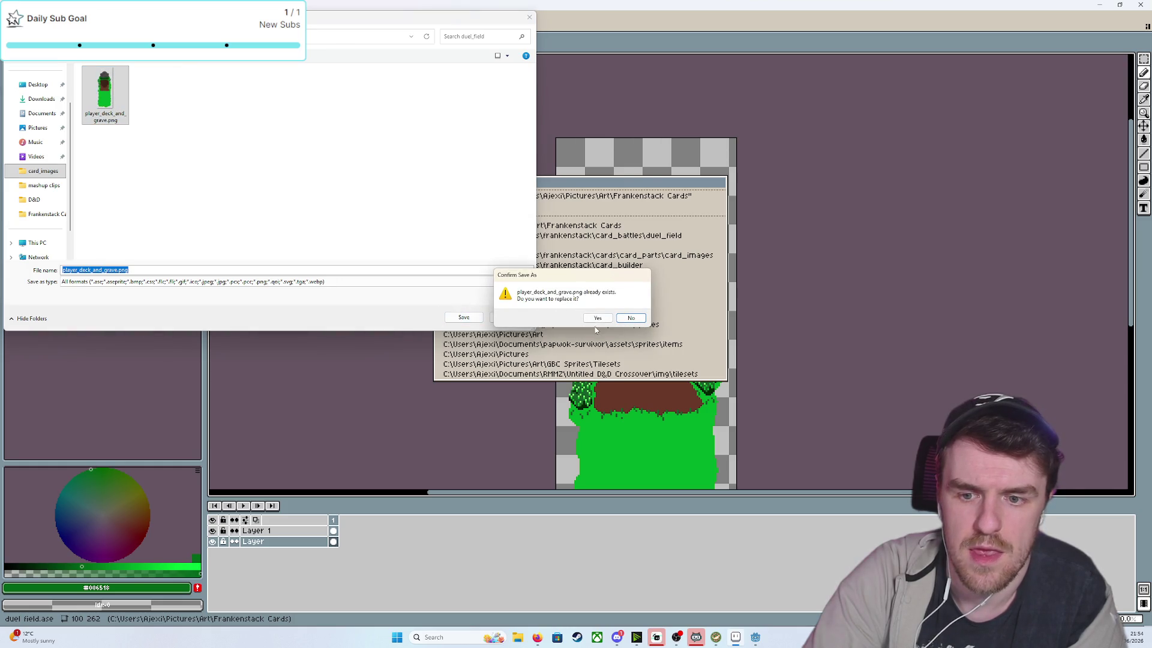
click(597, 318)
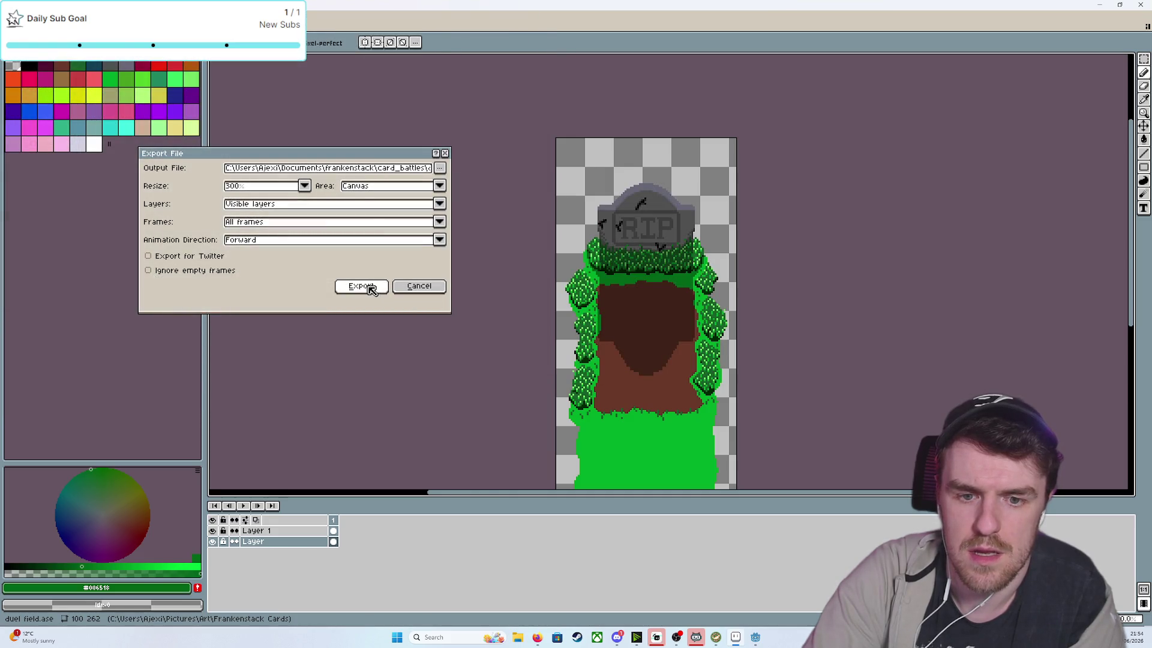
click(361, 287)
click(543, 368)
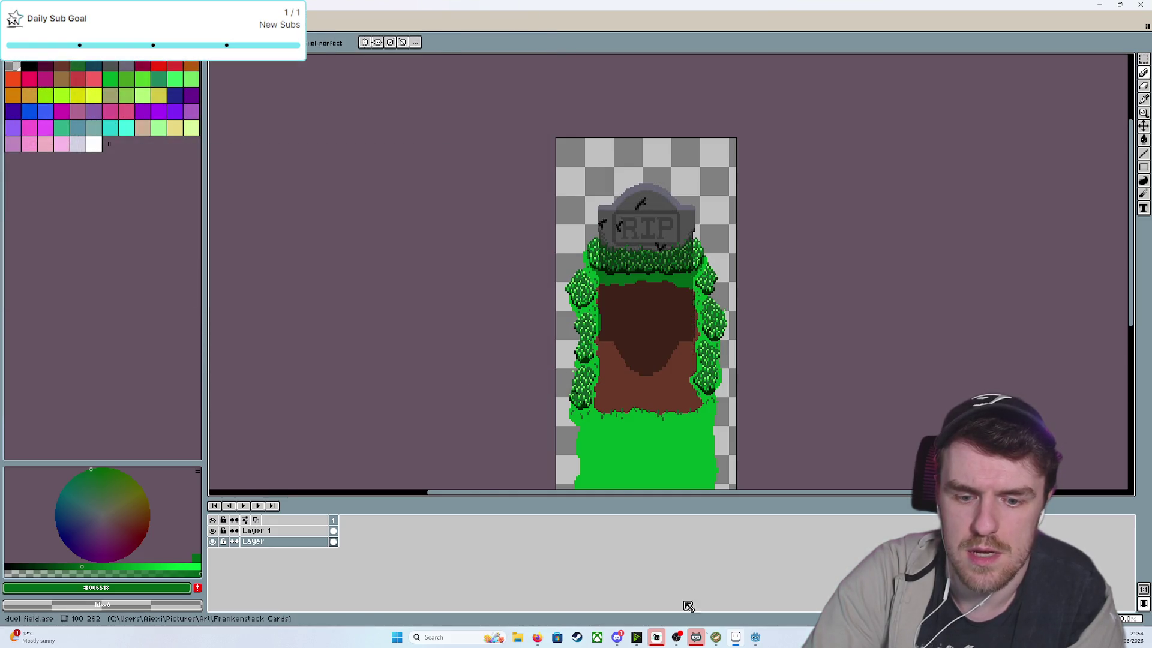
mouse_move(755, 637)
click(746, 586)
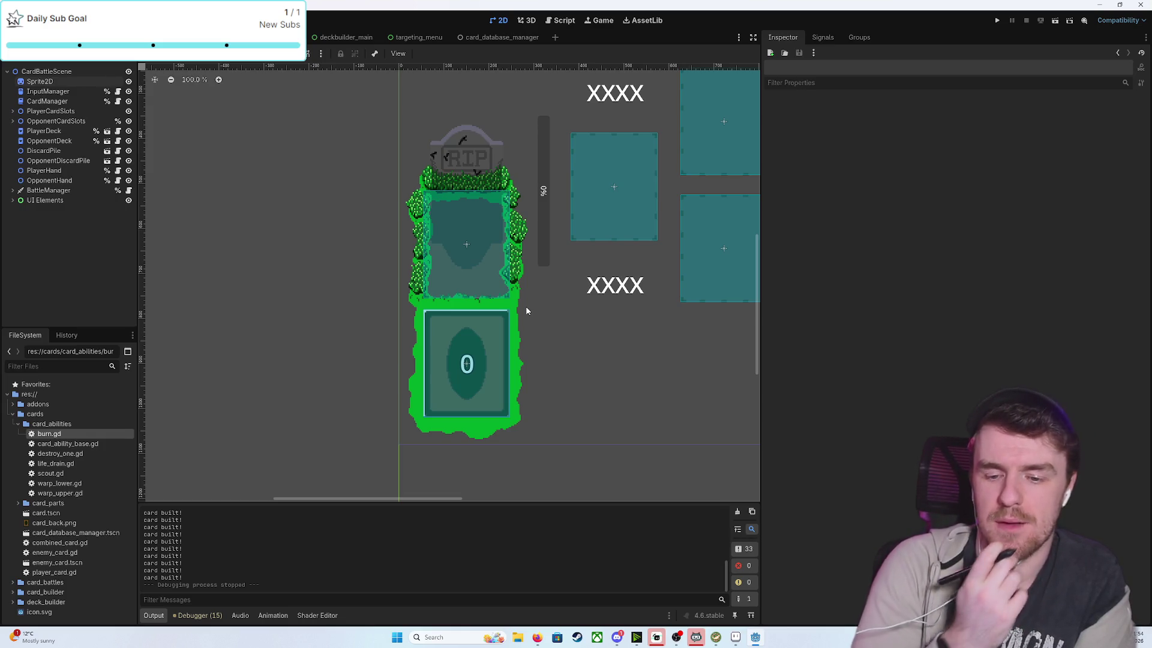
Run the project and build several Night + Patrician cards
click(995, 21)
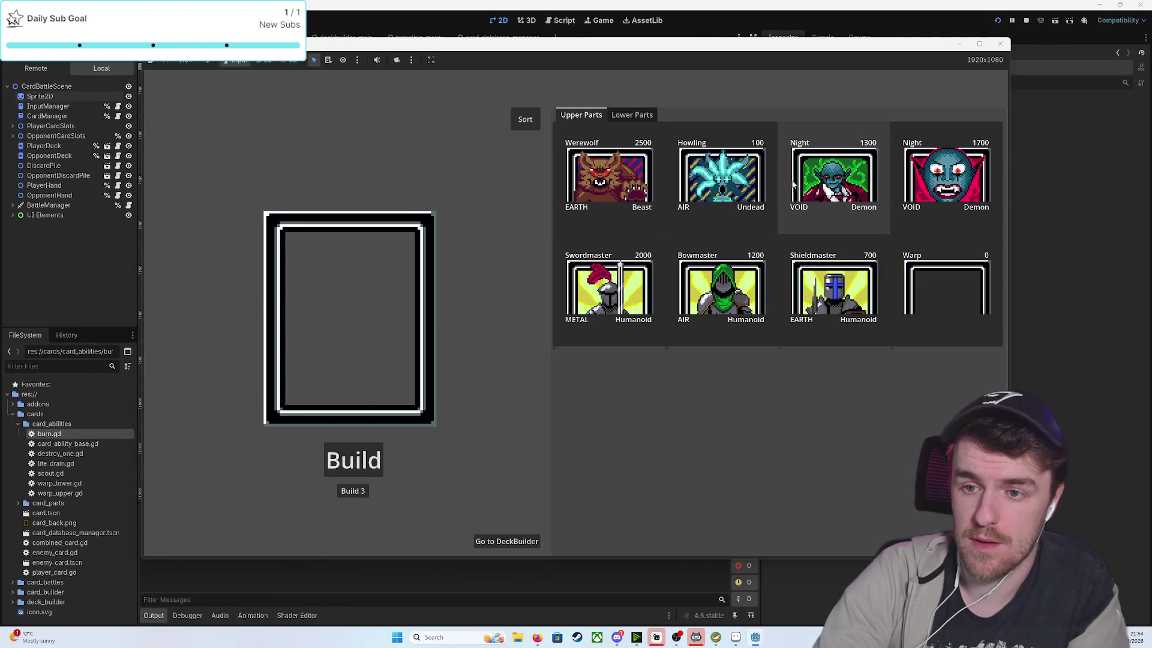
click(834, 174)
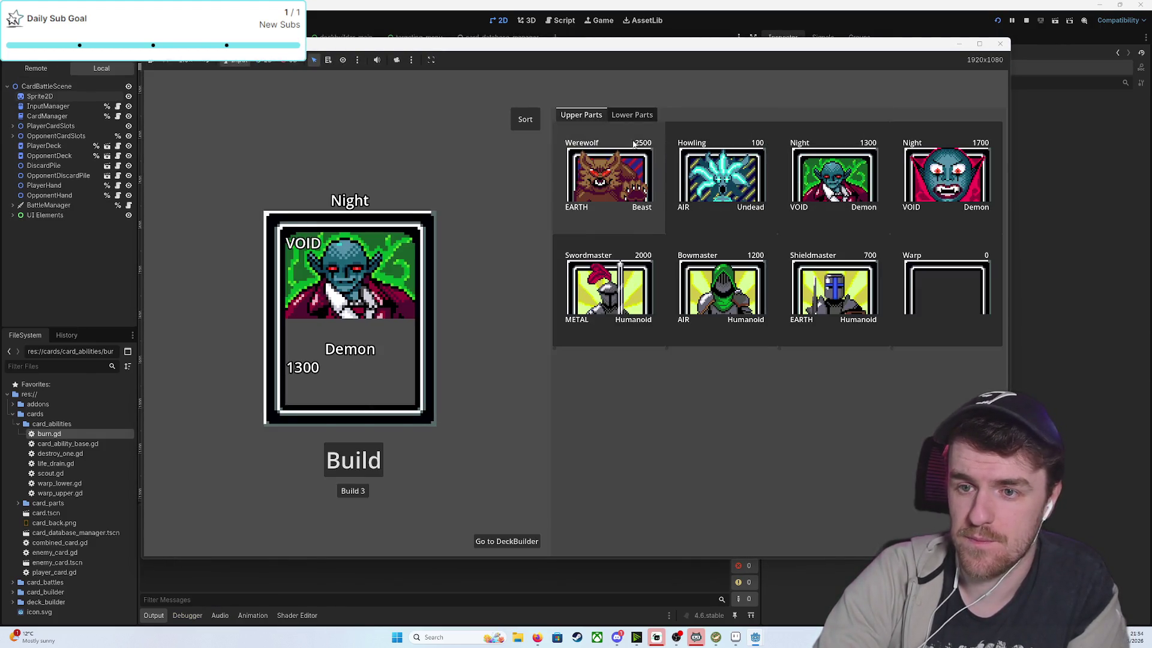
click(632, 115)
click(834, 174)
click(354, 492)
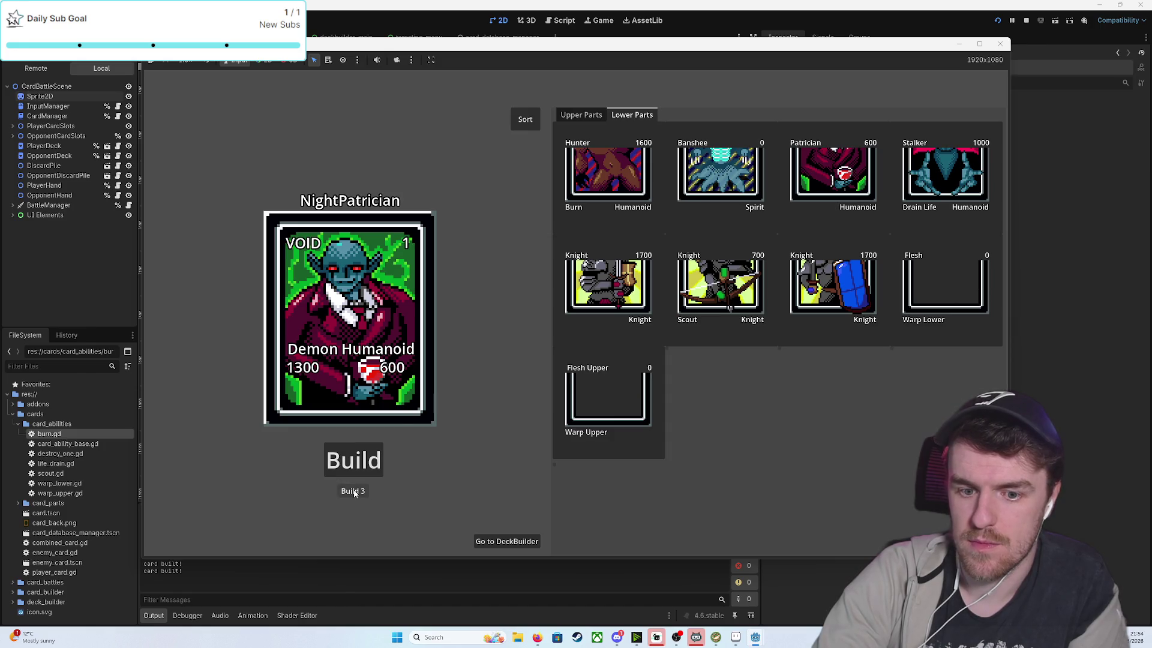
click(354, 492)
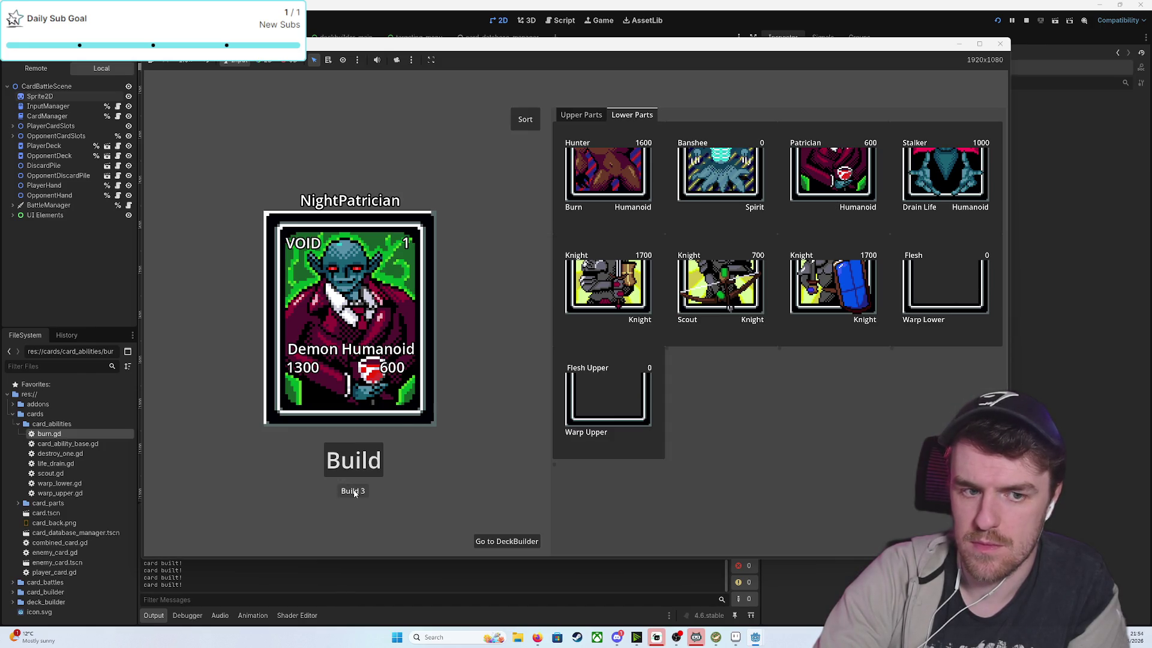
Fill the deck to 30/30 with random cards in the DeckBuilder and start a battle
click(507, 541)
click(578, 119)
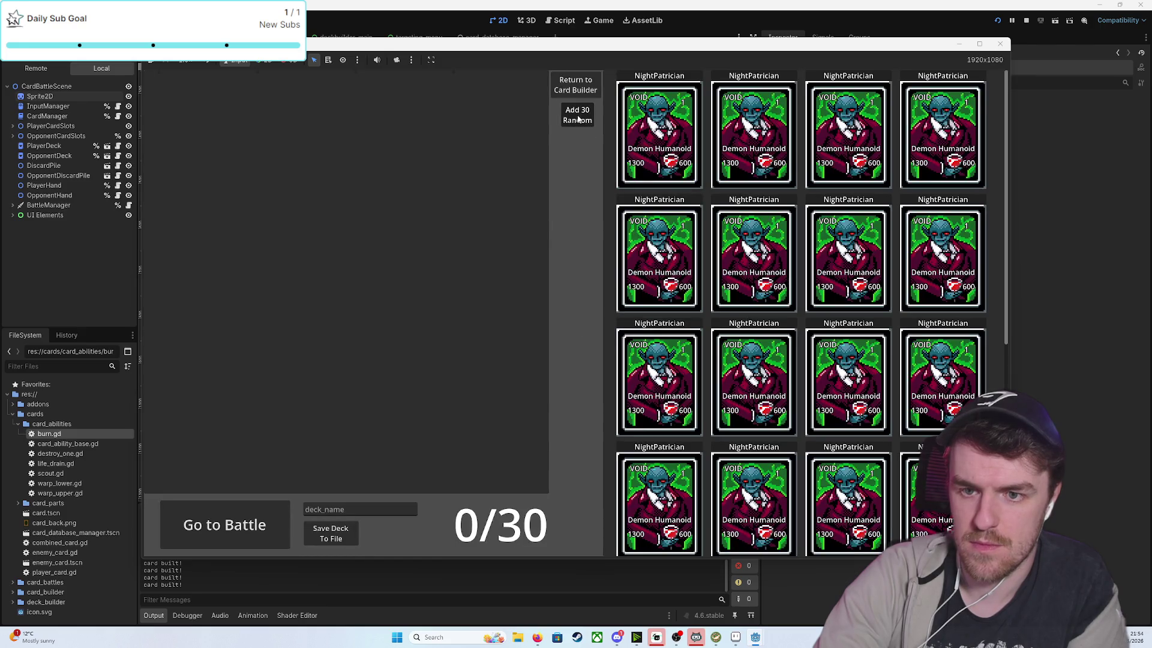
click(578, 118)
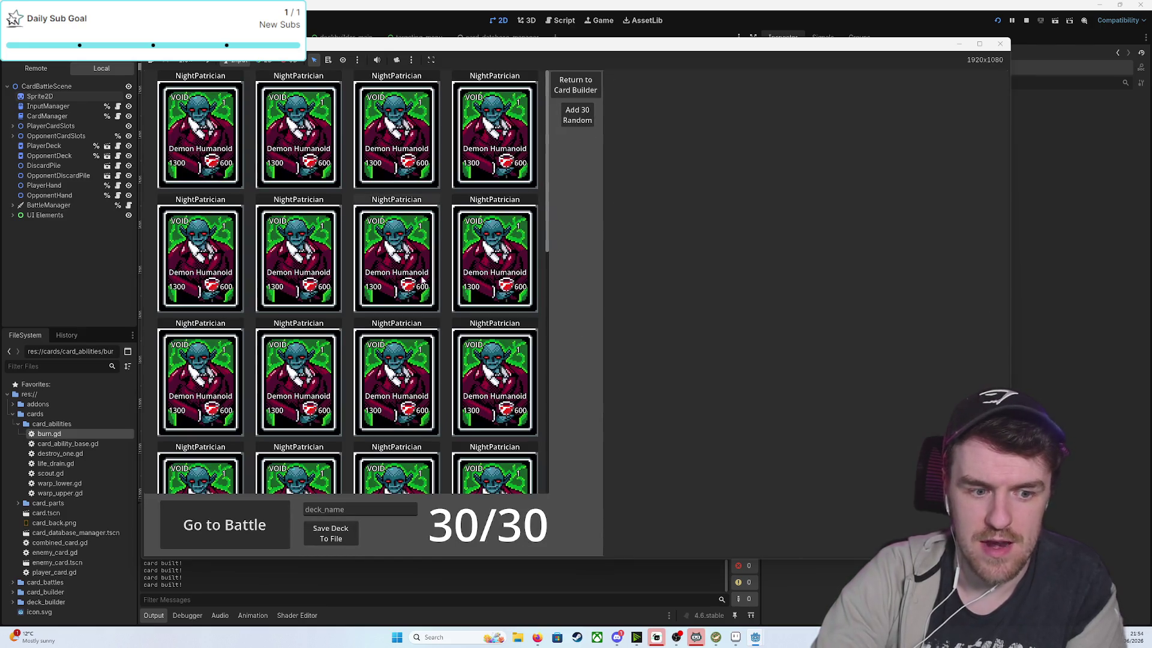
click(259, 516)
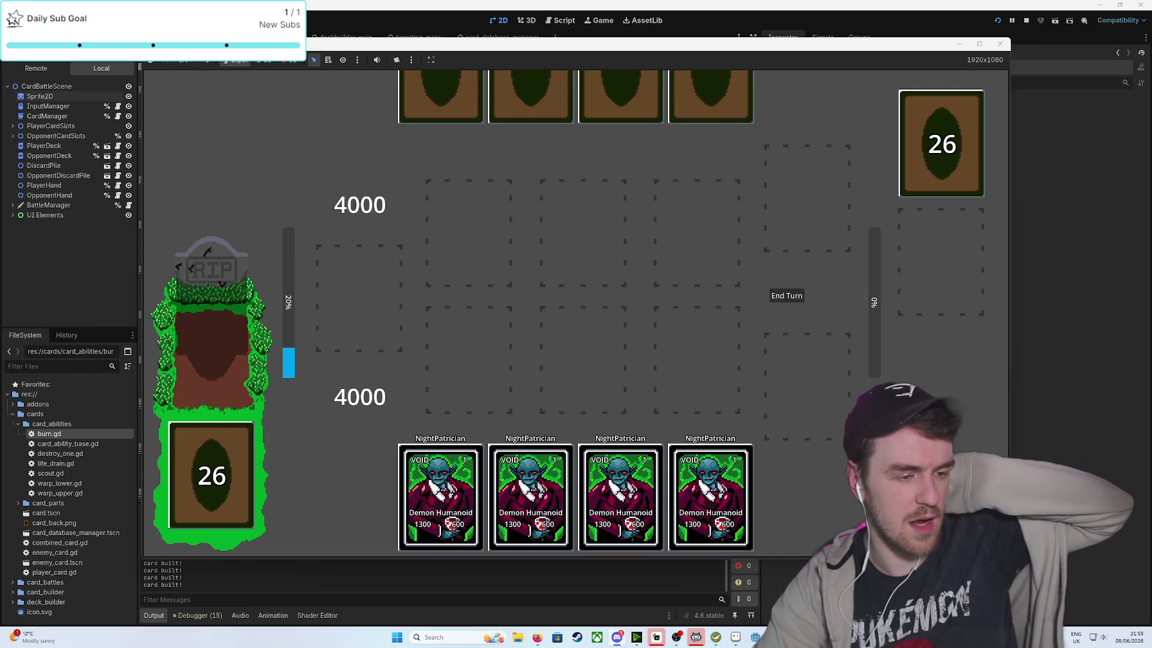
Leave the battle scene for the Firefox window showing the Gartic Phone drawing
key(alt+Tab)
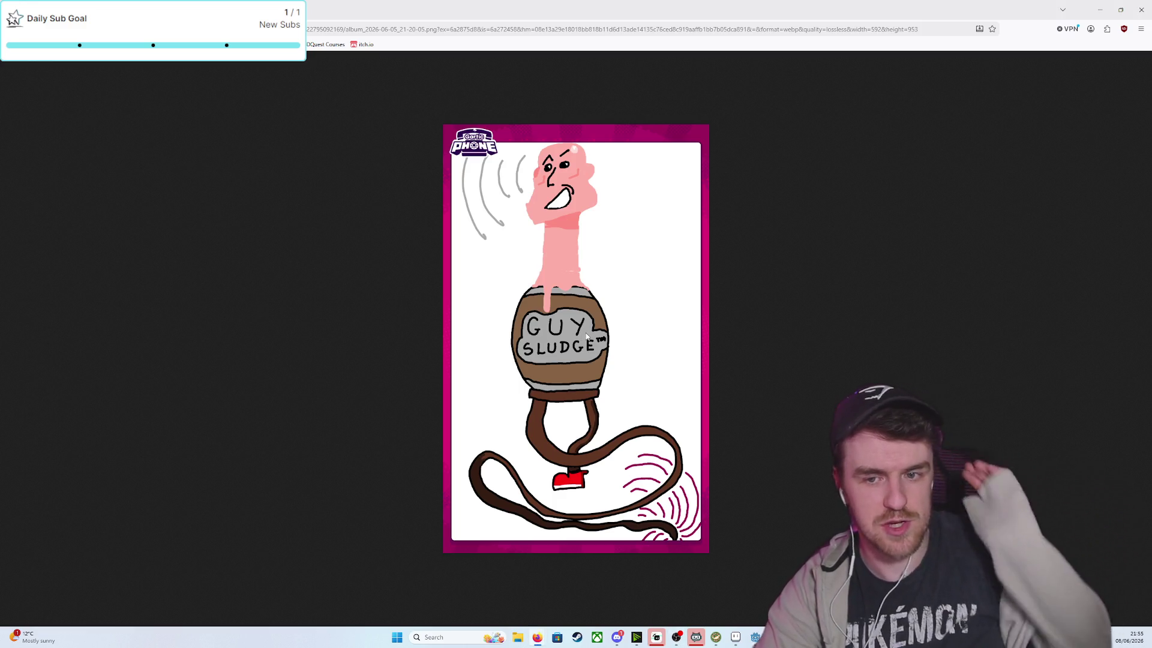
Examine the GUY SLUDGE drawing up close, then shrink it back to fit
ctrl+scroll(589, 337, up, 7)
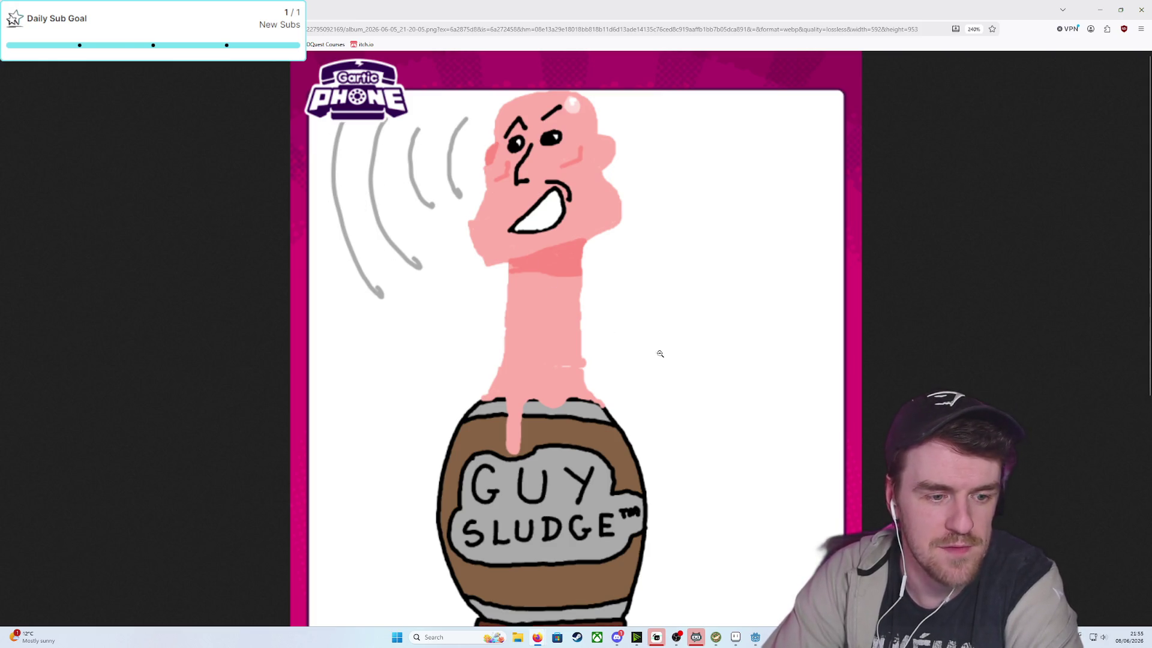
scroll(727, 396, down, 5)
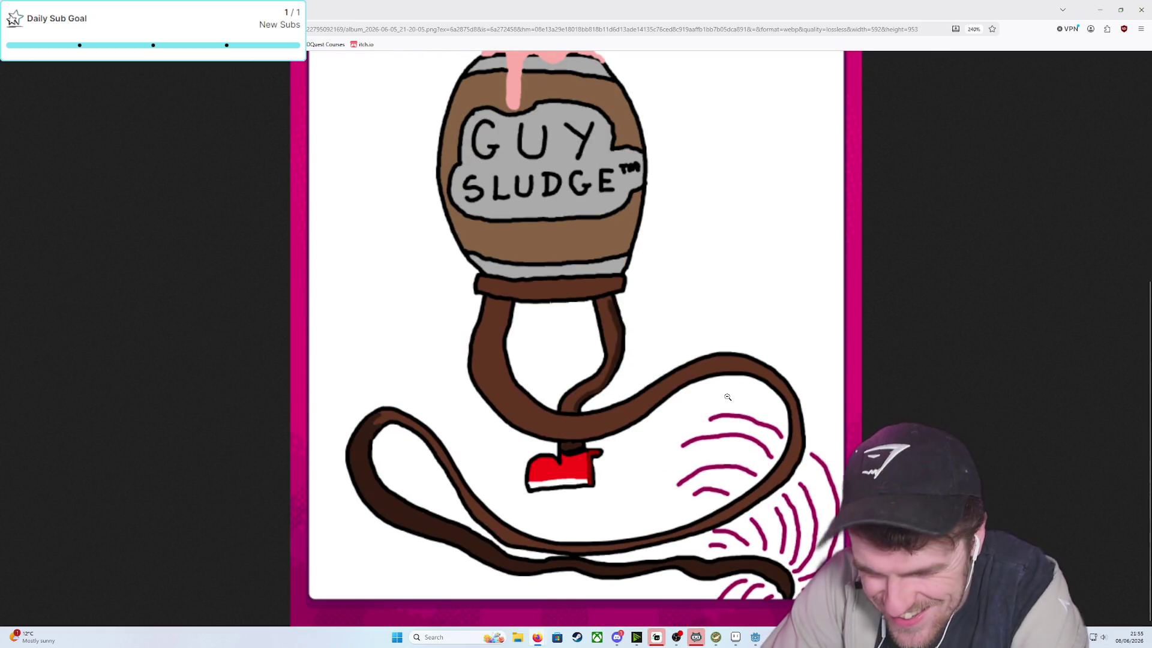
scroll(730, 397, up, 5)
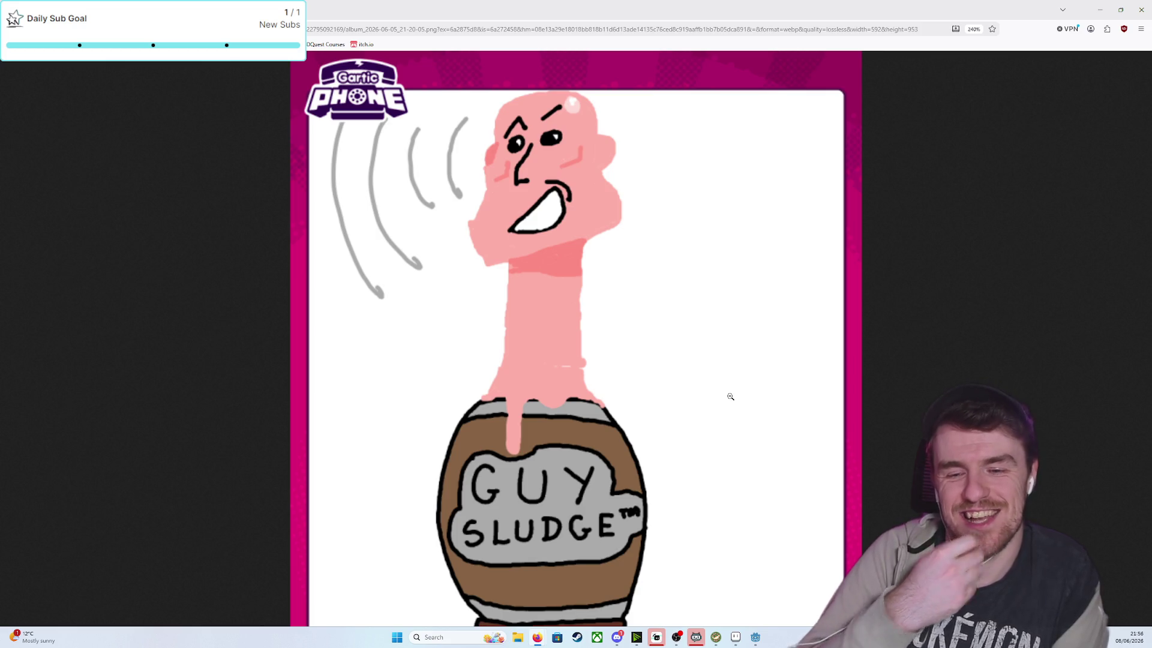
scroll(730, 397, down, 5)
click(654, 347)
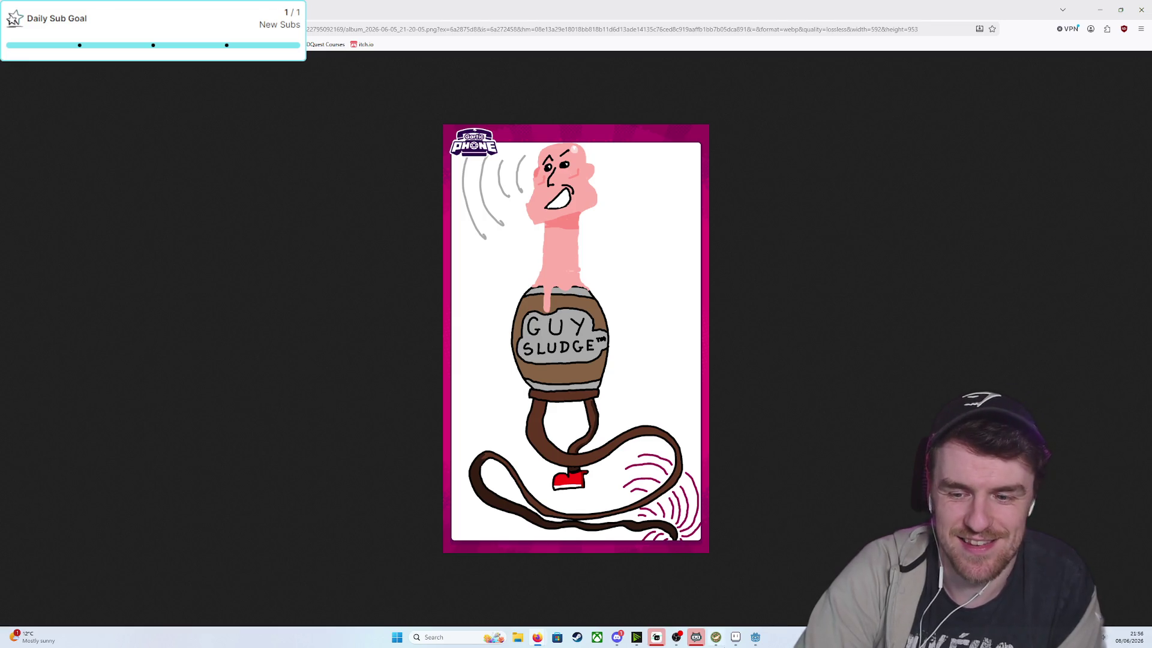
Bring the running card battle game window back to the front
mouse_move(737, 638)
click(729, 580)
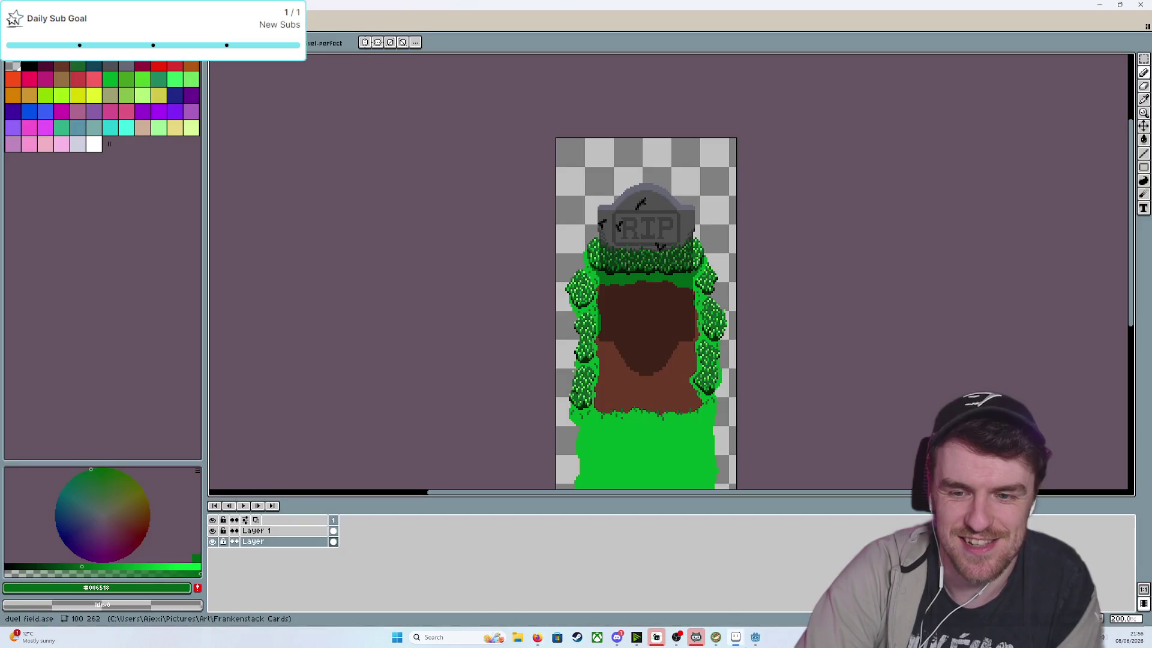
click(782, 585)
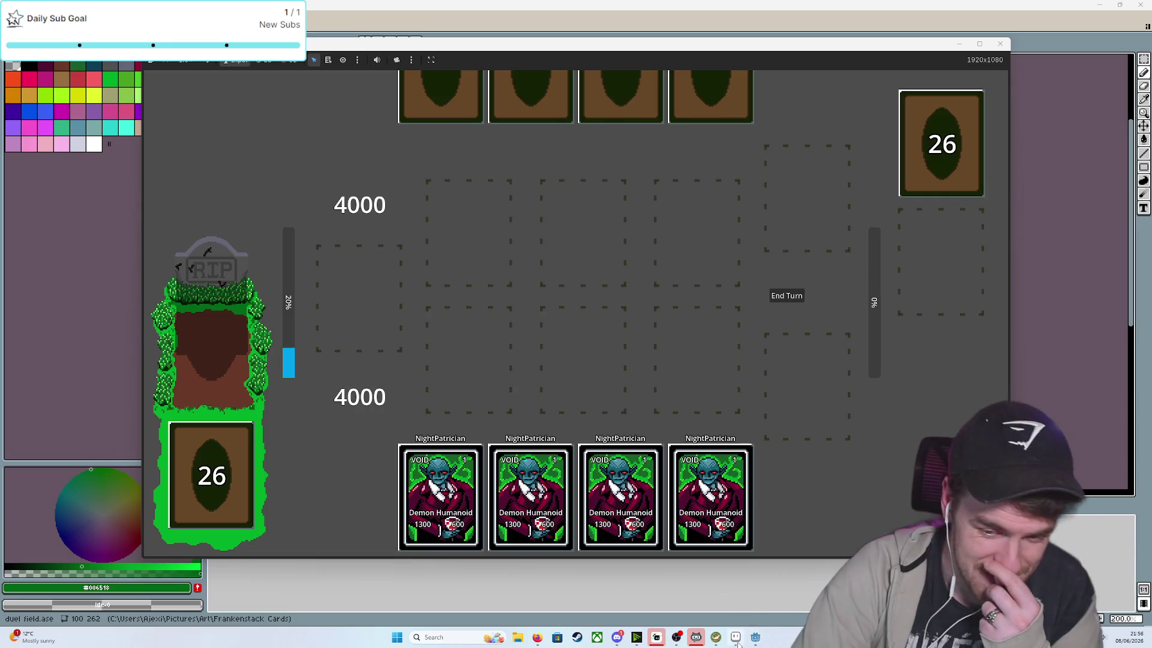
Return to the running game window from the taskbar
mouse_move(737, 640)
click(728, 597)
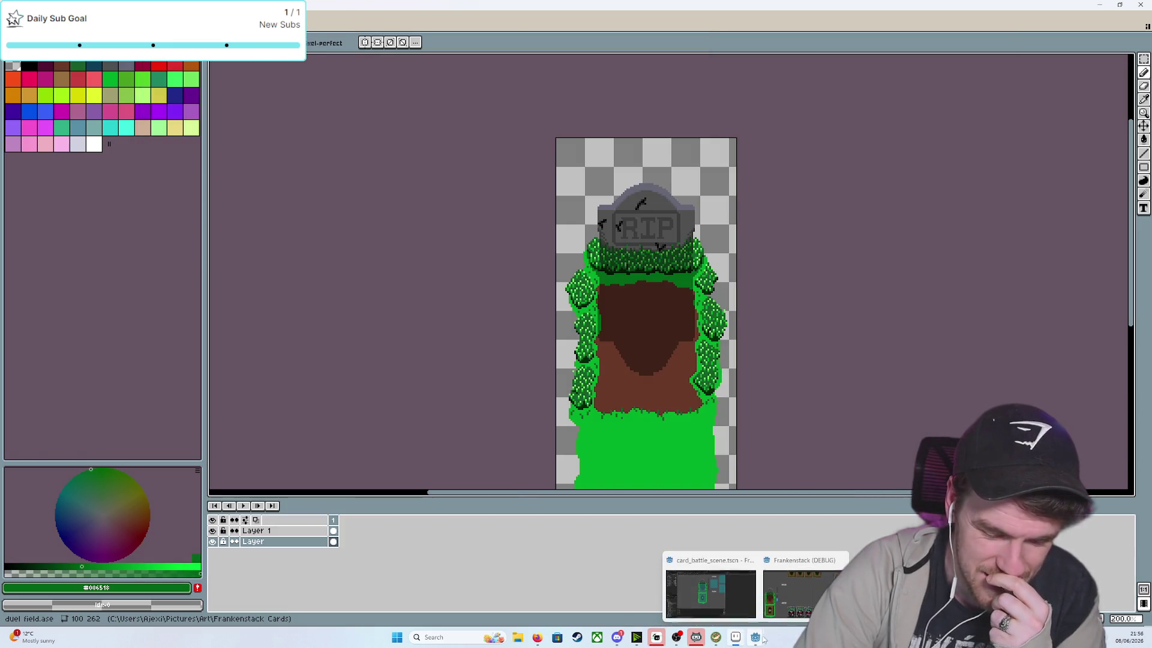
click(793, 593)
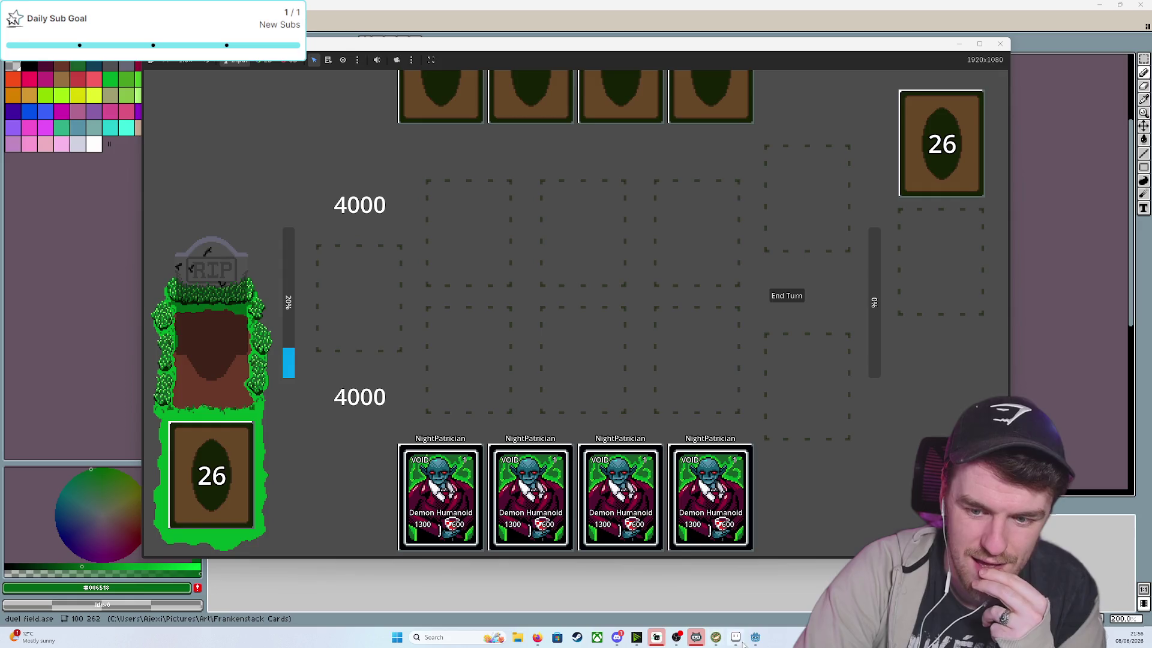
click(744, 606)
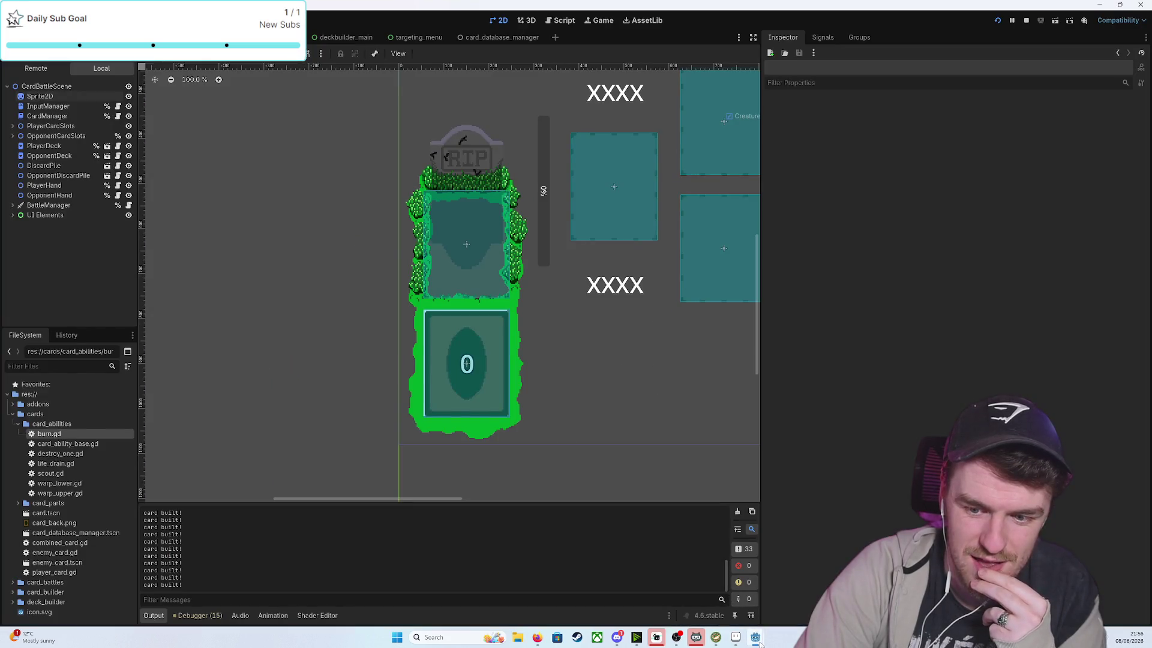
click(781, 585)
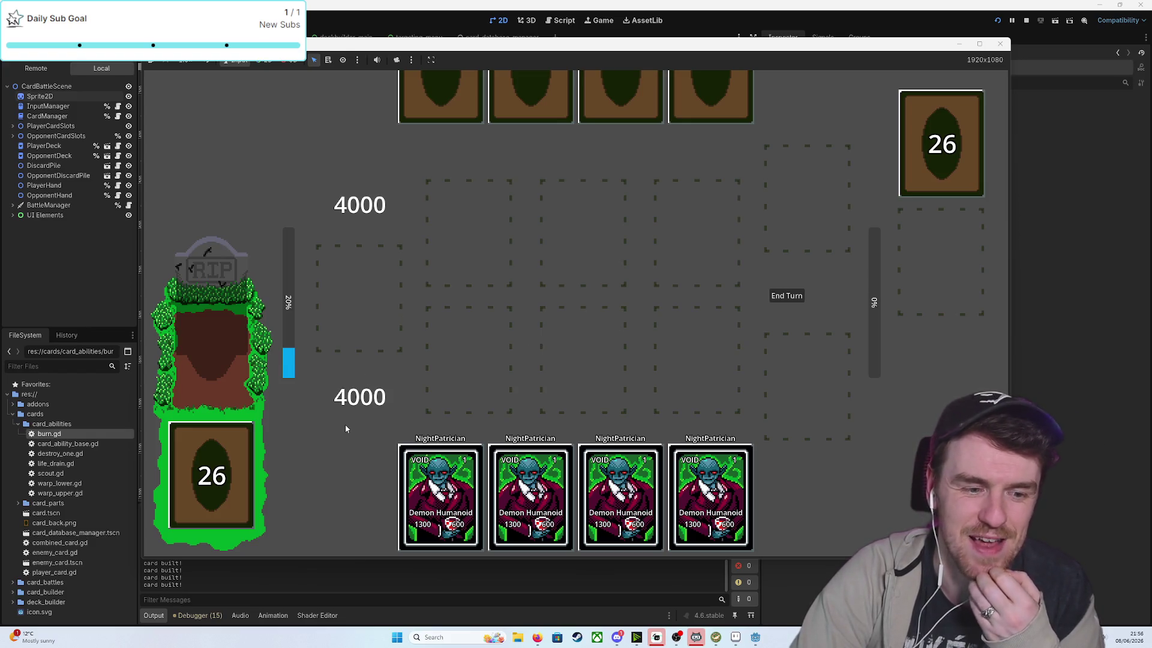
Play a NightPatrician to the centre slot, attack, and place a second in the left slot
drag(441, 498, 582, 377)
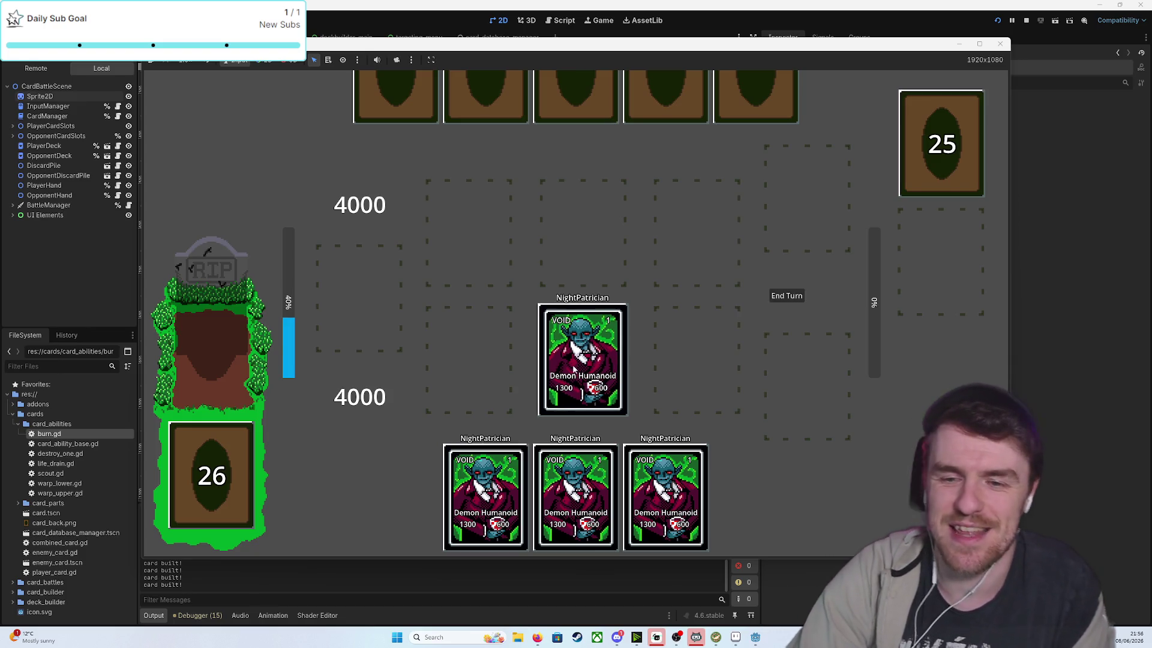
click(574, 369)
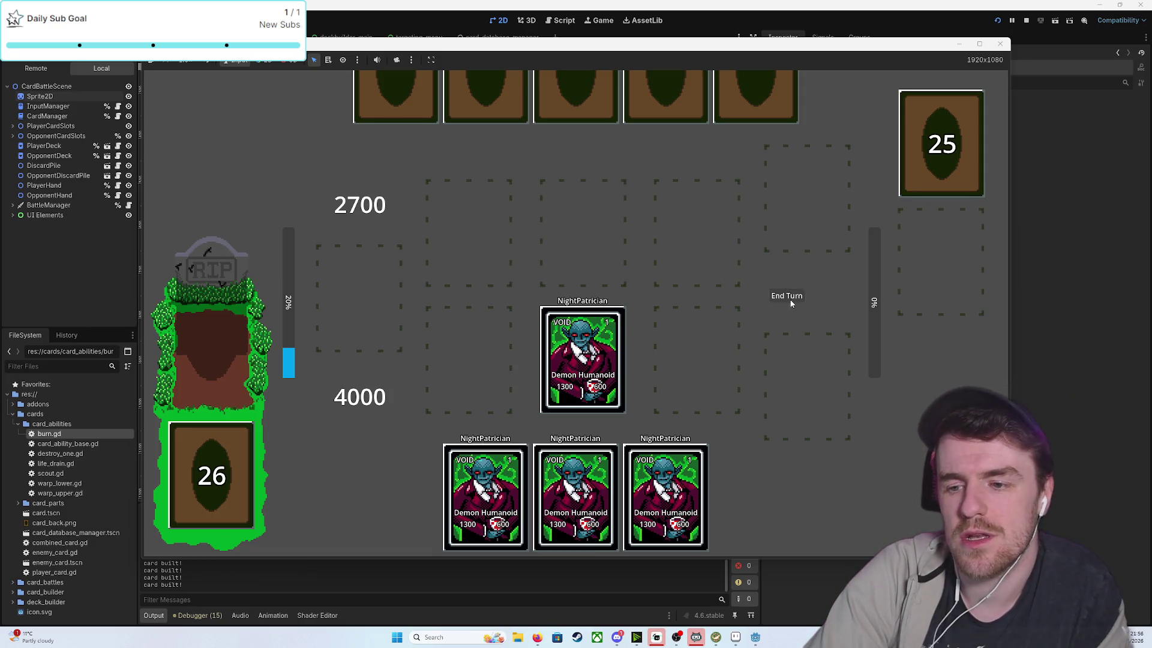
drag(494, 441, 474, 336)
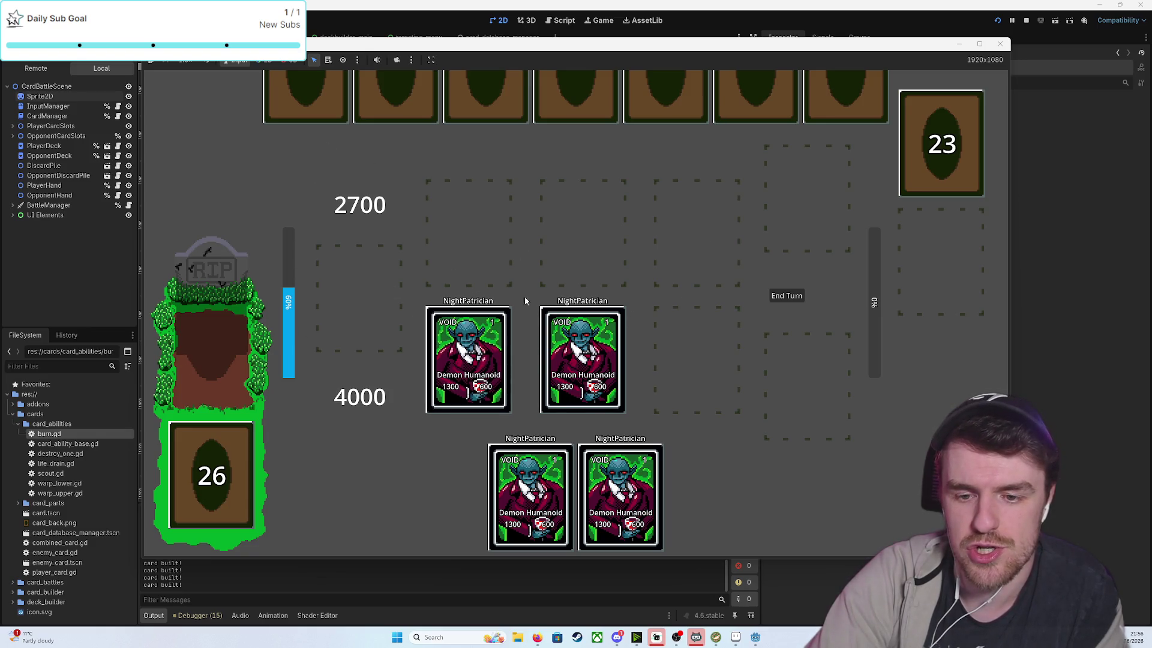
Attack with both NightPatricians, end the turn, and send them against the WerewolfHunter
click(593, 364)
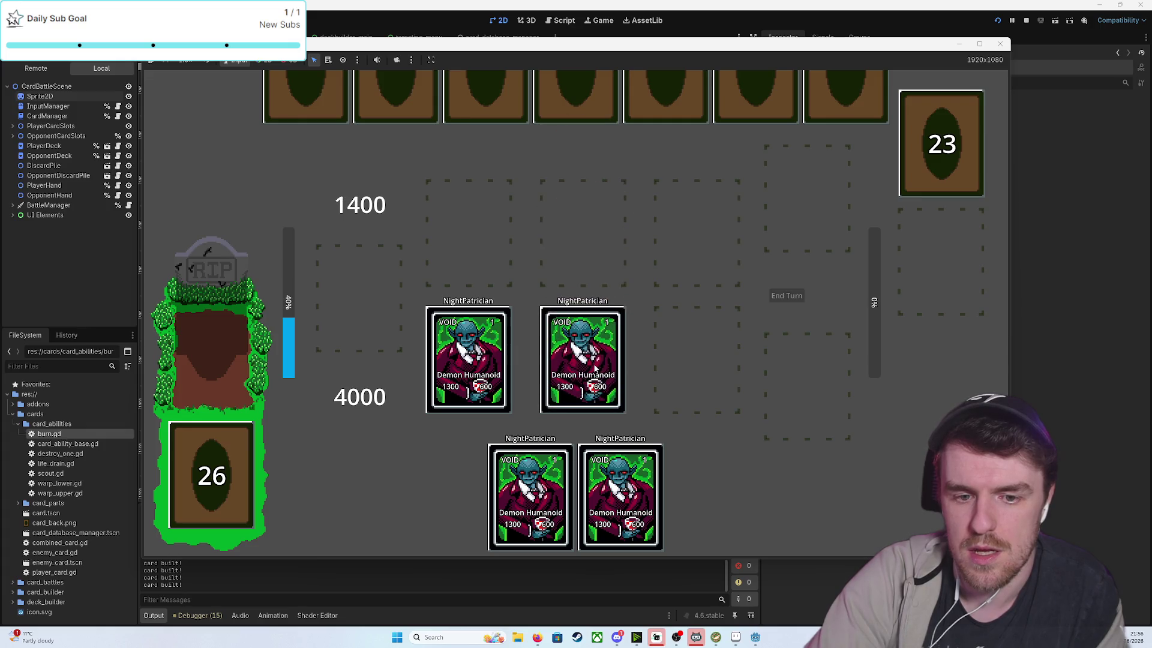
click(496, 360)
click(790, 296)
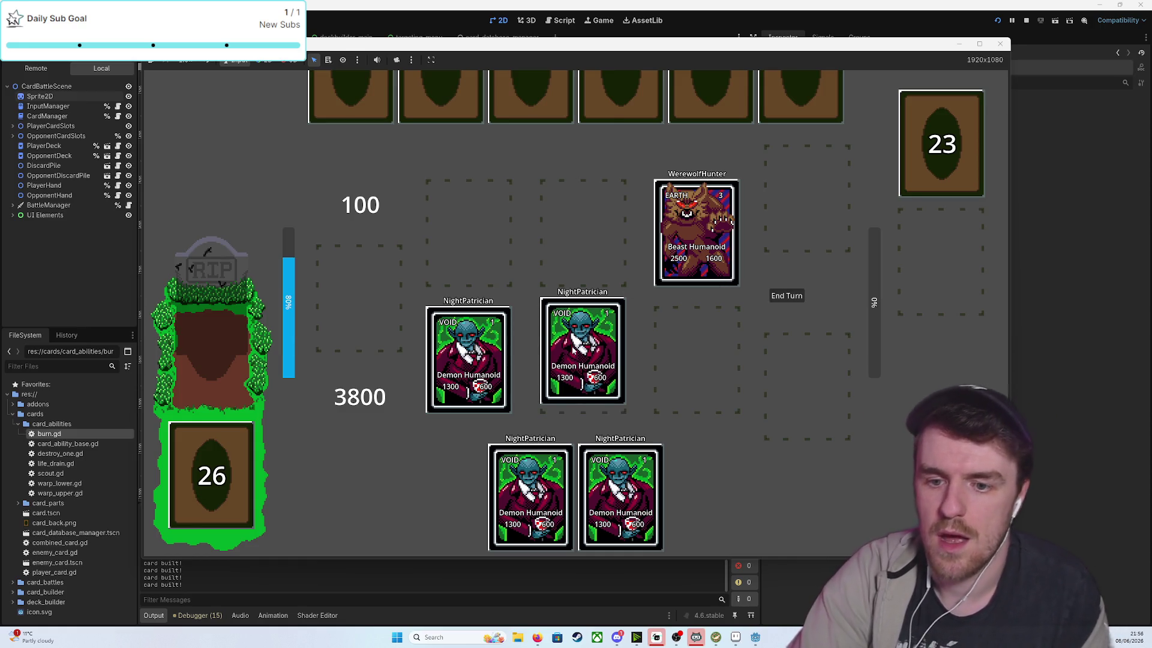
click(690, 240)
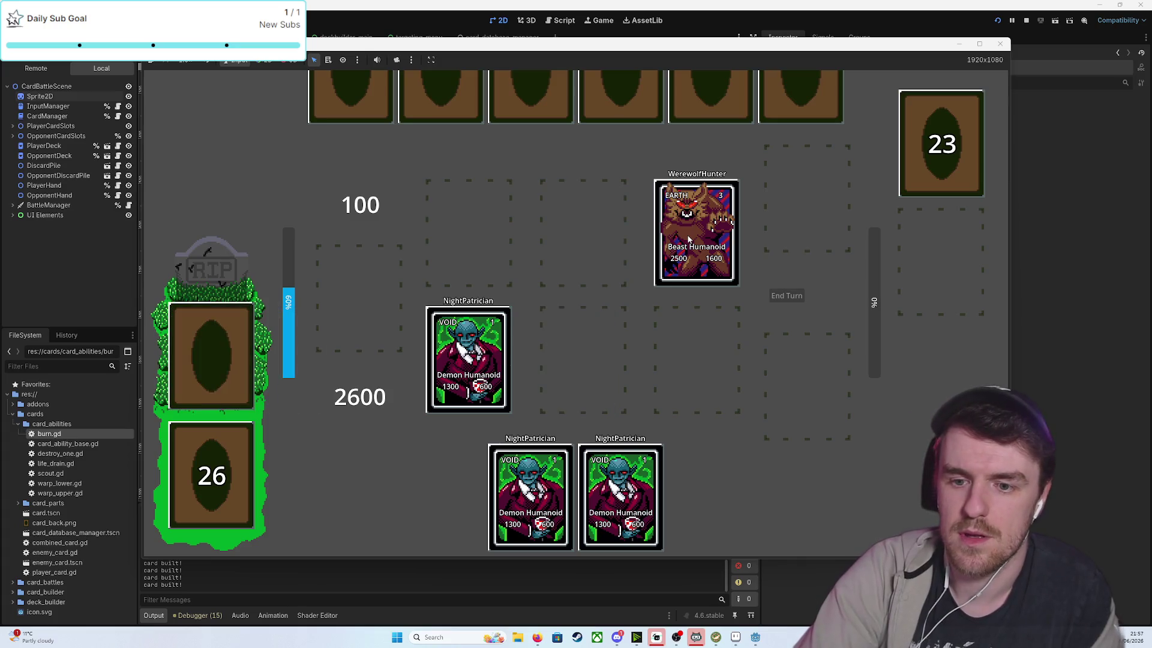
click(727, 277)
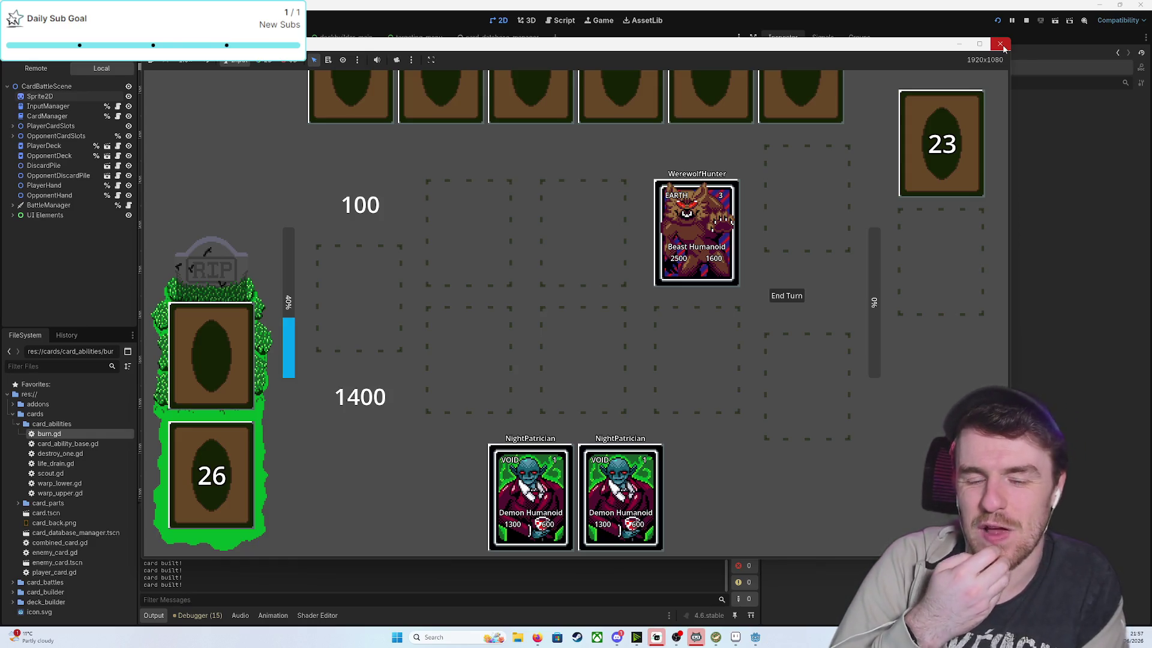
Draw two cards, end the turn, and close the test game
click(243, 460)
click(243, 459)
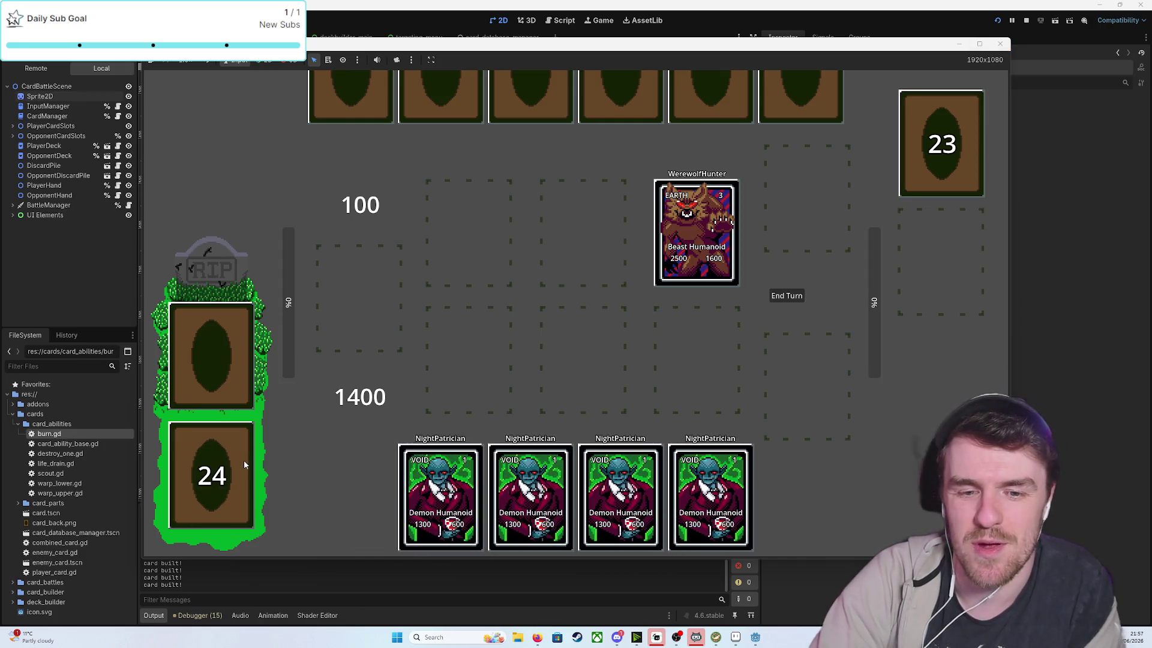
click(792, 298)
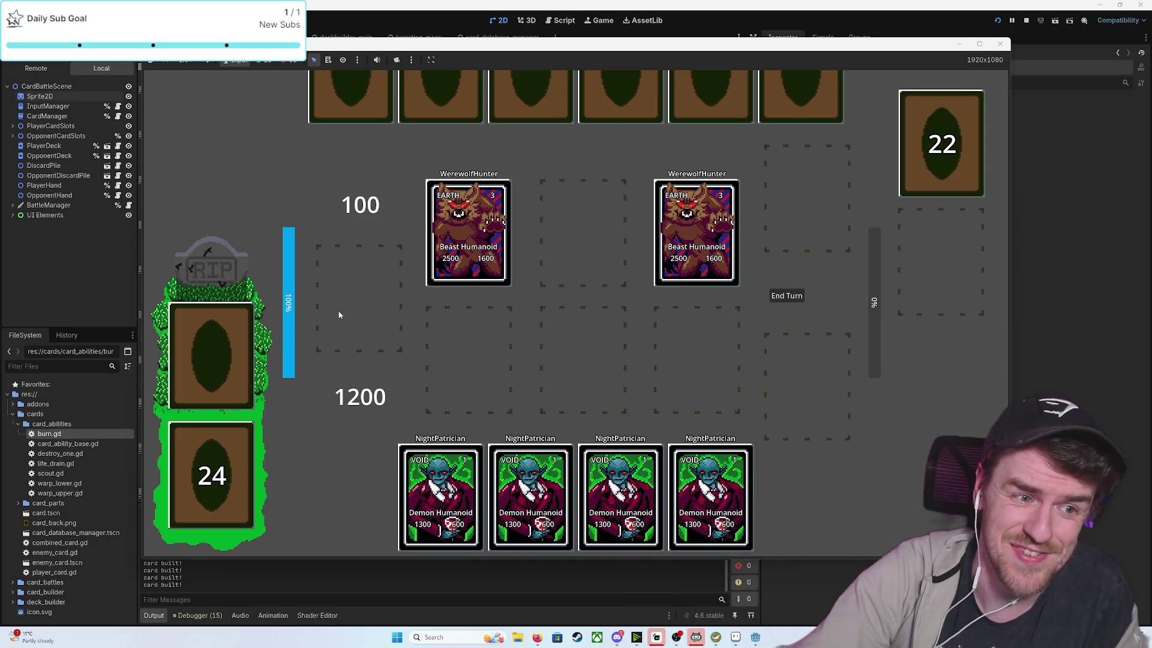
click(1000, 44)
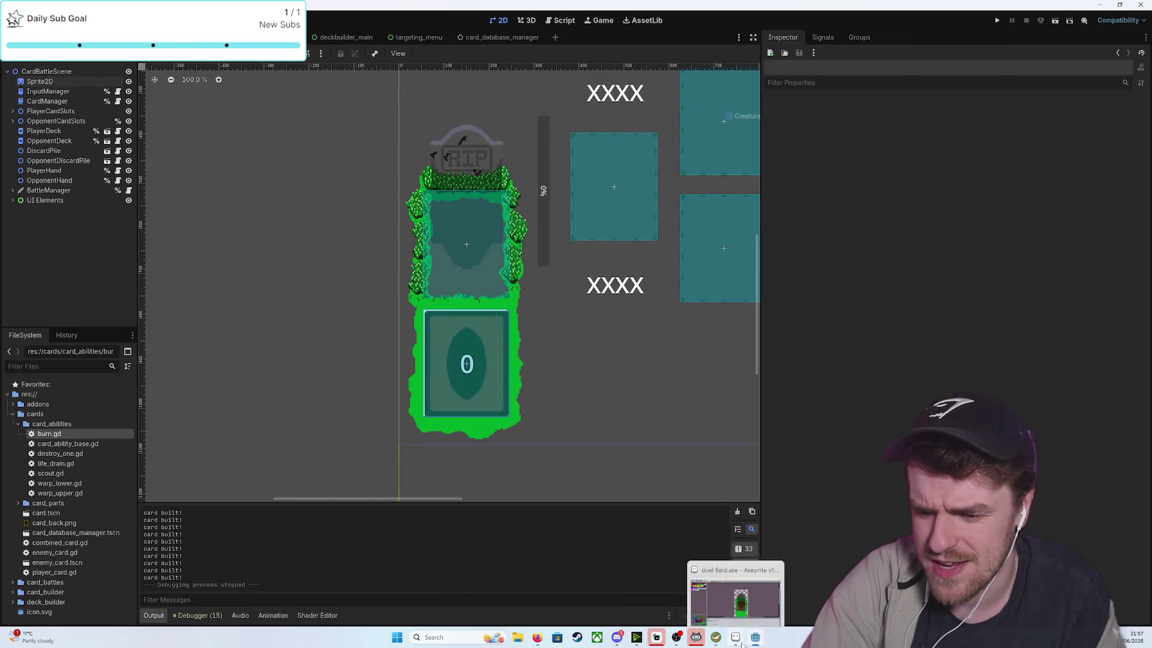
Fill the dark dirt area with the sampled lighter brown
click(736, 637)
scroll(741, 337, down, 2)
scroll(719, 336, up, 2)
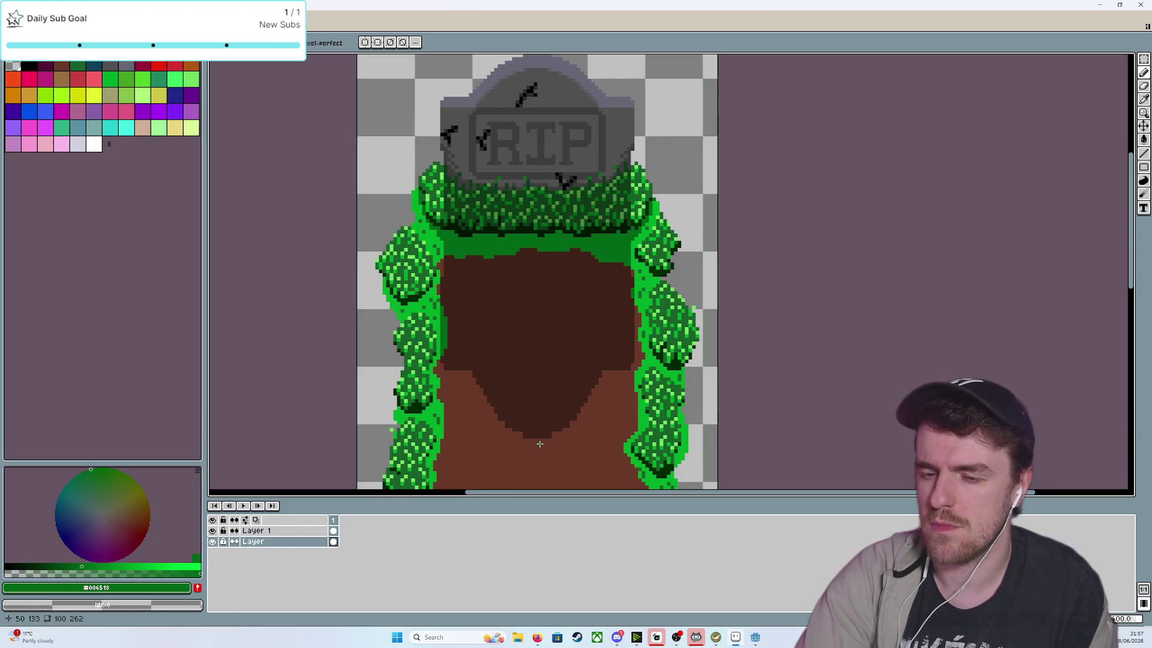
key(i)
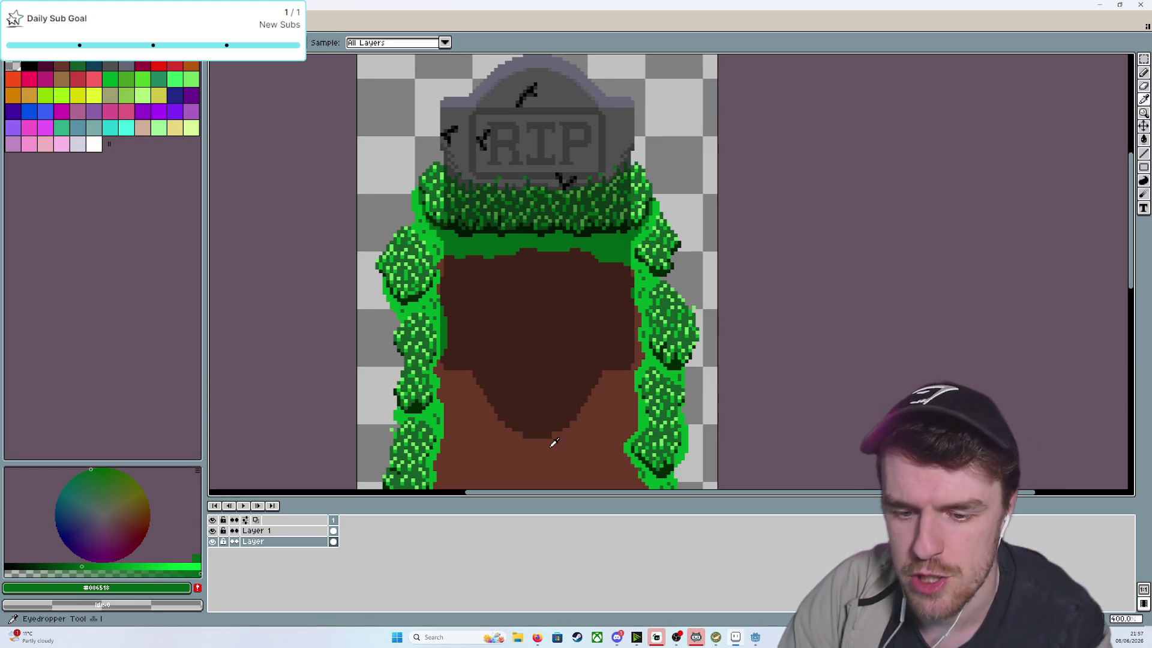
click(473, 419)
key(g)
click(508, 346)
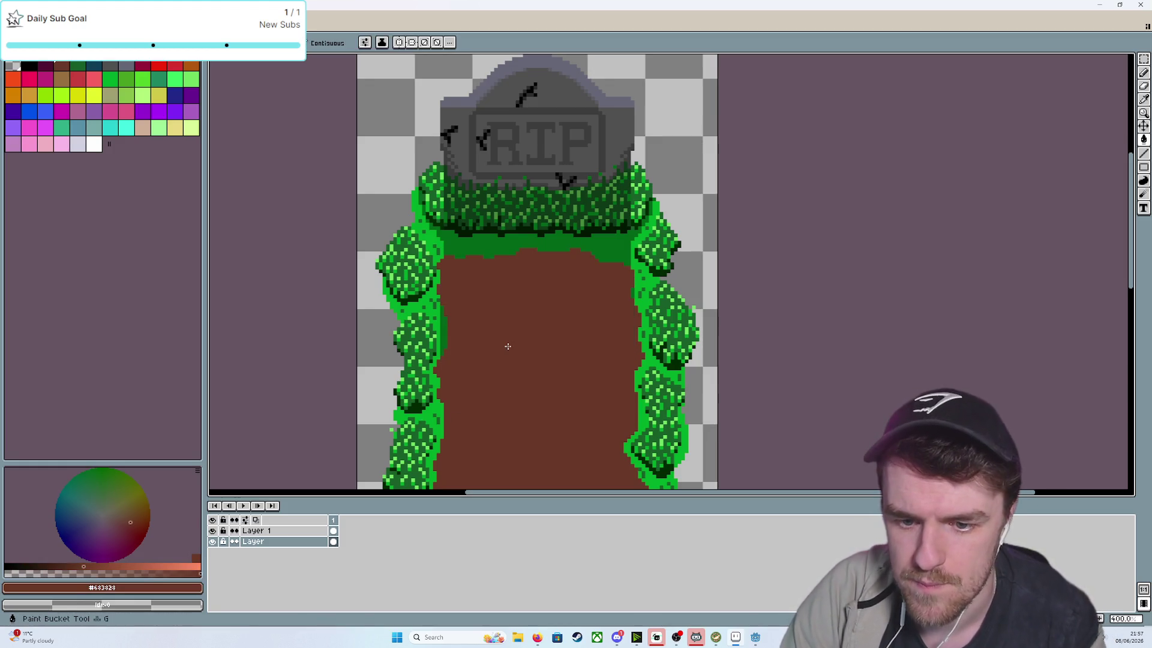
Flood-fill the dark green band and hedge-edge strip with the bright grass green
key(i)
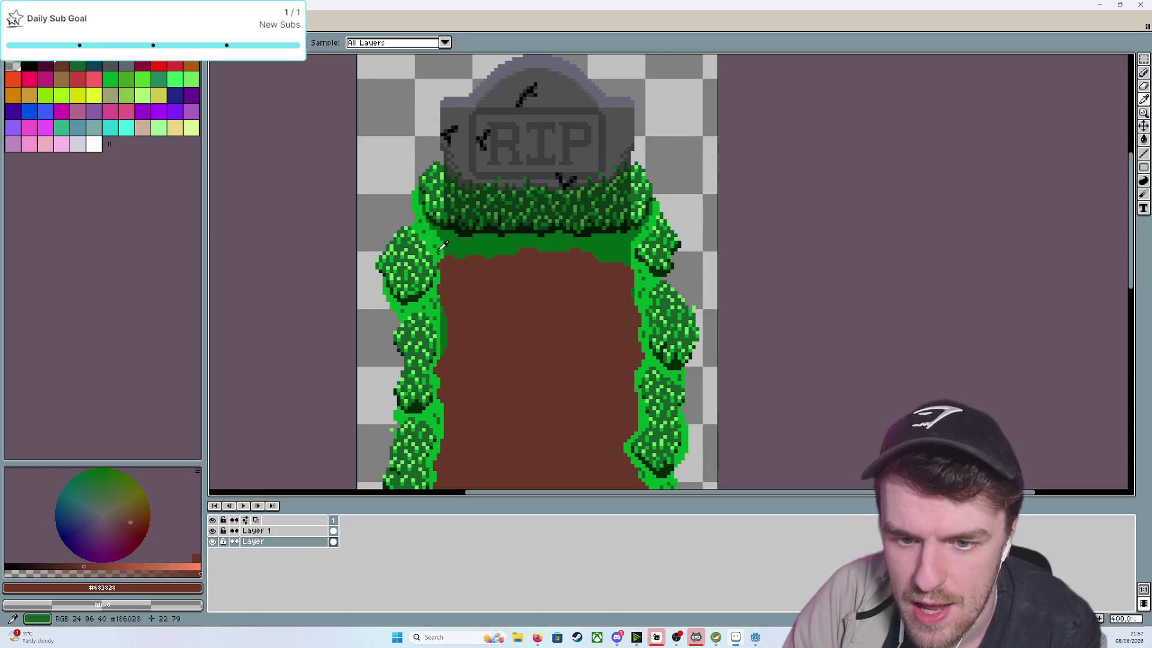
click(444, 239)
key(g)
click(443, 239)
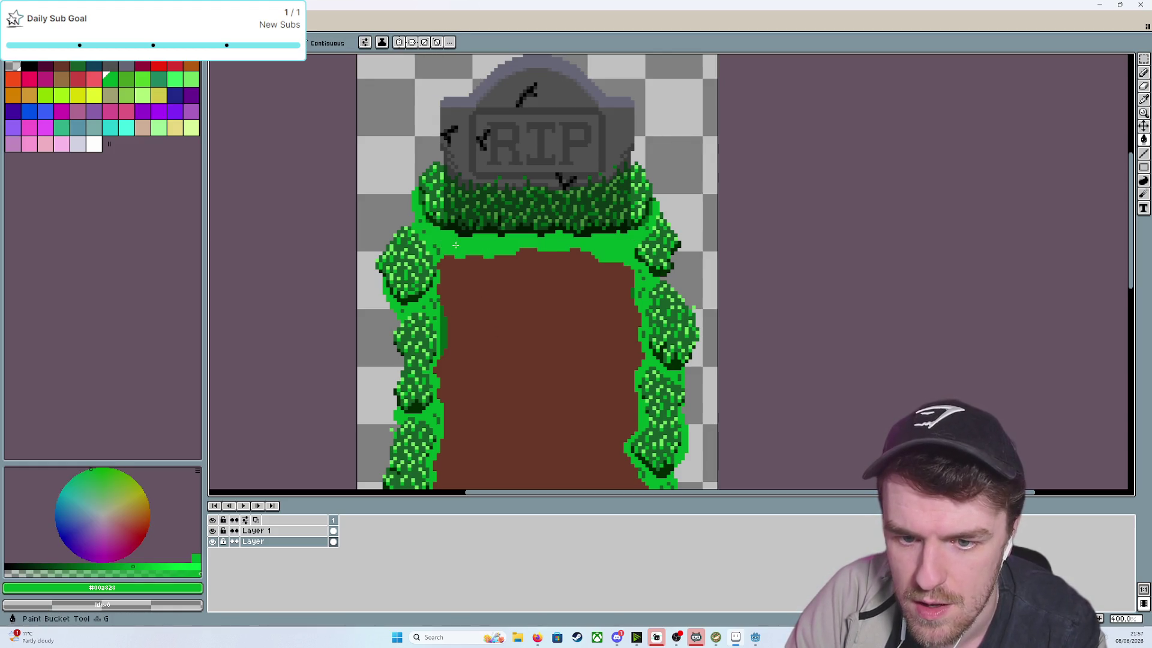
click(444, 334)
key(ctrl+z)
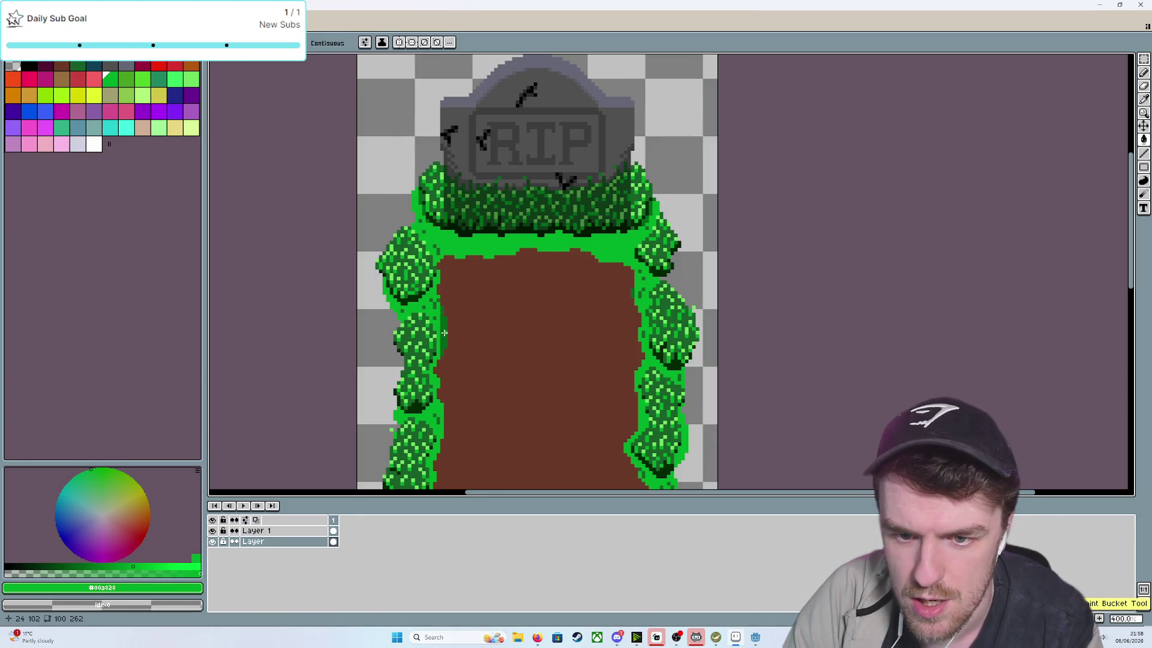
click(444, 334)
Sample the hedge's dark green as the next colour
key(i)
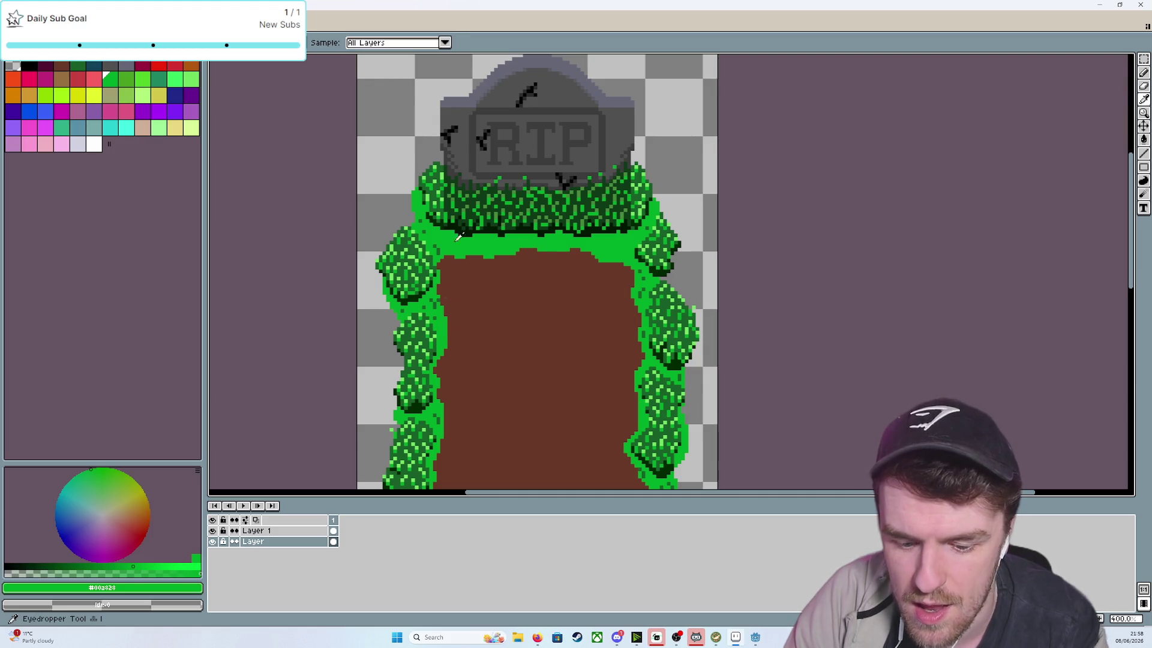
click(436, 191)
key(f)
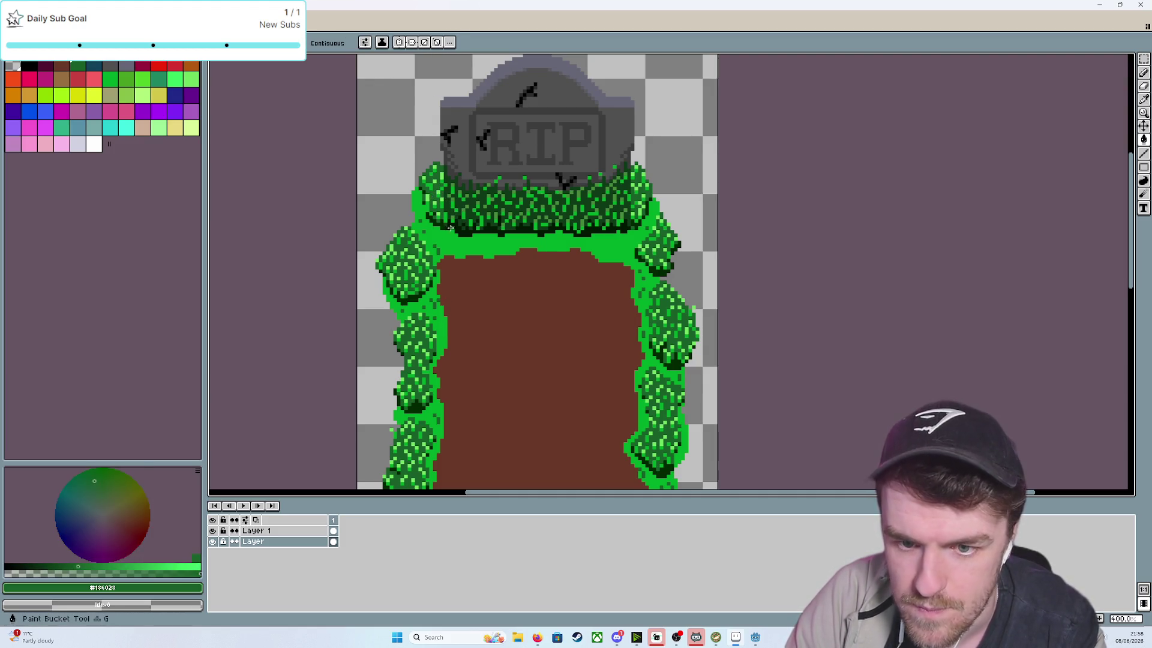
scroll(456, 203, up, 4)
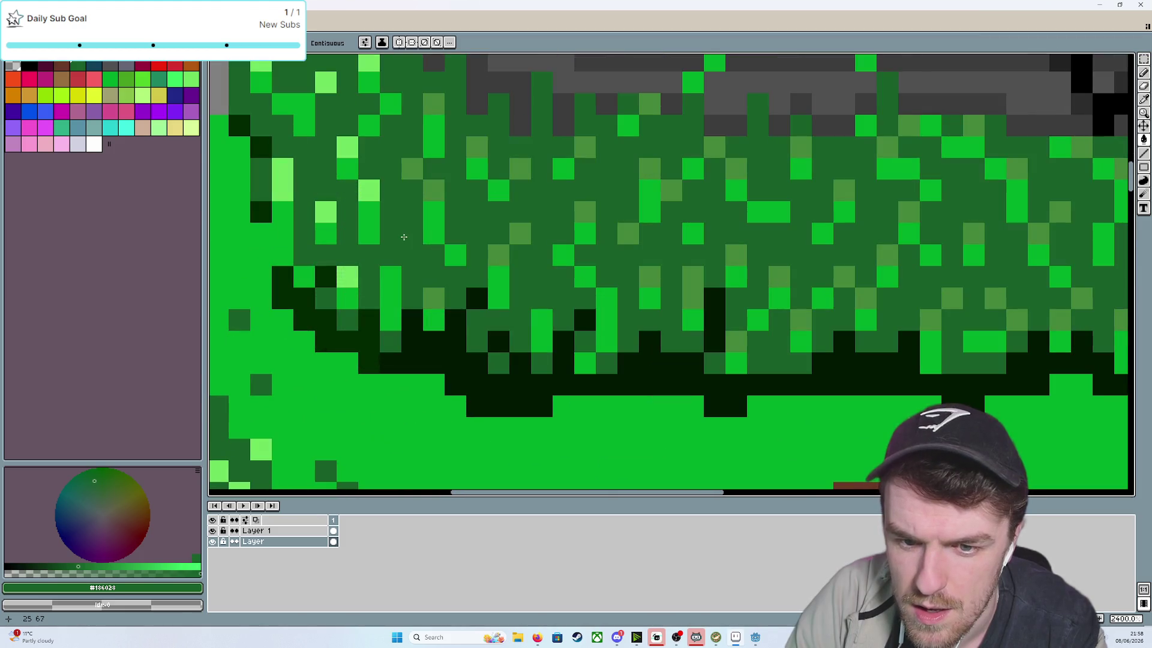
scroll(412, 241, down, 2)
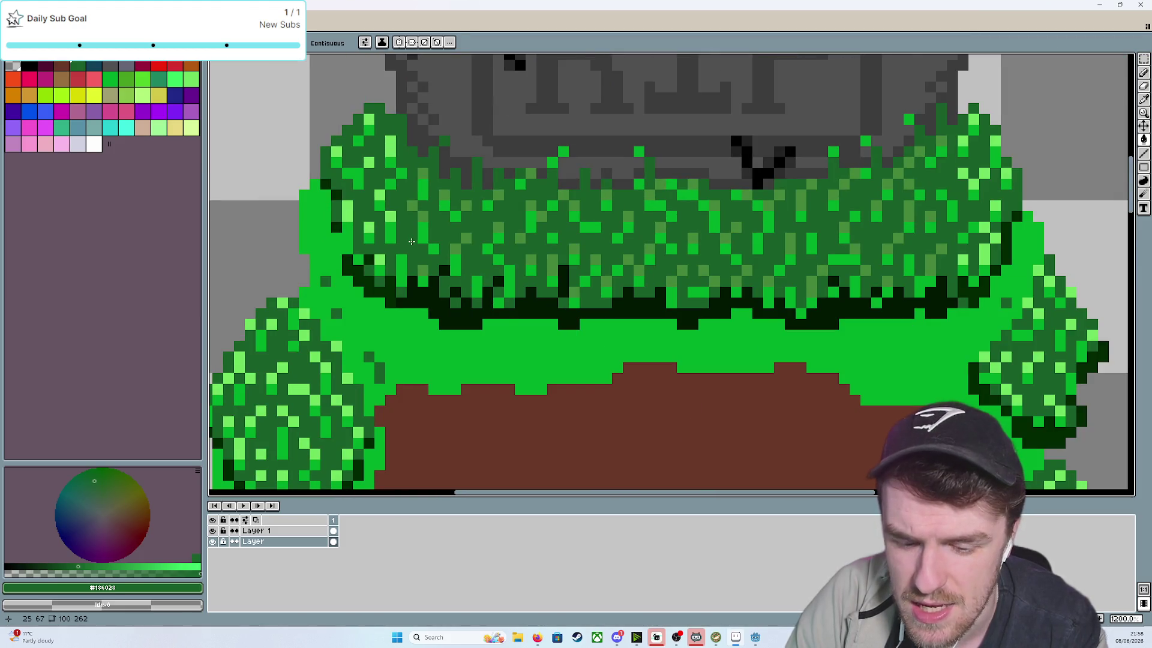
key(i)
click(395, 216)
key(f)
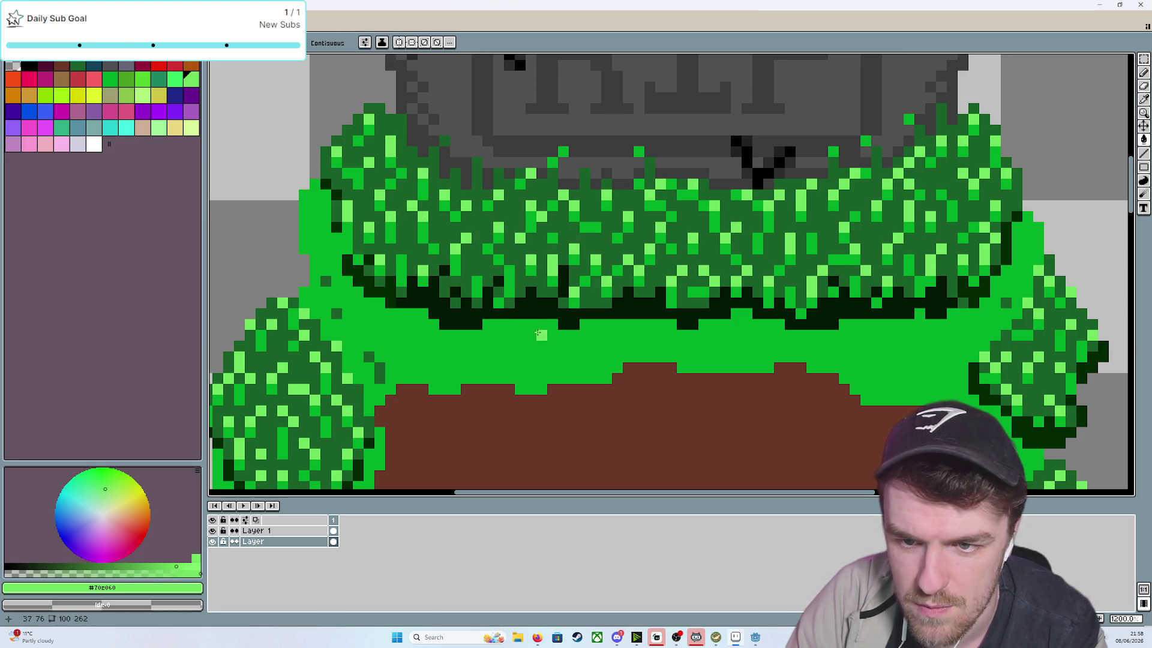
key(i)
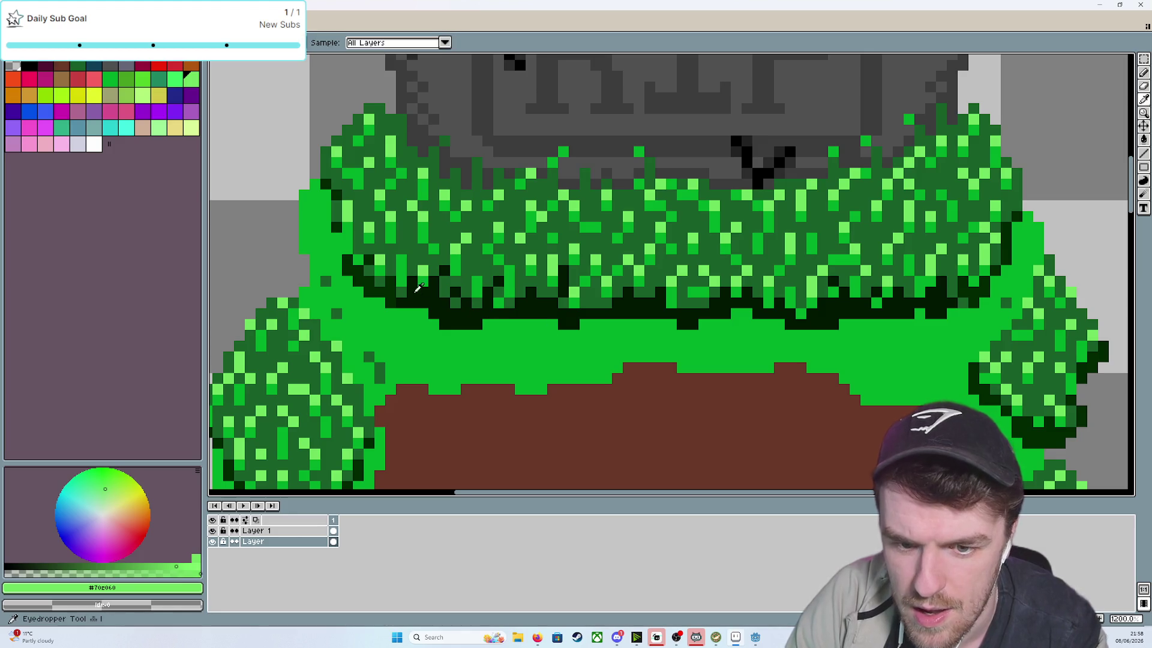
click(423, 308)
key(g)
scroll(423, 308, down, 4)
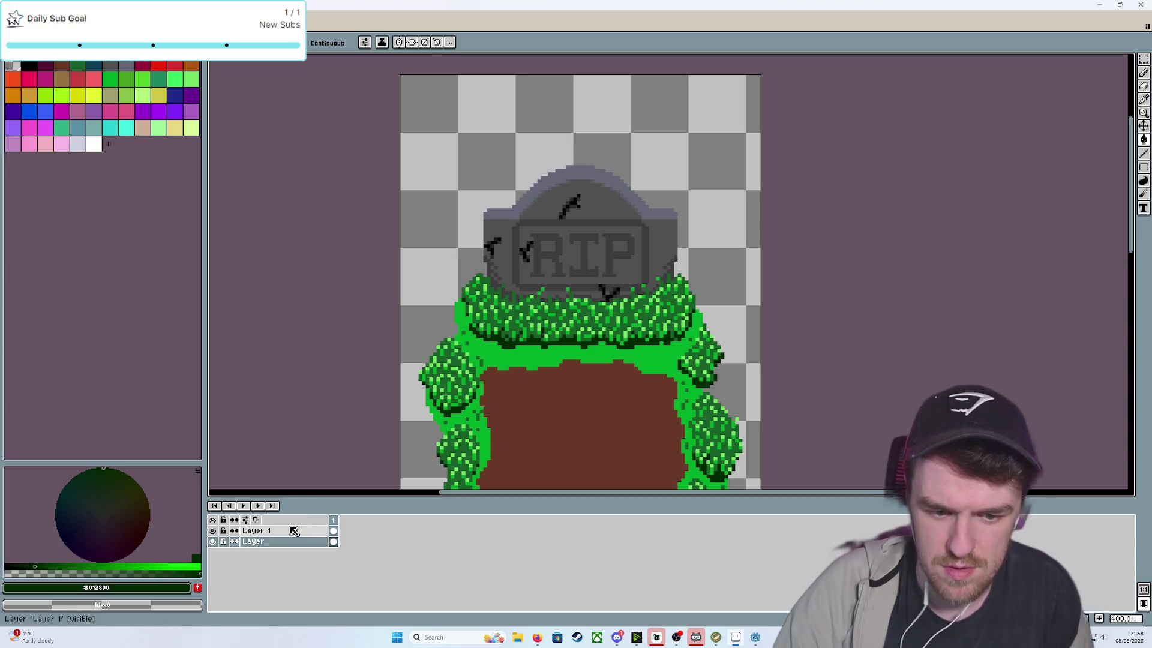
scroll(533, 423, down, 3)
scroll(533, 423, up, 4)
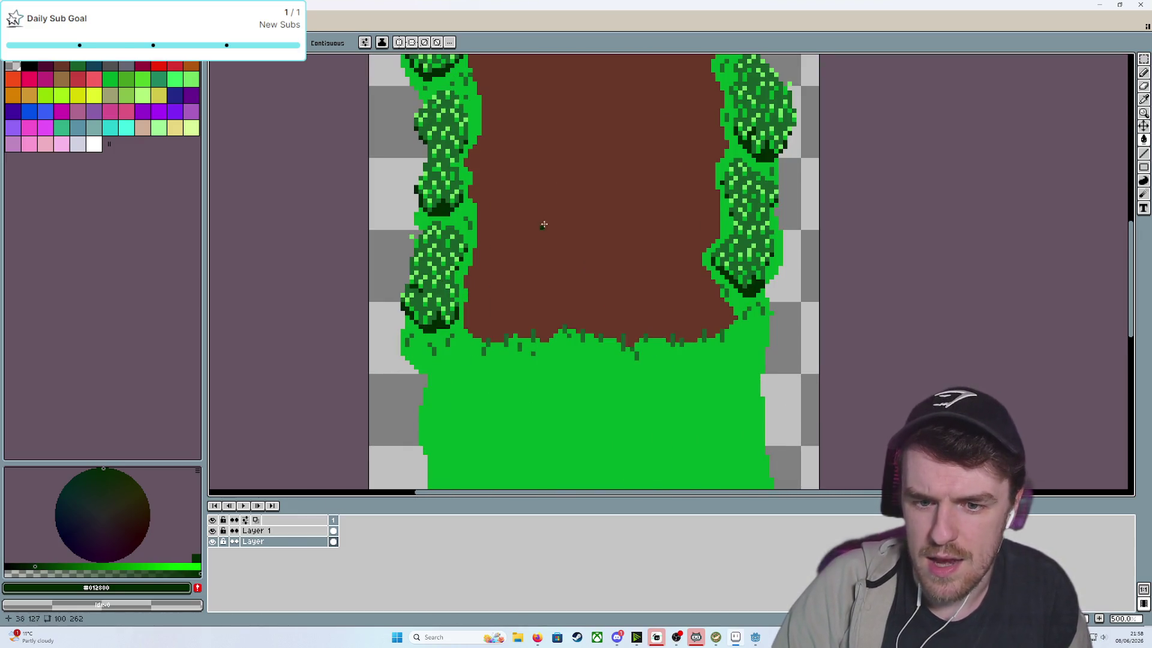
scroll(509, 404, down, 3)
scroll(572, 340, up, 4)
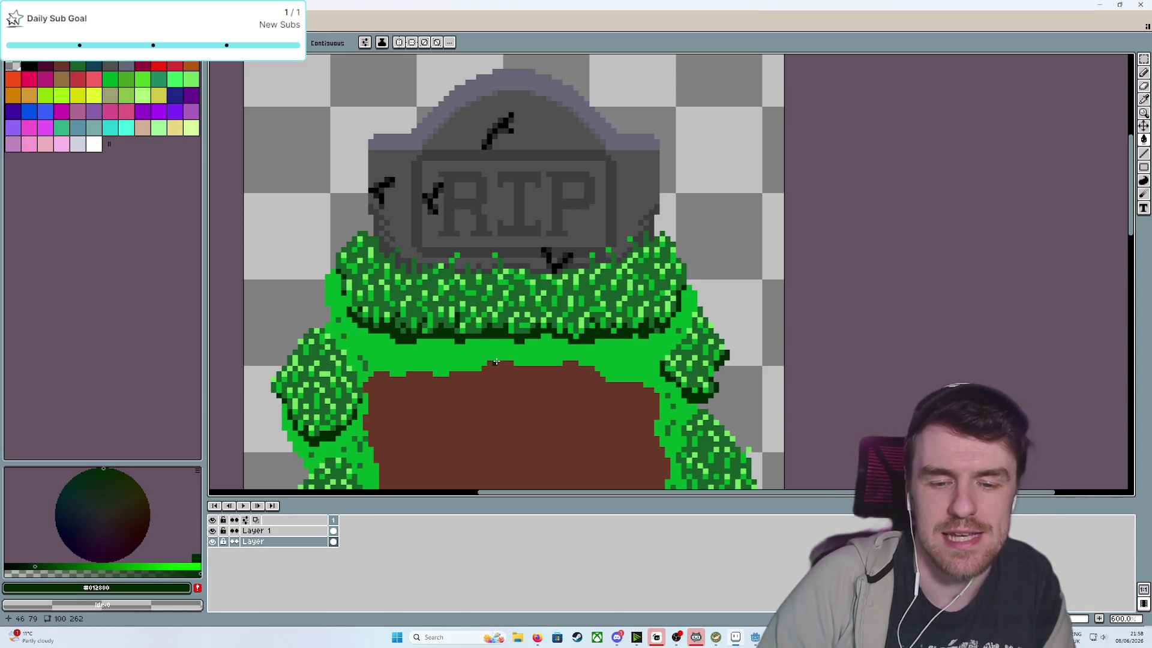
Check Layer 1, select the bottom Layer, and pick hedge green #186028 for the pencil
click(213, 531)
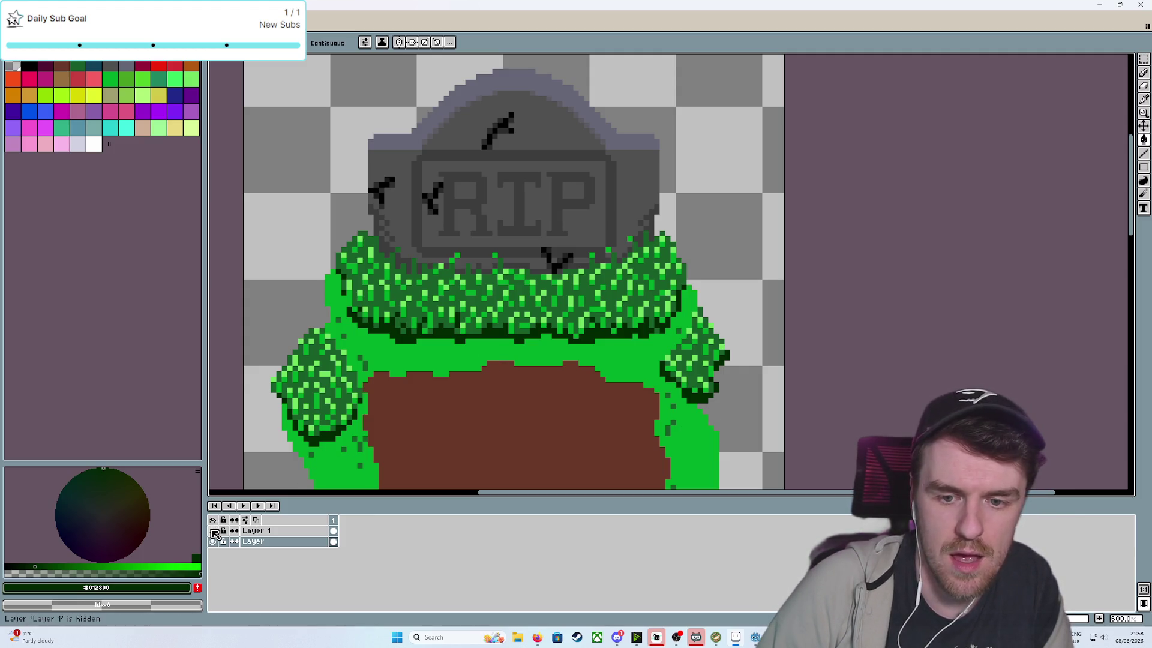
click(212, 531)
click(257, 533)
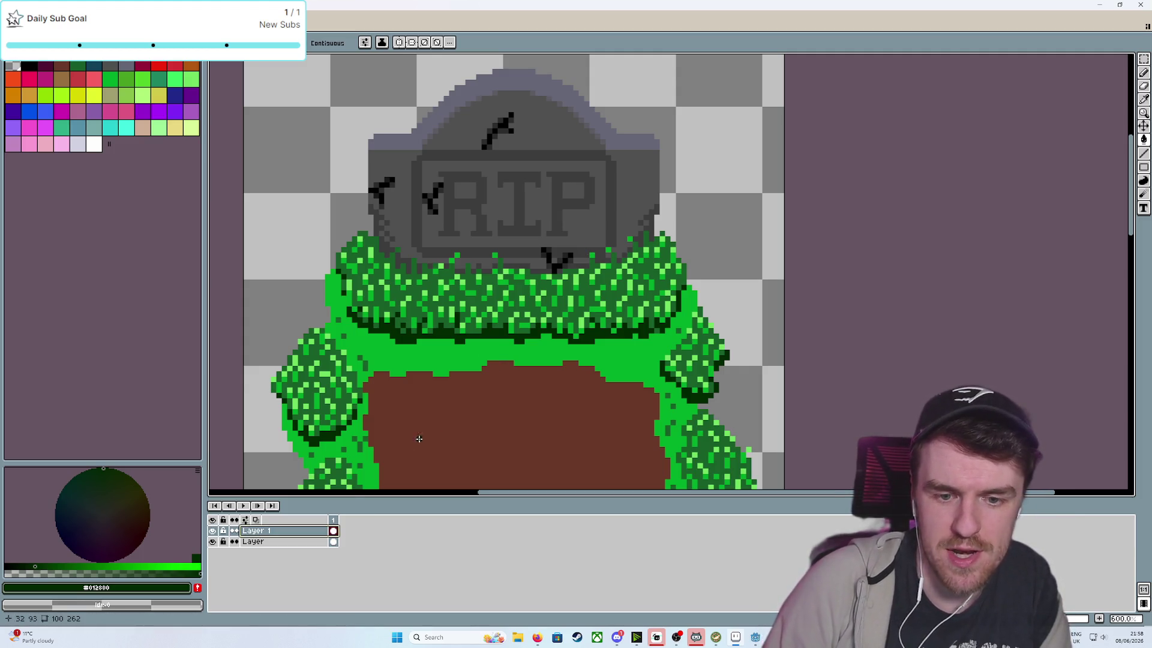
click(281, 544)
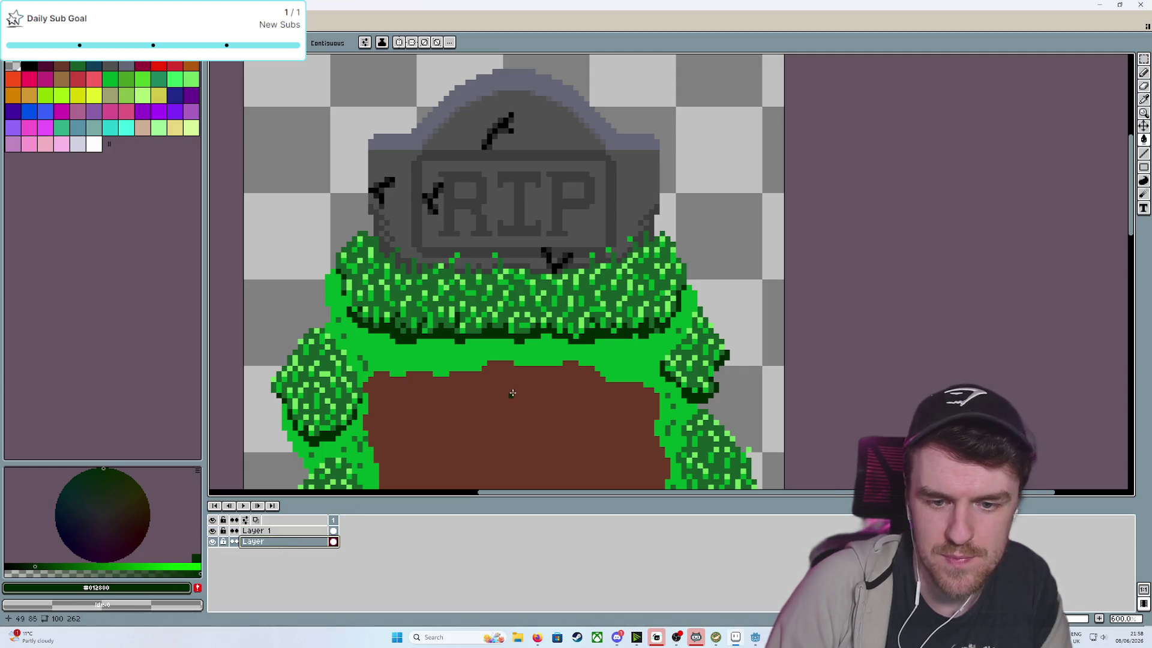
key(i)
click(371, 359)
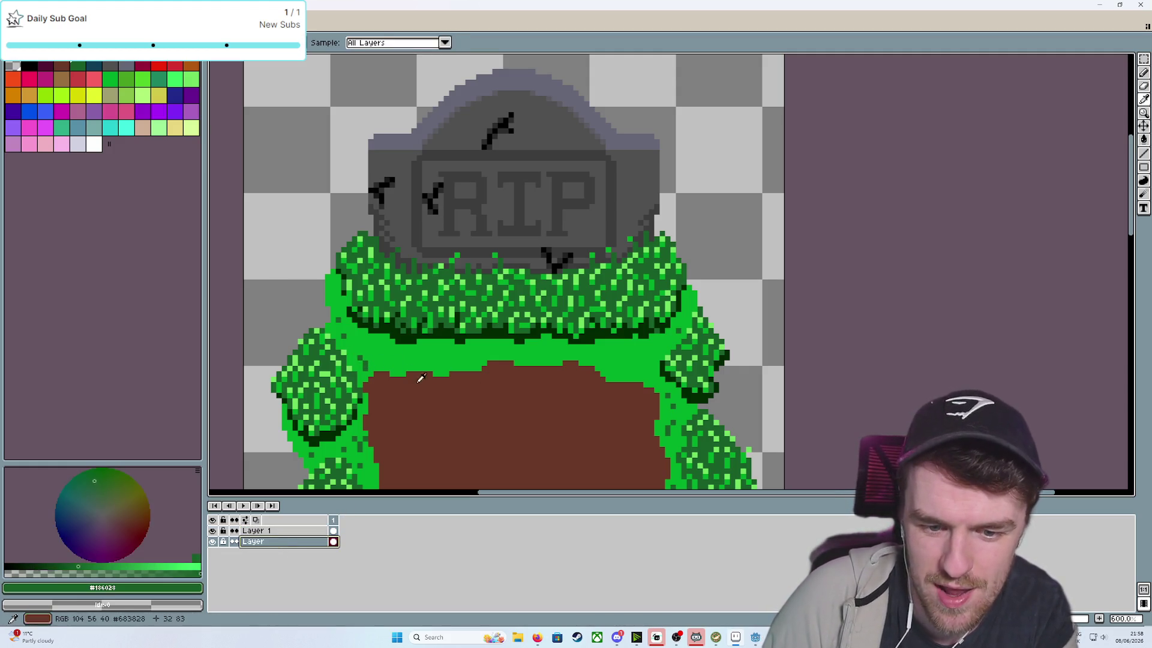
key(b)
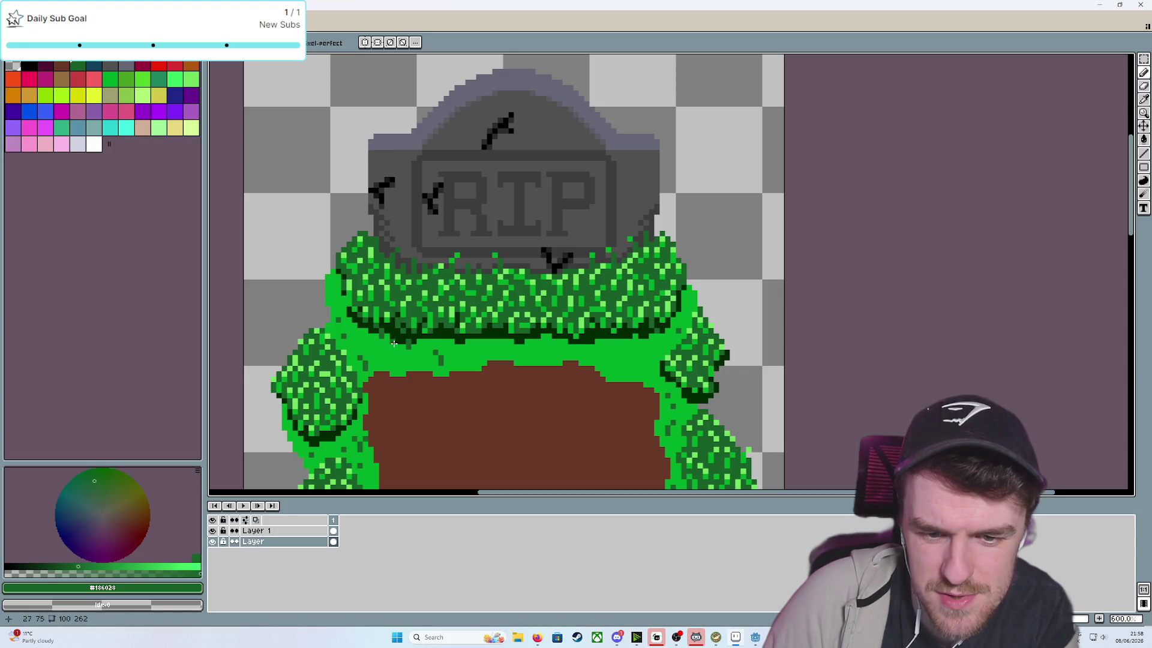
Dot dark green tufts along the grass edges around the dirt plot, undoing one stray dot
click(398, 366)
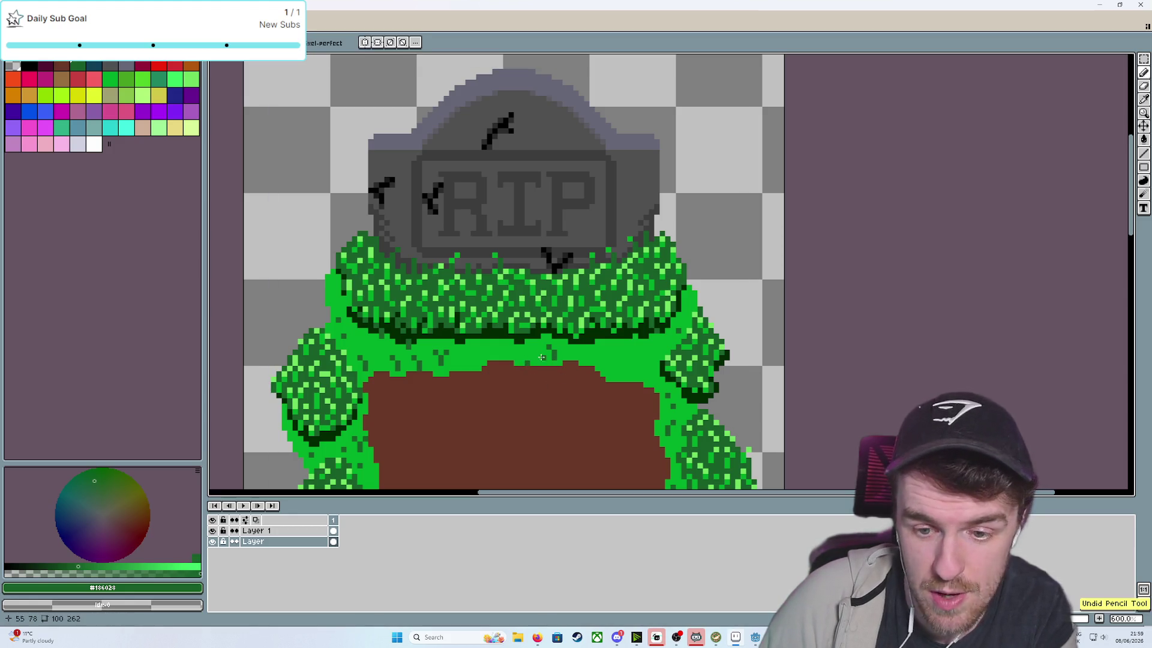
click(528, 358)
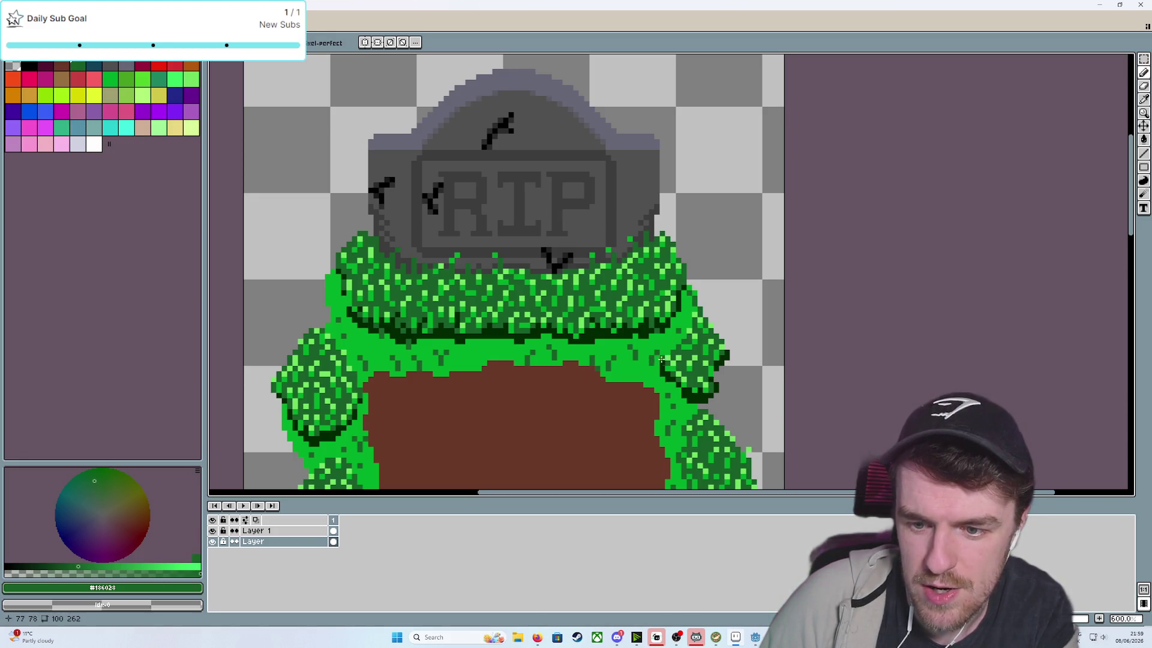
click(466, 369)
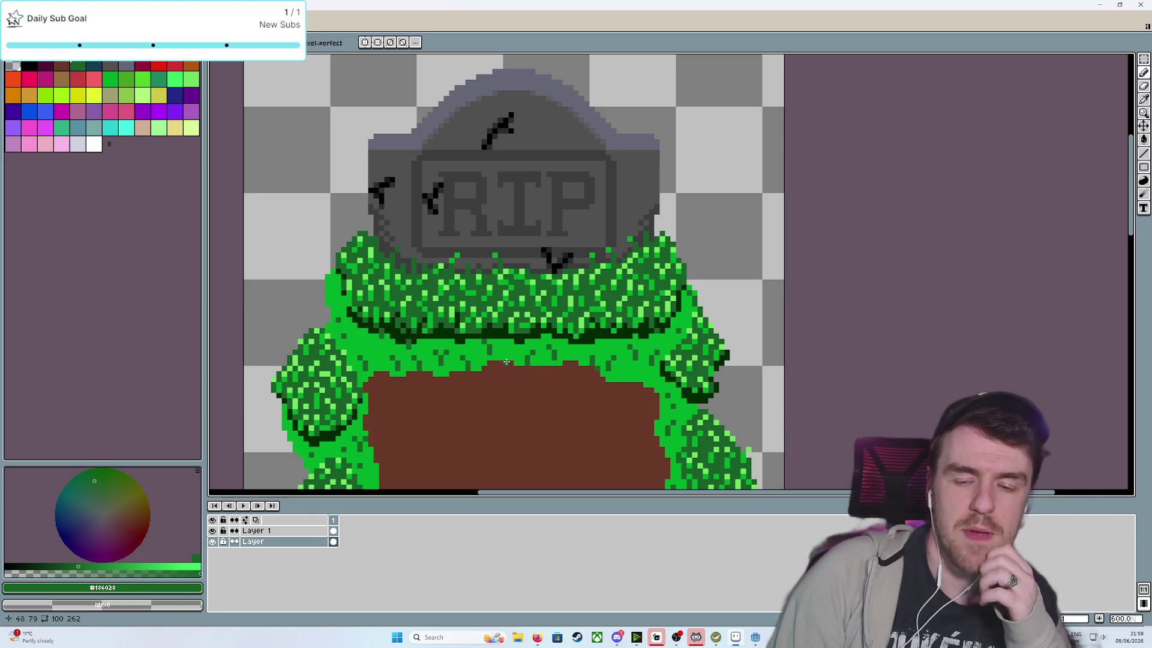
click(505, 356)
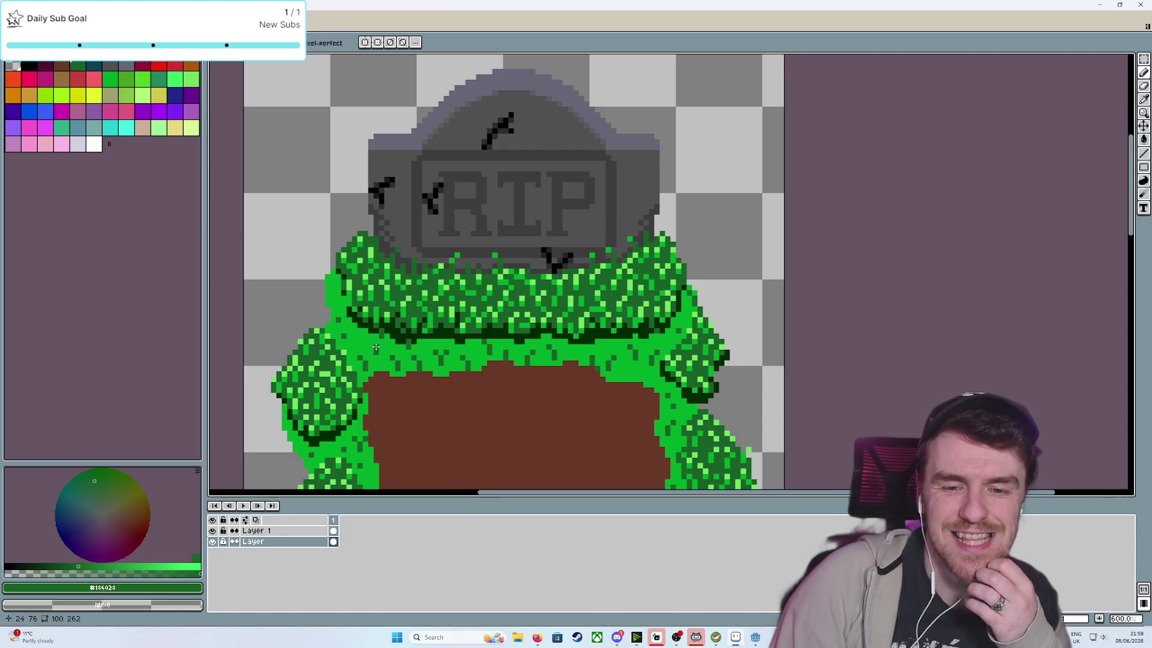
key(ctrl+z)
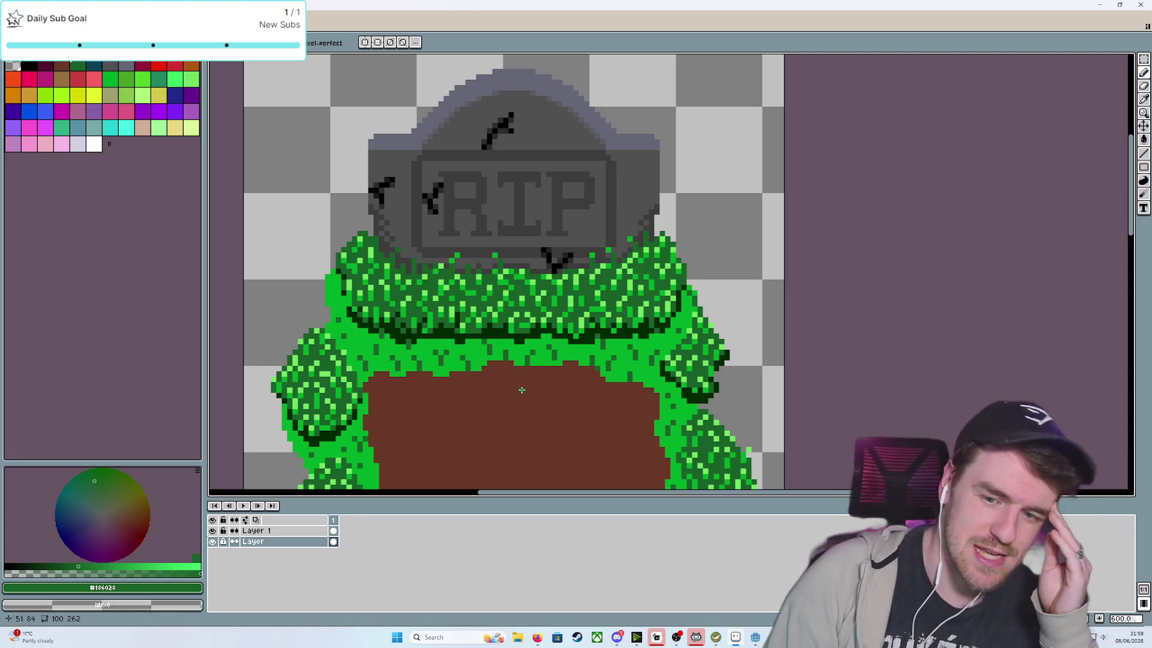
scroll(650, 367, down, 3)
scroll(649, 367, down, 2)
scroll(590, 190, up, 5)
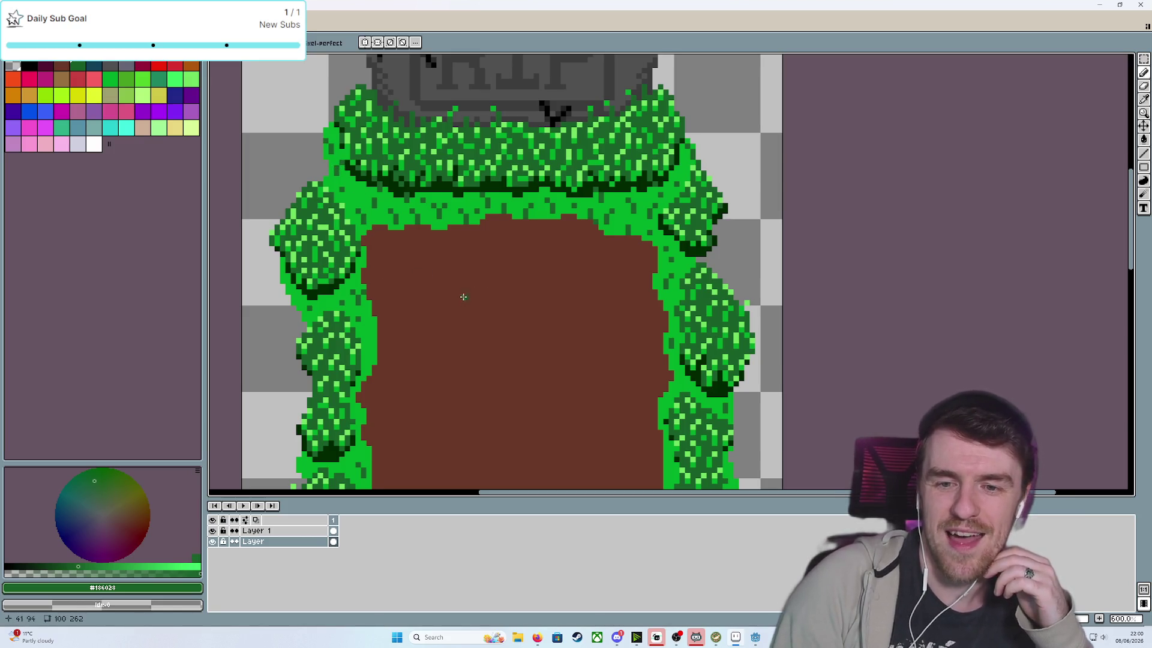
Zoom and pan the canvas to bring the whole dirt plot into view
scroll(465, 312, down, 4)
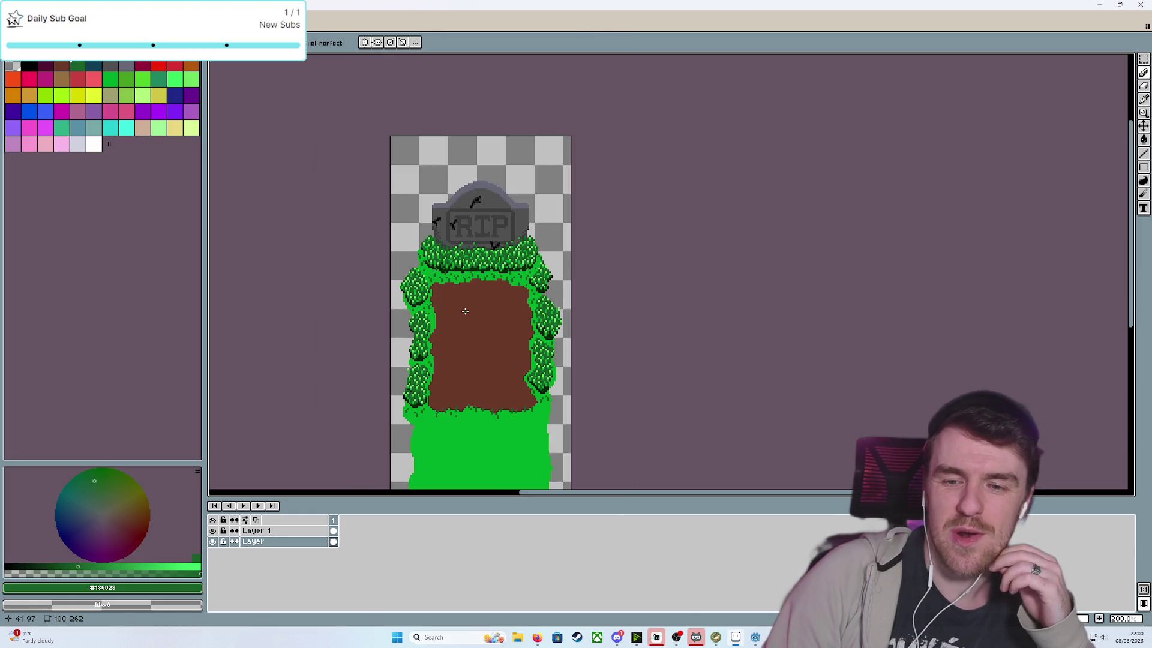
scroll(465, 311, up, 2)
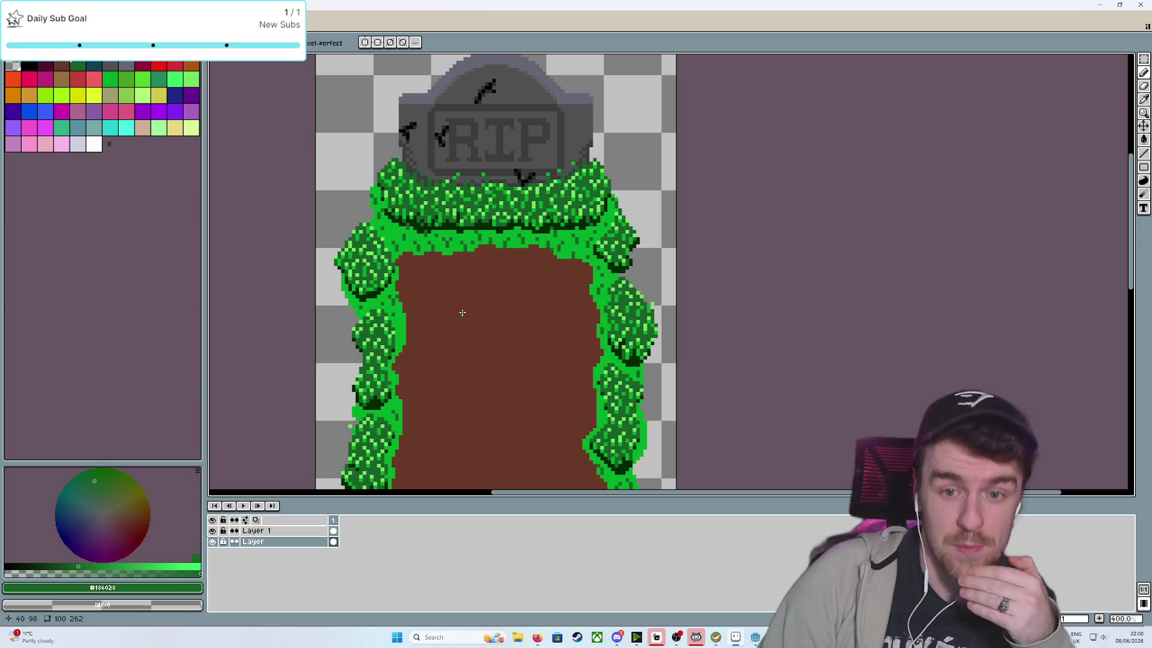
scroll(578, 291, up, 3)
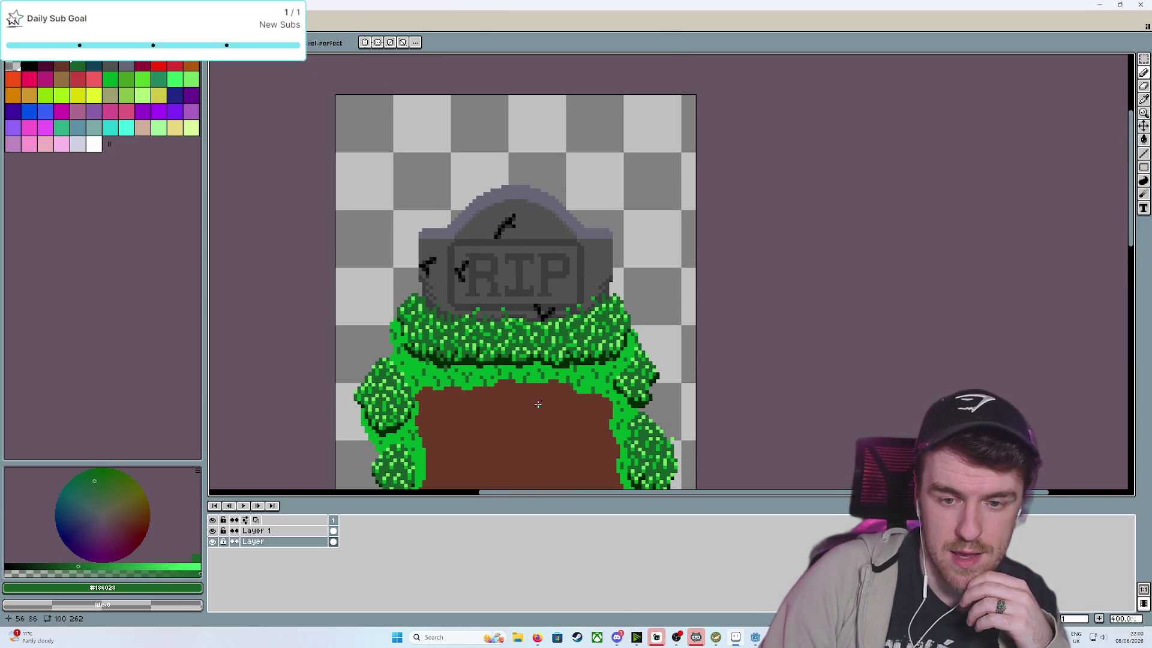
scroll(539, 405, down, 3)
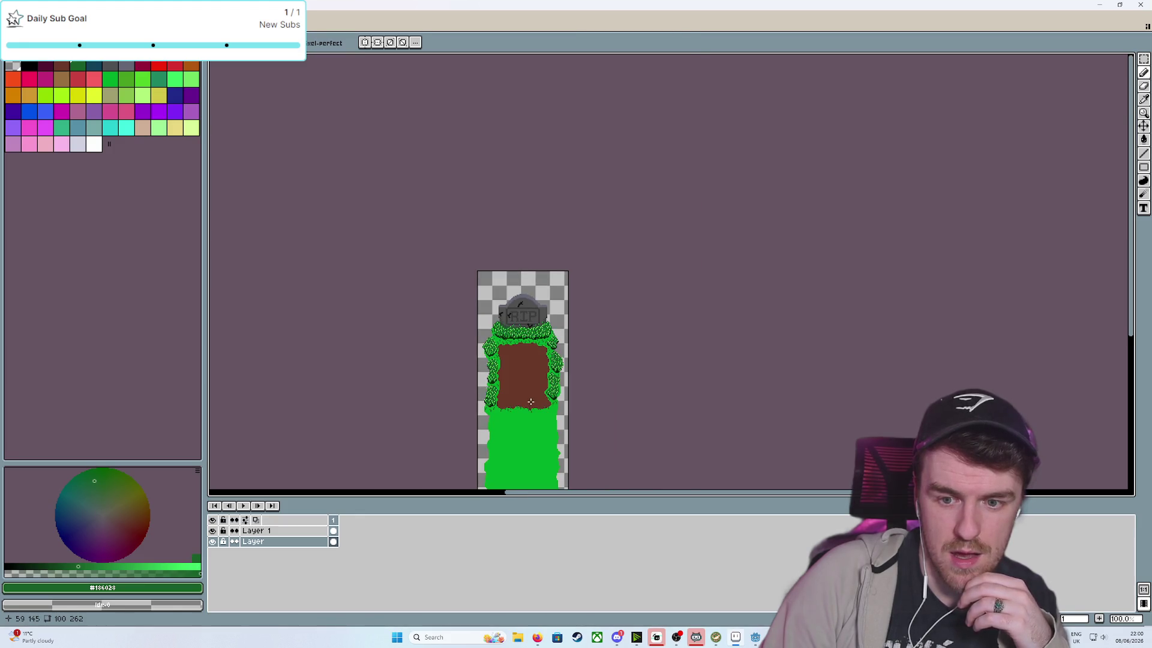
scroll(528, 348, up, 3)
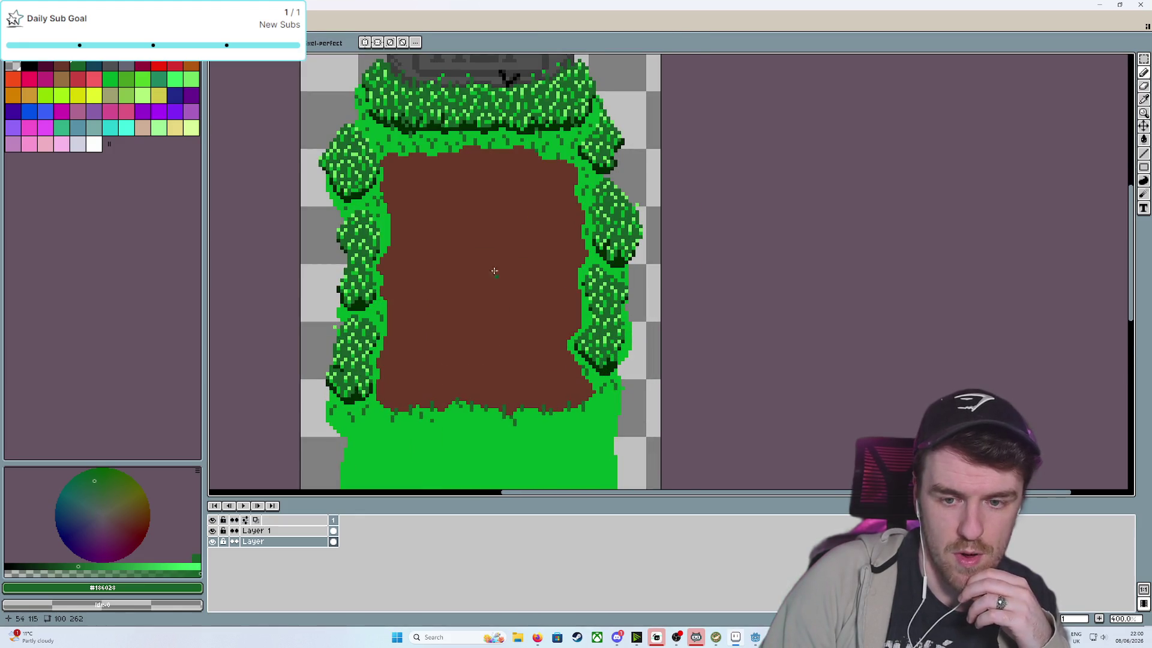
scroll(514, 360, up, 2)
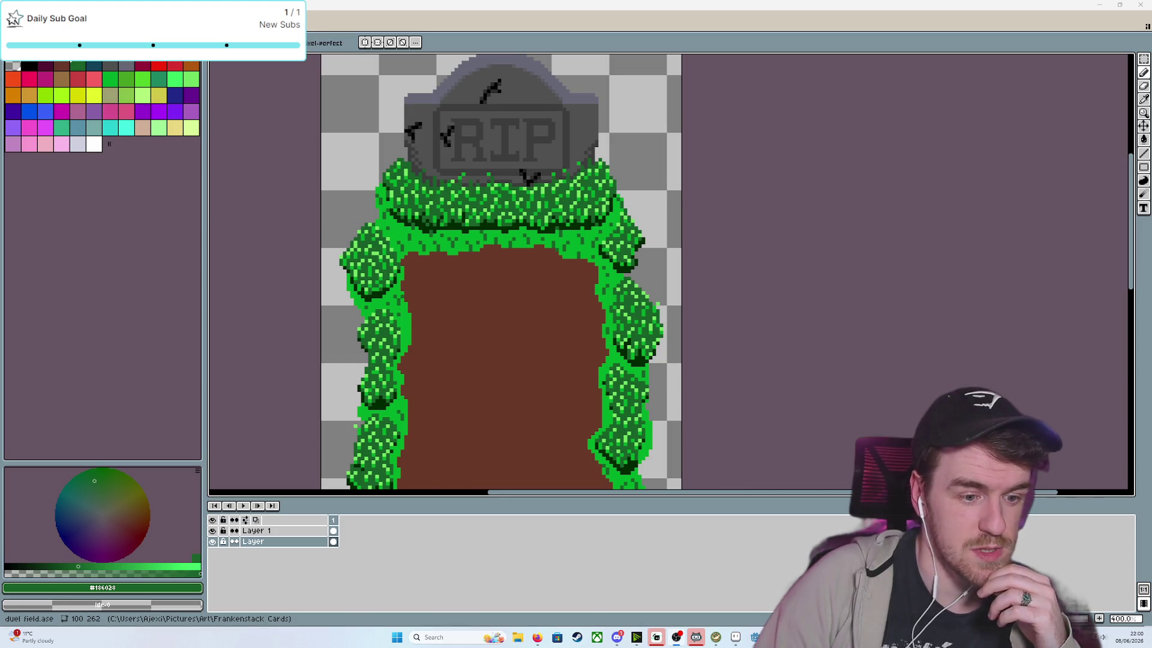
mouse_move(678, 290)
mouse_down()
mouse_move(691, 286)
mouse_move(701, 189)
mouse_up()
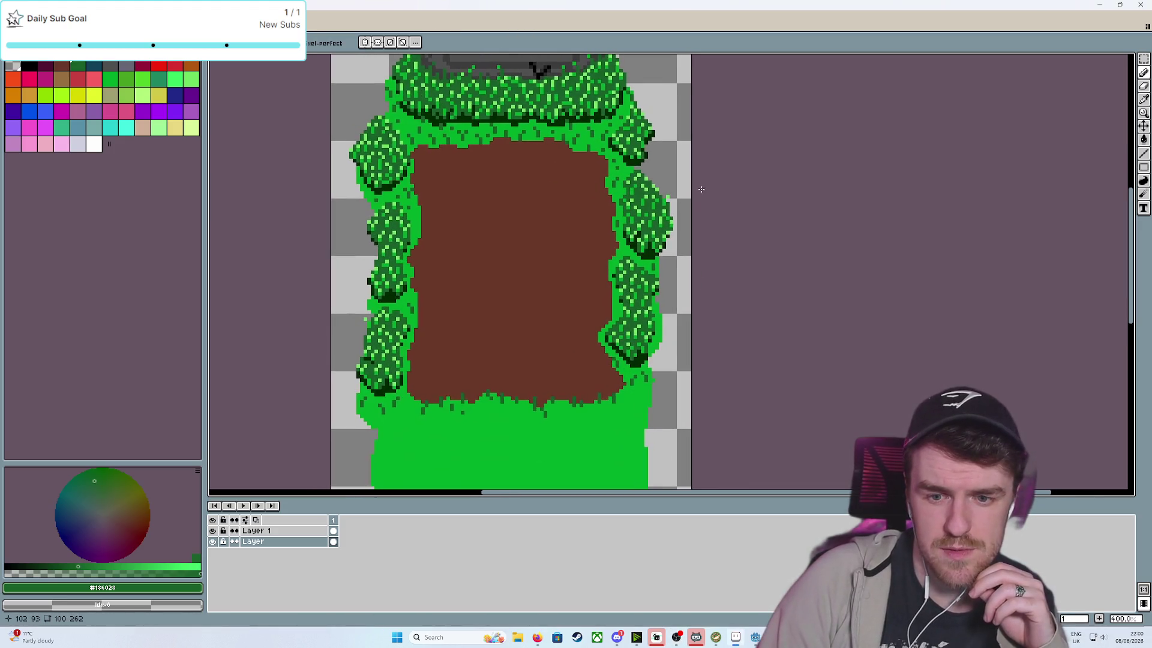
drag(621, 189, 624, 225)
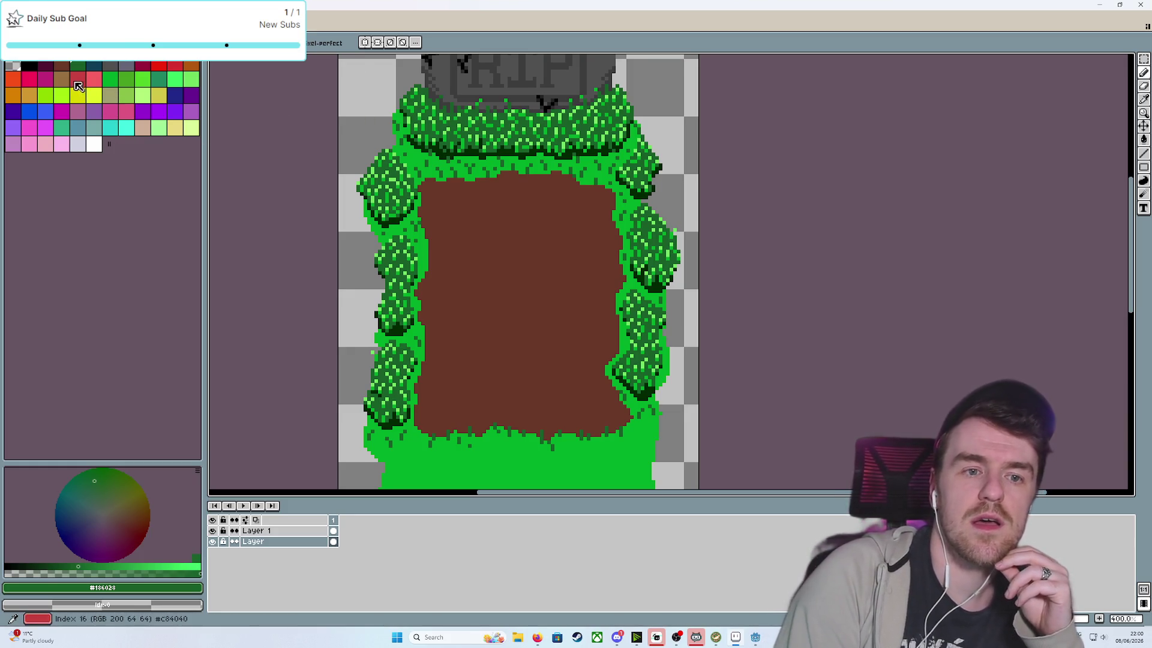
Pick brown, then dark magenta, and remove a trial magenta stroke on the dirt
alt+click(489, 222)
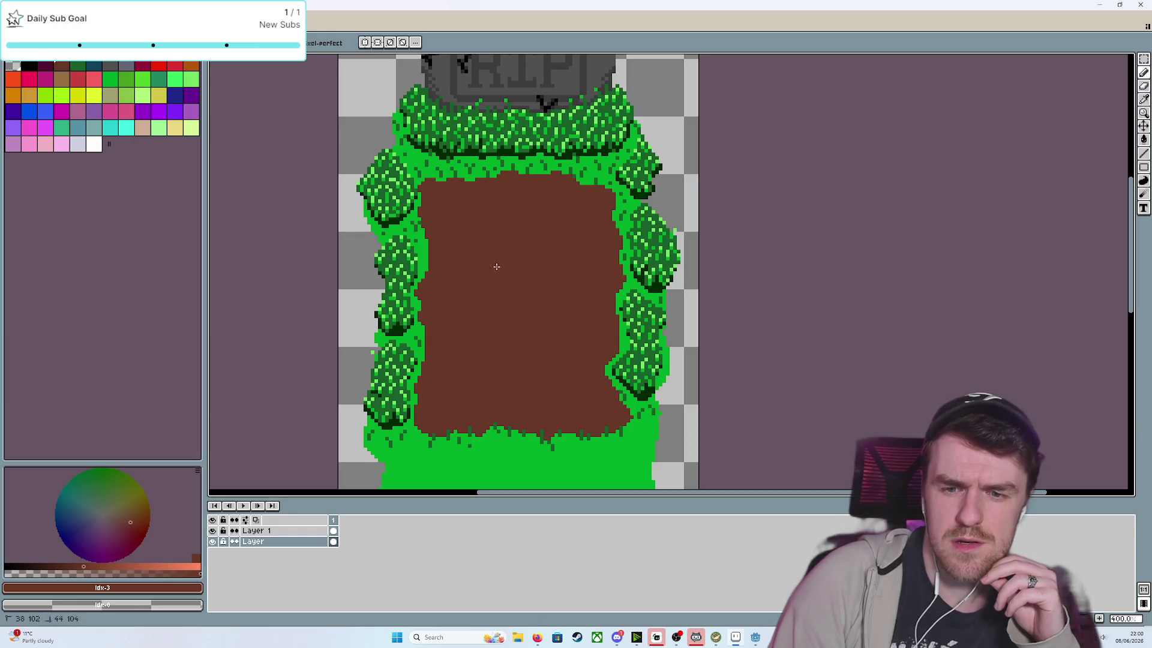
click(46, 66)
mouse_move(477, 239)
mouse_down()
mouse_move(487, 223)
mouse_move(533, 288)
mouse_up()
key(ctrl+z)
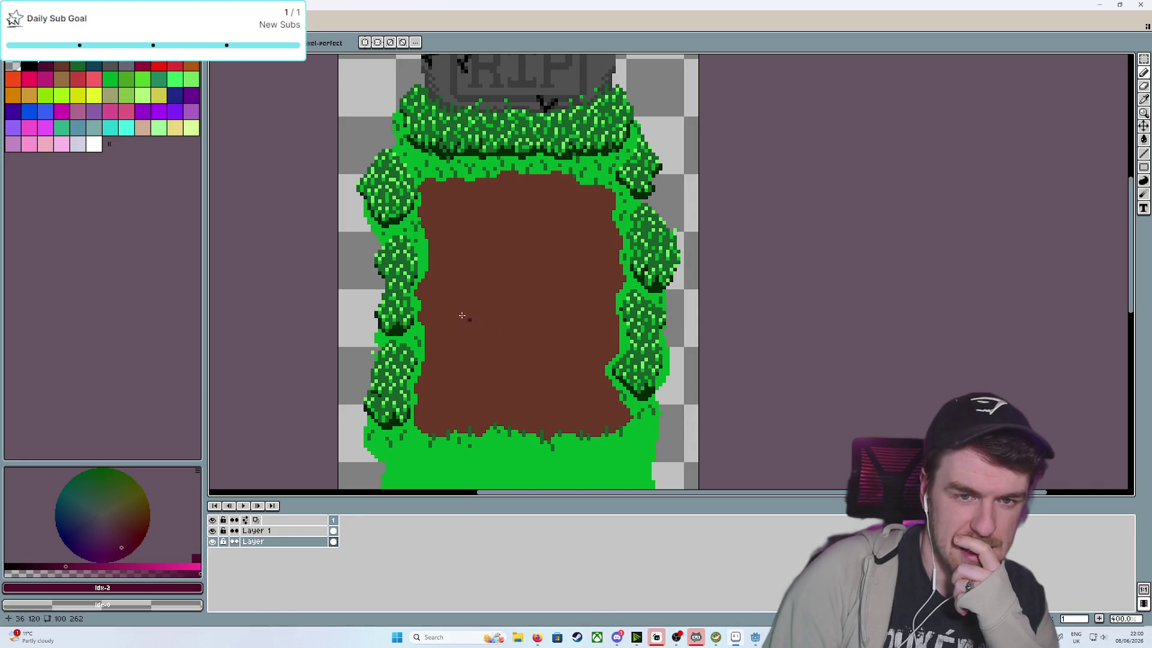
Pick orange, undo a trial stroke, and speckle orange pebbles across the dirt
click(191, 66)
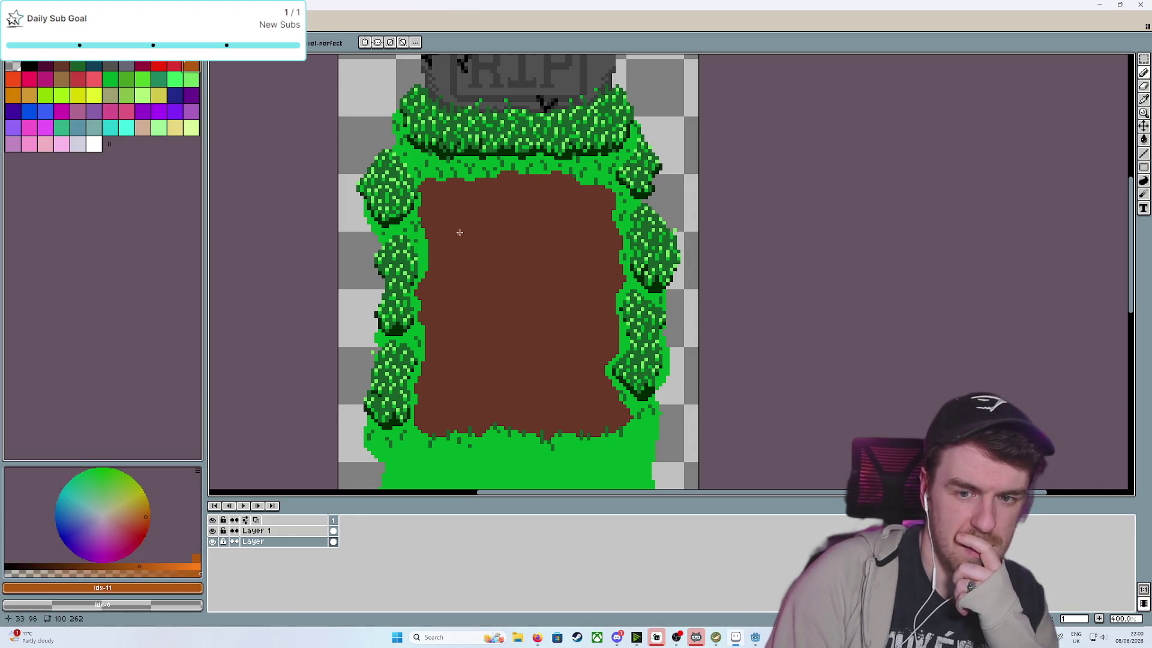
drag(440, 240, 514, 201)
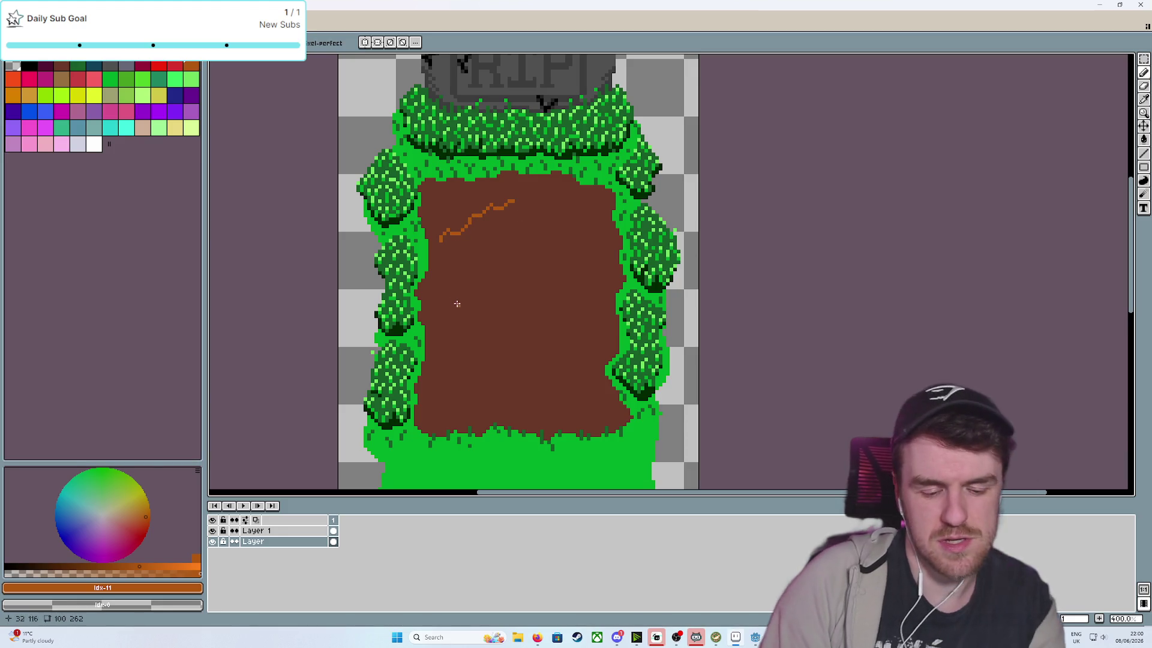
key(ctrl+z)
click(455, 215)
click(498, 223)
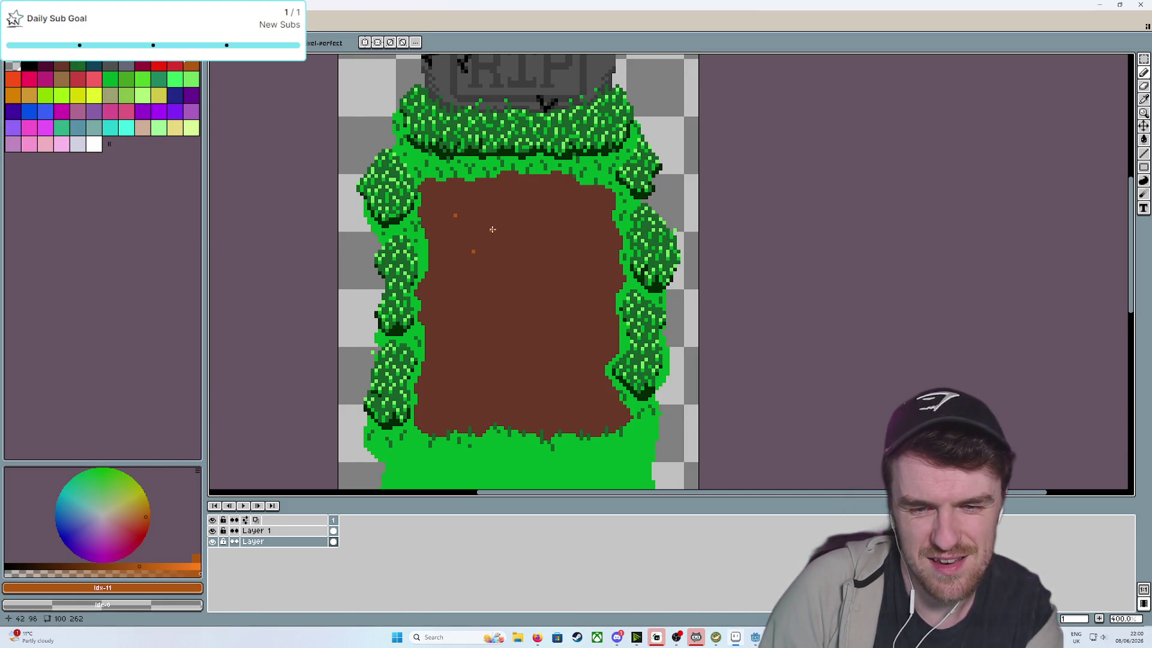
click(473, 251)
click(513, 259)
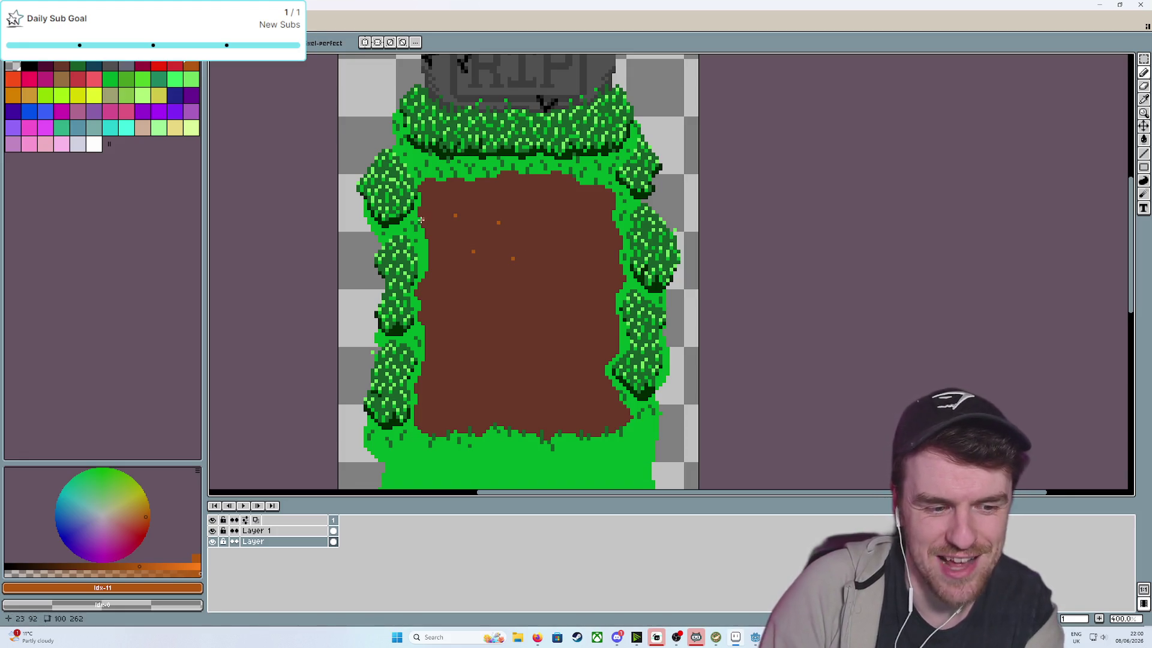
Add orange specks near the dirt's top-left edge
click(427, 193)
click(438, 187)
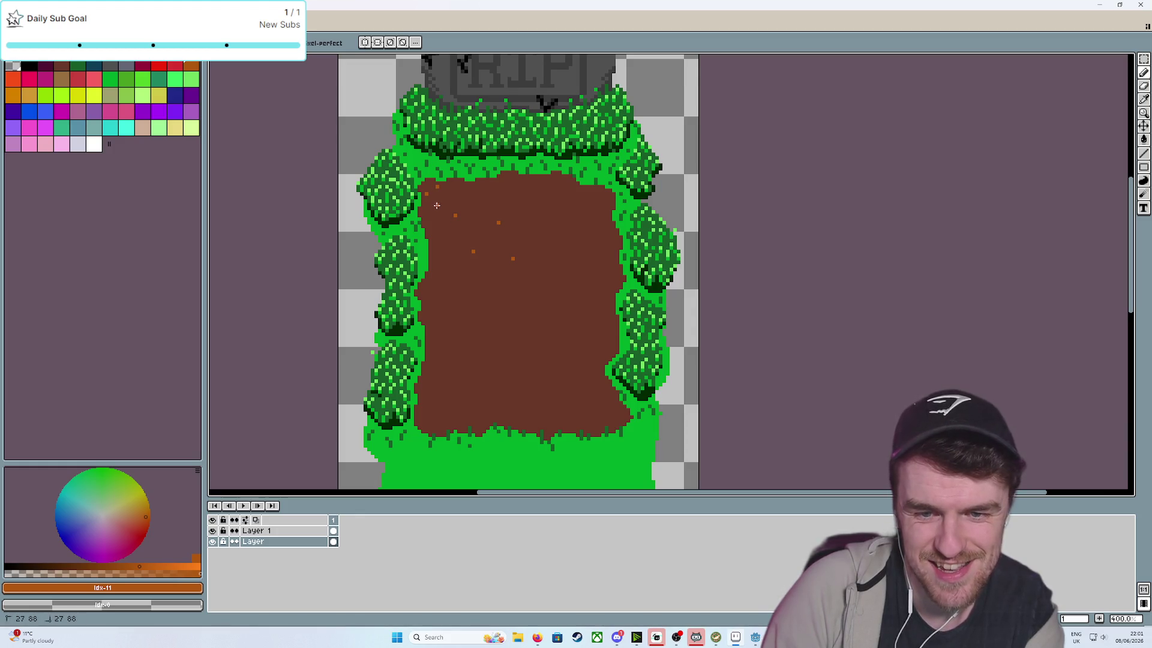
click(451, 193)
click(437, 204)
click(441, 223)
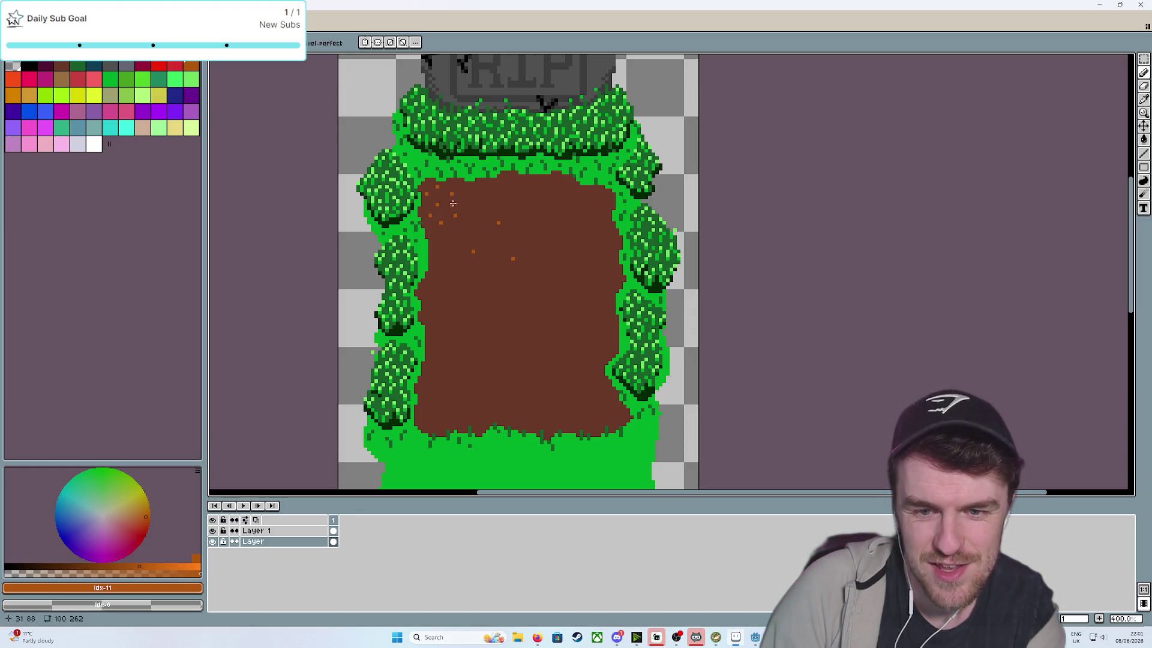
Cluster more orange specks on the dirt, undo the latest ones, and dismiss the taskbar previews
click(448, 213)
click(462, 197)
click(463, 208)
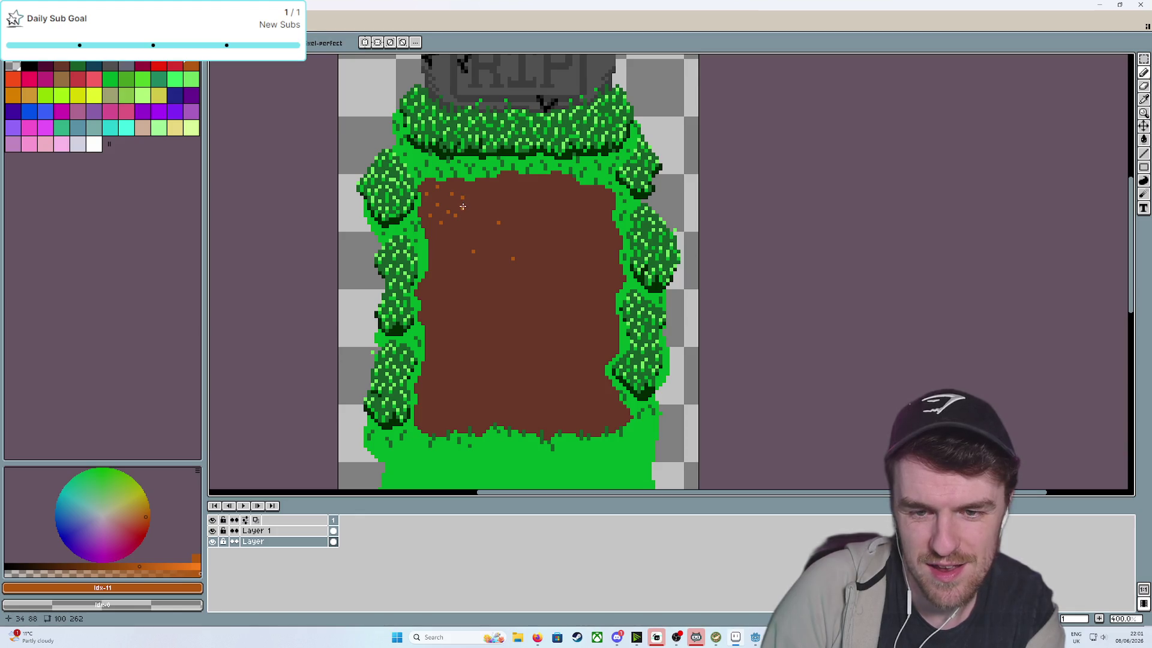
click(474, 190)
click(455, 235)
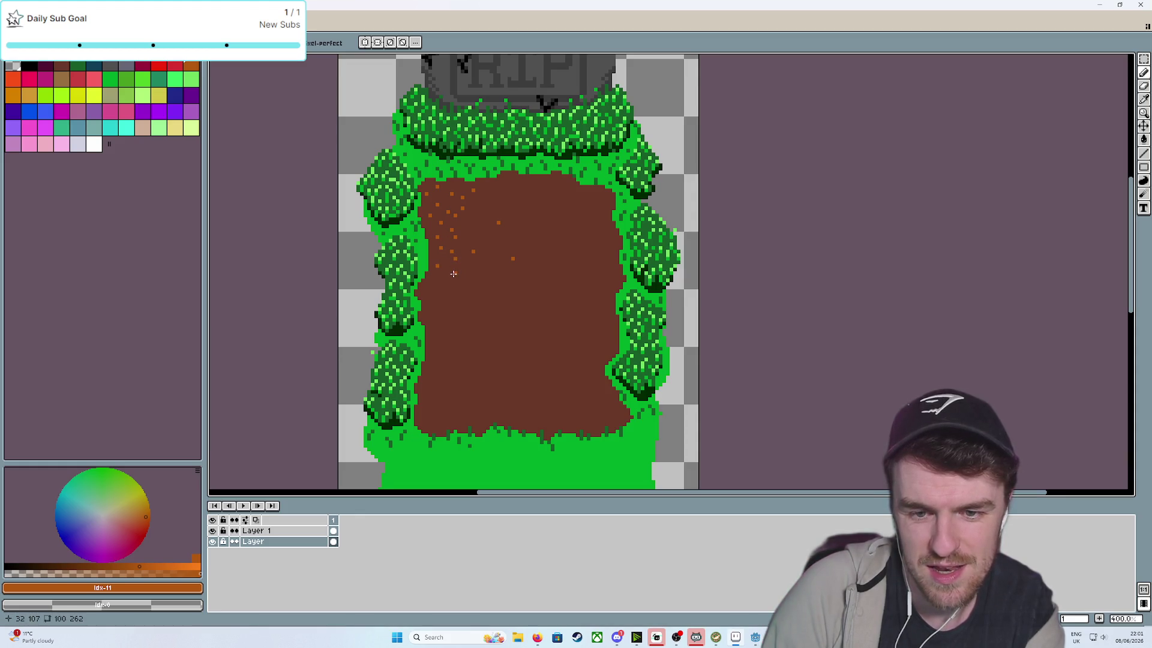
click(491, 201)
click(473, 223)
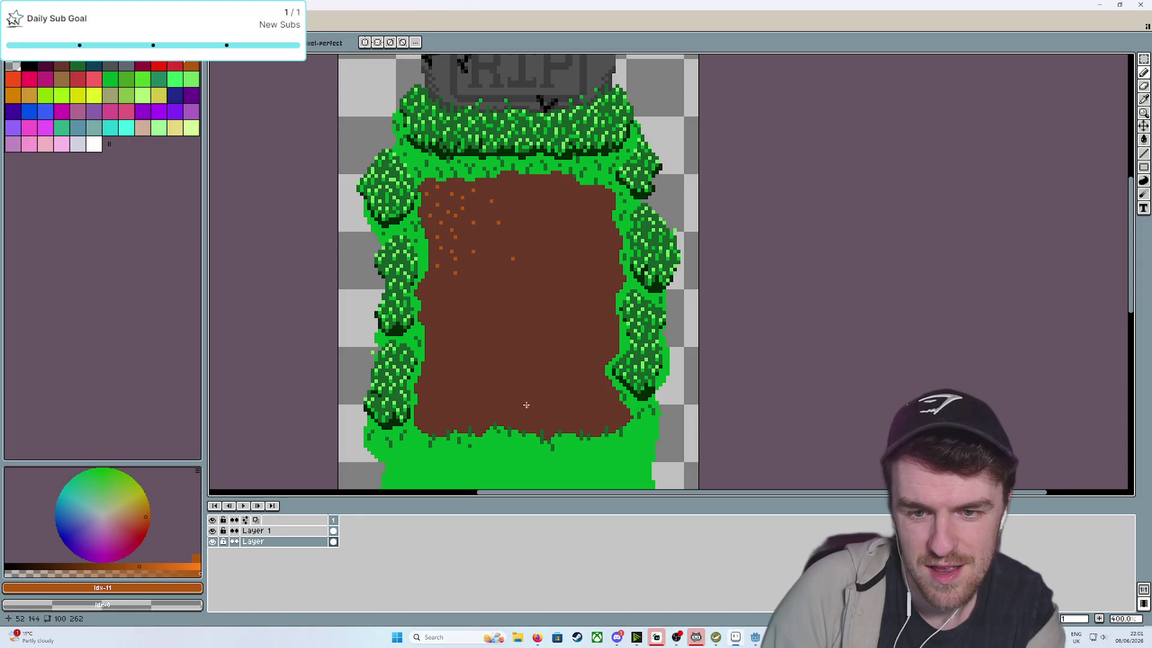
key(ctrl+z)
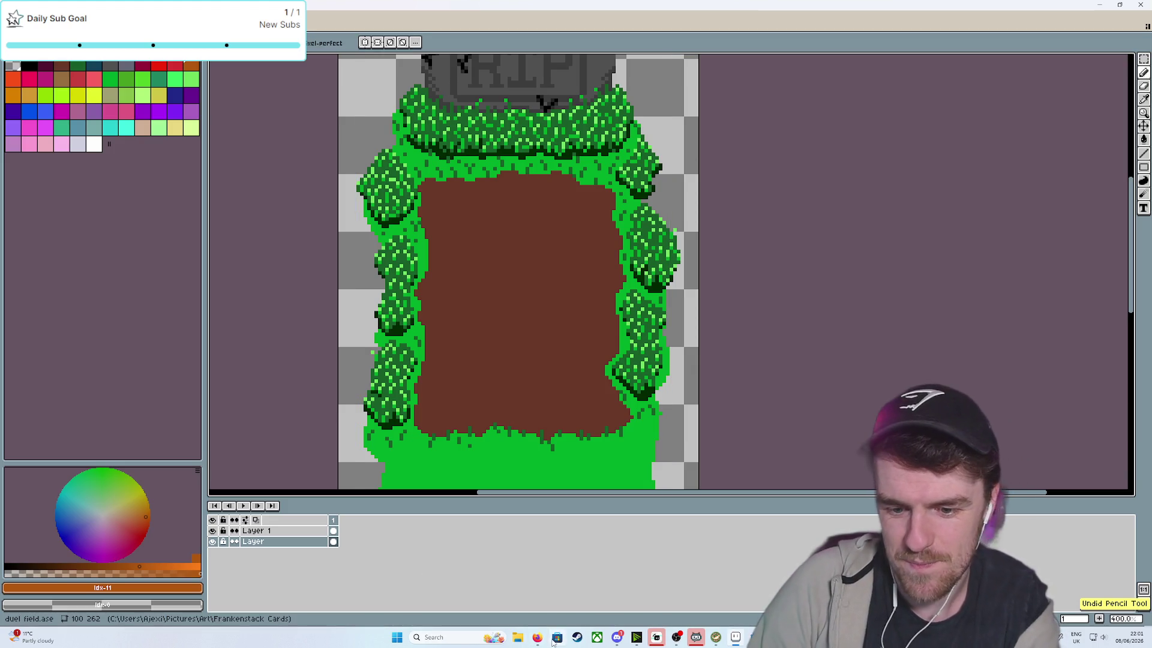
mouse_move(539, 637)
click(531, 599)
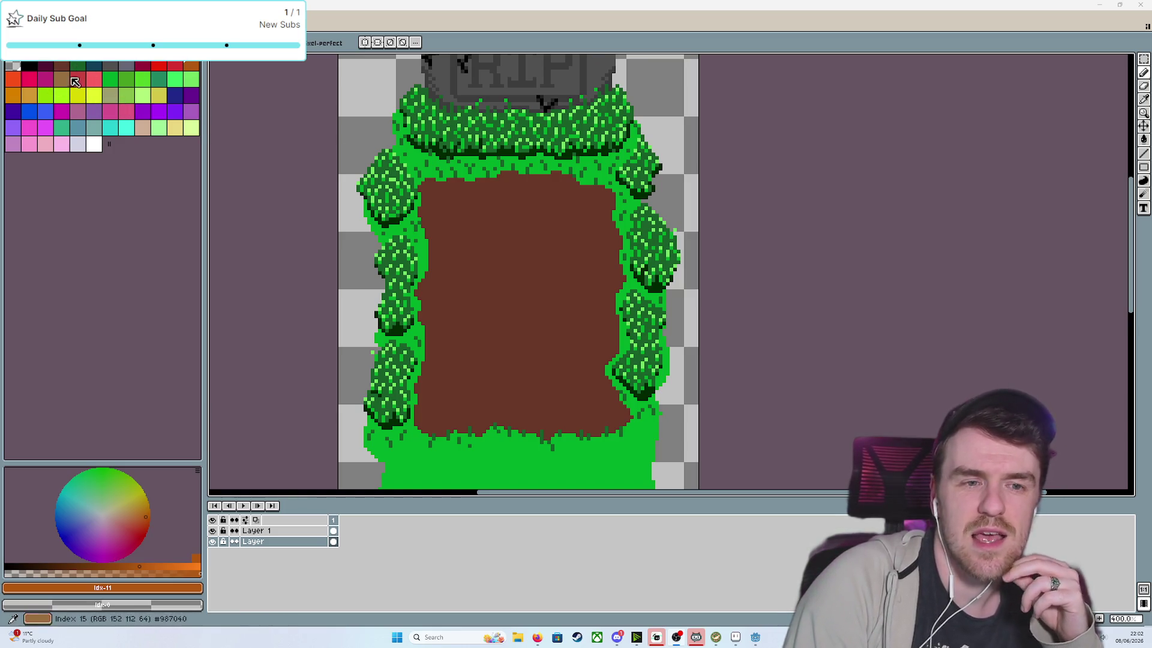
click(30, 66)
Pick maroon and sketch a trial outline along the dirt's top and left side, then undo it
click(48, 65)
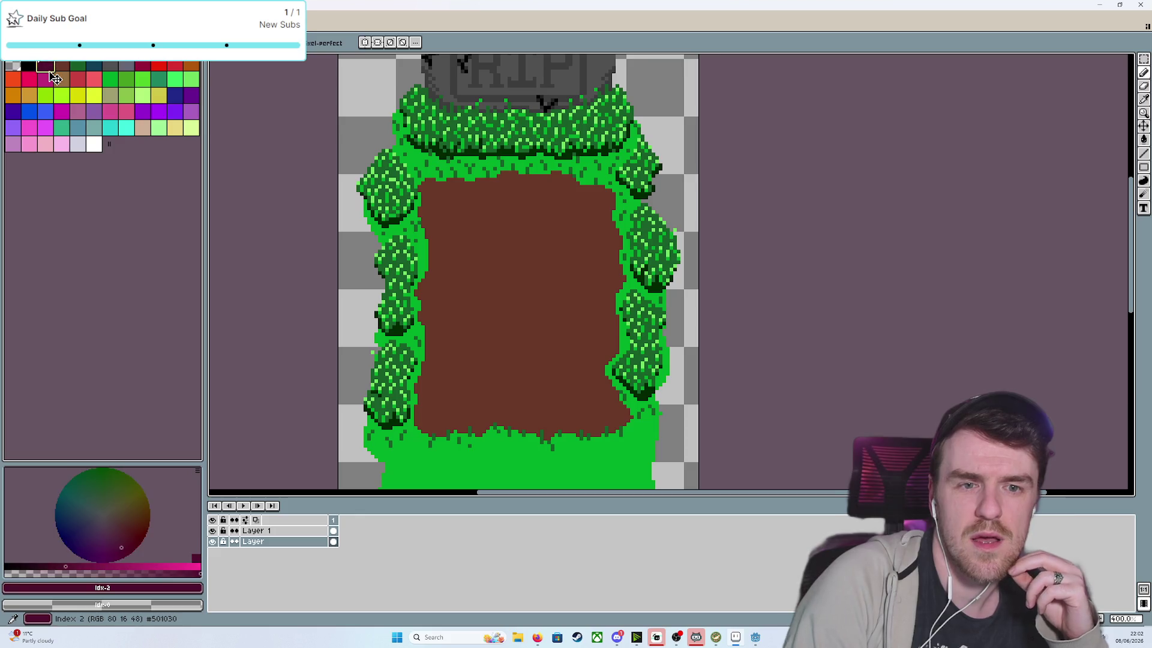
drag(549, 222, 514, 226)
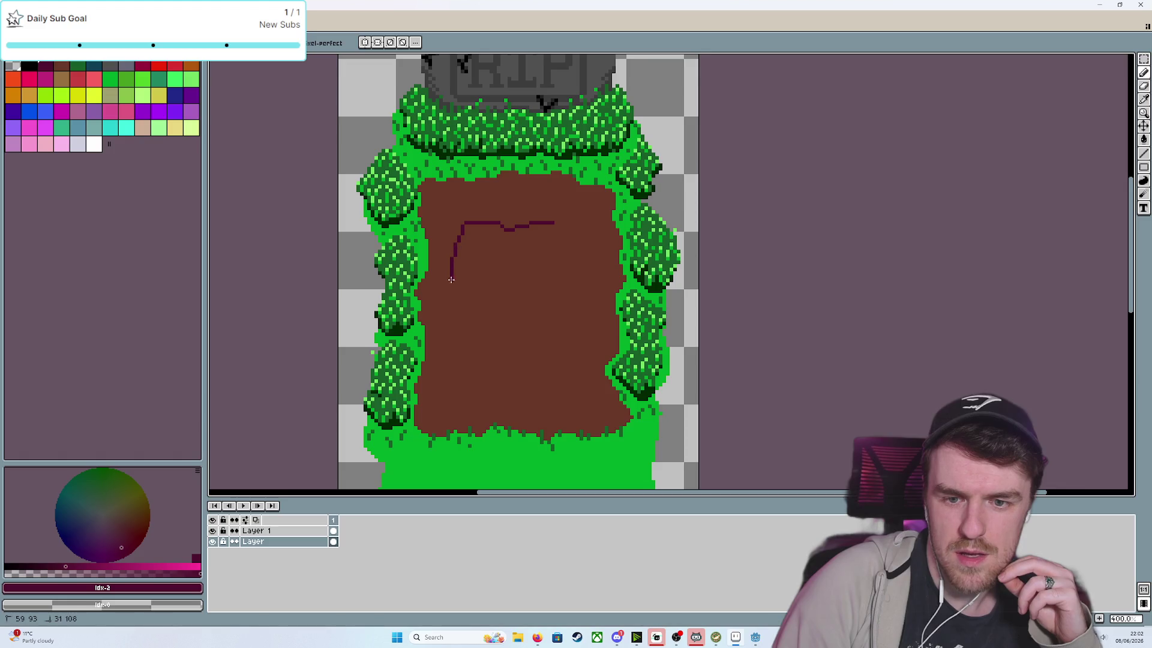
drag(452, 280, 460, 352)
drag(462, 408, 459, 414)
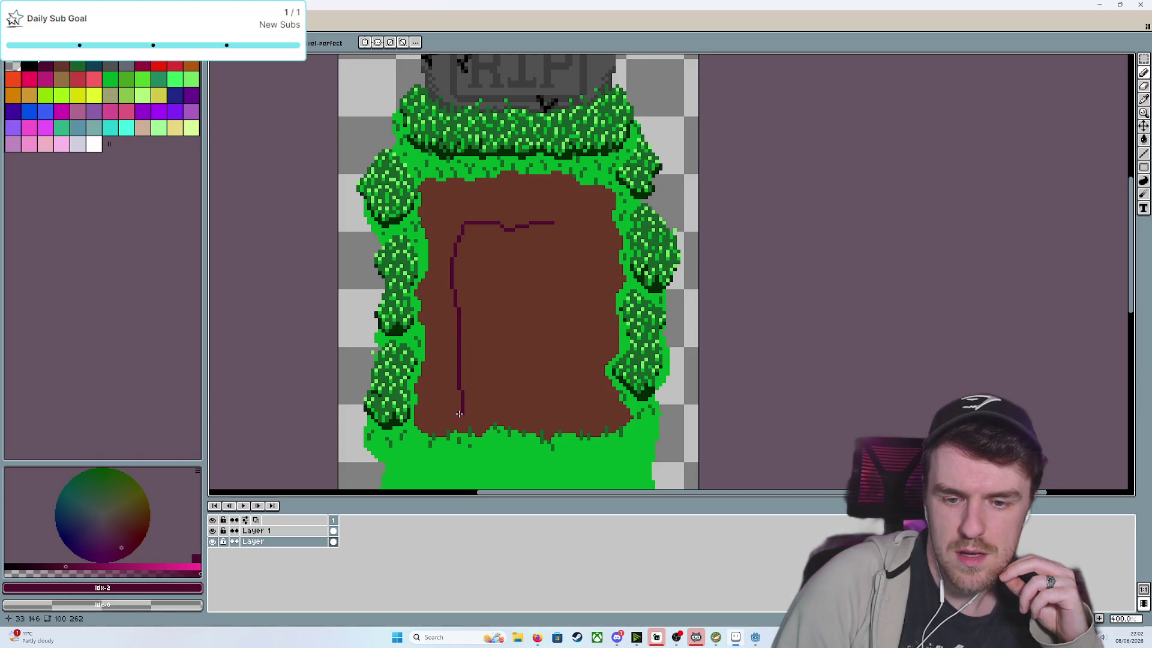
key(ctrl+z)
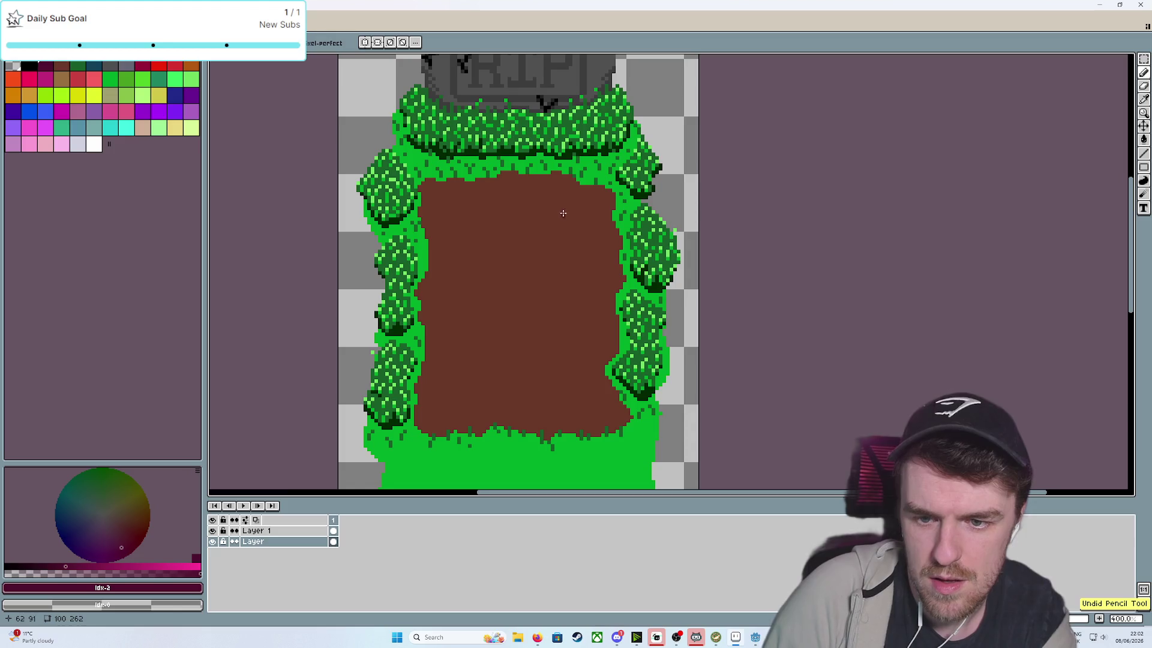
Draw a maroon loop in the dirt's middle joined by diagonals to each corner
mouse_move(555, 226)
mouse_down()
mouse_move(503, 233)
mouse_move(459, 279)
mouse_move(461, 345)
mouse_move(486, 384)
mouse_move(555, 384)
mouse_move(579, 329)
mouse_move(563, 229)
mouse_up()
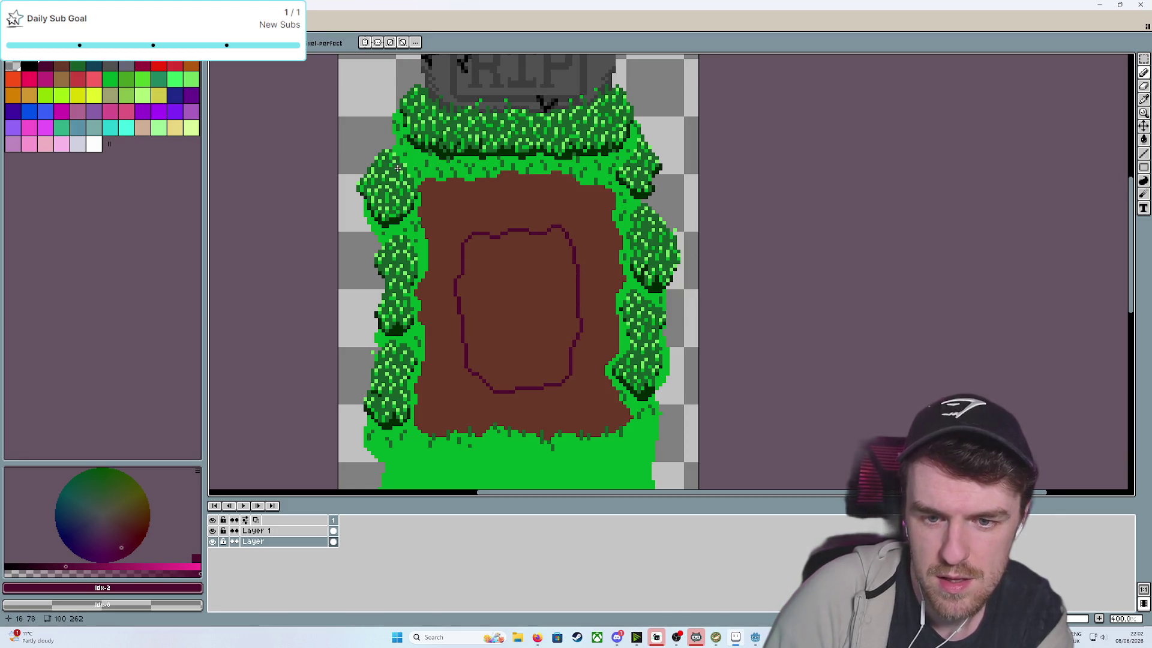
mouse_move(425, 183)
mouse_down()
mouse_move(459, 231)
mouse_move(461, 259)
mouse_move(462, 243)
mouse_up()
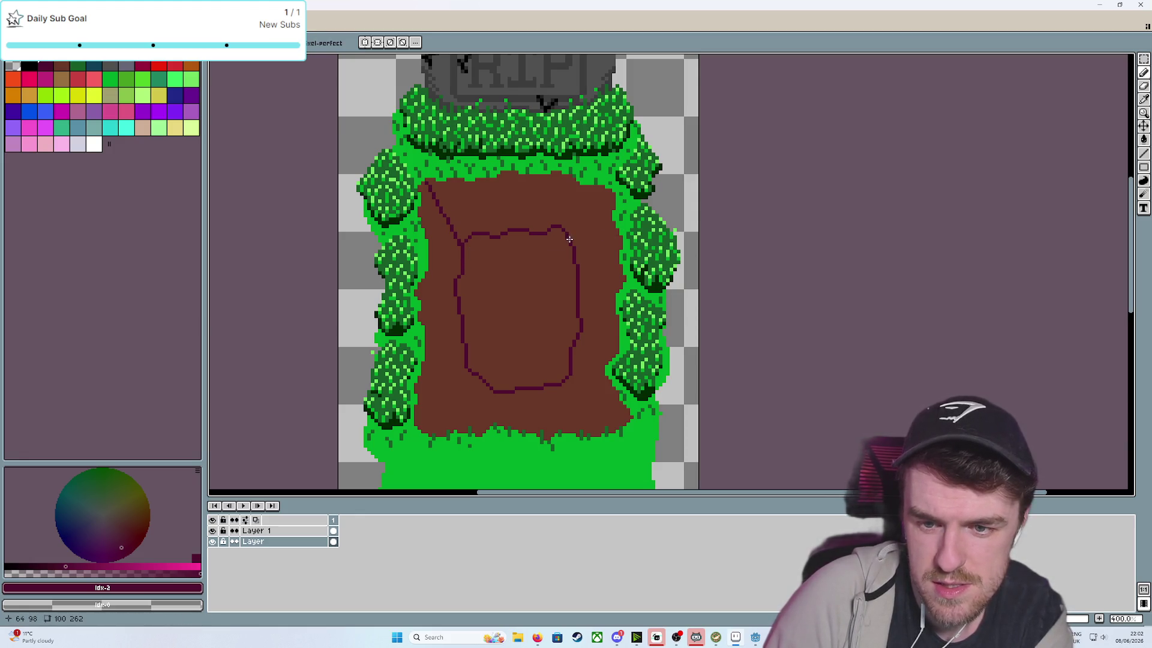
drag(571, 238, 607, 190)
drag(468, 371, 426, 429)
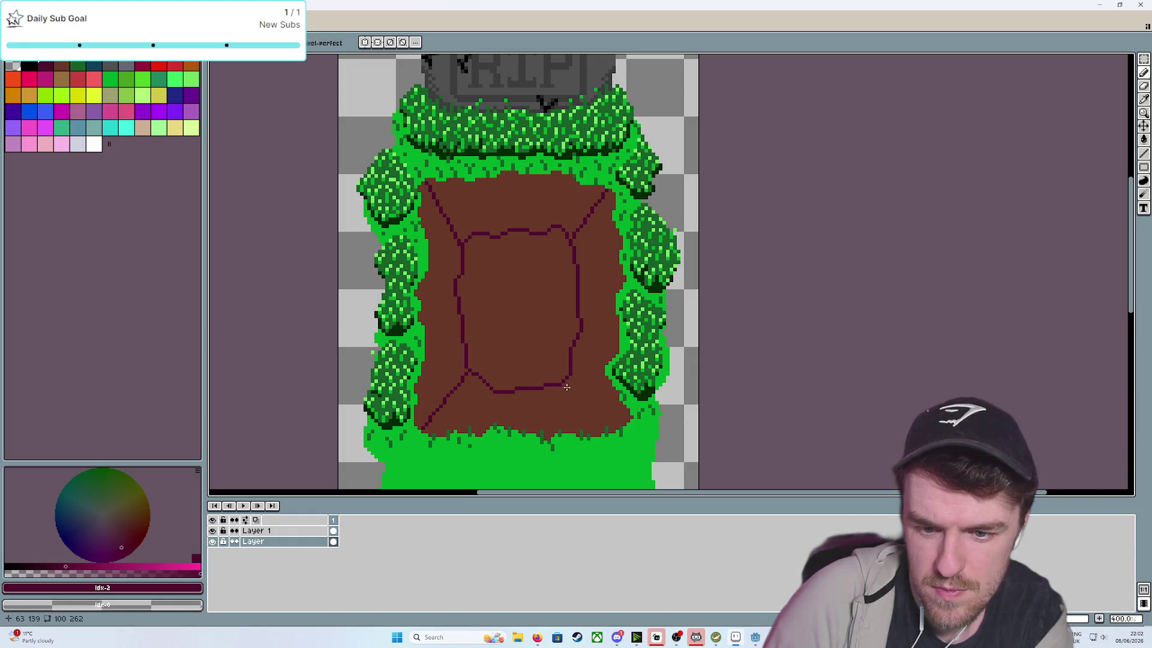
drag(570, 376, 613, 429)
Bucket-fill the right, bottom, left and top dirt sections maroon, undoing misplaced fills
key(g)
click(573, 321)
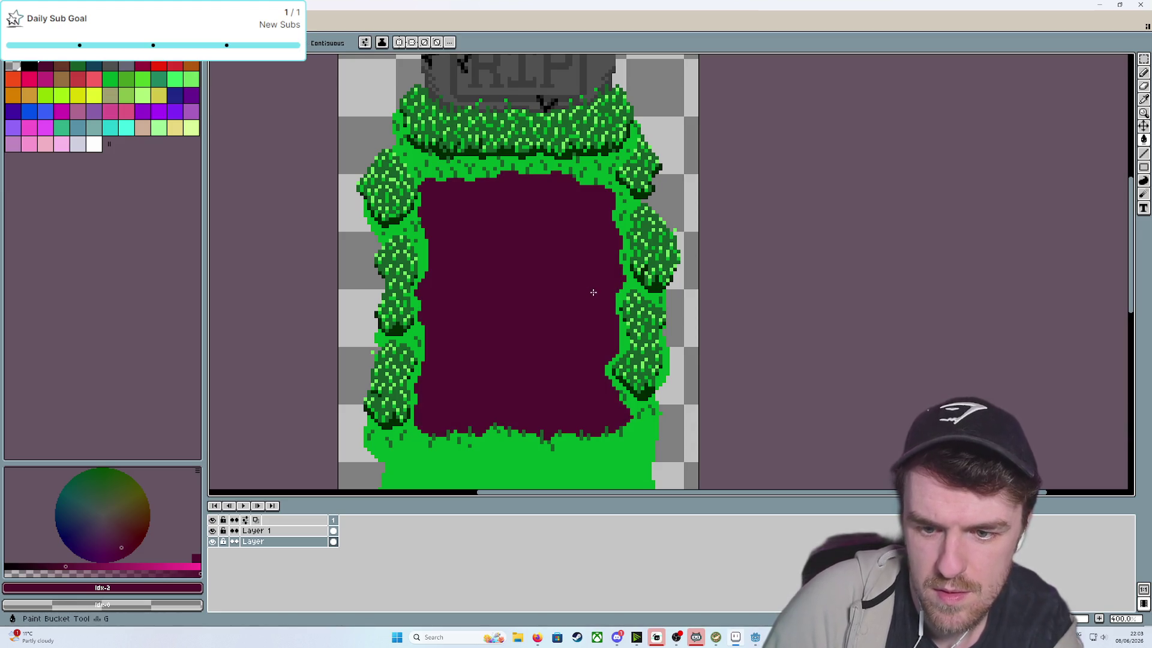
key(ctrl+z)
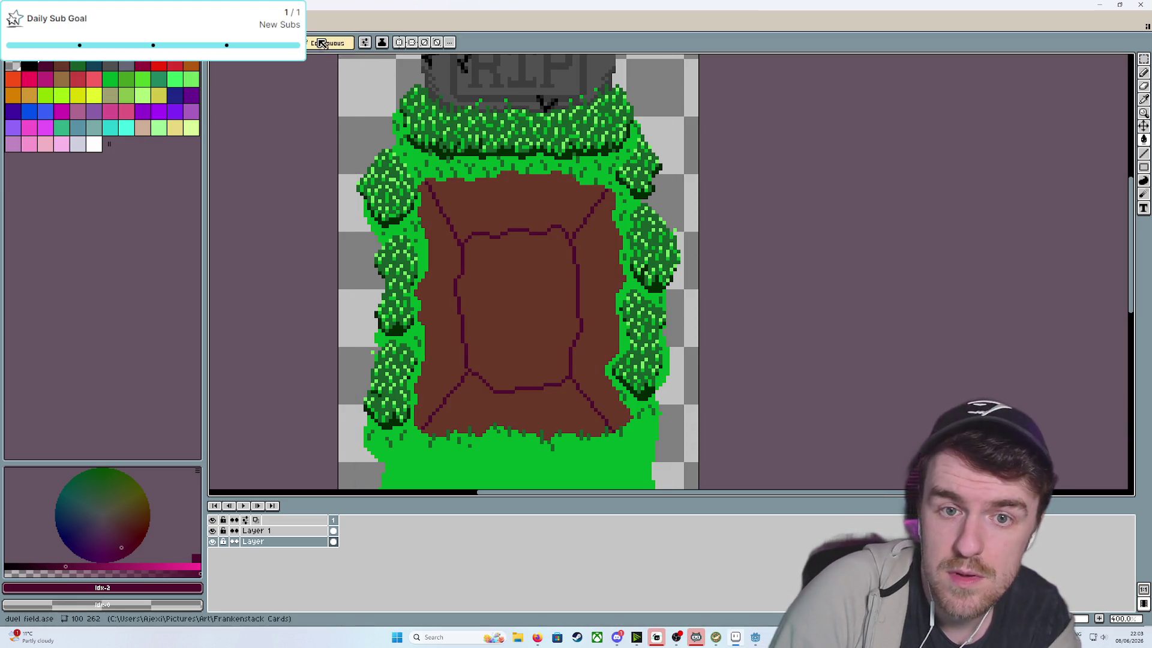
click(597, 288)
click(468, 390)
click(447, 336)
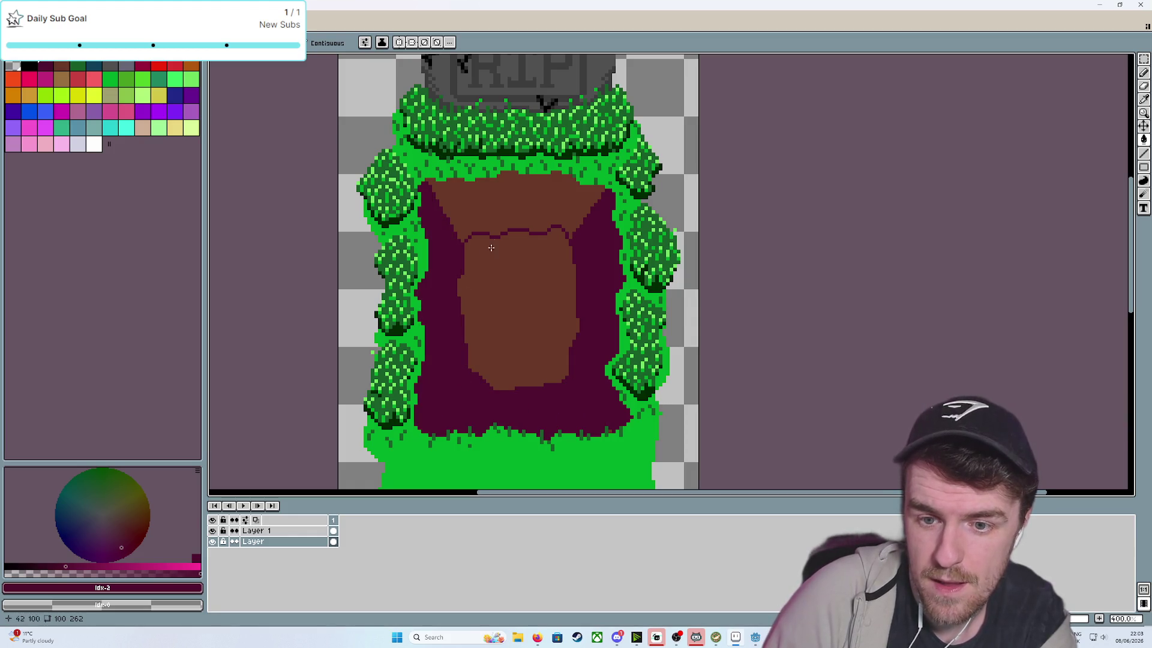
click(516, 201)
scroll(543, 323, down, 4)
scroll(546, 327, up, 3)
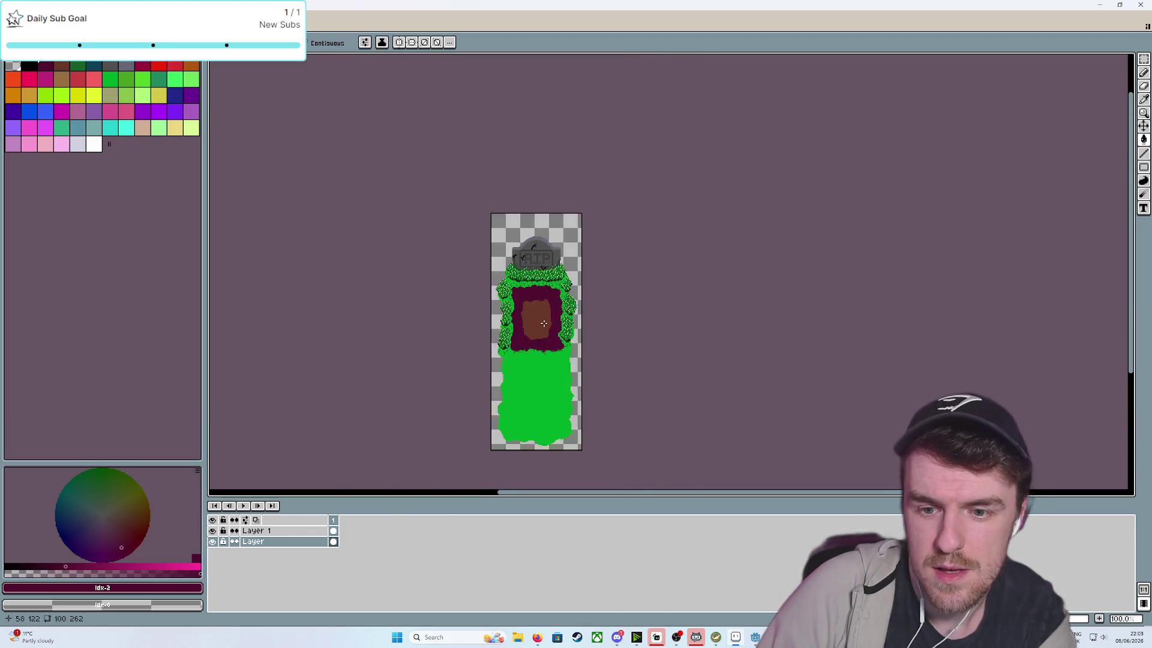
key(ctrl+z)
key(ctrl+z)
key(ctrl+z)
key(ctrl+z)
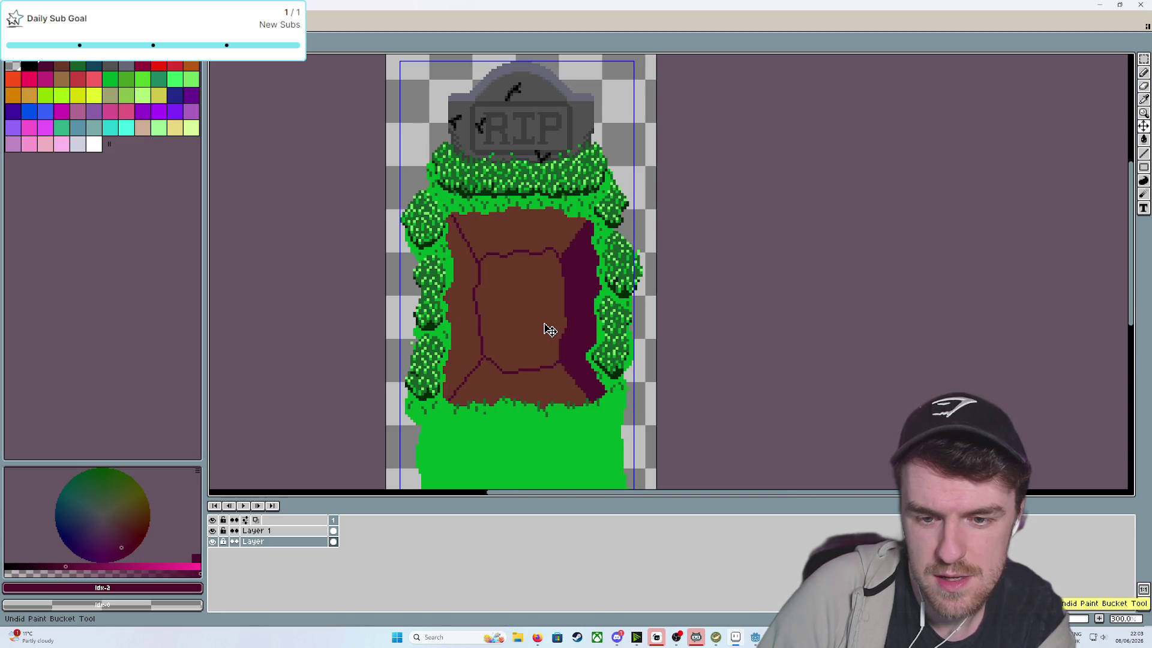
scroll(546, 328, up, 1)
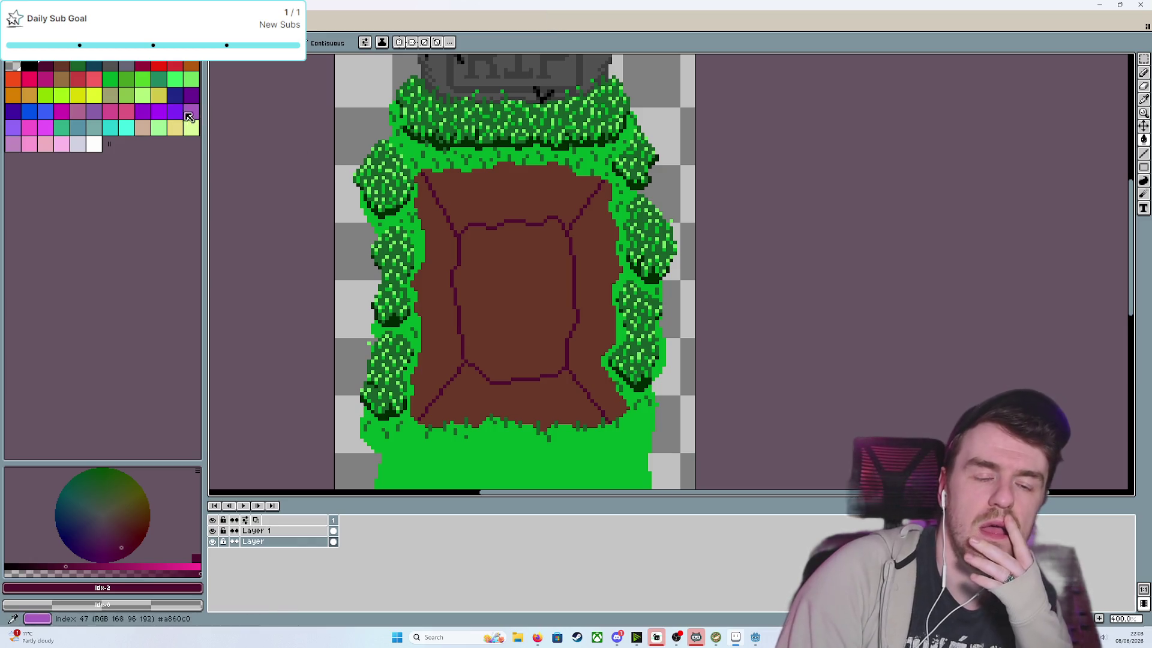
Refill the left, top and right sections, then undo all fills and dividing lines and reselect brown
click(446, 241)
click(547, 216)
click(594, 252)
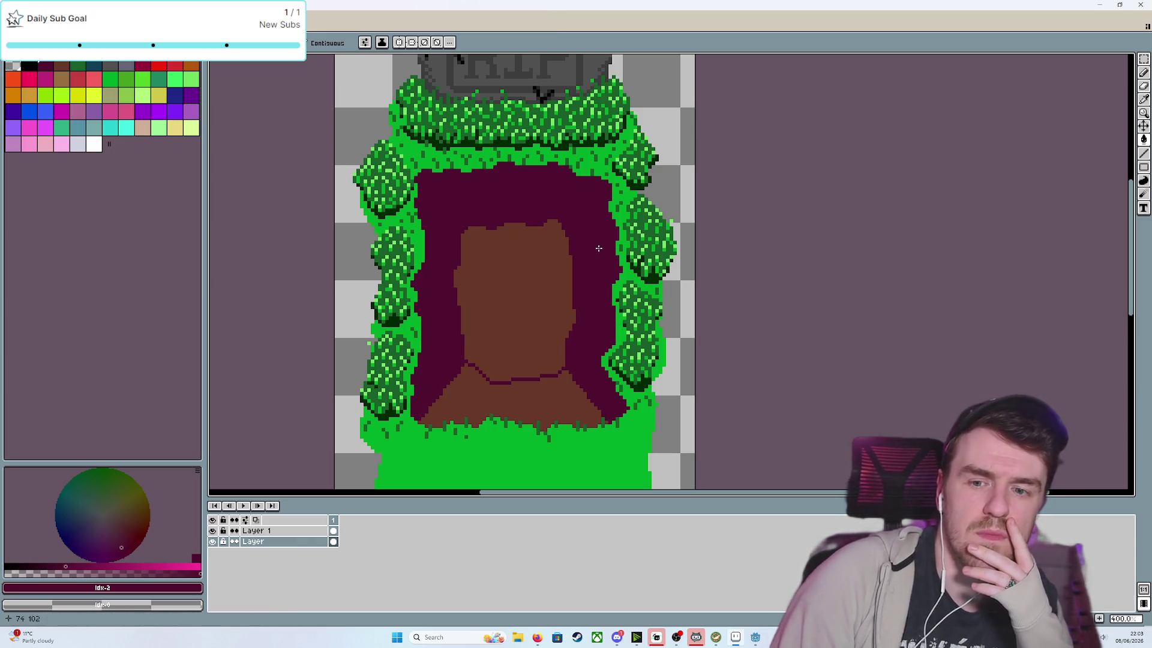
key(ctrl+z)
key(ctrl+z)
key(ctrl+z)
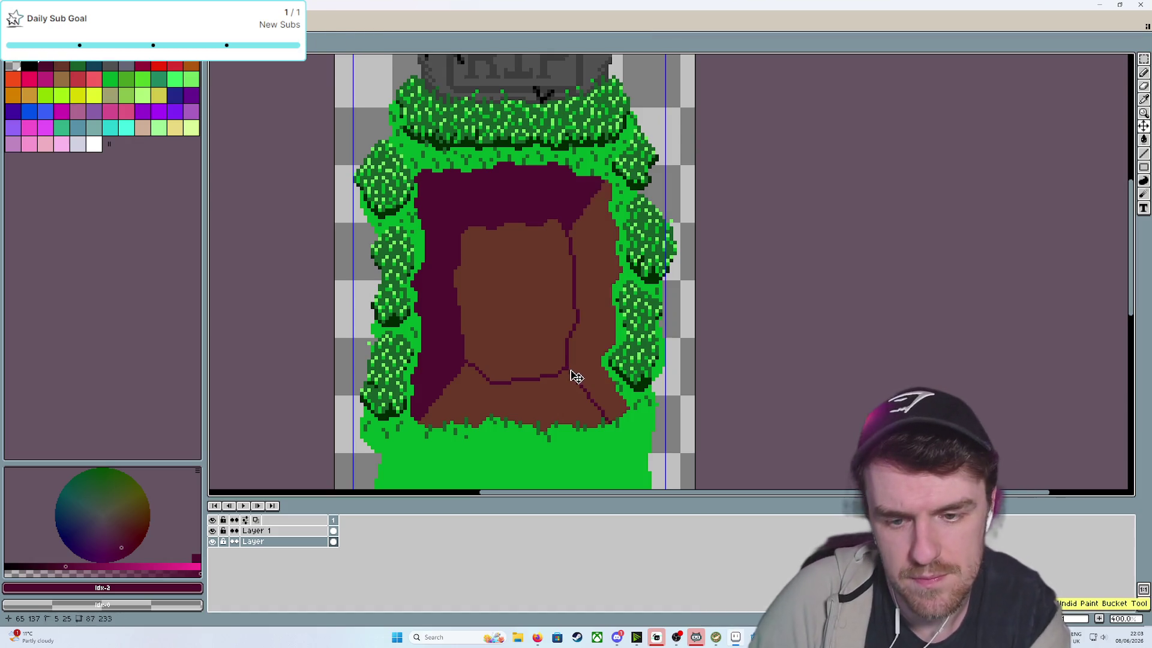
key(ctrl+z)
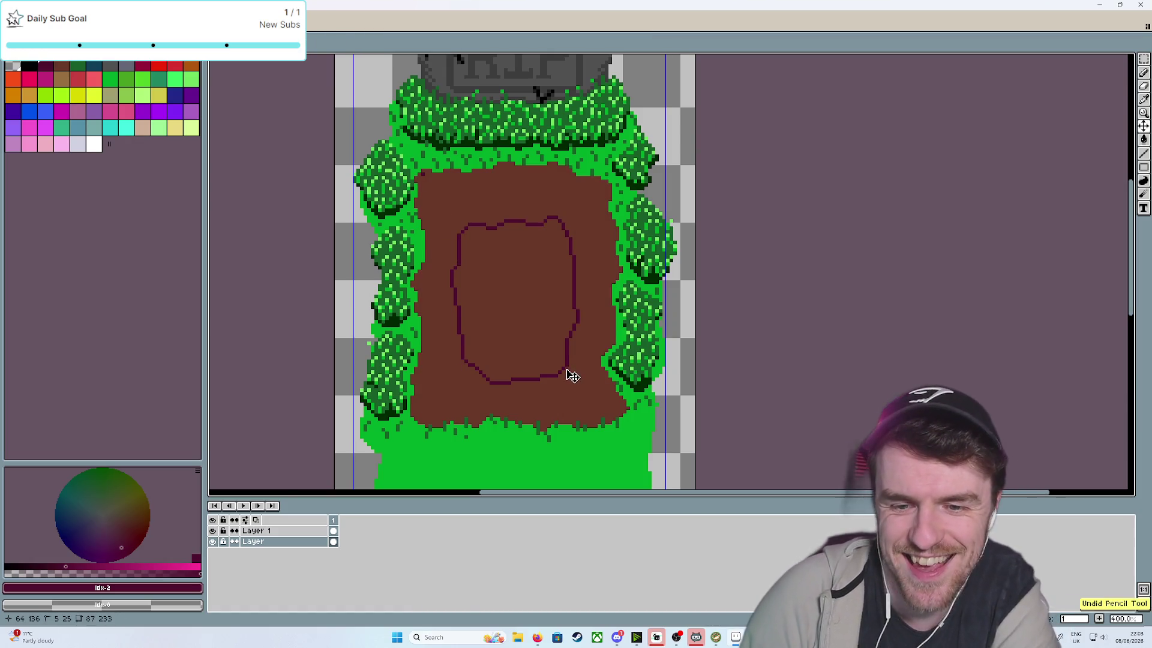
key(ctrl+z)
key(g)
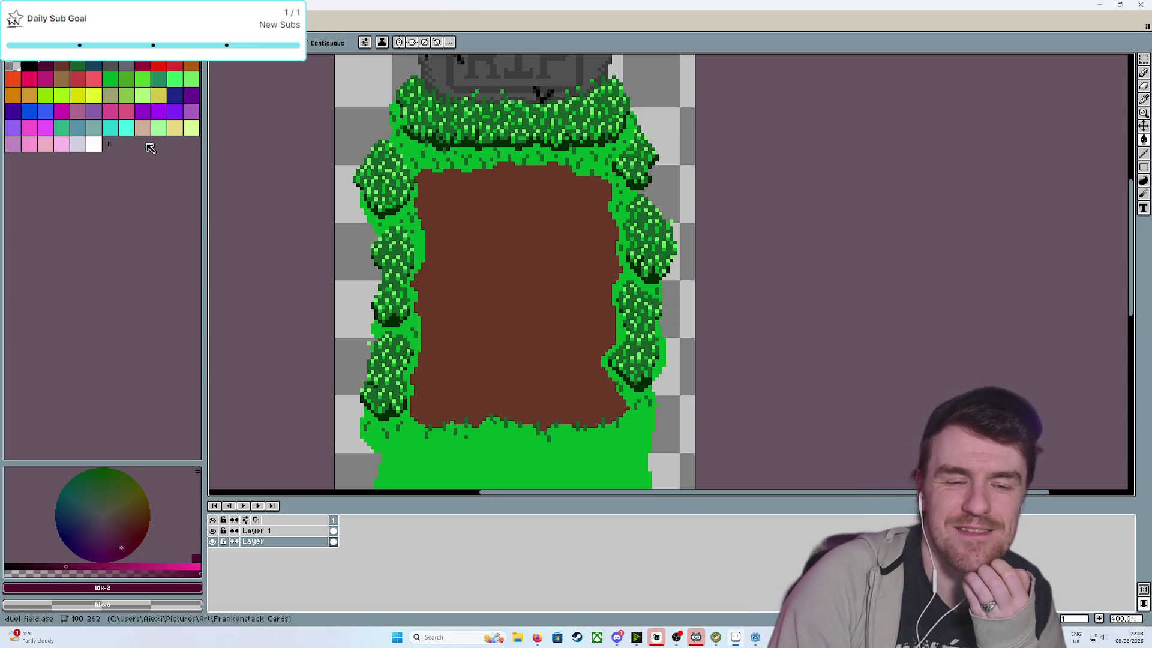
click(65, 65)
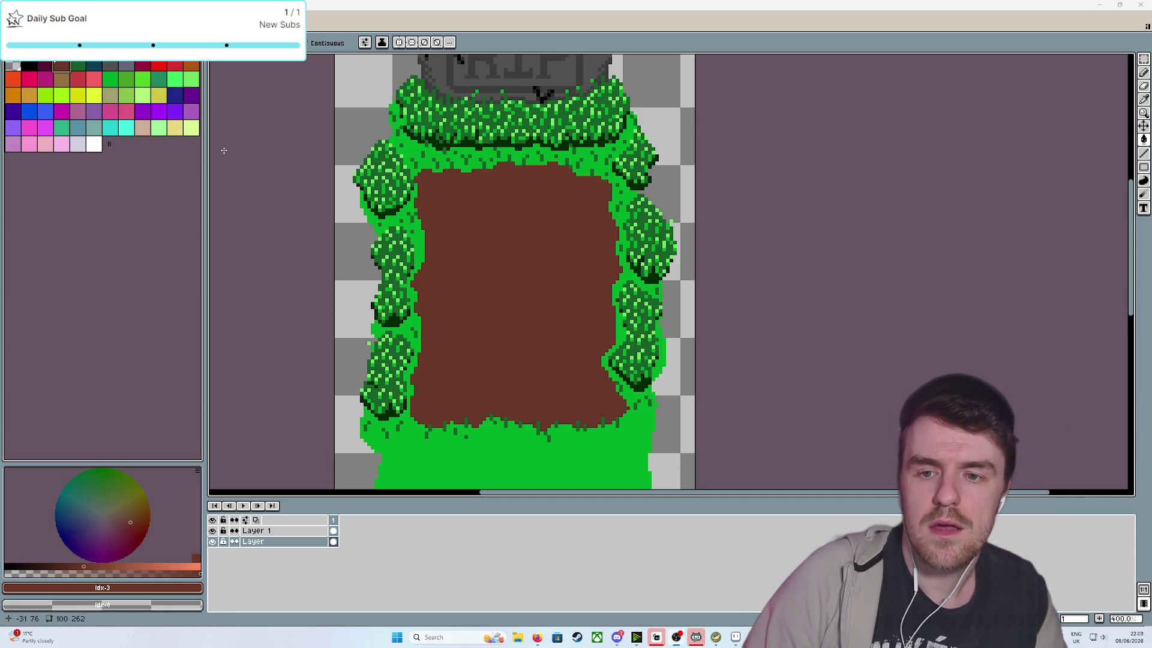
Pan the view up to the RIP tombstone
drag(697, 247, 677, 392)
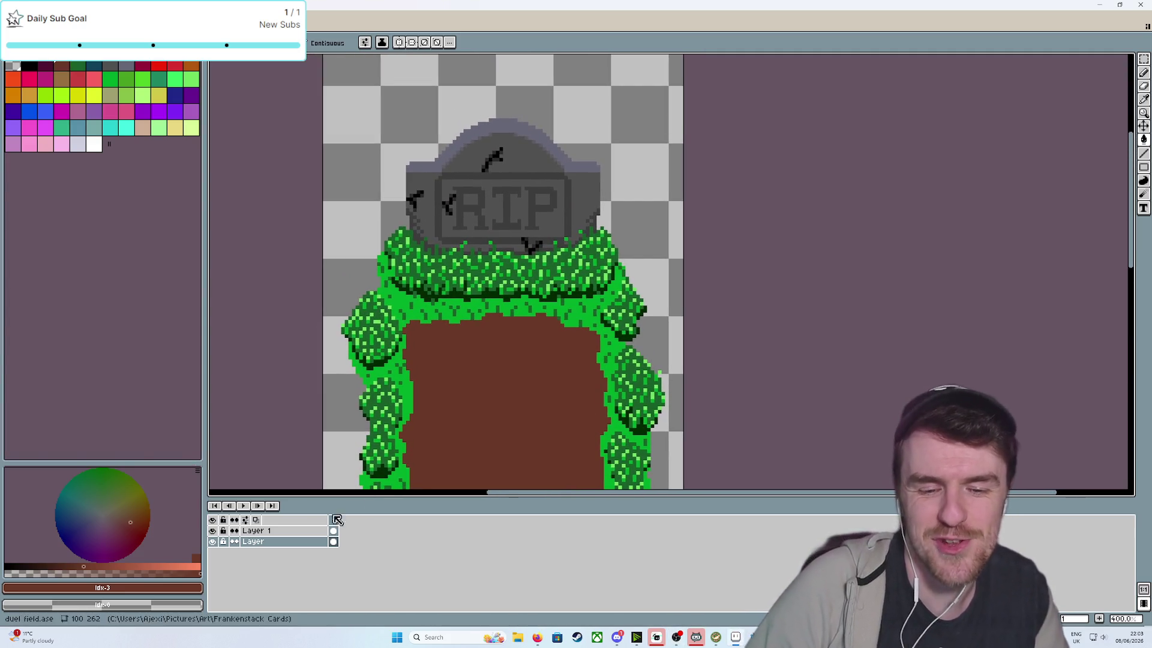
Add a new layer above Layer 1 and pick black, undoing an accidental fill
click(288, 531)
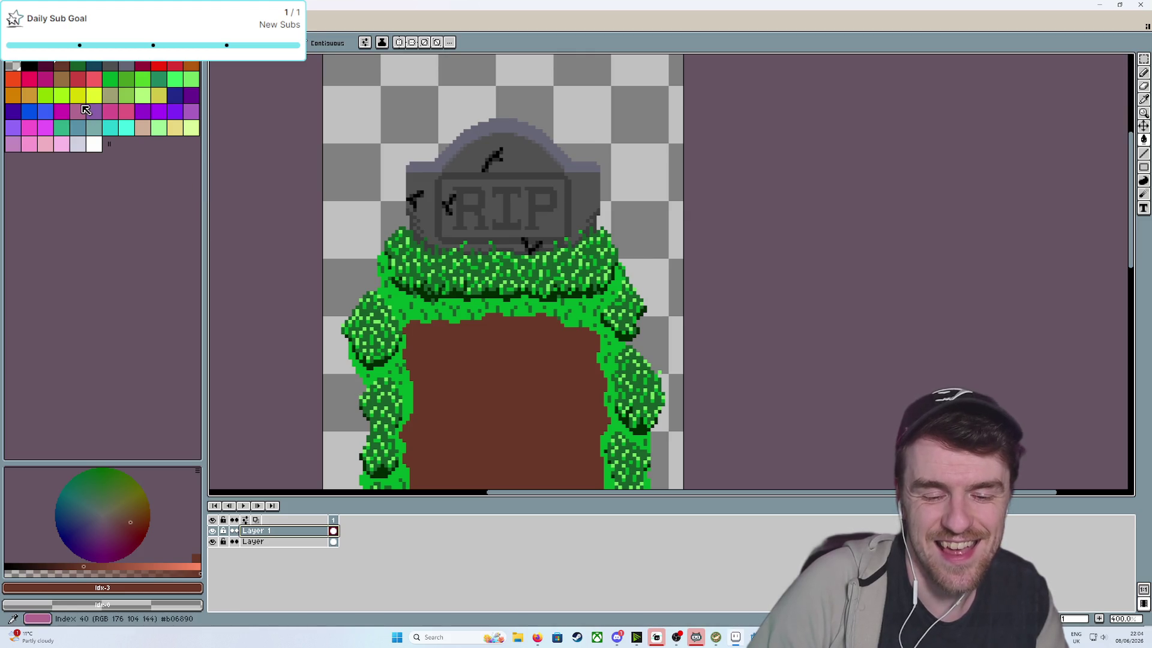
key(shift+n)
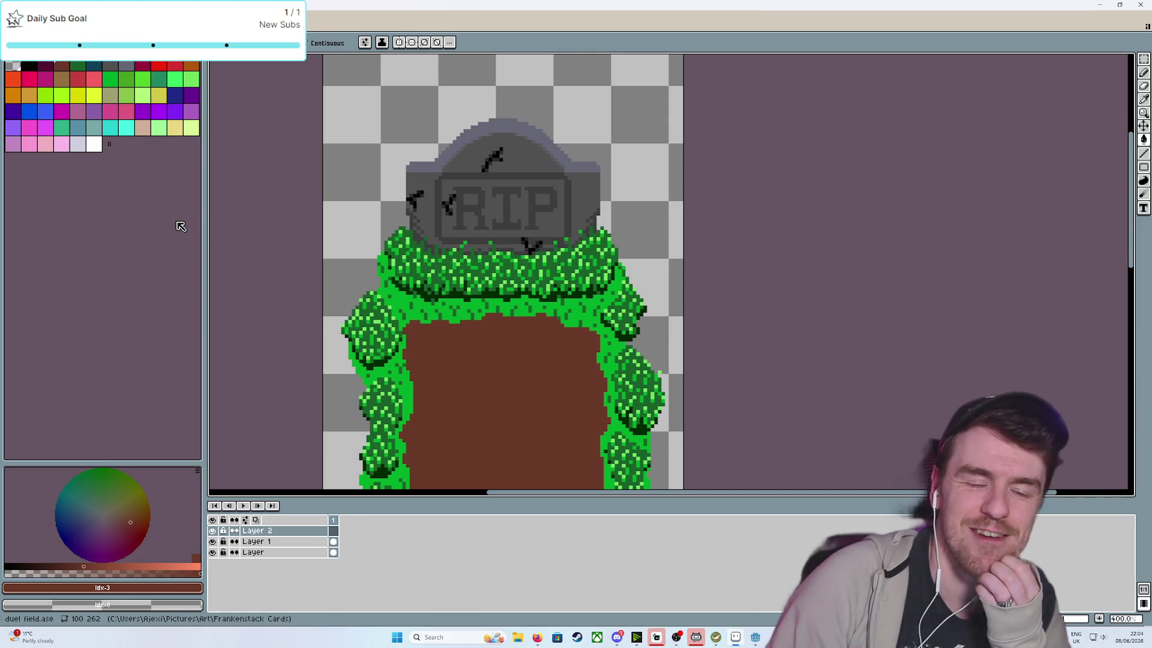
click(36, 63)
scroll(563, 274, up, 1)
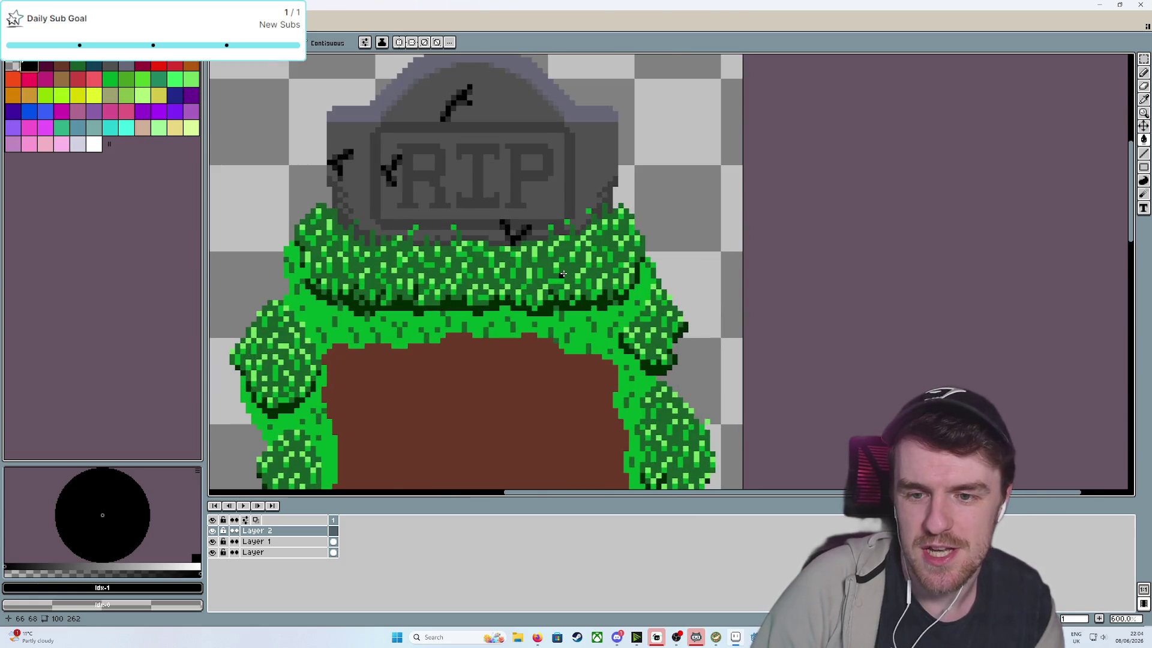
scroll(563, 274, up, 1)
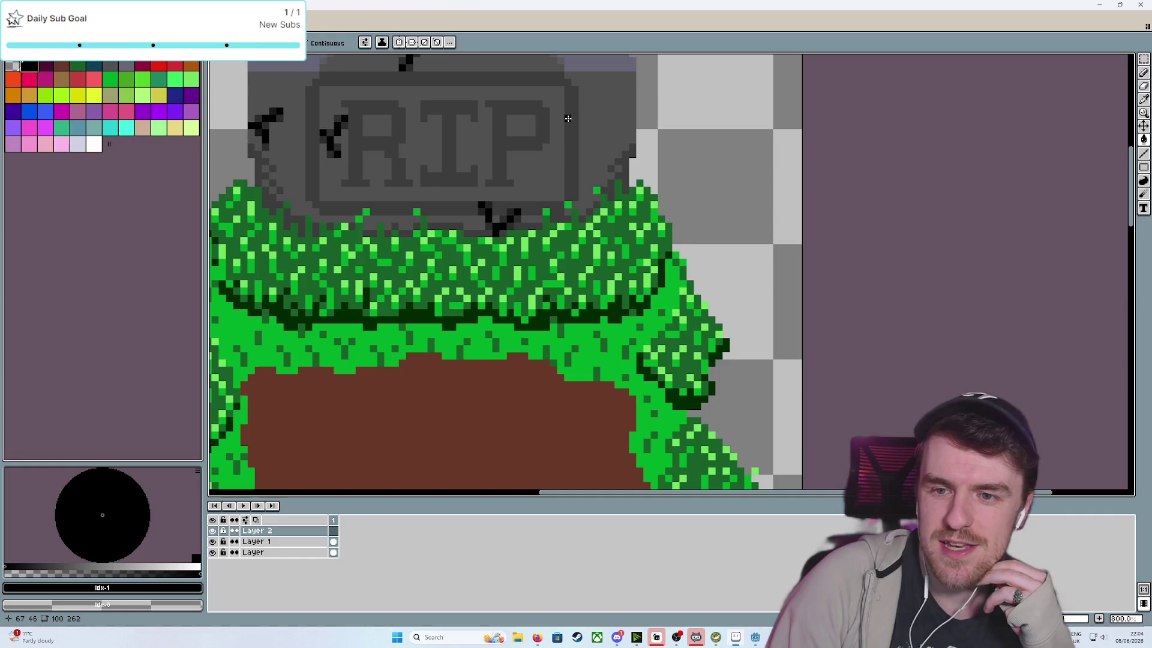
click(568, 118)
key(b)
key(ctrl+z)
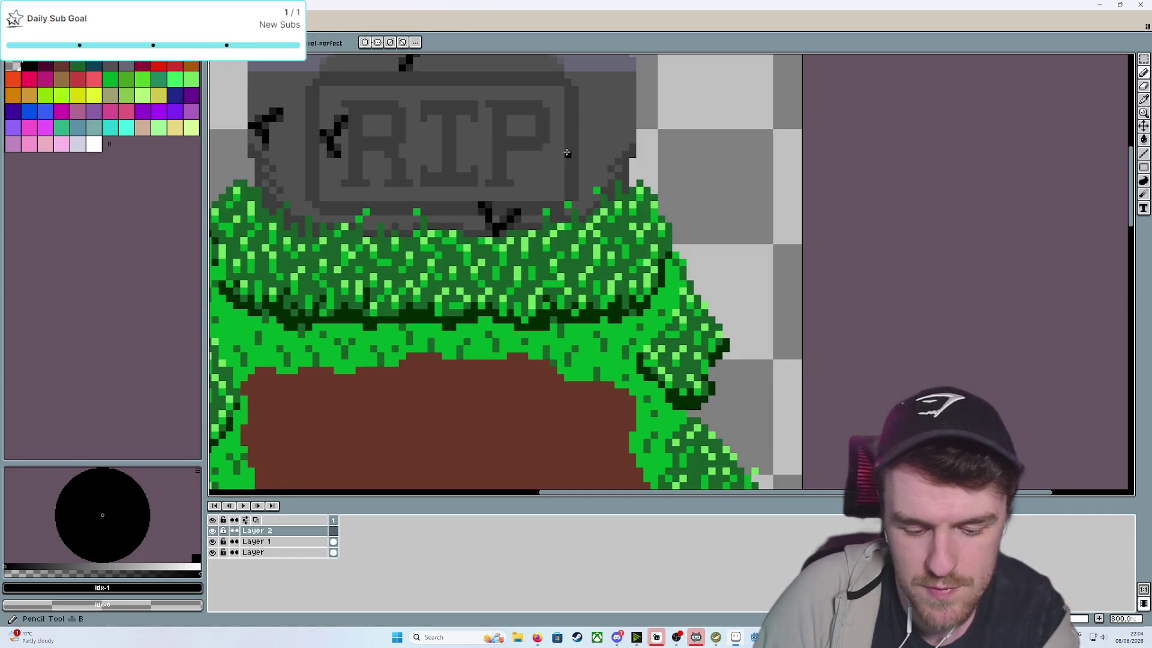
Draw the black crack from the tombstone's right side down through the hedge, with a crimson stroke beside it
click(569, 127)
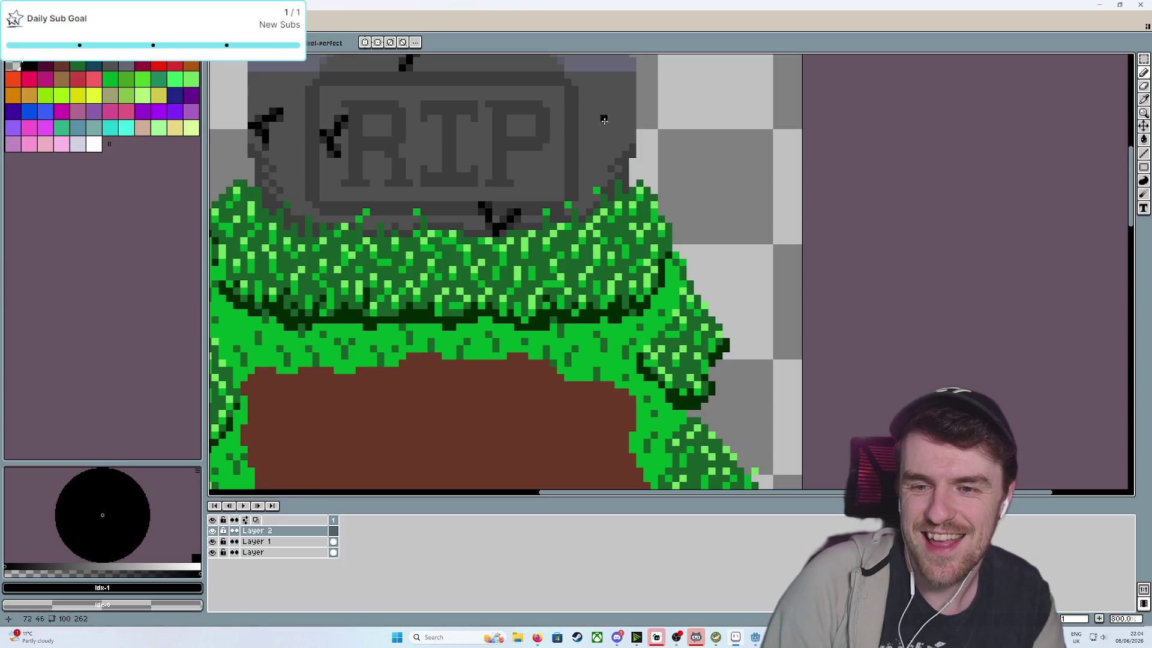
click(571, 147)
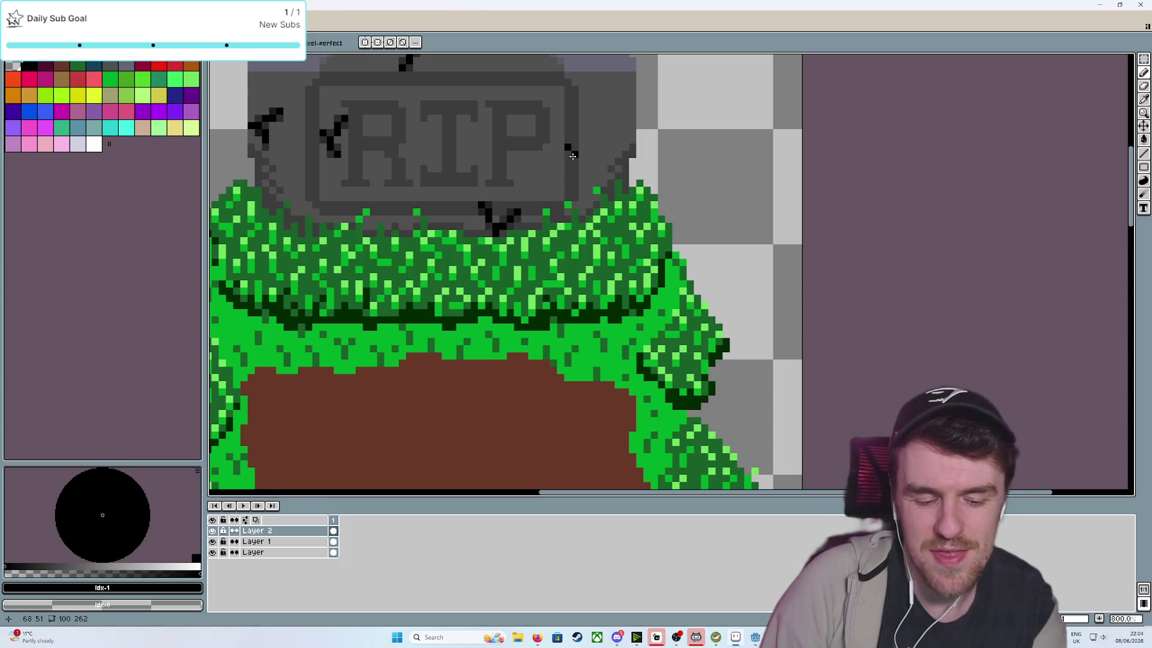
shift+click(619, 127)
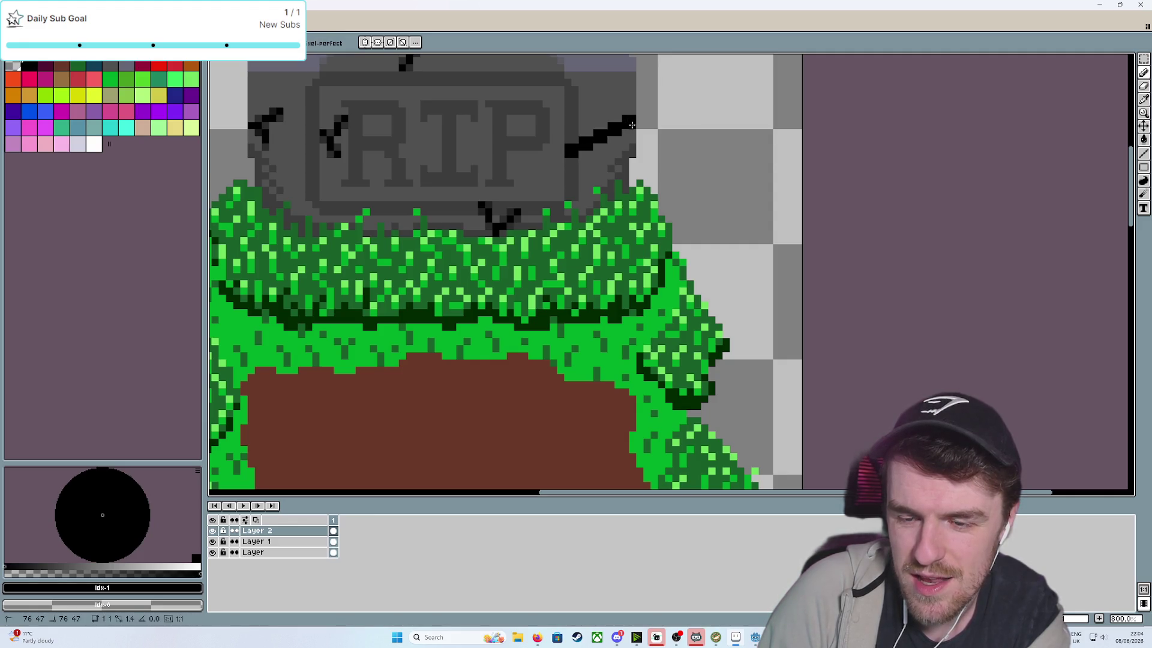
click(631, 123)
drag(600, 148, 646, 322)
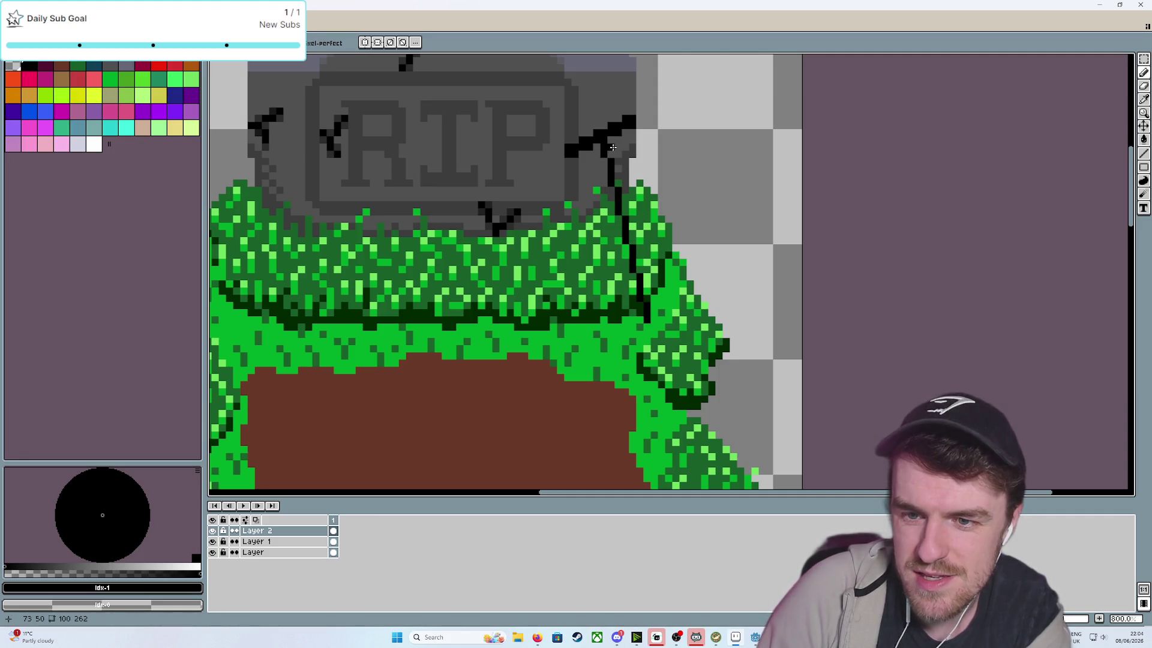
drag(611, 142, 653, 318)
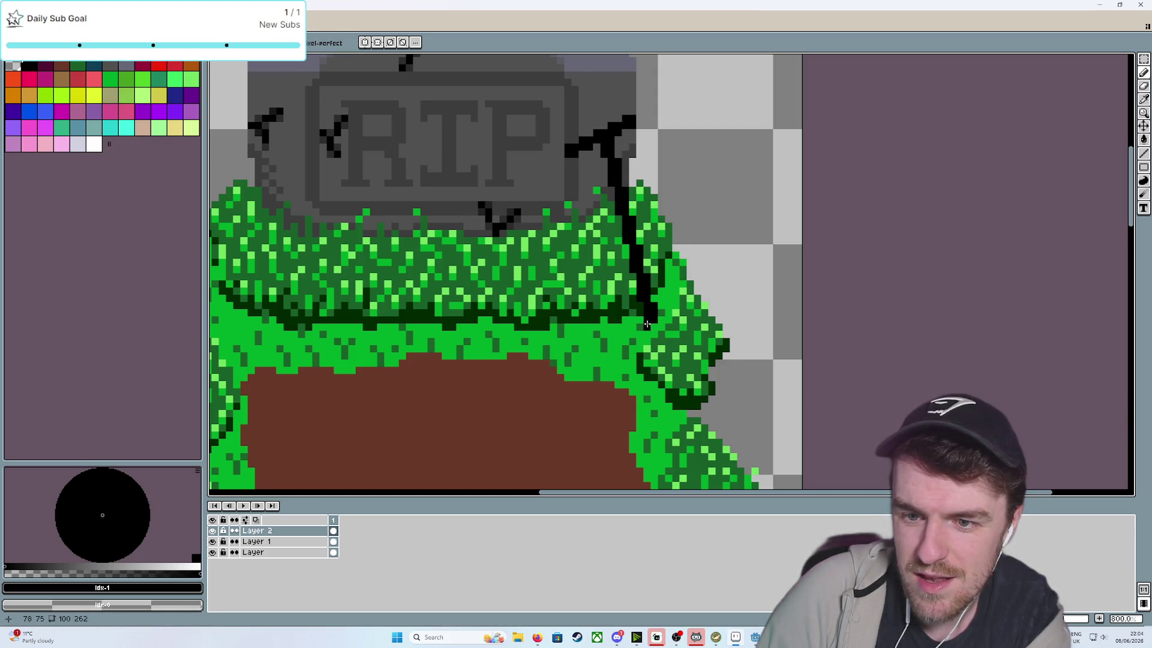
click(146, 68)
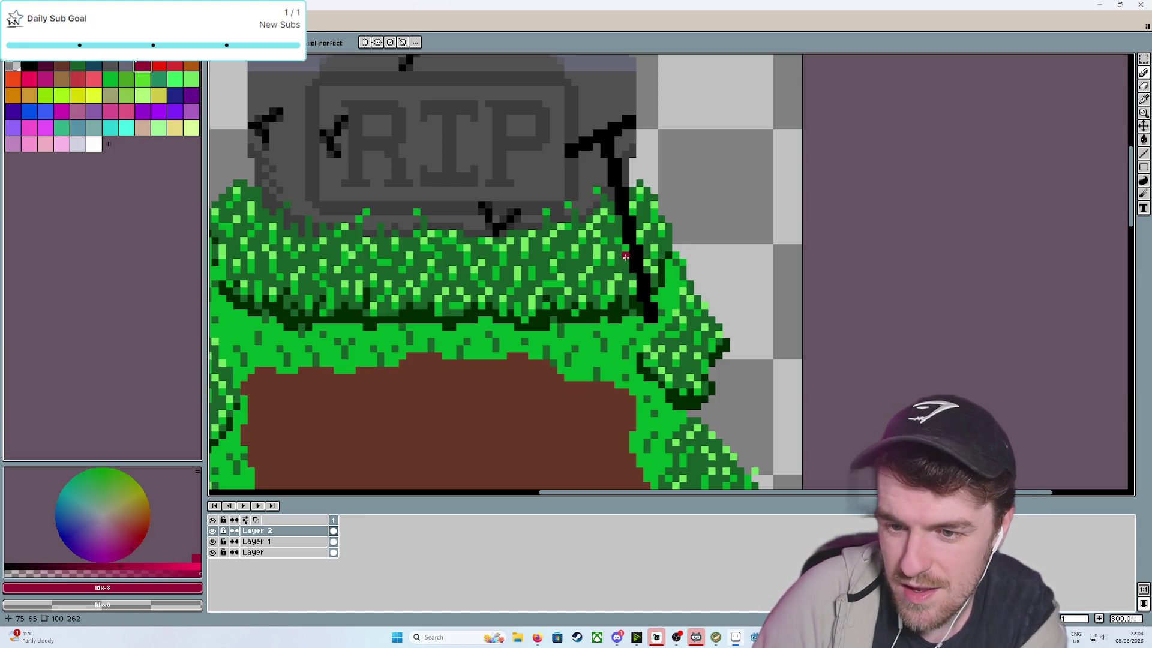
mouse_move(625, 257)
mouse_down()
mouse_move(596, 273)
mouse_move(673, 240)
mouse_up()
Outline a crimson heart and fill its halves, then undo the fills and outline
mouse_move(597, 271)
mouse_down()
mouse_move(624, 319)
mouse_move(657, 327)
mouse_move(679, 295)
mouse_move(673, 247)
mouse_up()
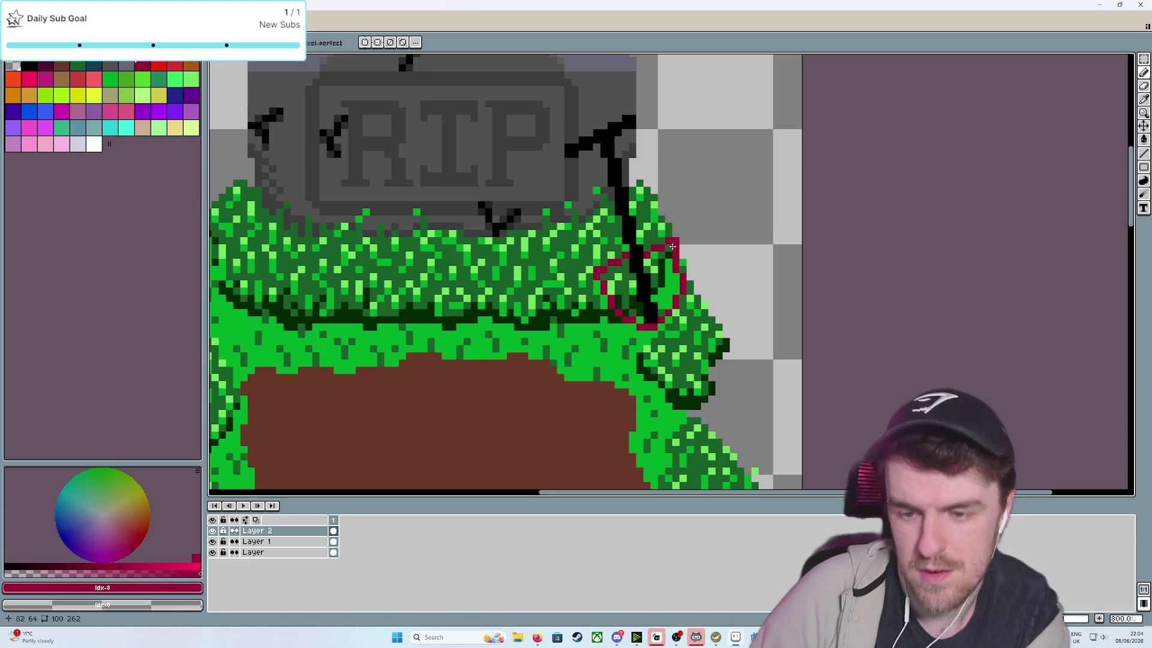
scroll(672, 247, down, 3)
scroll(673, 246, up, 5)
key(g)
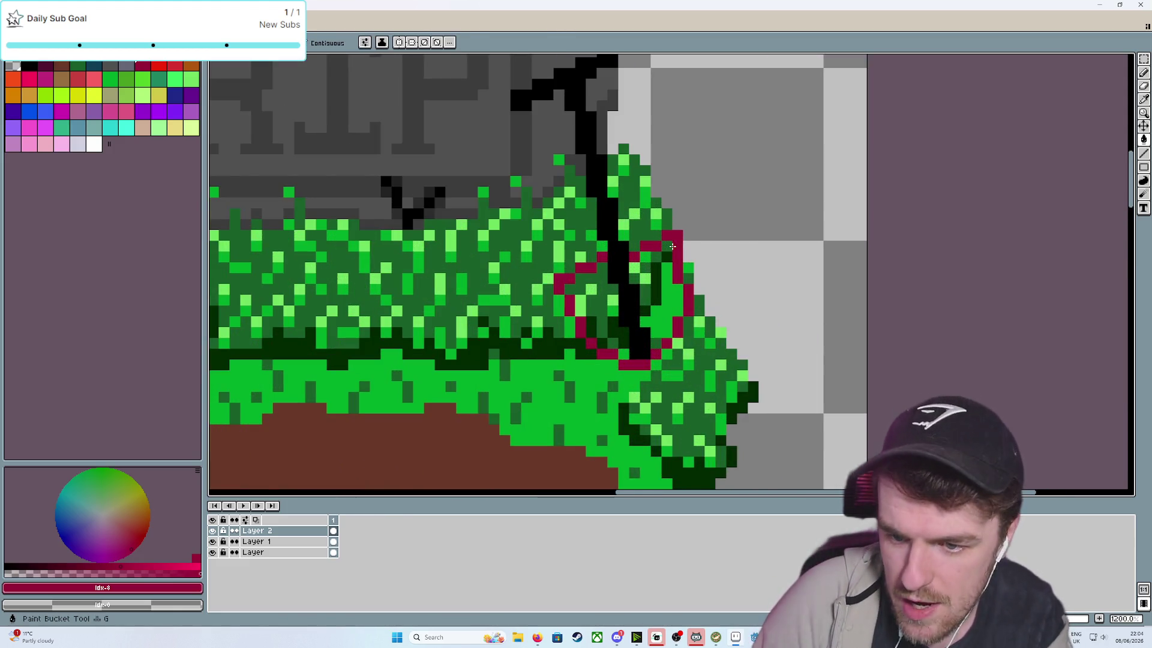
click(657, 288)
click(599, 301)
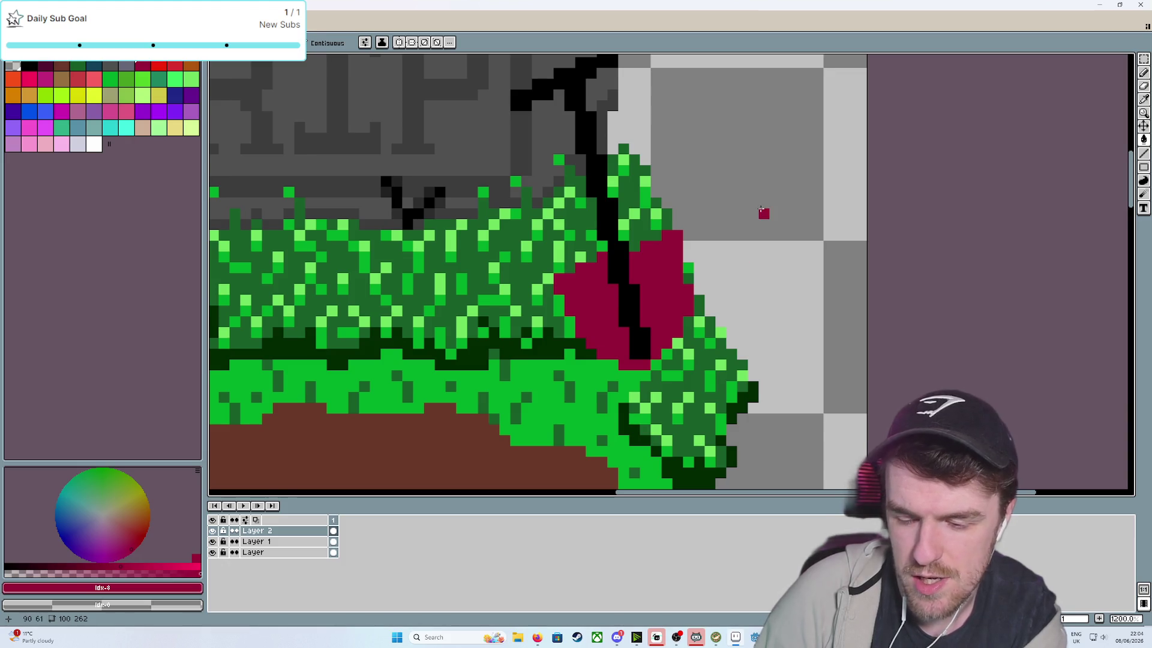
scroll(765, 210, down, 4)
scroll(773, 206, up, 3)
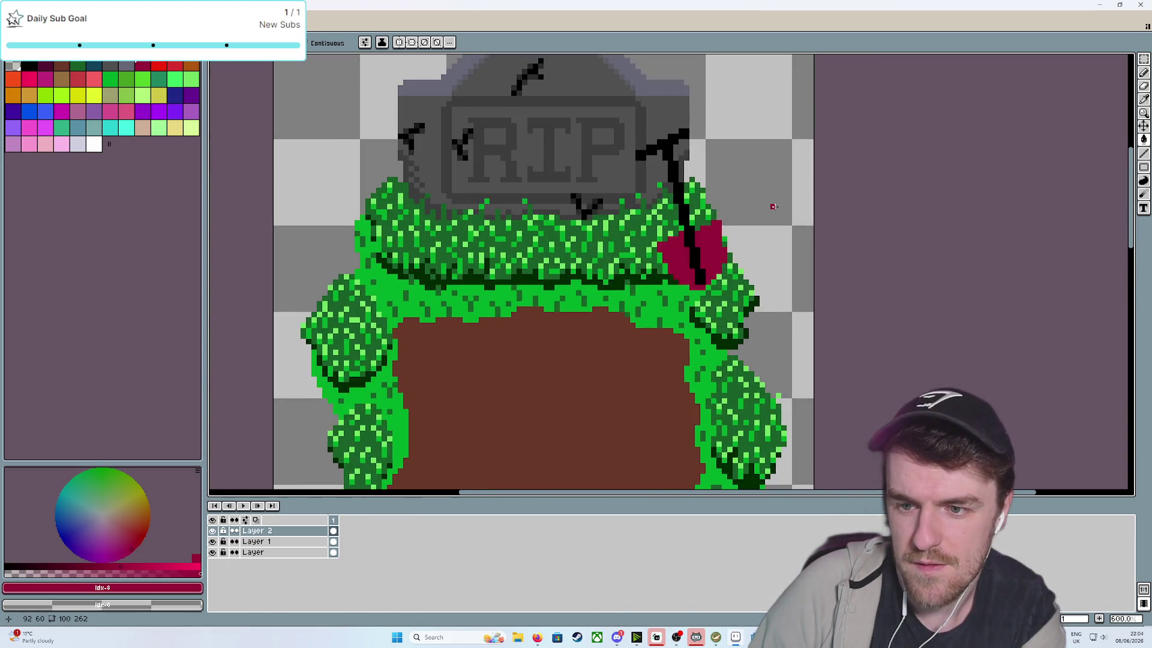
scroll(773, 206, up, 1)
key(ctrl+z)
key(ctrl+z)
key(ctrl+z)
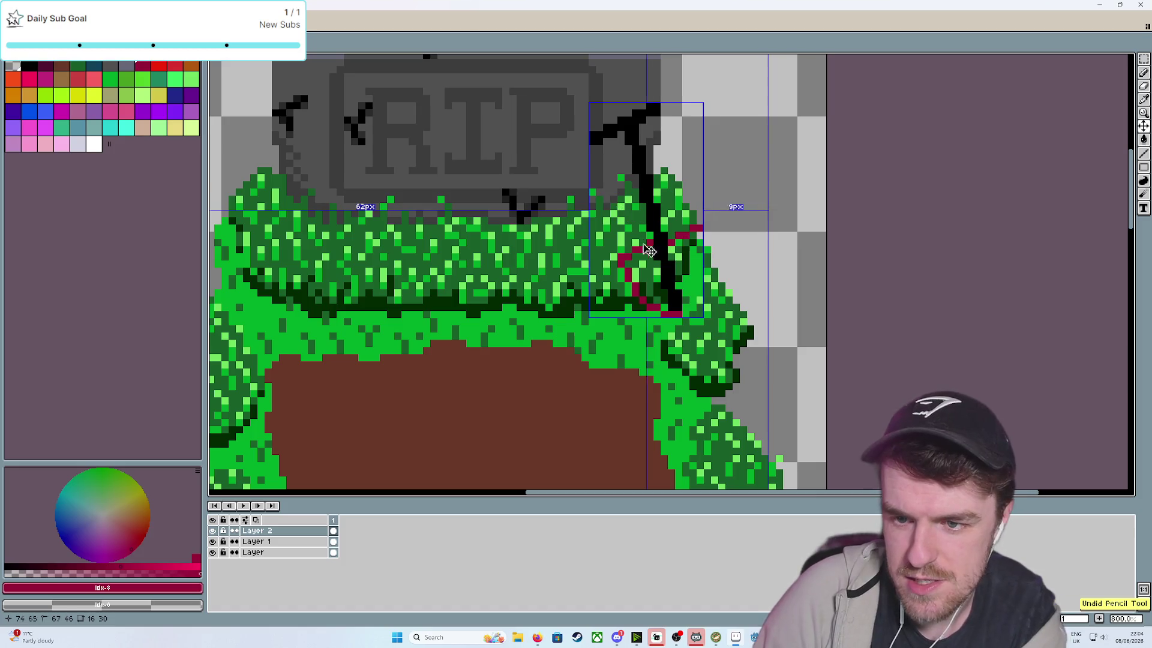
key(ctrl+z)
key(ctrl+z)
key(b)
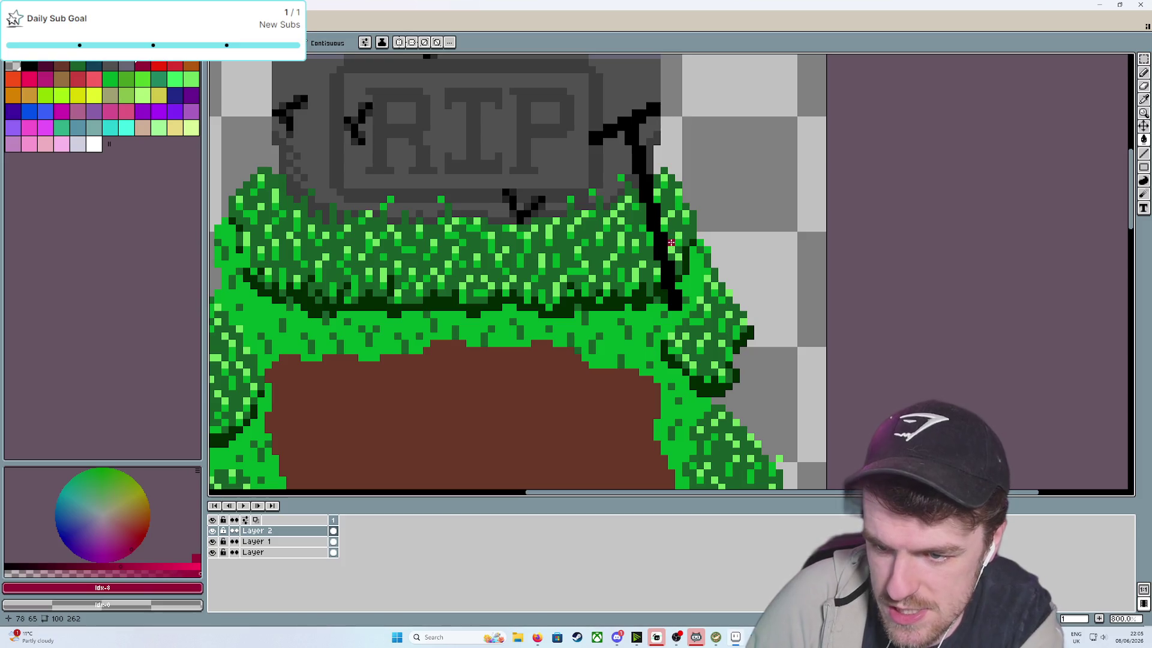
Redraw the crimson heart outline beside the crack, undoing a stray flood and stroke
click(671, 241)
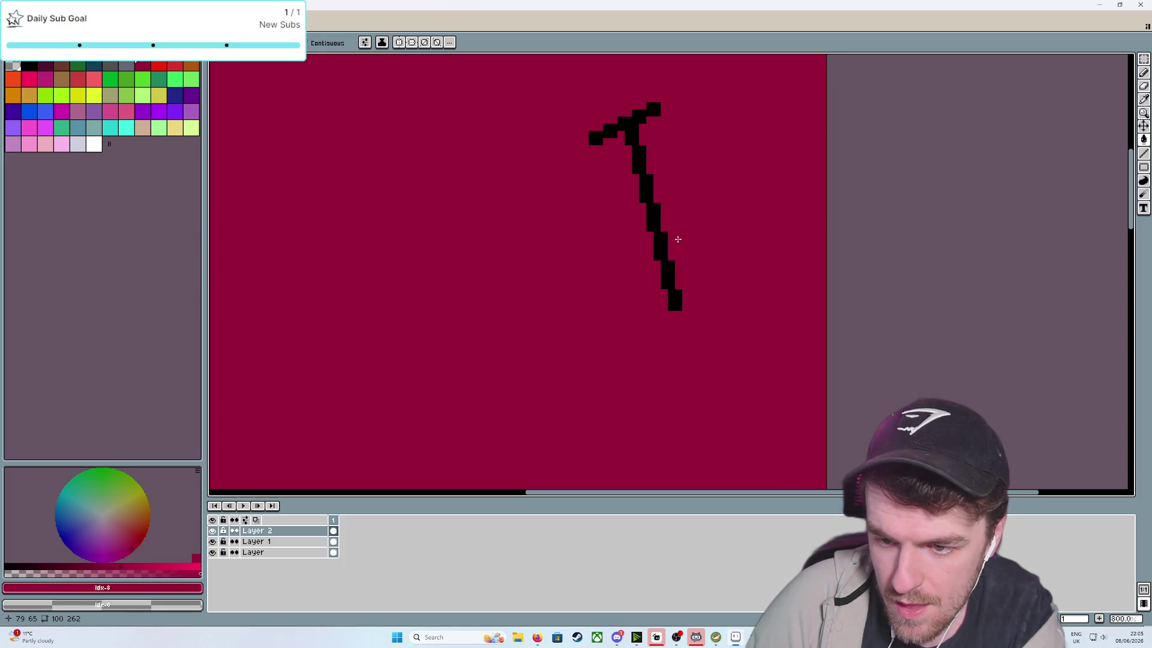
key(b)
key(ctrl+z)
drag(671, 242, 698, 228)
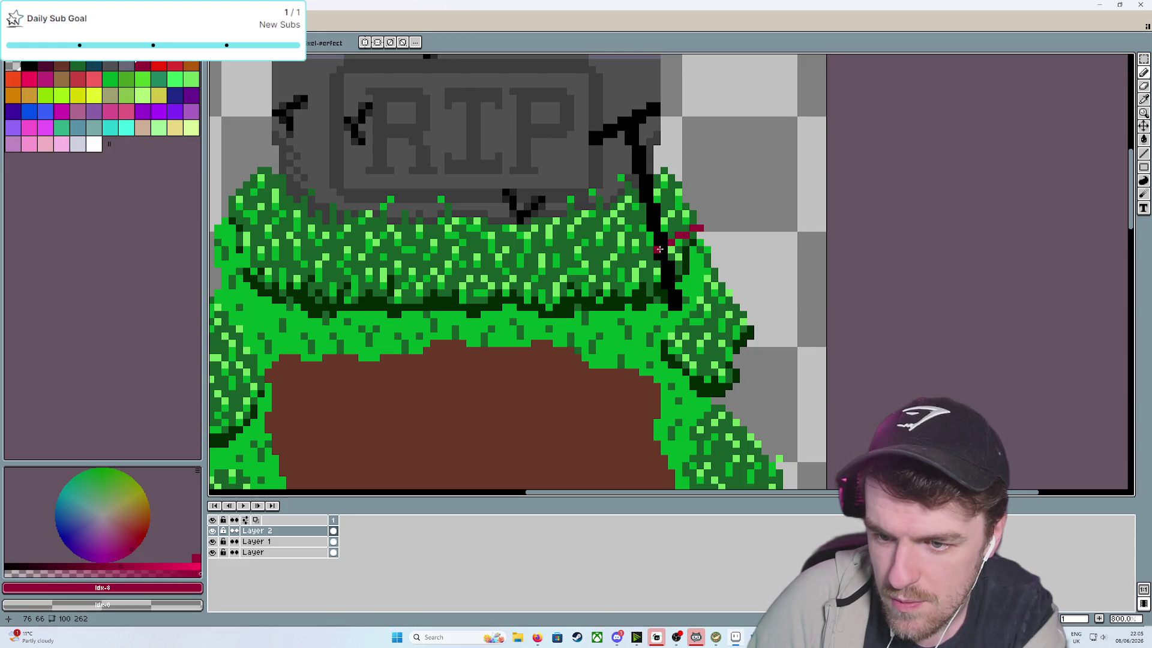
drag(650, 250, 620, 264)
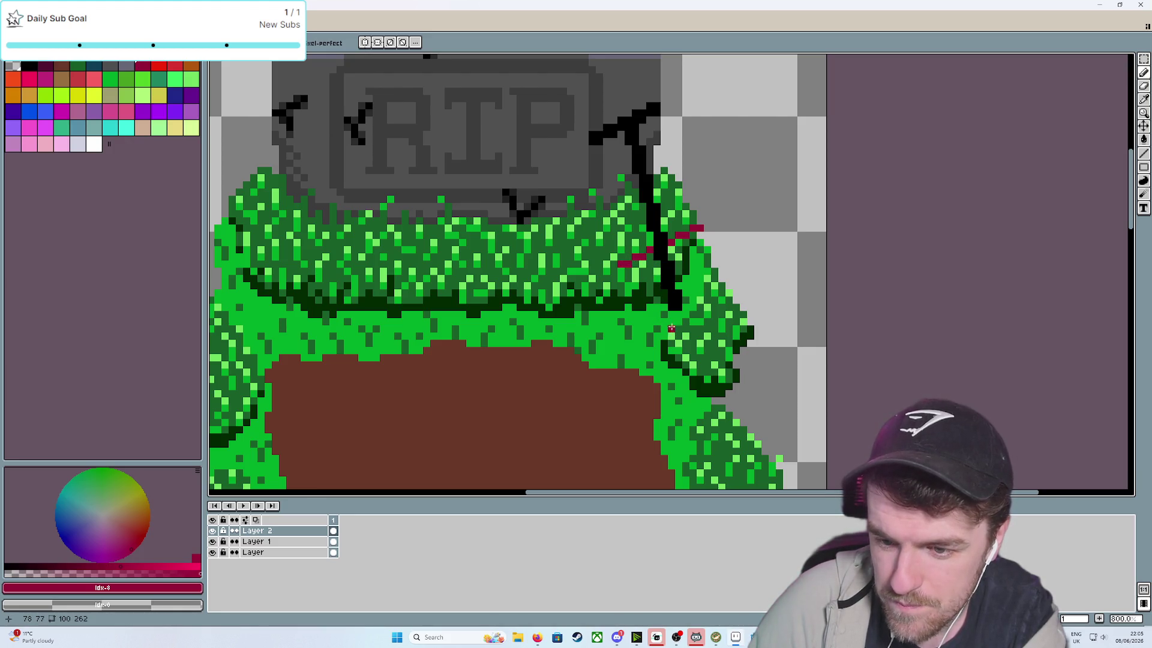
mouse_move(678, 314)
mouse_down()
mouse_move(621, 270)
mouse_move(642, 300)
mouse_move(684, 314)
mouse_move(641, 312)
mouse_move(621, 269)
mouse_move(637, 271)
mouse_up()
key(ctrl+z)
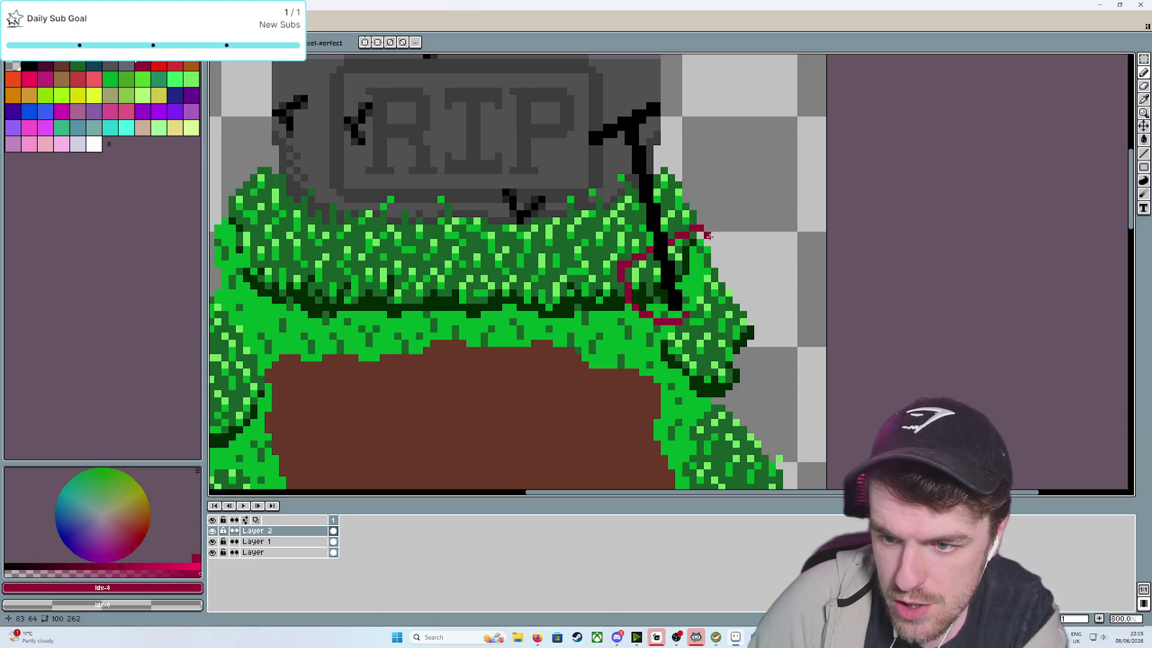
Draw the heart's right edge and bucket-fill both halves crimson
click(700, 234)
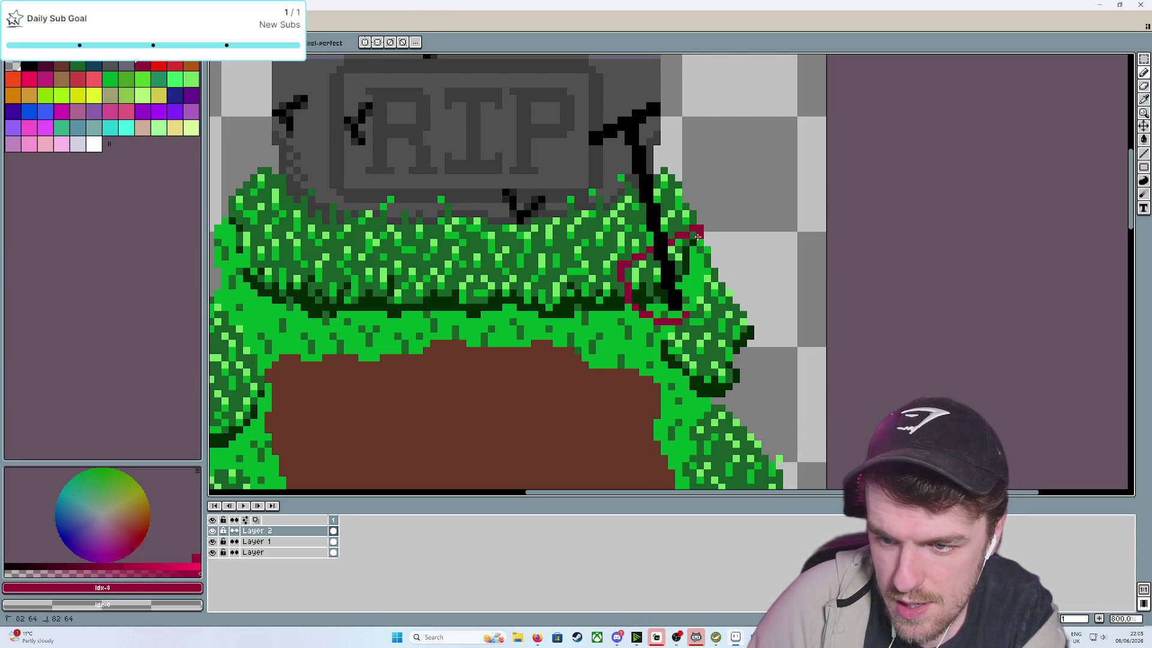
mouse_move(698, 235)
mouse_down()
mouse_move(690, 312)
mouse_move(706, 280)
mouse_up()
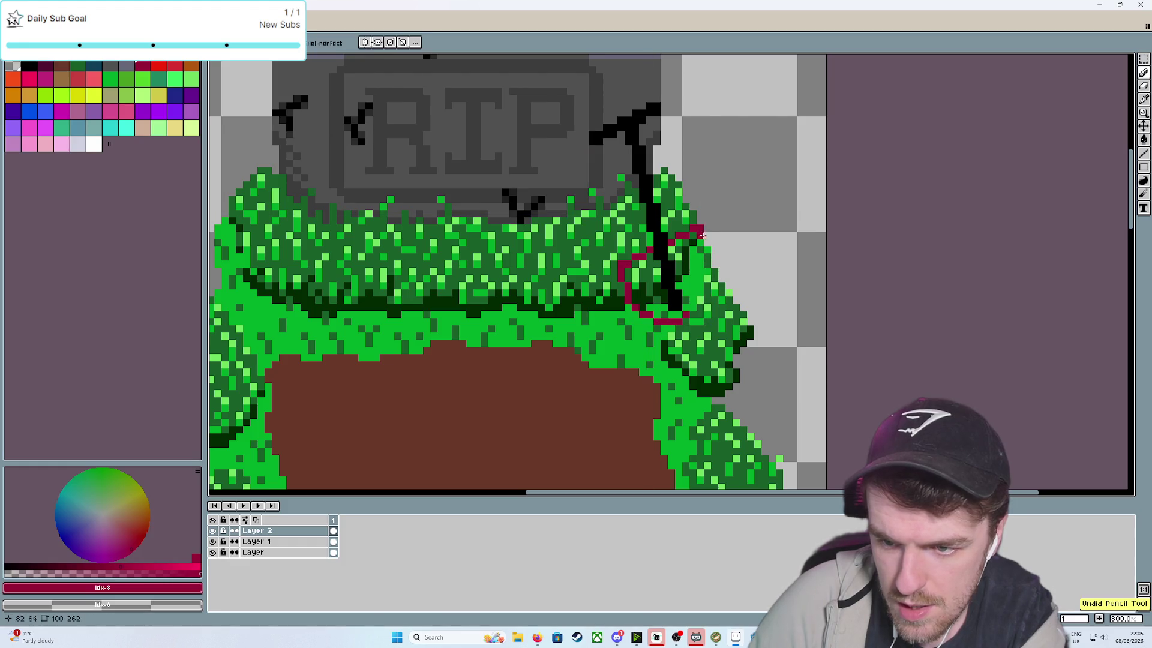
drag(707, 234, 696, 306)
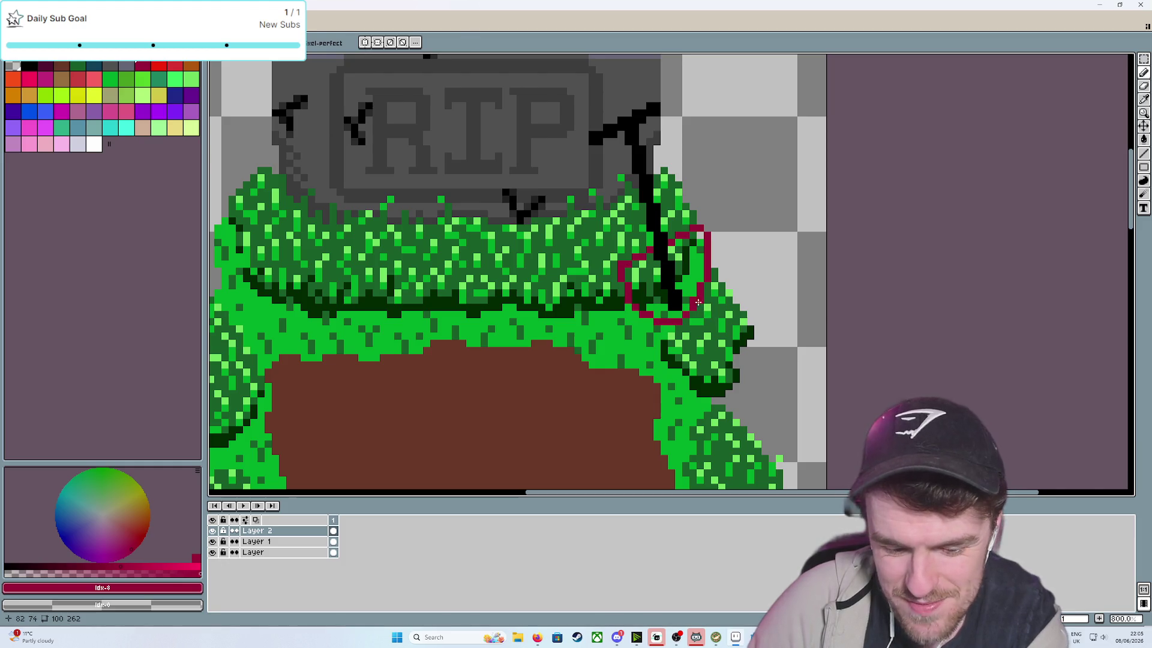
key(e)
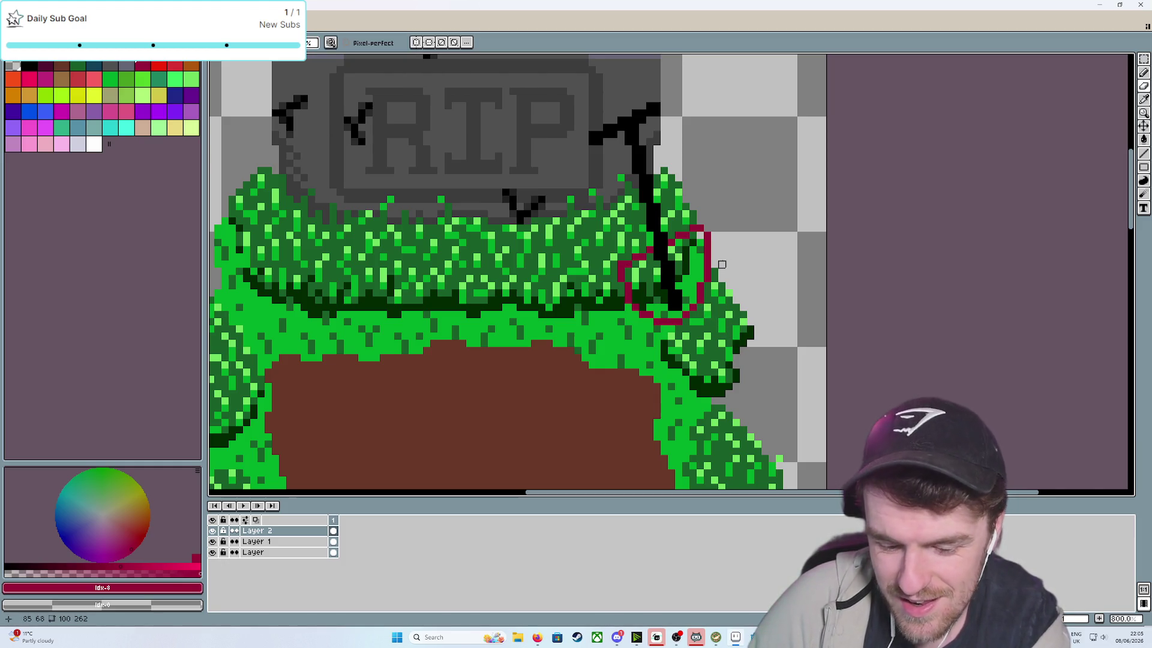
key(g)
click(693, 264)
click(657, 299)
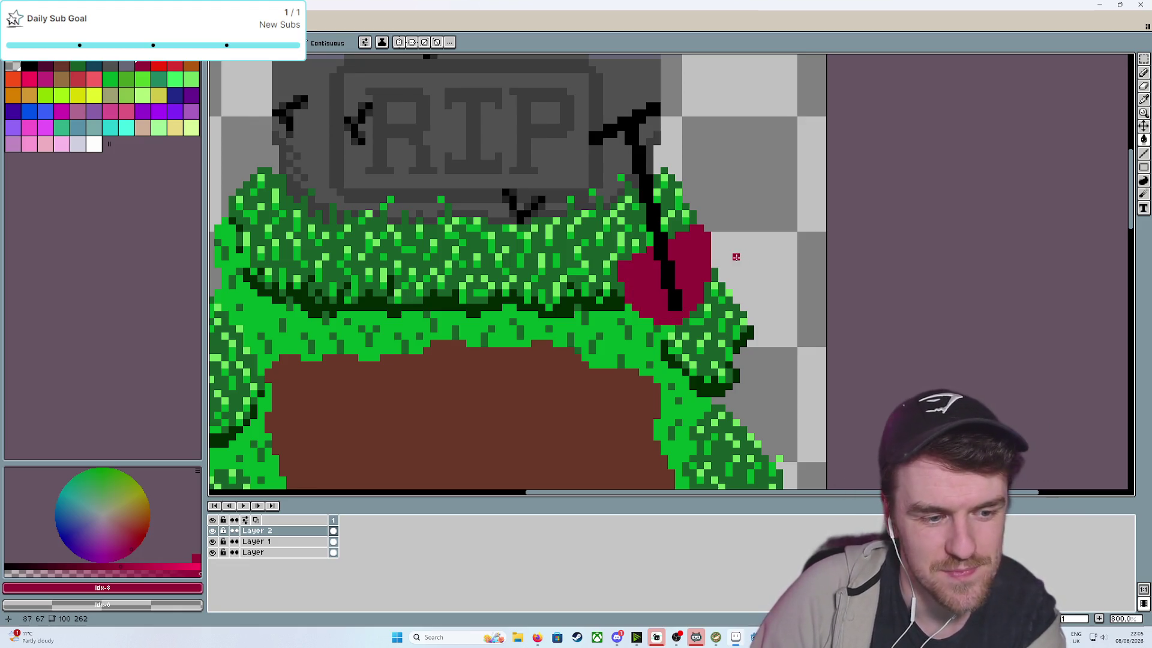
scroll(735, 257, down, 2)
scroll(735, 257, up, 2)
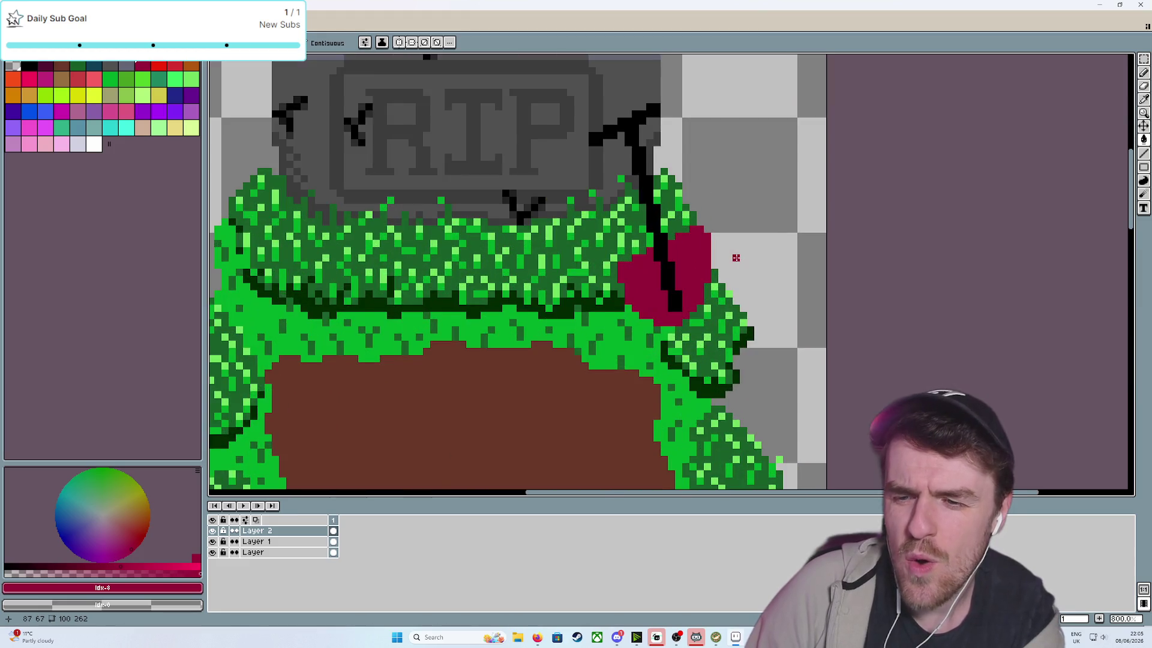
scroll(735, 258, up, 2)
Try moving a selection of the heart's right part, then undo it and deselect
key(v)
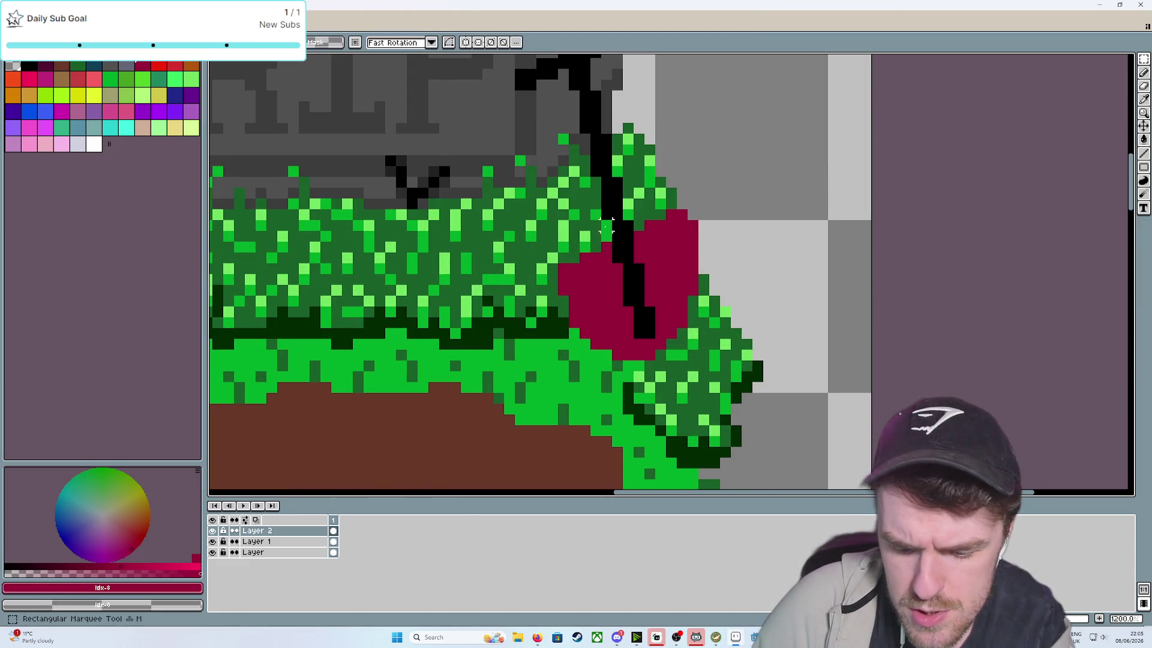
drag(654, 198, 712, 340)
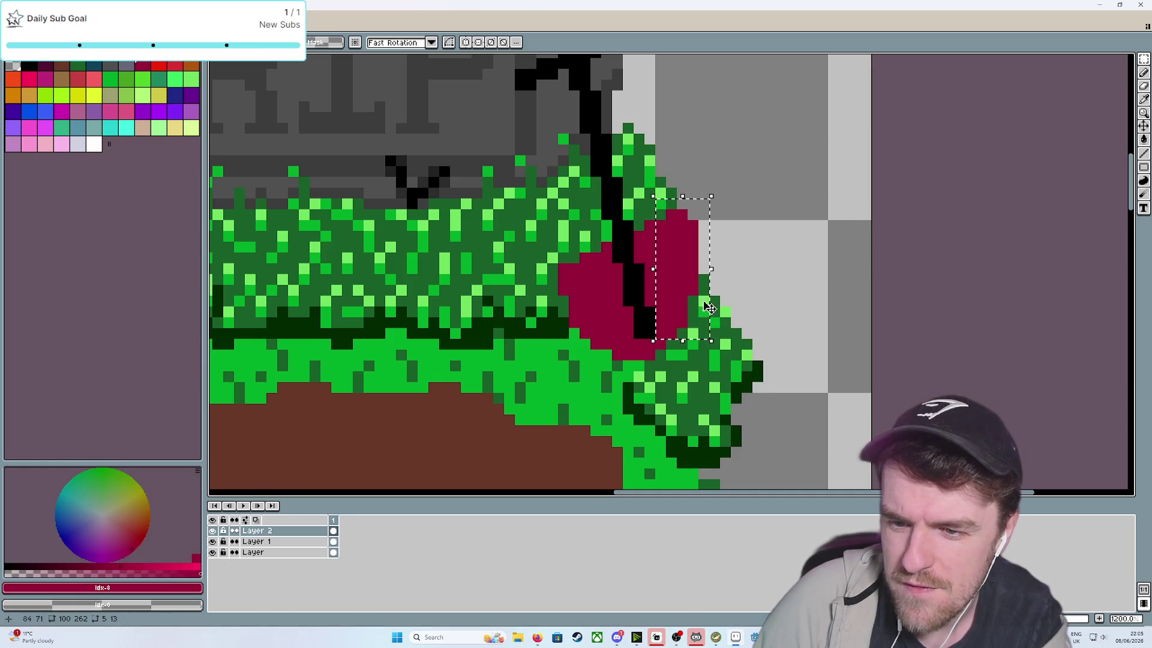
drag(703, 285, 692, 287)
key(ctrl+z)
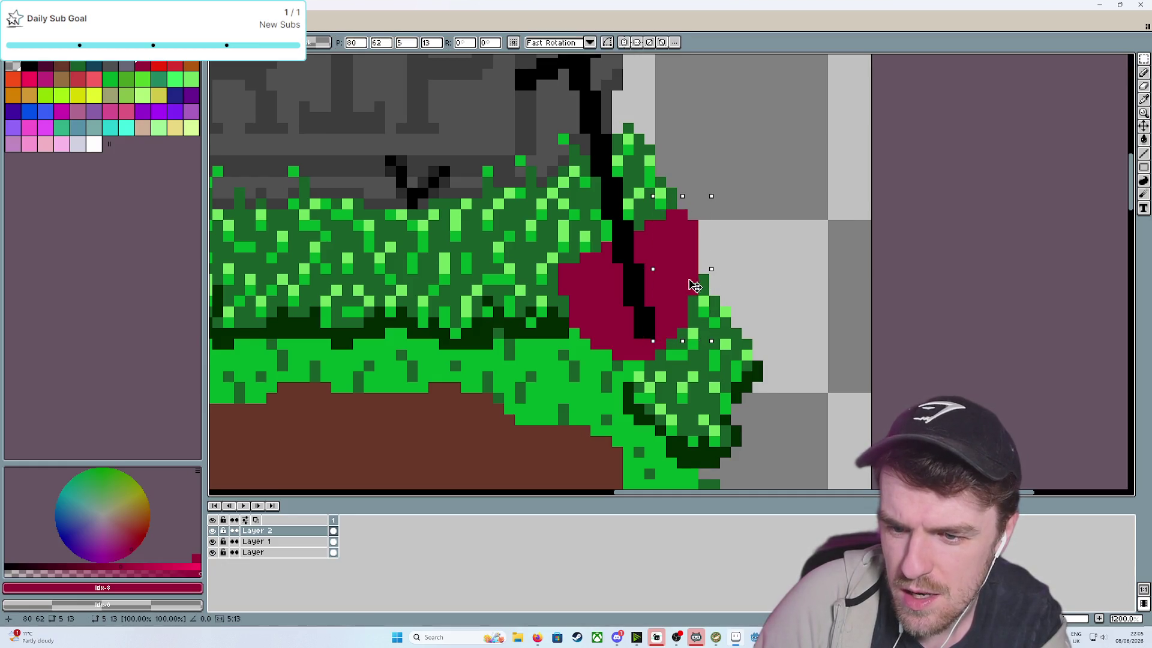
key(m)
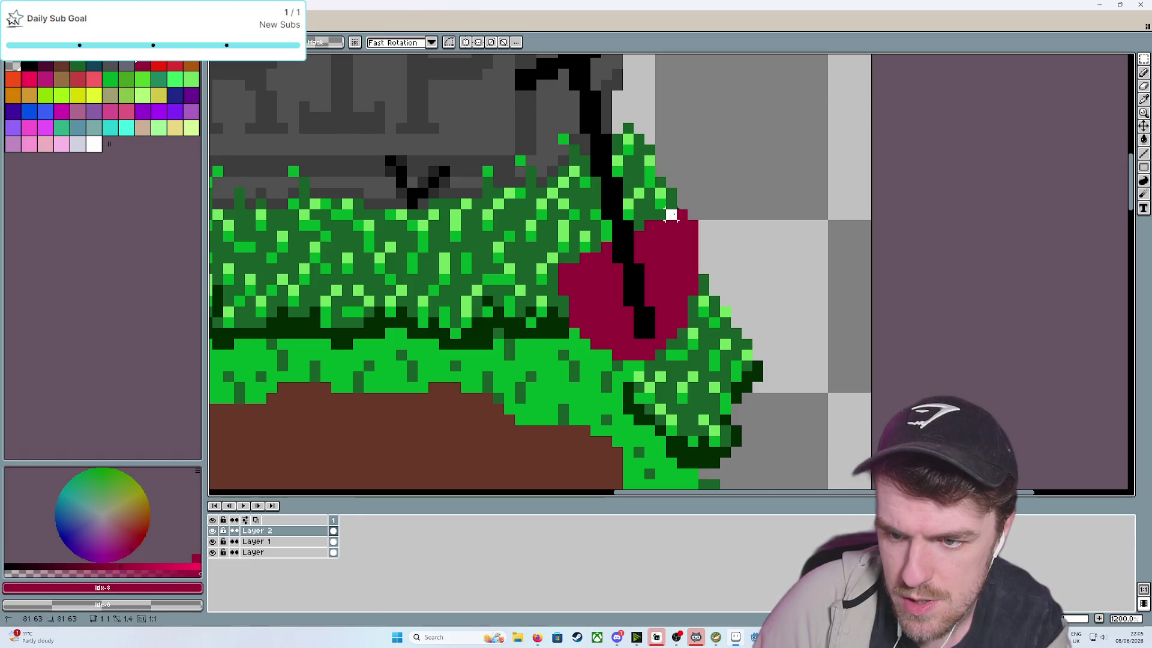
Marquee the heart's right lobe, shift it one pixel left and down, and commit
drag(665, 209, 711, 330)
key(Left)
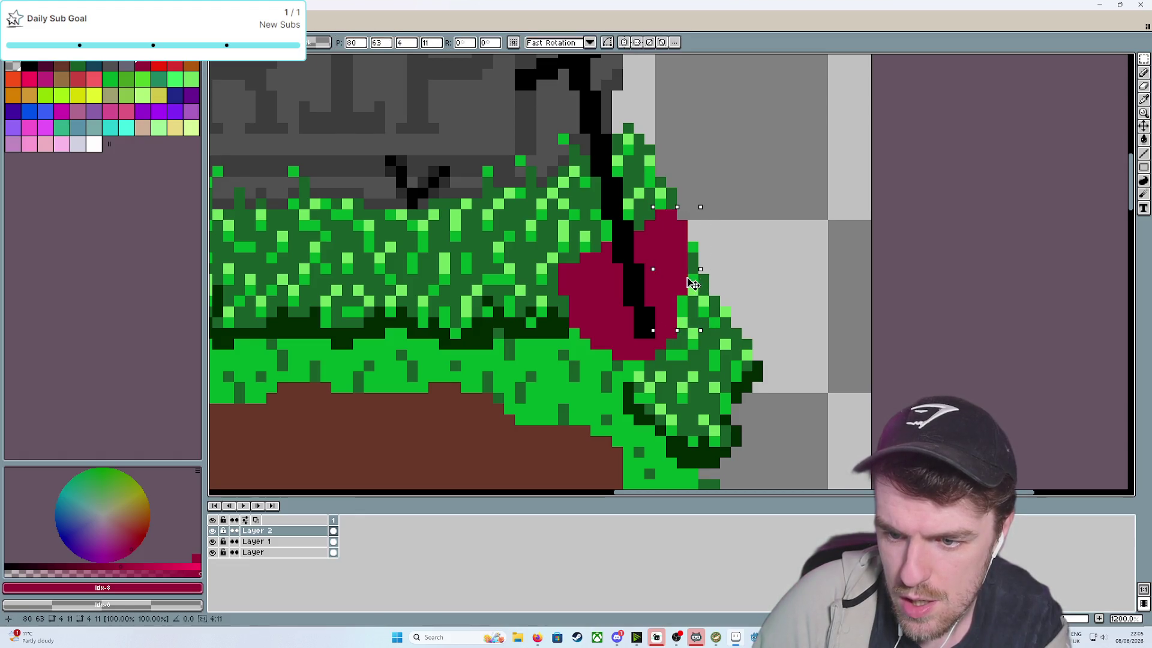
key(Down)
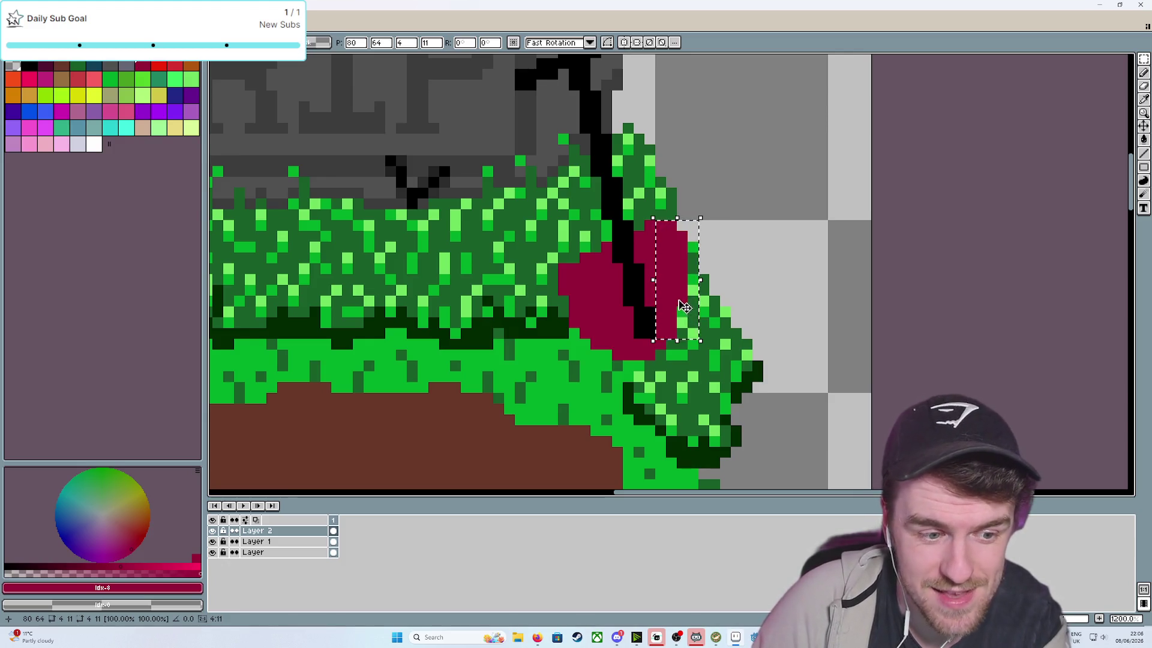
key(Right)
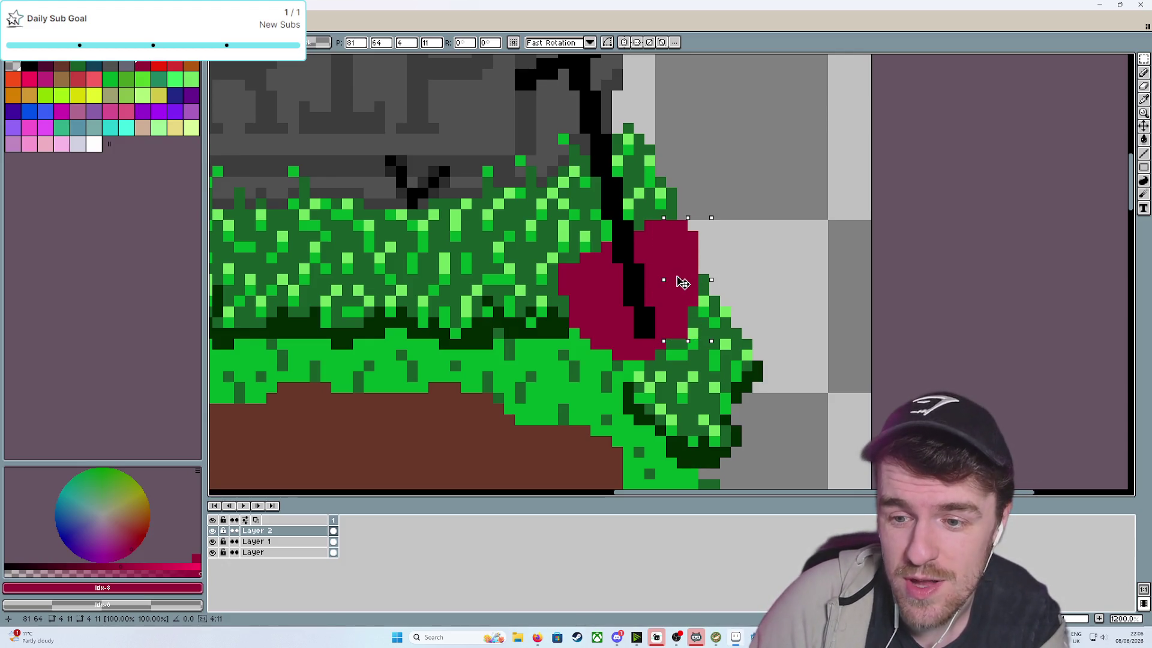
key(Left)
key(Return)
scroll(660, 280, down, 5)
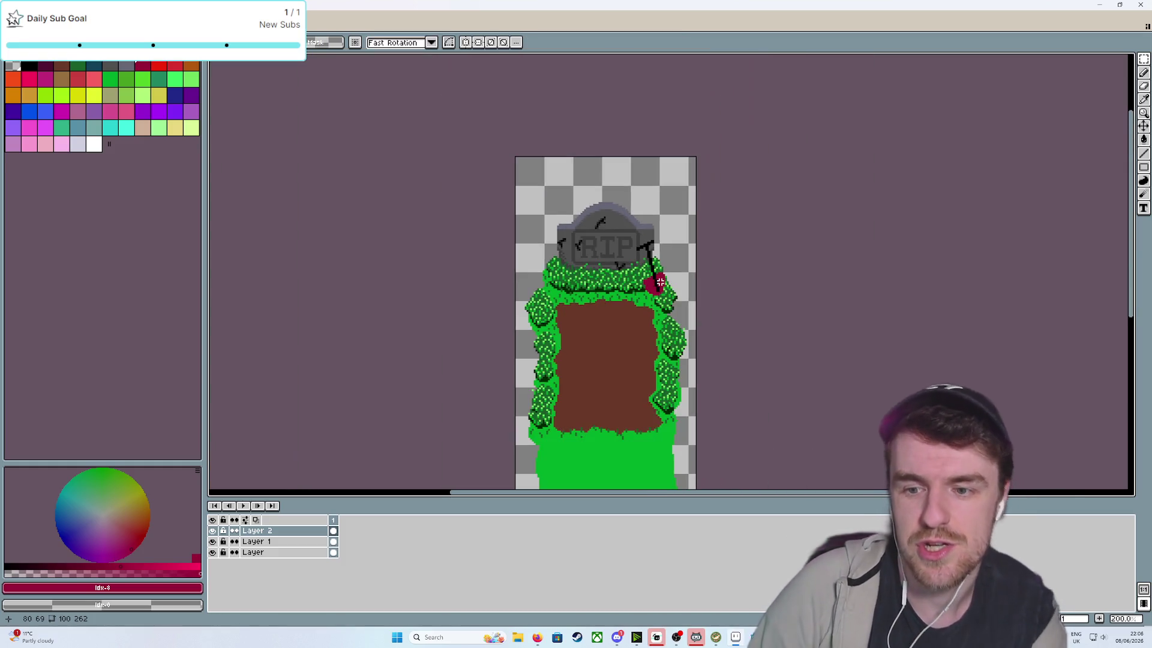
scroll(855, 335, up, 3)
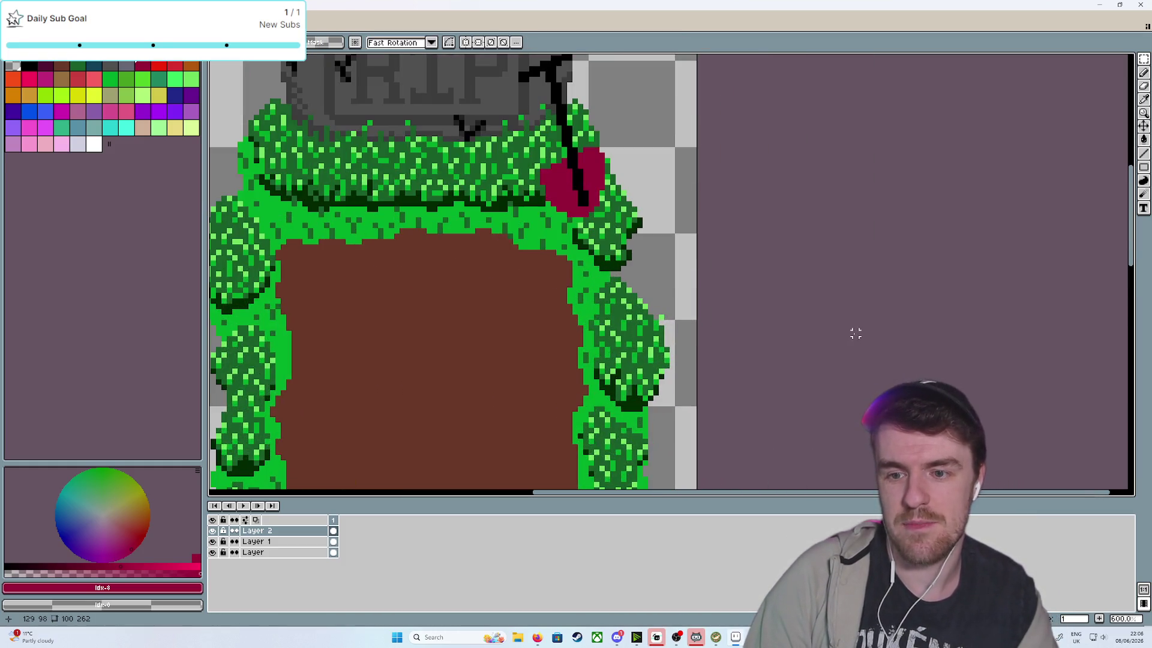
Sample the heart's crimson, then paint bright red highlight pixels and a diagonal stroke on the heart
click(602, 170)
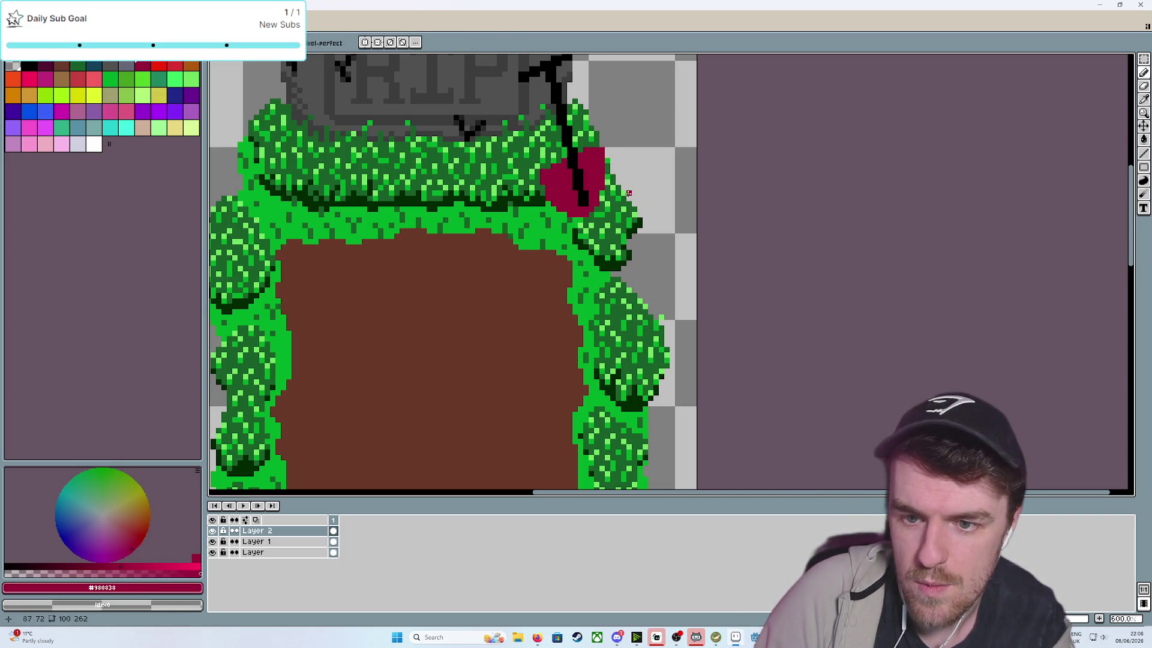
scroll(600, 185, down, 3)
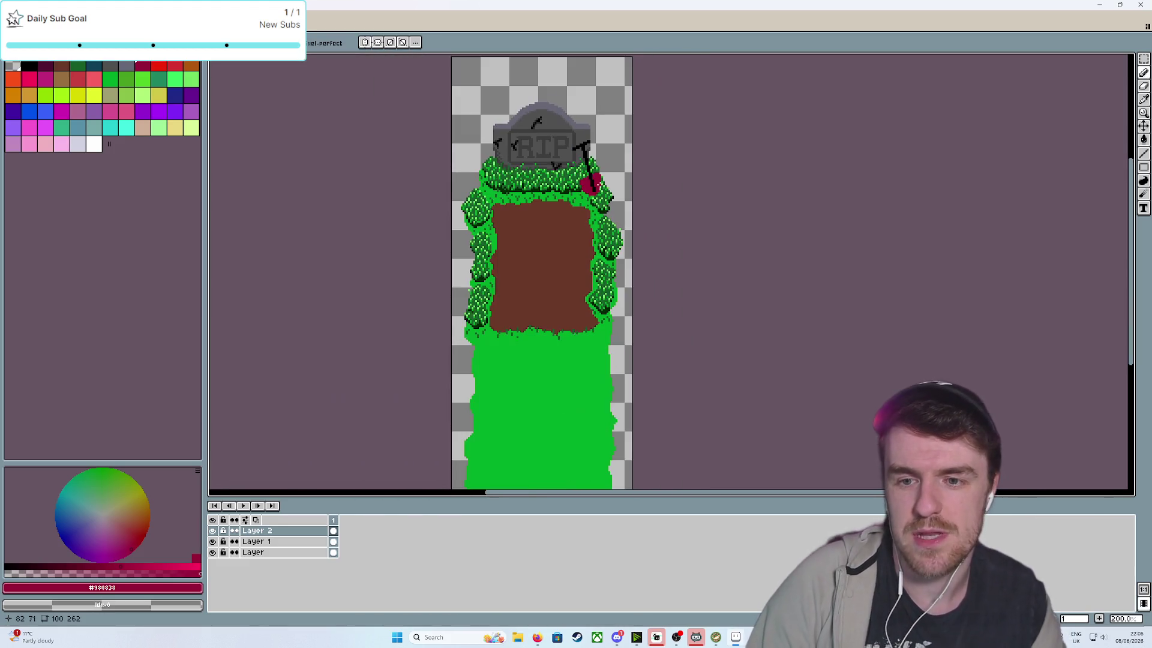
scroll(655, 339, down, 1)
scroll(656, 340, up, 4)
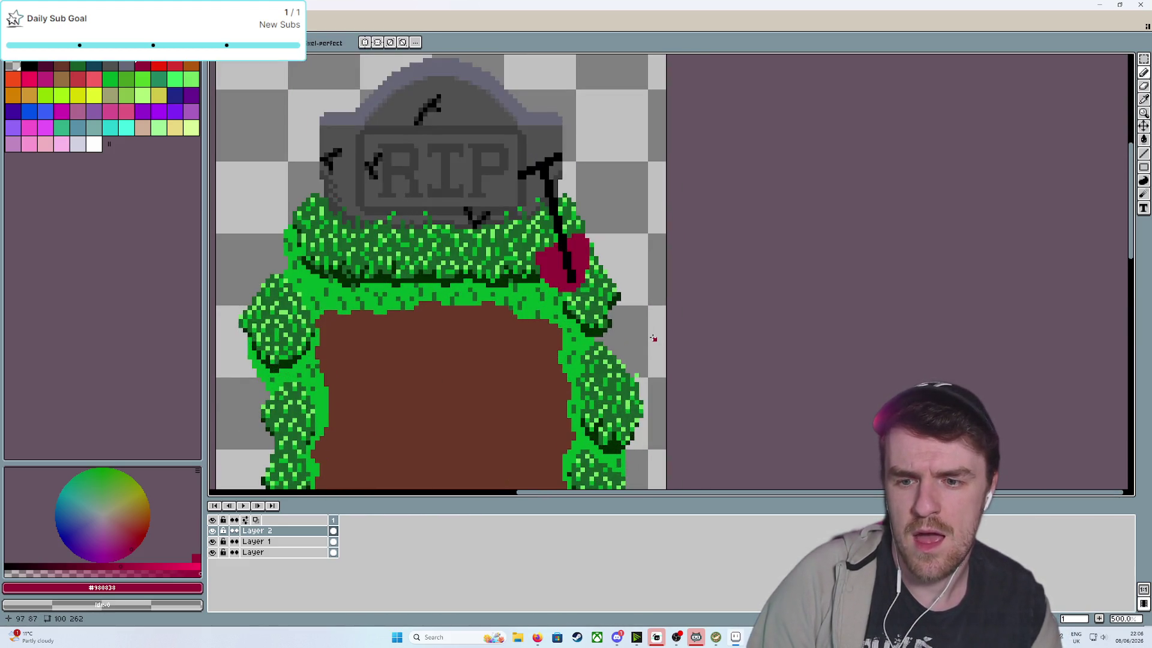
scroll(631, 313, up, 1)
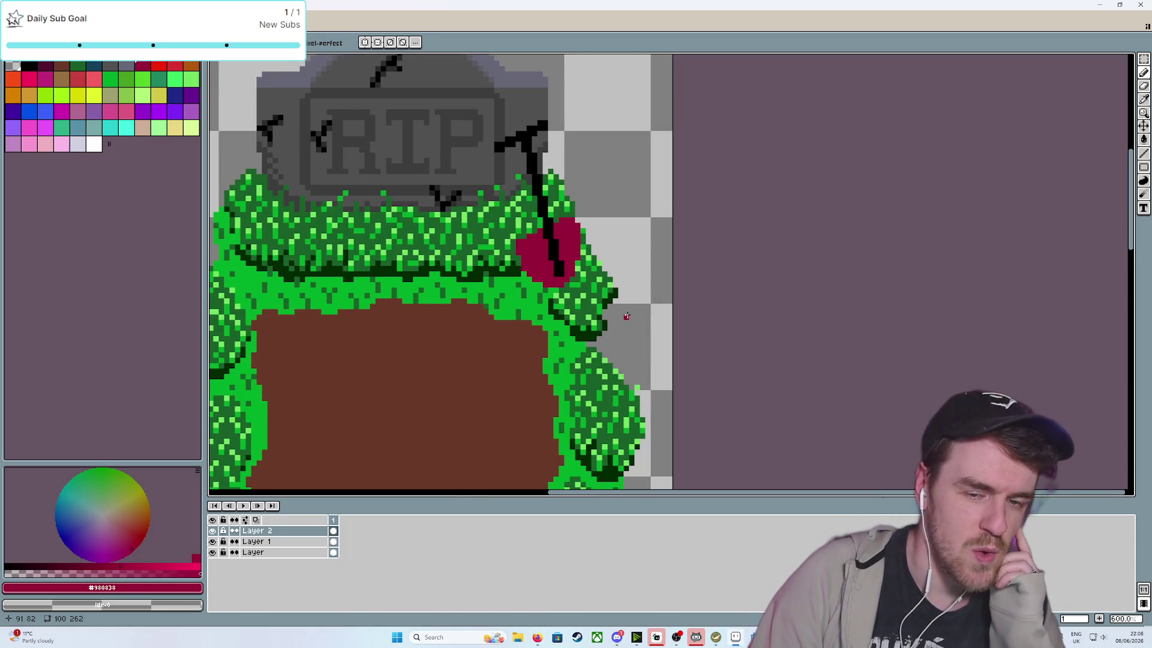
scroll(609, 310, up, 1)
scroll(594, 298, up, 2)
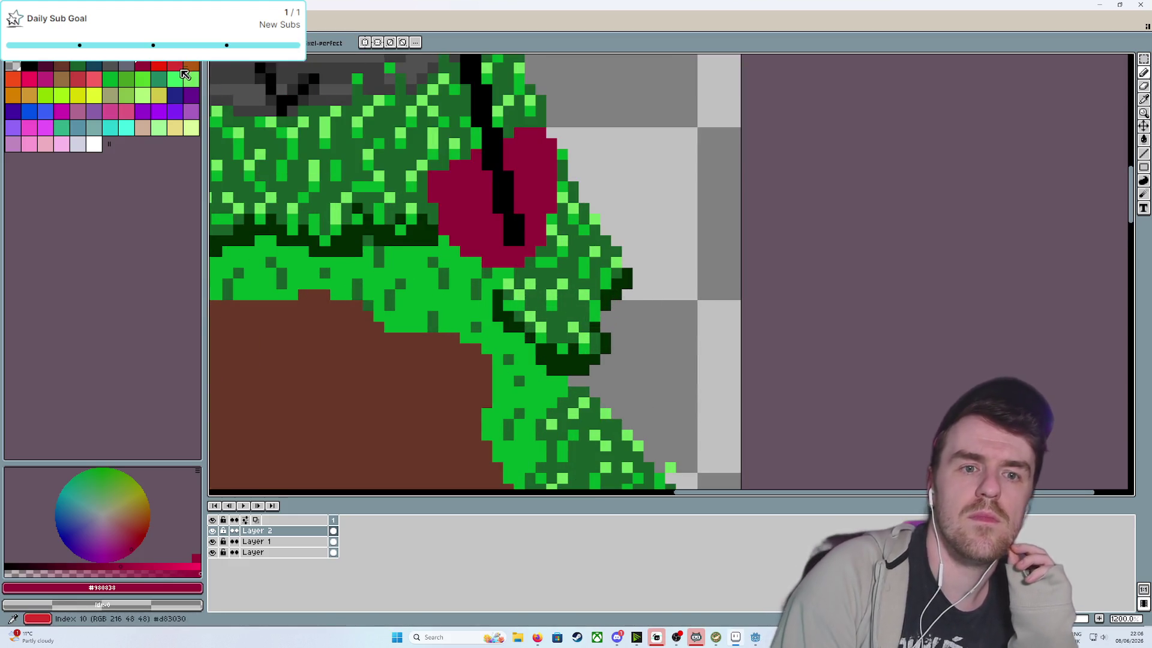
click(159, 66)
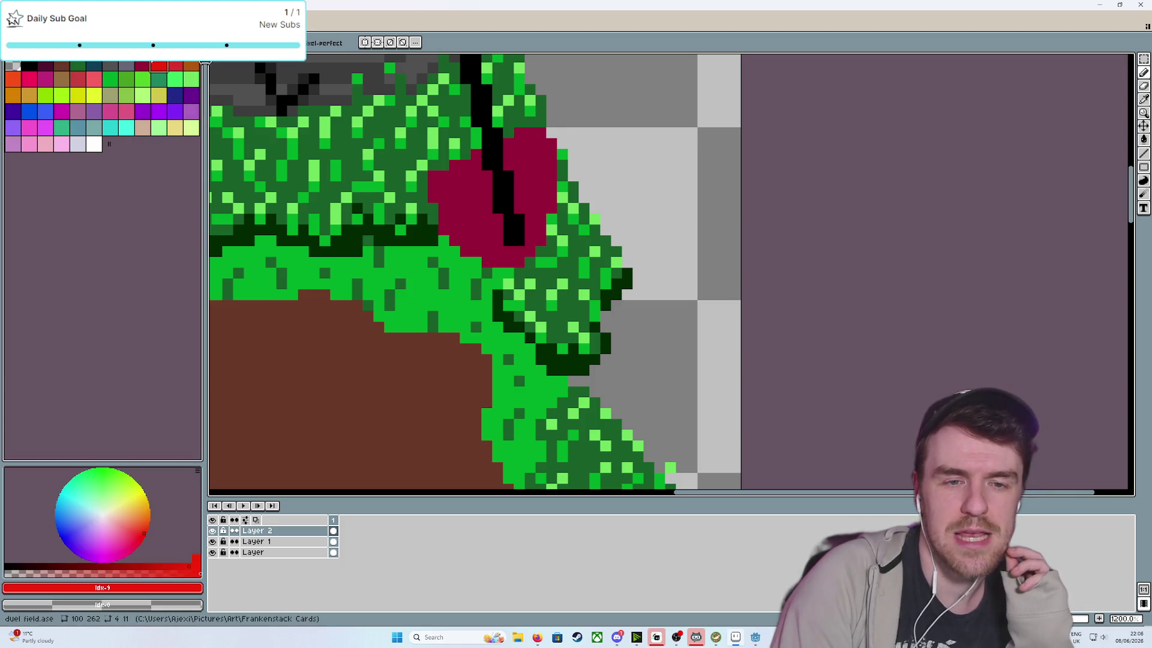
click(444, 185)
click(476, 163)
click(444, 195)
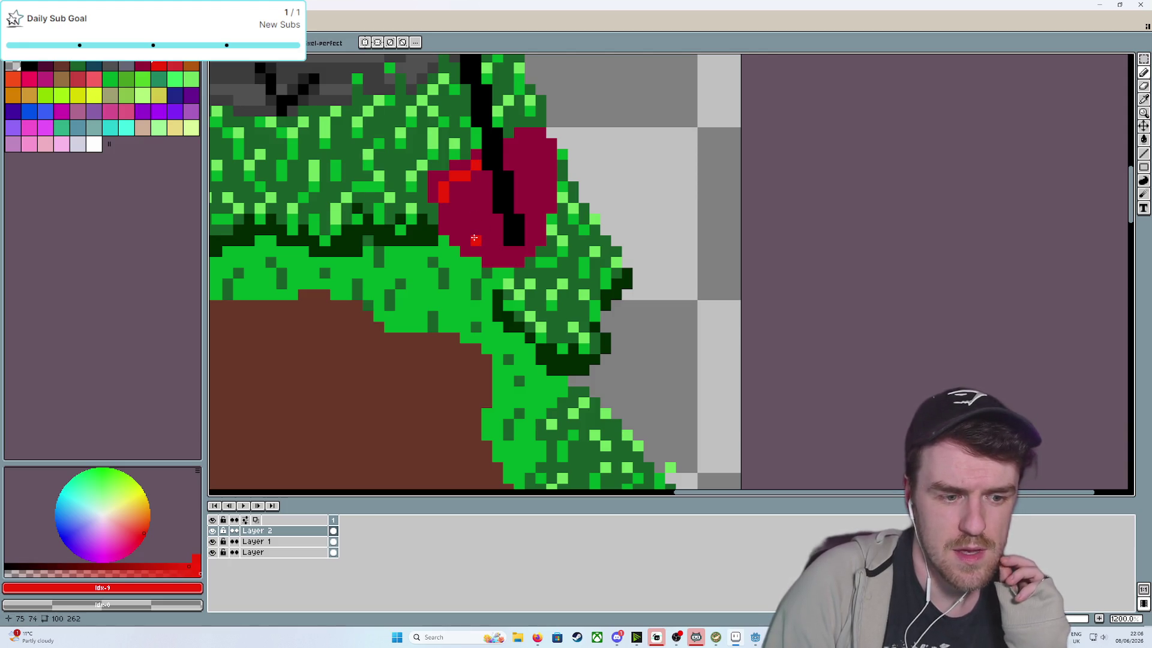
mouse_move(456, 225)
mouse_down()
mouse_move(465, 240)
mouse_move(531, 242)
mouse_move(540, 149)
mouse_move(525, 144)
mouse_move(478, 178)
mouse_move(501, 235)
mouse_up()
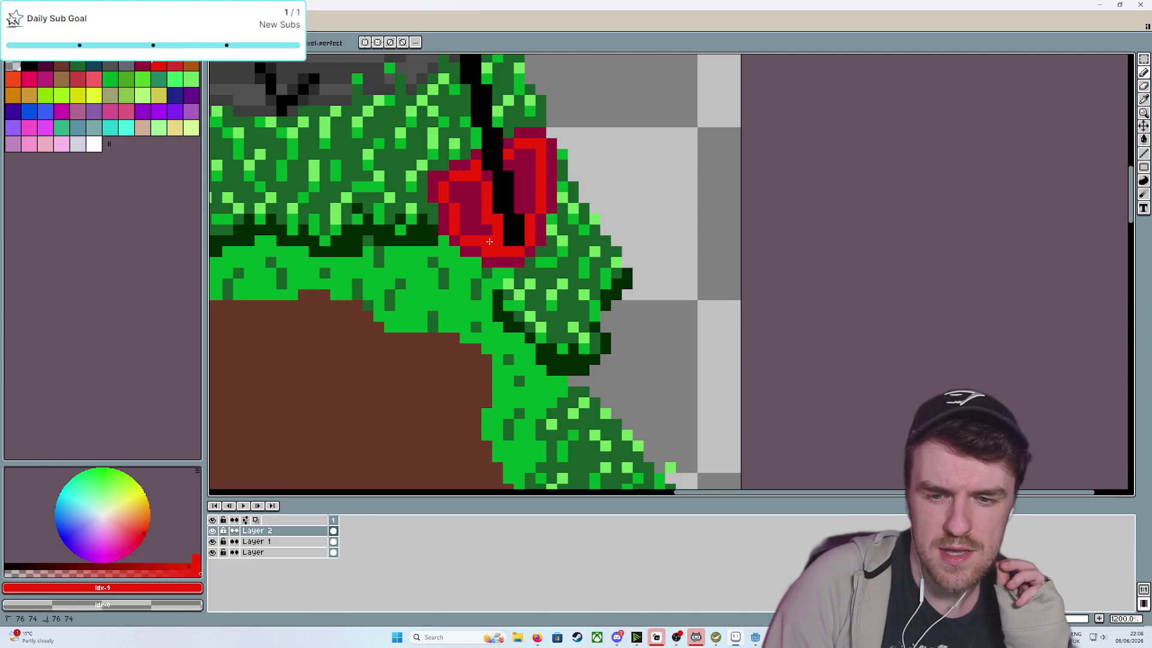
Fill both halves of the heart bright red with the fill tool
key(g)
click(477, 204)
click(513, 173)
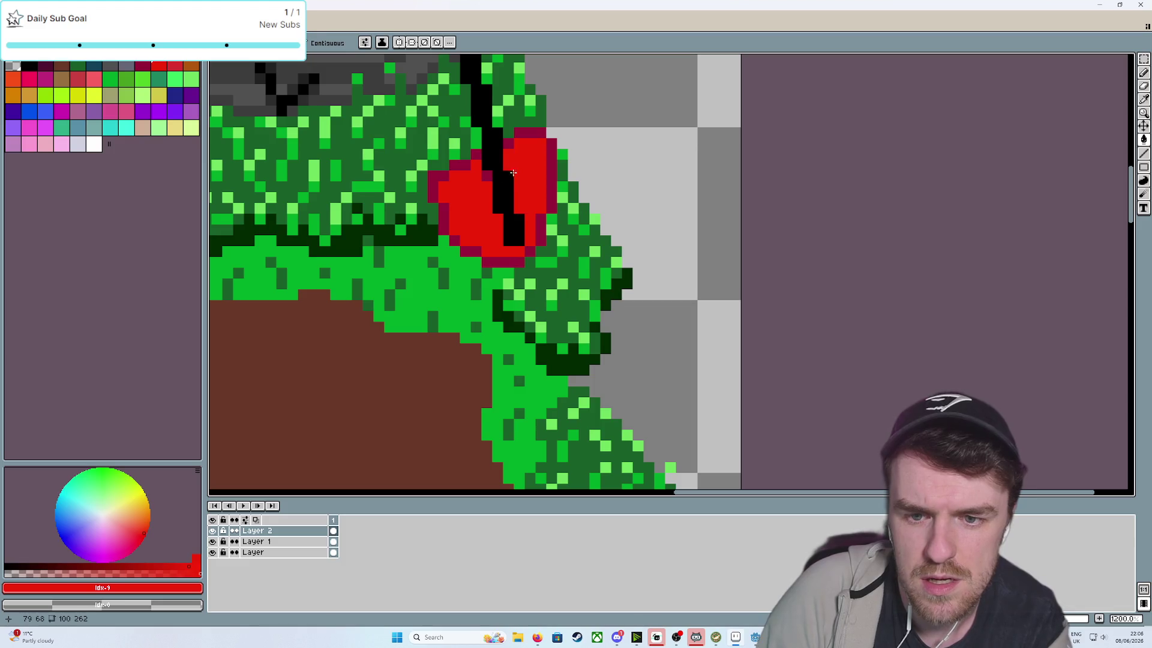
scroll(510, 274, down, 5)
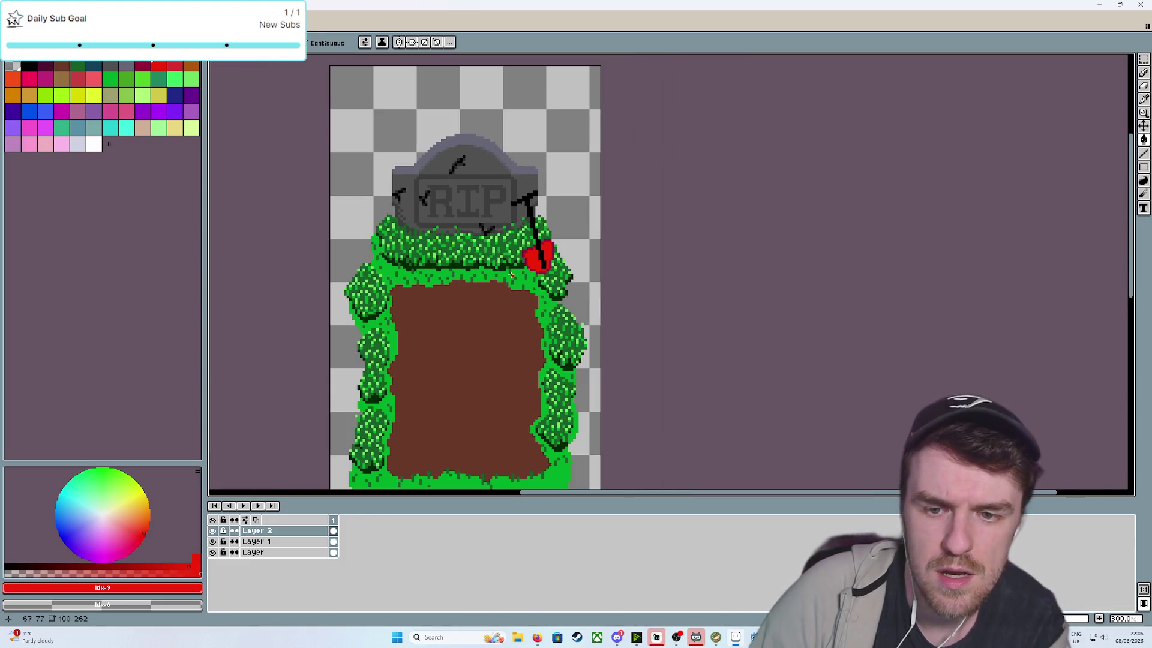
scroll(510, 274, up, 4)
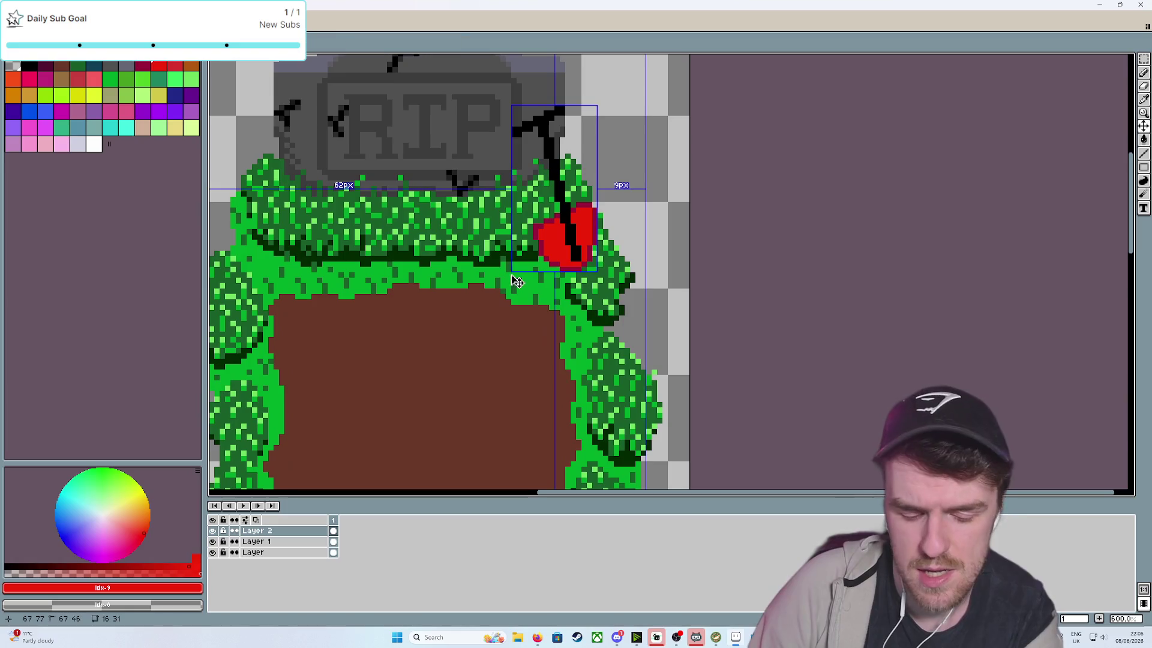
Undo the red fill and the bright red highlight pixels, leaving the heart plain crimson
key(ctrl+z)
key(ctrl+z)
key(ctrl+z)
key(ctrl+z)
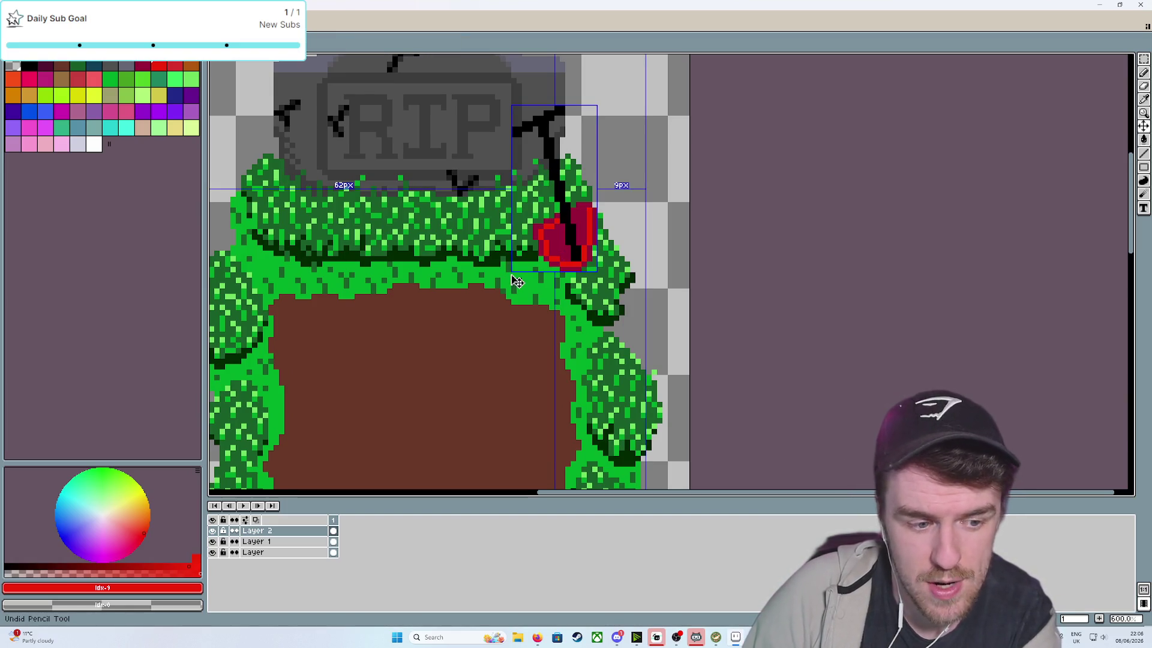
key(ctrl+z)
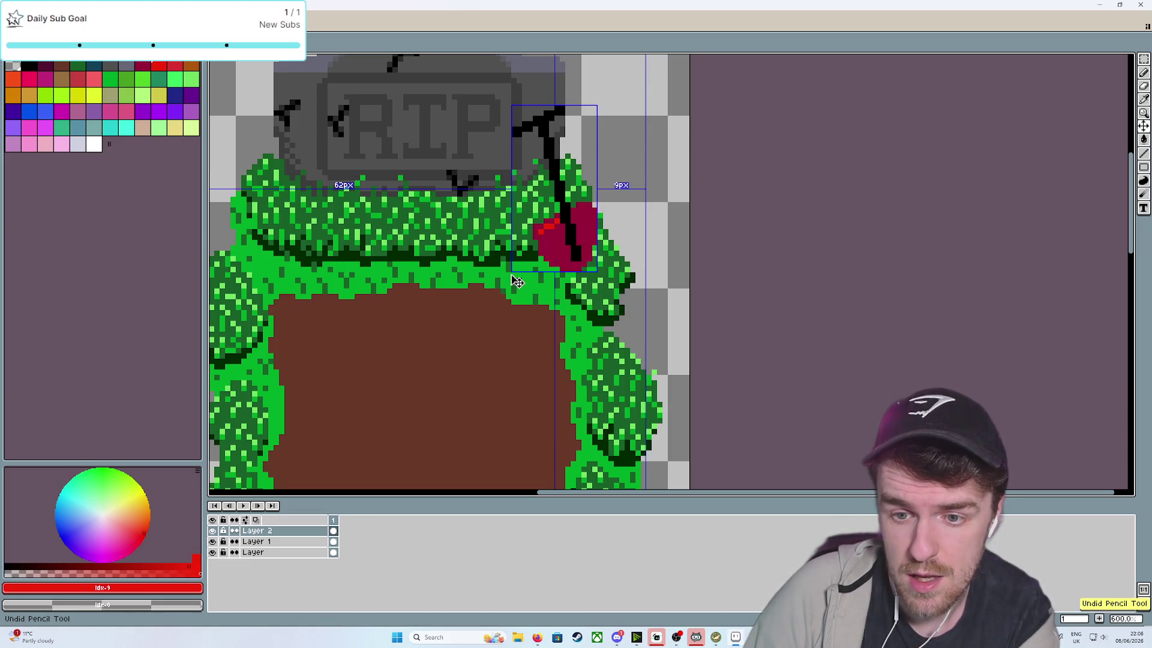
scroll(517, 282, up, 3)
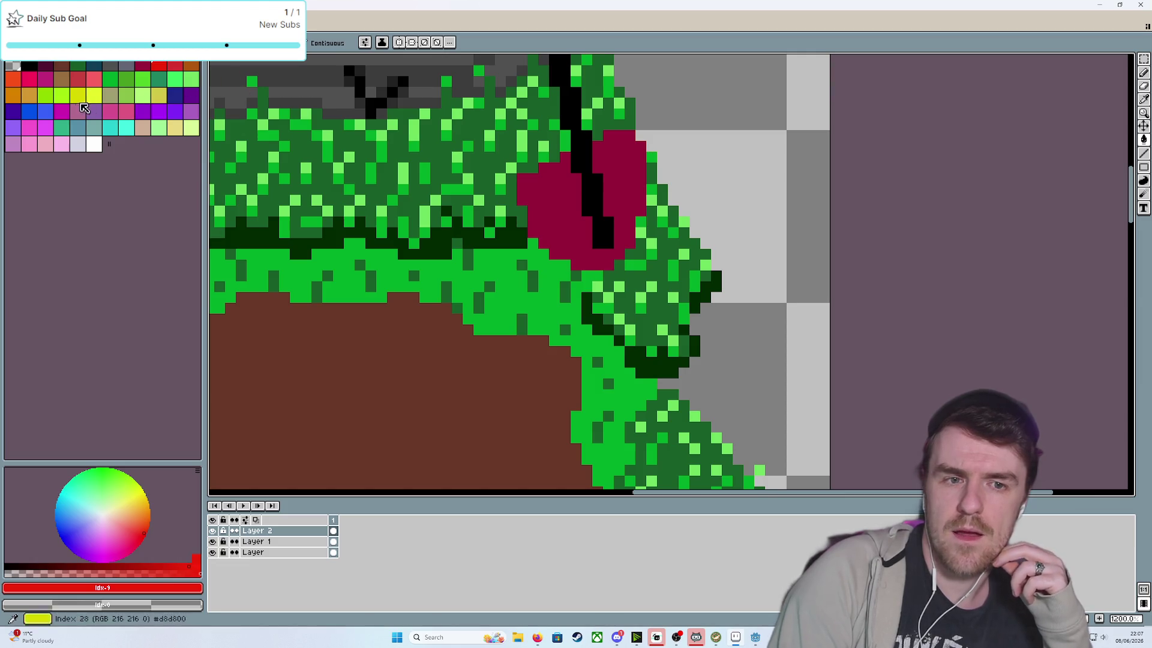
Choose light red and pencil highlights along the heart's top-left edge, undoing a stray fill
click(95, 80)
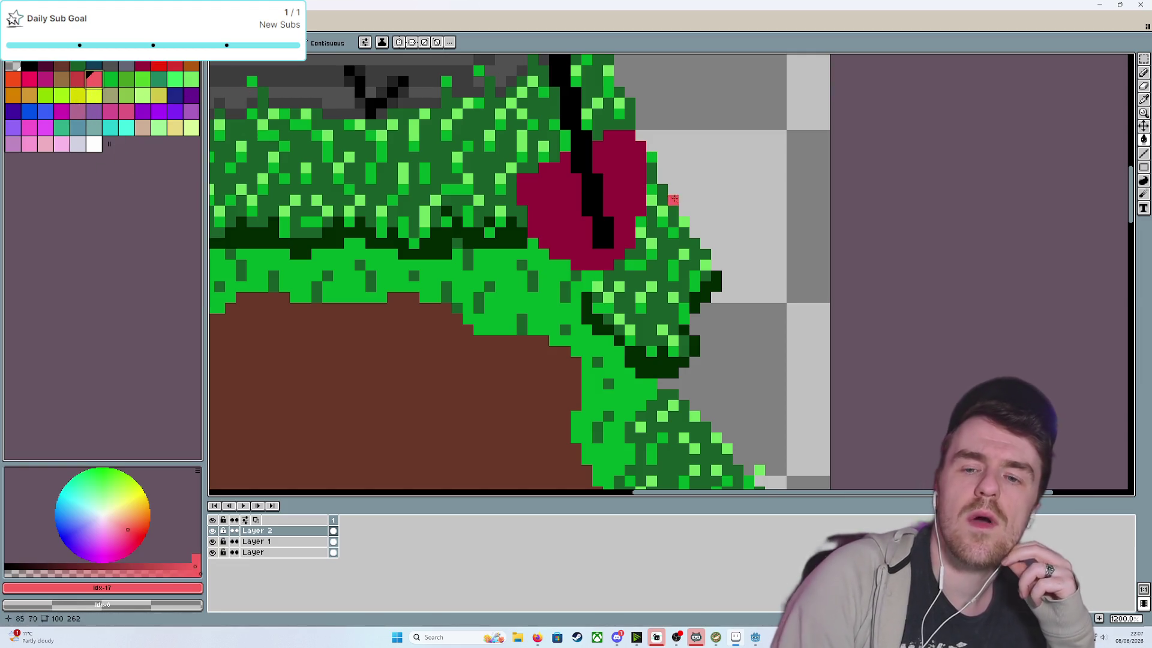
click(534, 185)
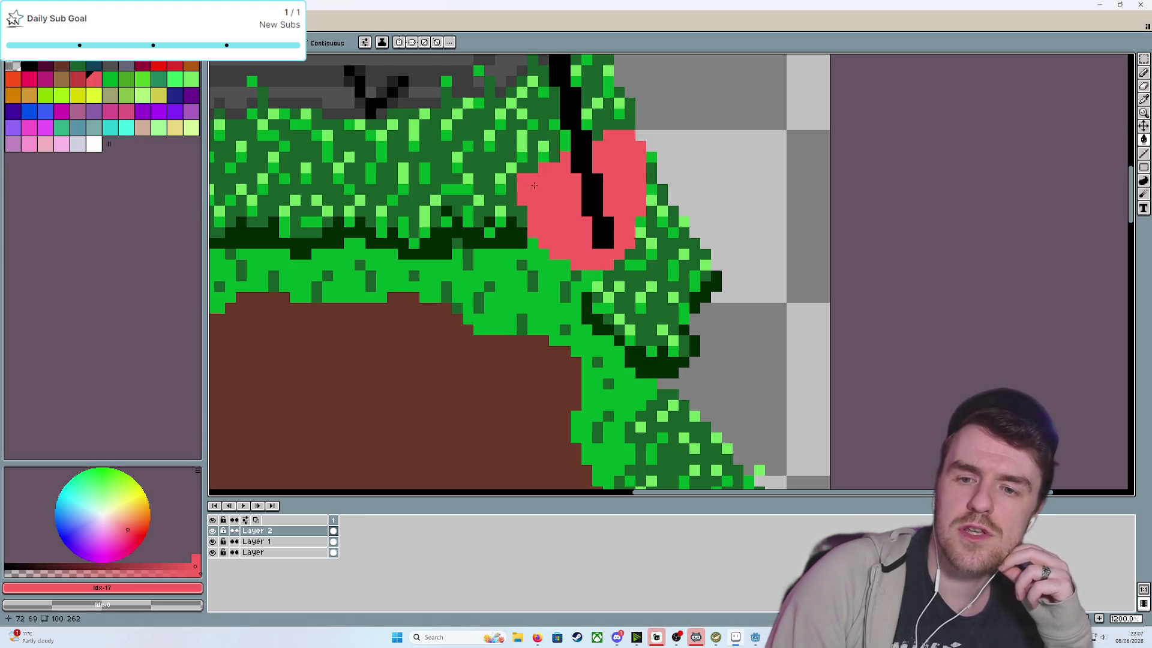
key(ctrl+z)
key(b)
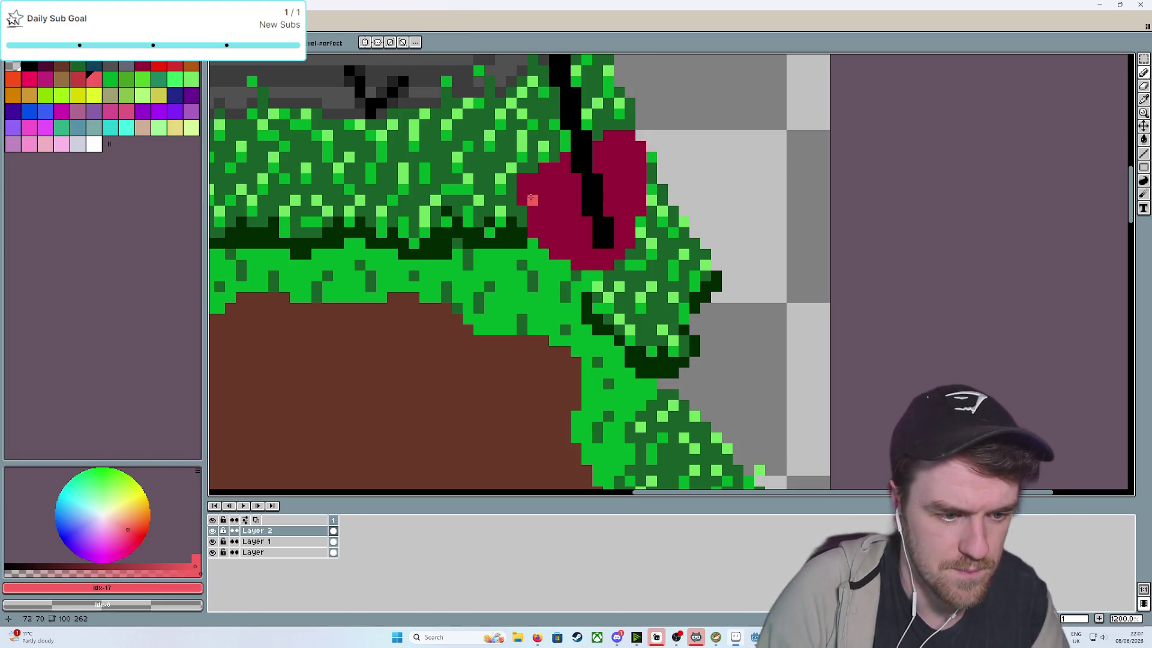
mouse_move(522, 178)
mouse_down()
mouse_move(624, 136)
mouse_move(641, 146)
mouse_up()
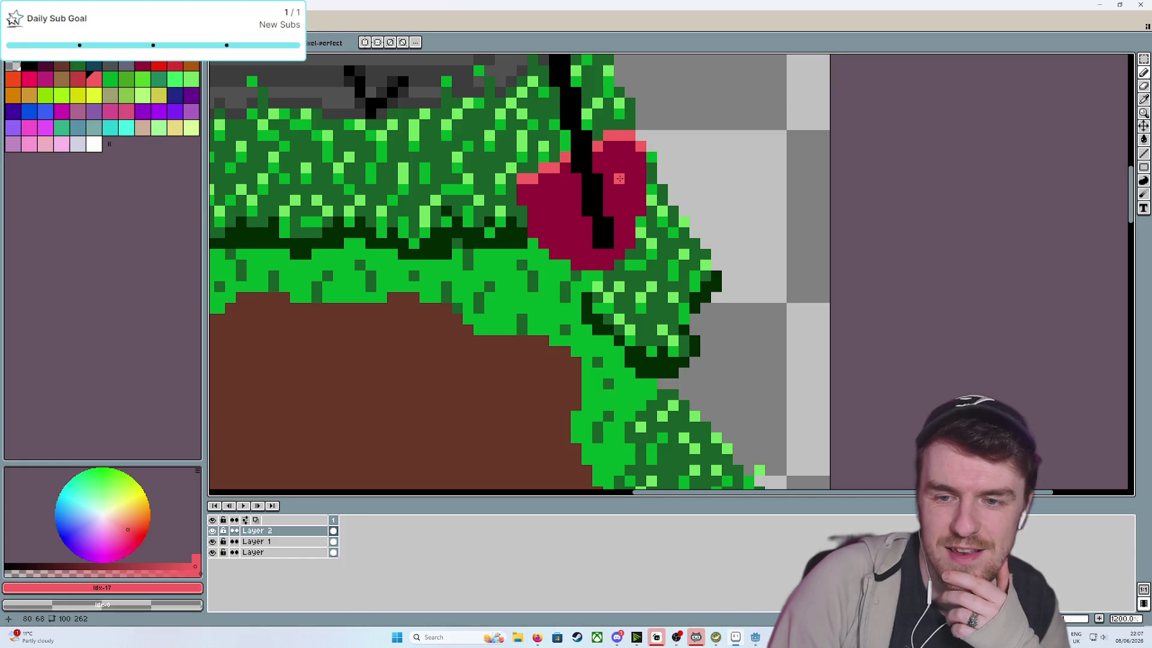
Pick a grey swatch and bring the heart area back into view
scroll(619, 178, down, 4)
scroll(634, 345, up, 3)
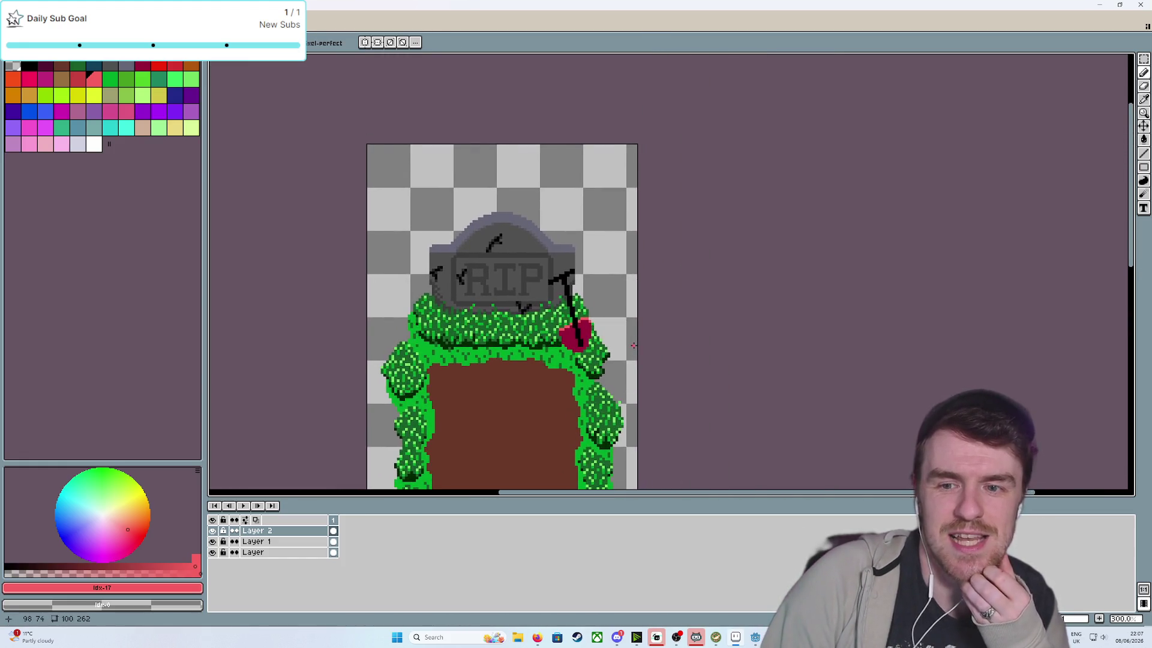
alt+click(508, 205)
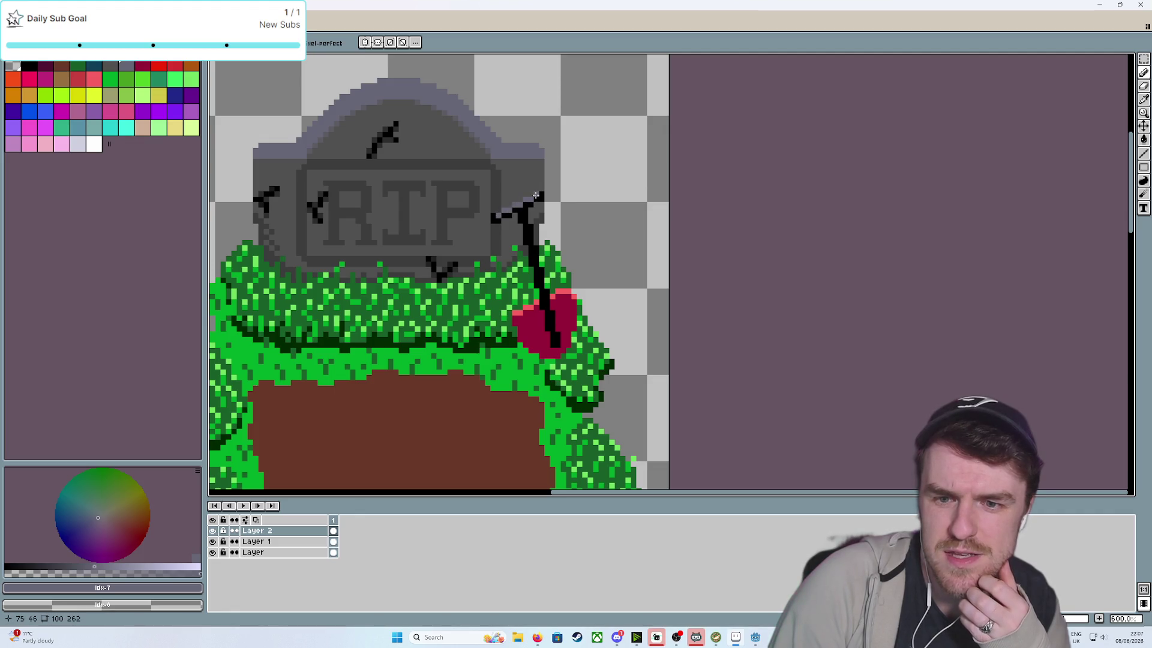
scroll(537, 196, down, 4)
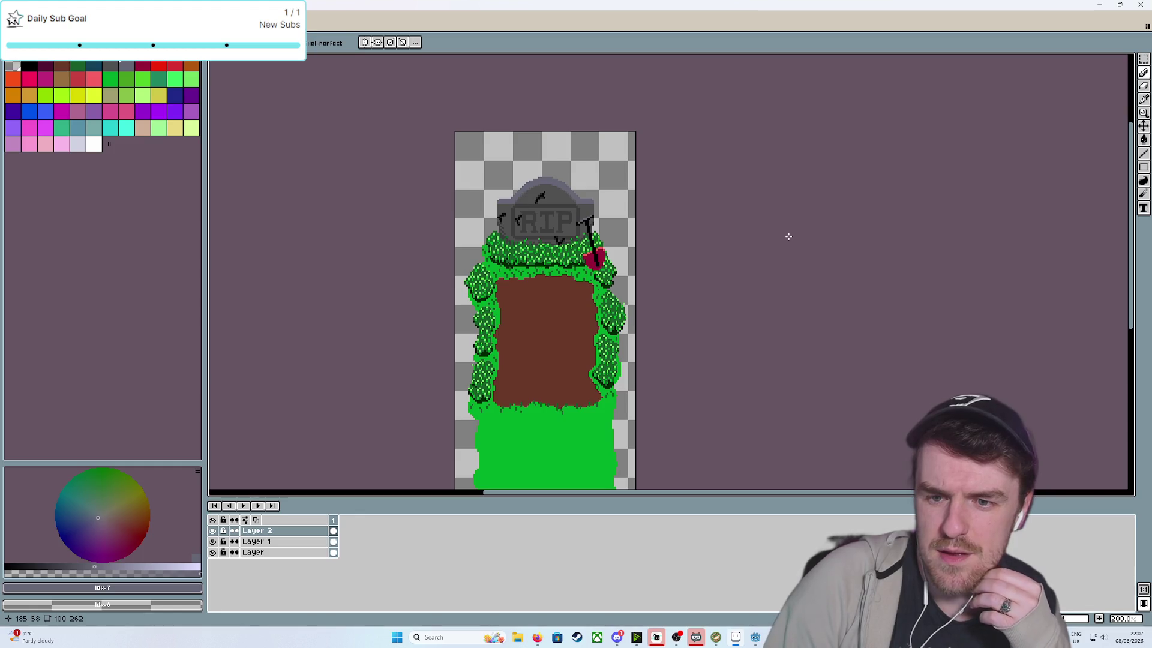
scroll(778, 242, up, 4)
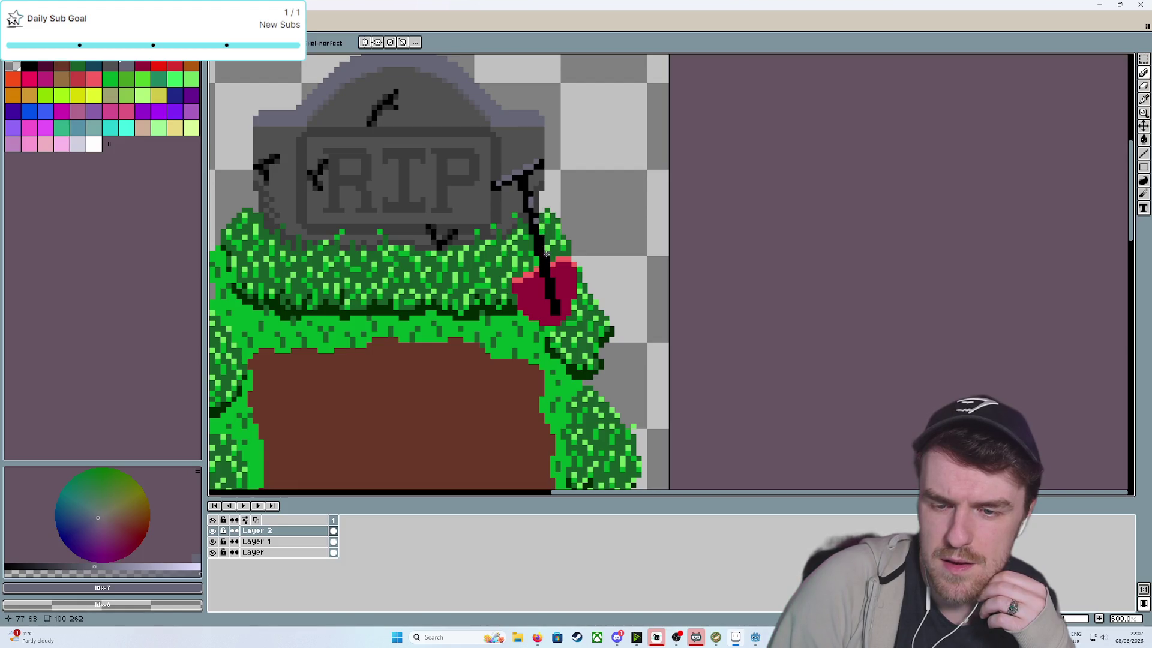
scroll(553, 274, down, 4)
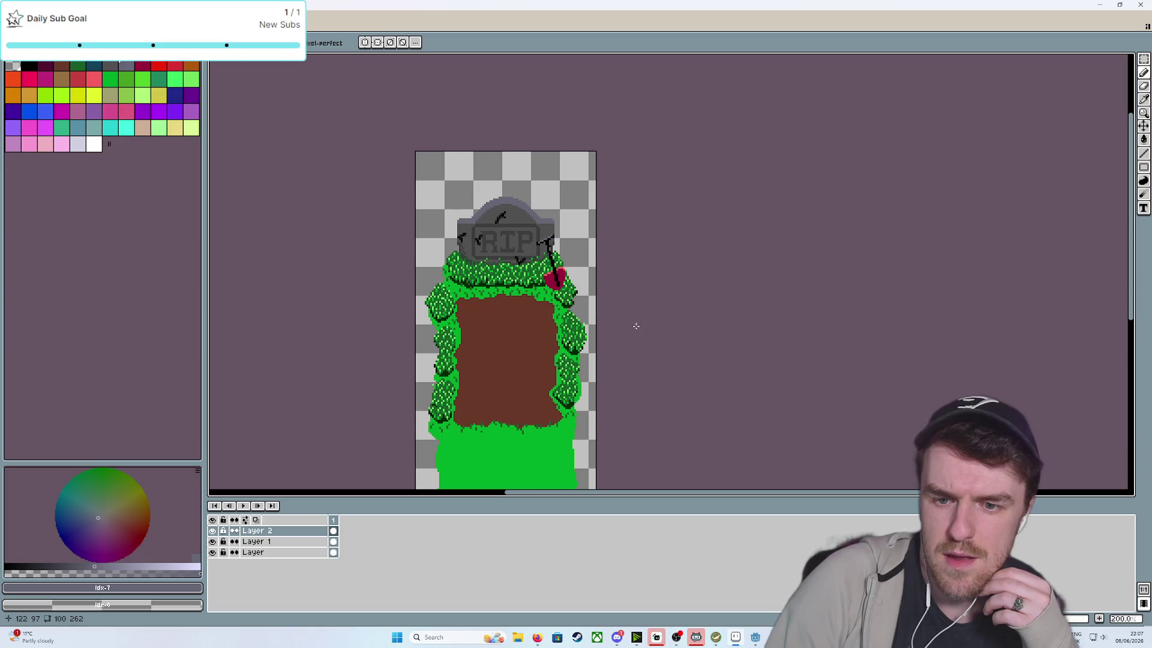
scroll(636, 326, up, 5)
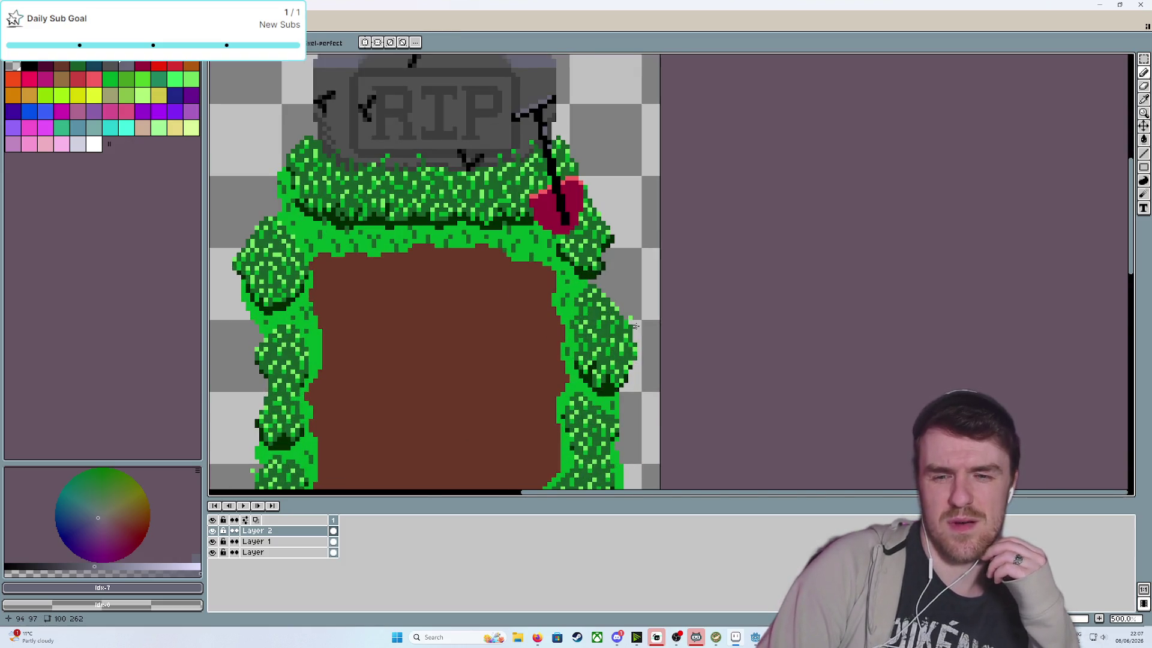
drag(574, 188, 570, 251)
scroll(570, 251, down, 2)
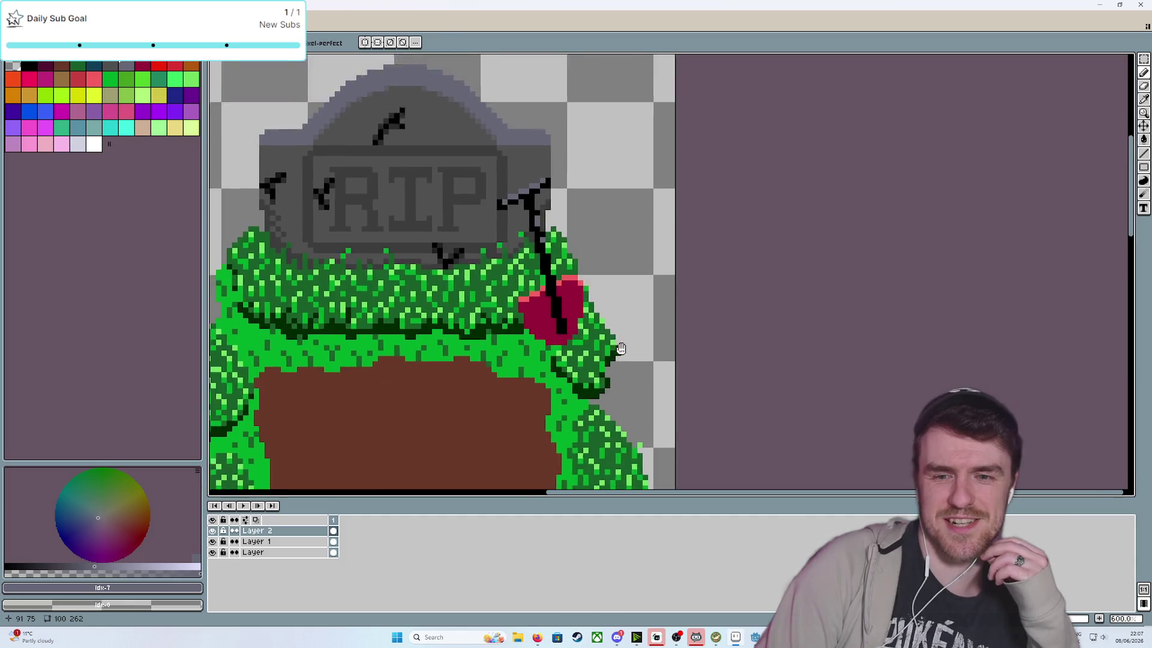
scroll(639, 375, up, 2)
scroll(641, 372, down, 2)
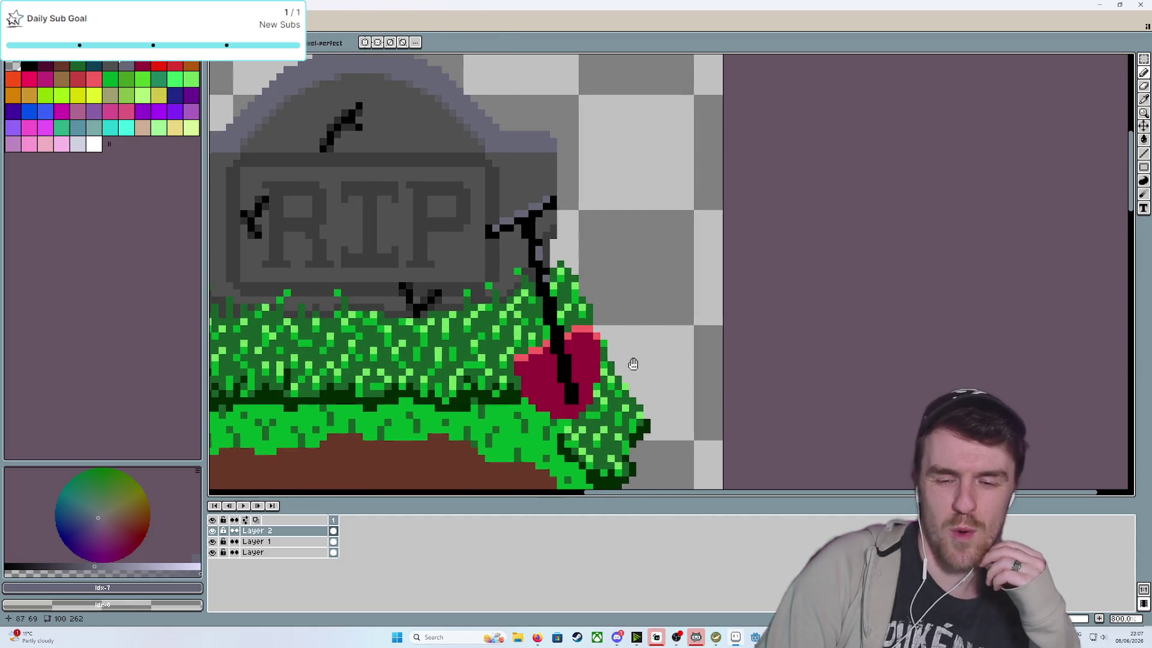
scroll(614, 296, up, 2)
scroll(620, 318, up, 1)
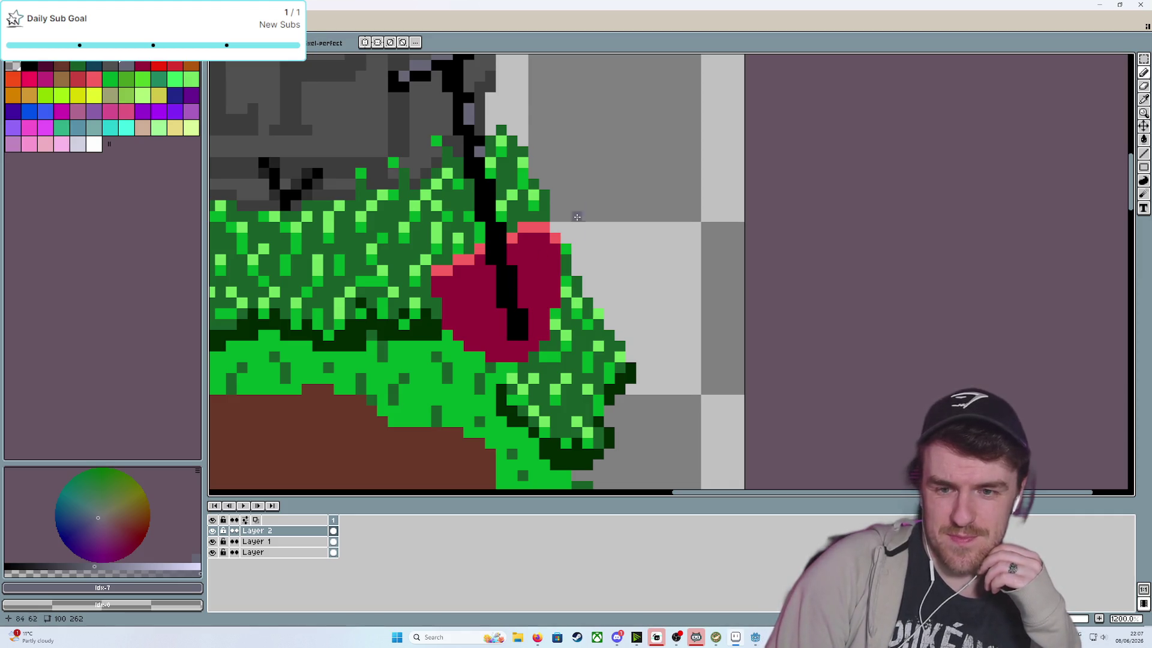
Eyedrop the heart's dark crimson, then reselect light red and a dark magenta swatch
key(i)
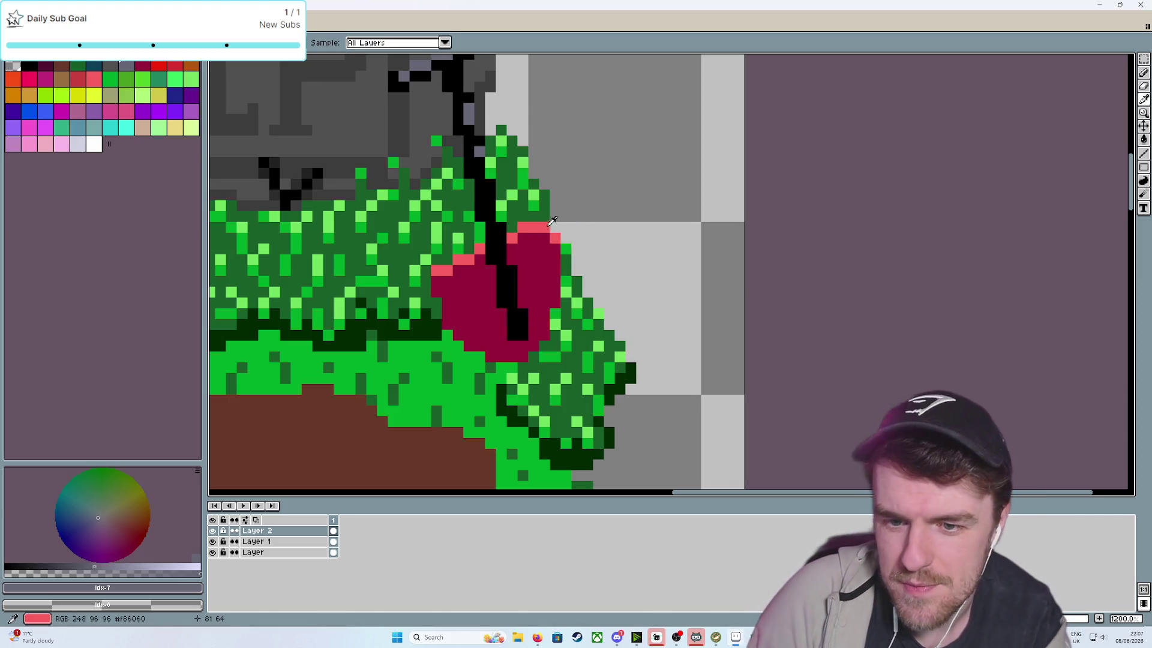
click(551, 235)
key(b)
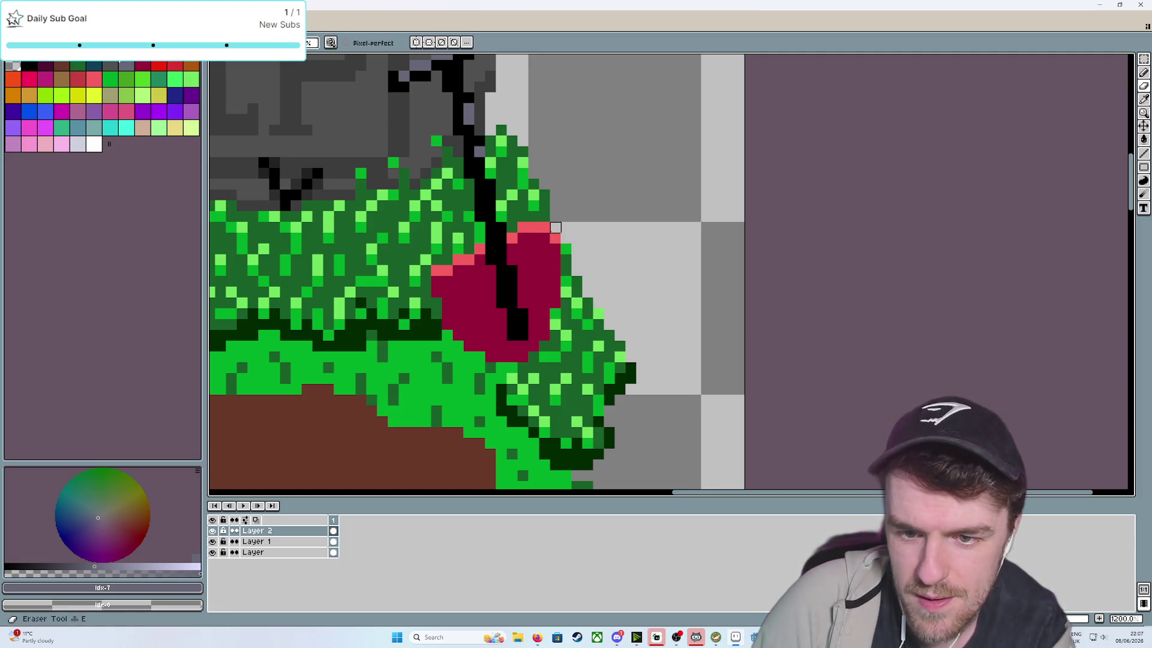
scroll(567, 347, down, 4)
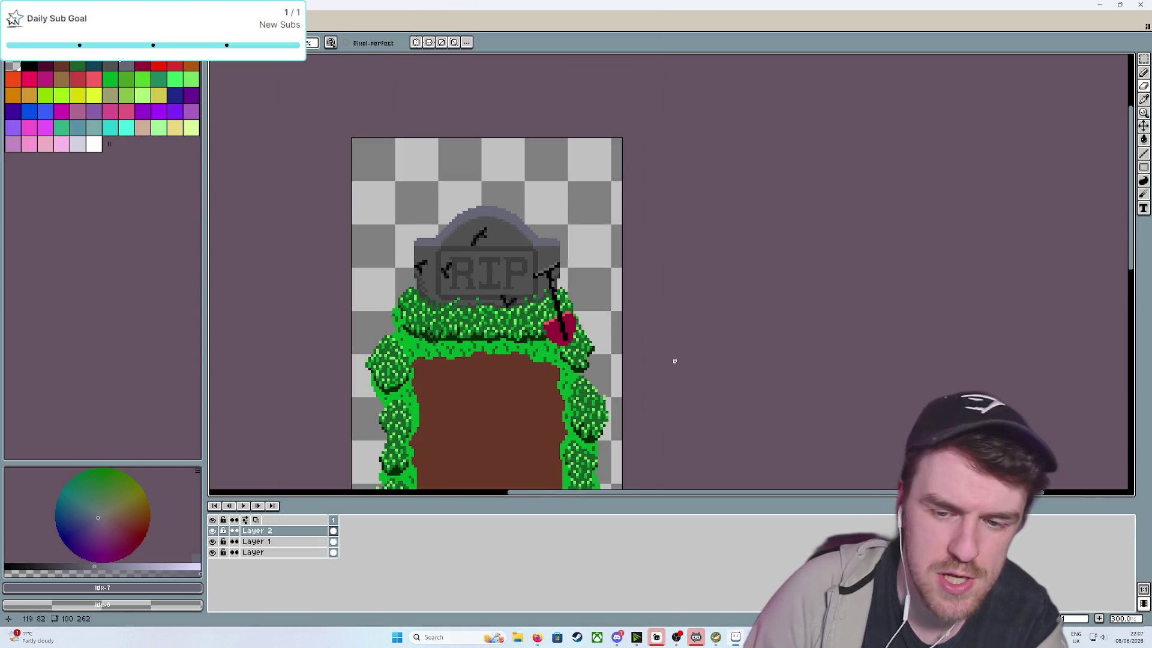
scroll(674, 361, up, 2)
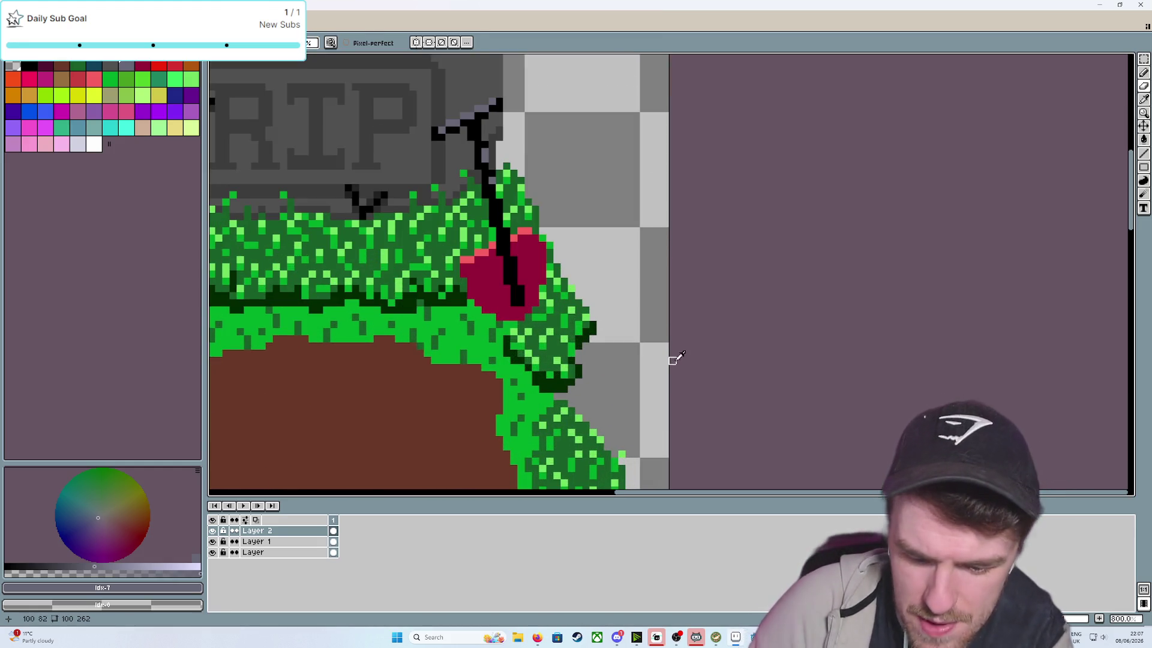
alt+click(538, 235)
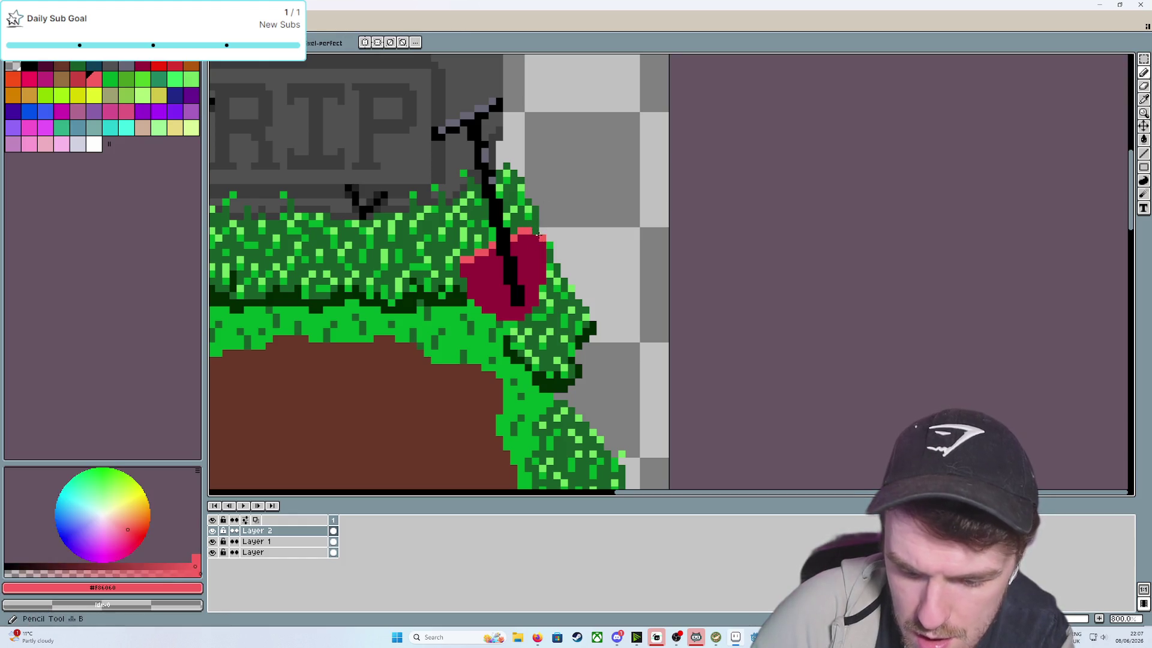
scroll(539, 231, down, 5)
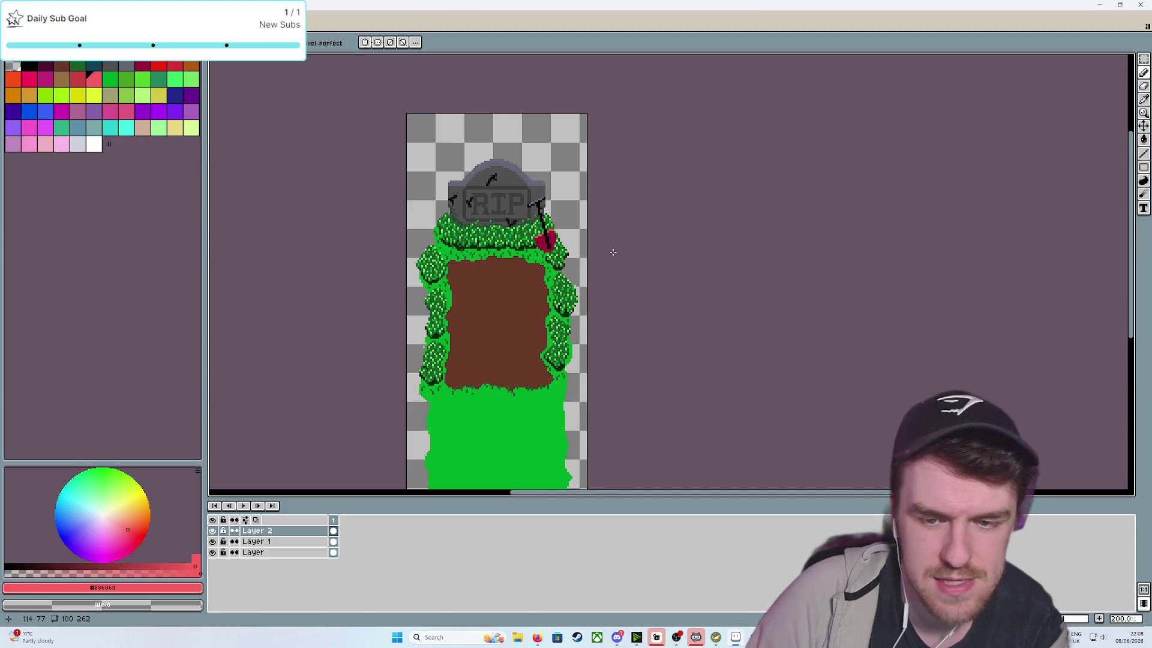
scroll(614, 252, up, 3)
scroll(609, 254, up, 1)
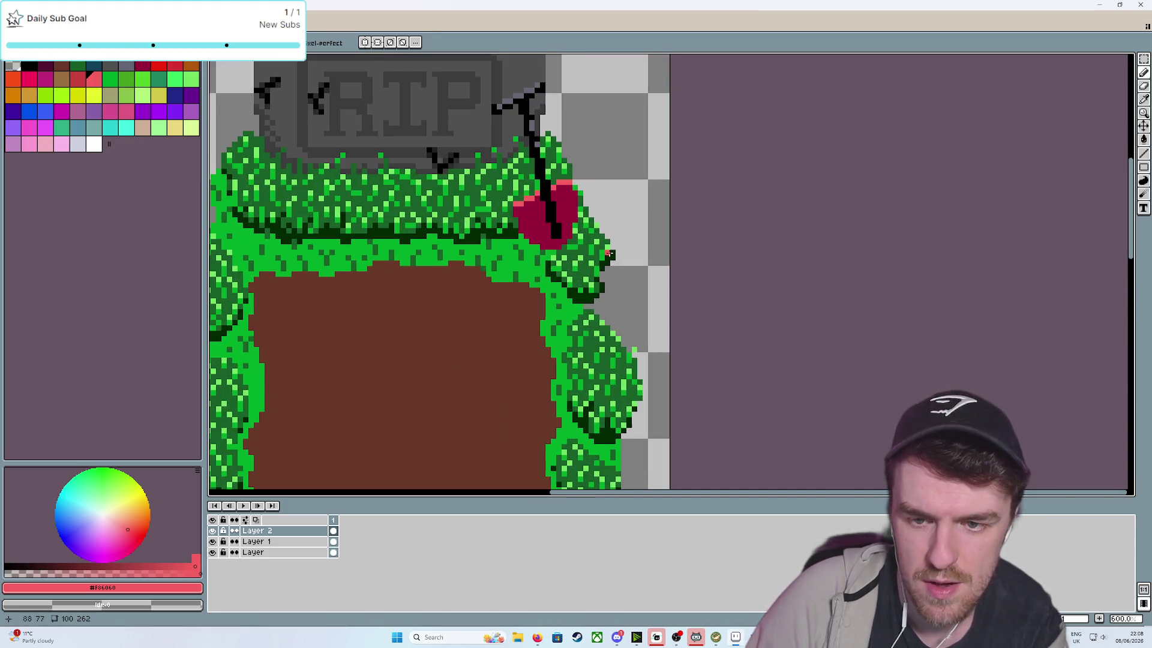
scroll(537, 246, up, 3)
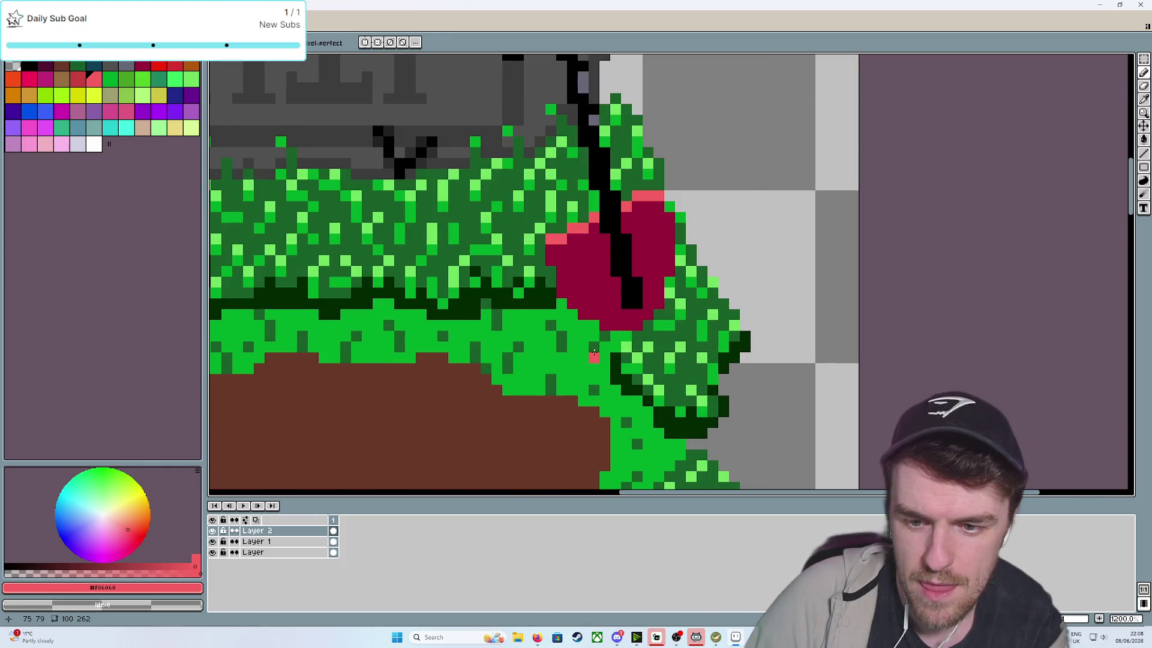
click(46, 65)
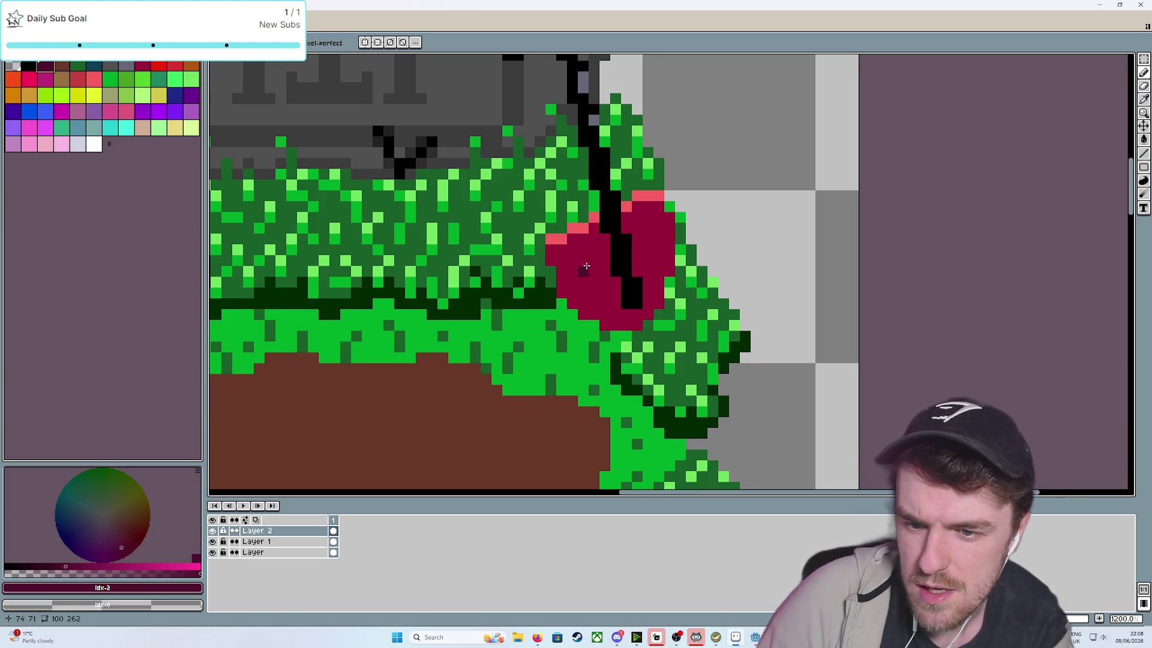
Replace a discarded lower-left magenta stroke with dark shading pixels beside the crack
mouse_move(596, 300)
mouse_down()
mouse_move(582, 314)
mouse_move(563, 293)
mouse_move(630, 326)
mouse_move(673, 274)
mouse_up()
key(ctrl+z)
scroll(758, 273, down, 6)
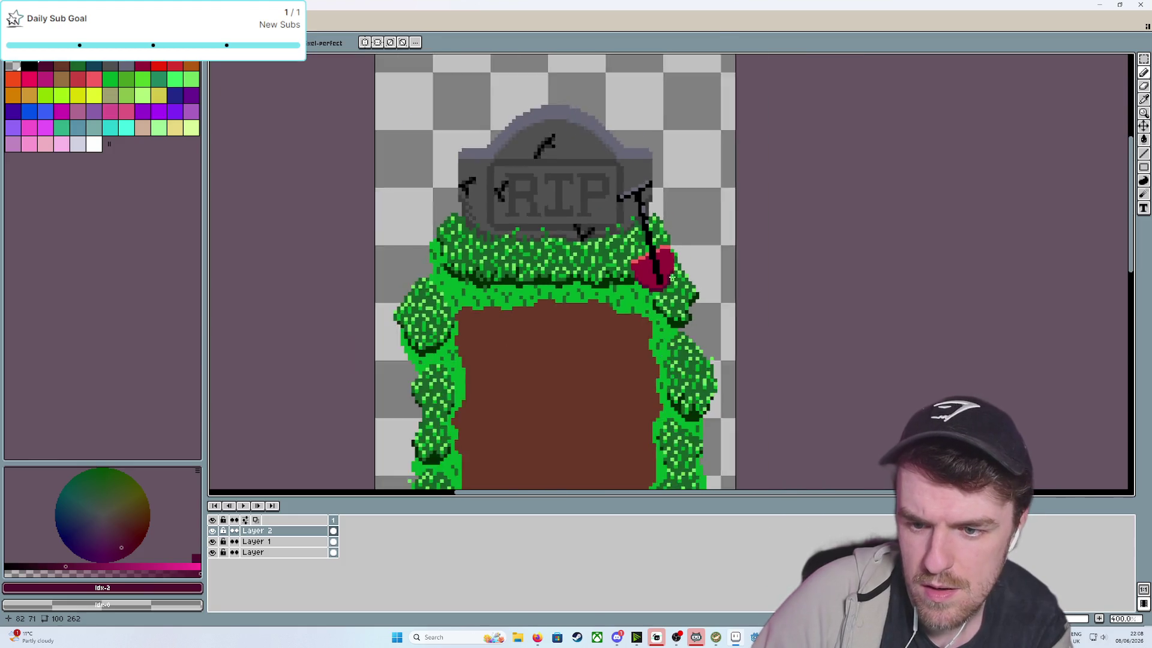
scroll(760, 274, up, 6)
scroll(759, 275, down, 1)
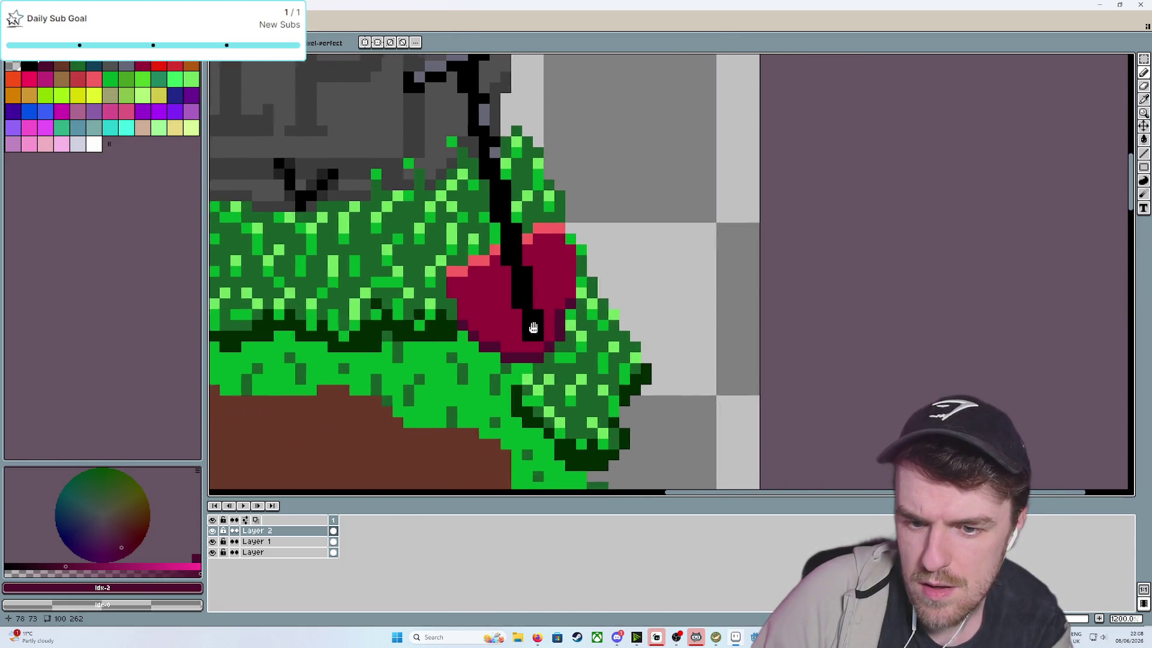
scroll(596, 322, up, 1)
click(569, 299)
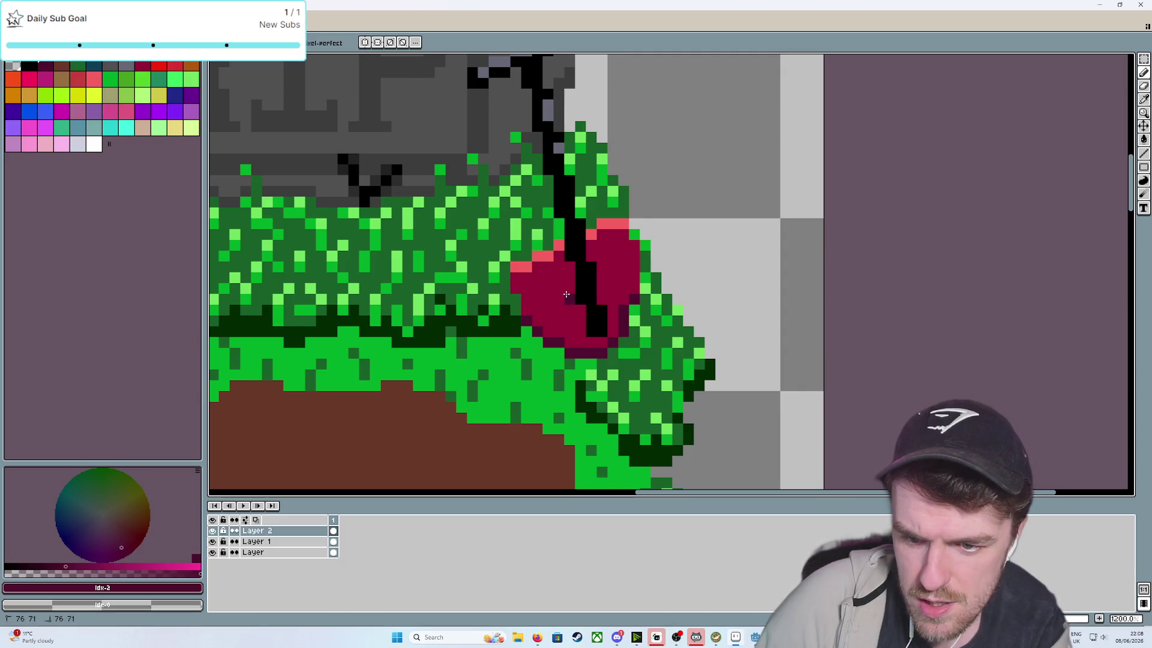
click(580, 309)
Shade the heart's bottom, lower-right pixel and right lobe dark magenta, then zoom out
mouse_move(583, 325)
mouse_down()
mouse_move(571, 342)
mouse_move(570, 331)
mouse_move(592, 344)
mouse_move(614, 331)
mouse_move(612, 309)
mouse_up()
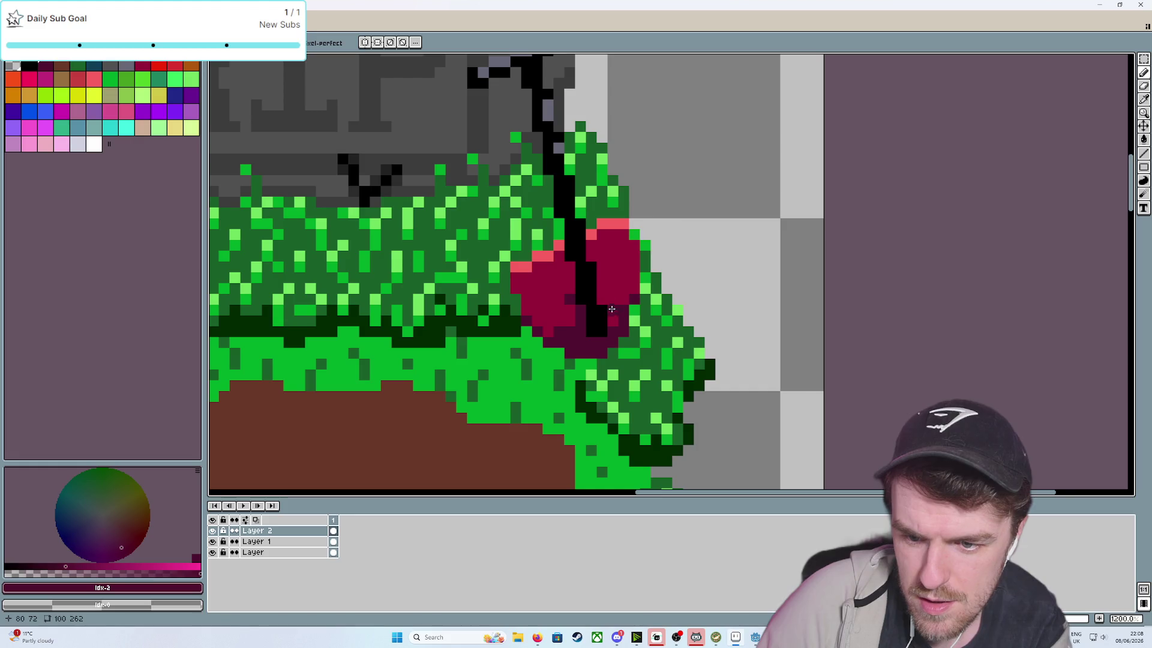
click(610, 309)
scroll(618, 298, down, 3)
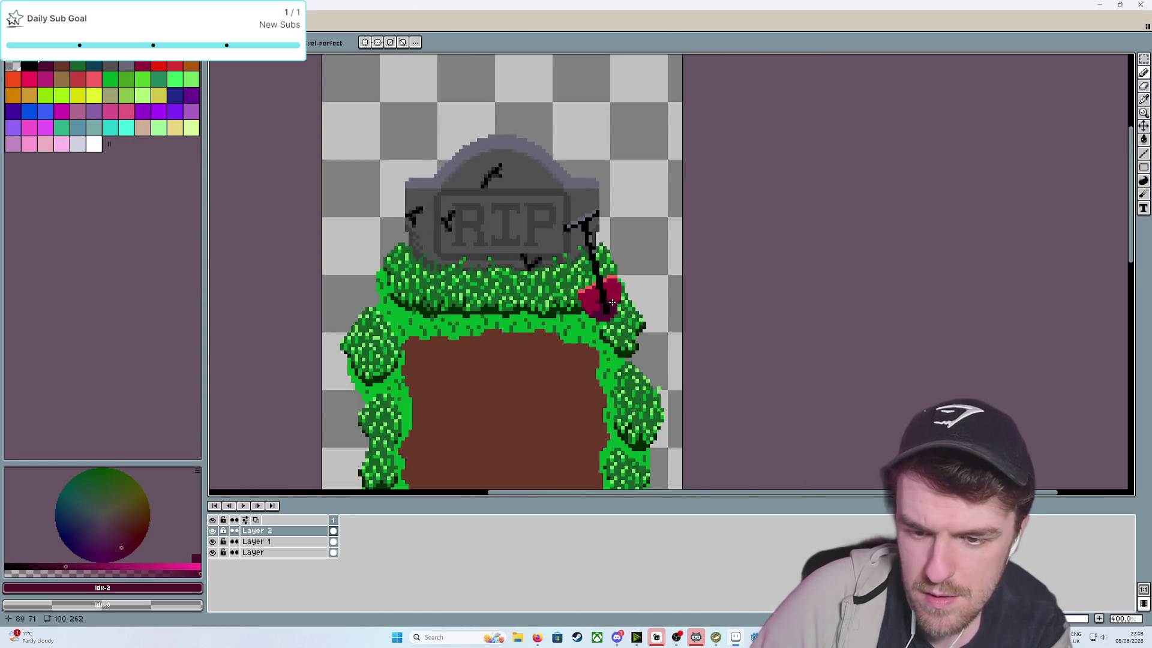
scroll(718, 306, up, 3)
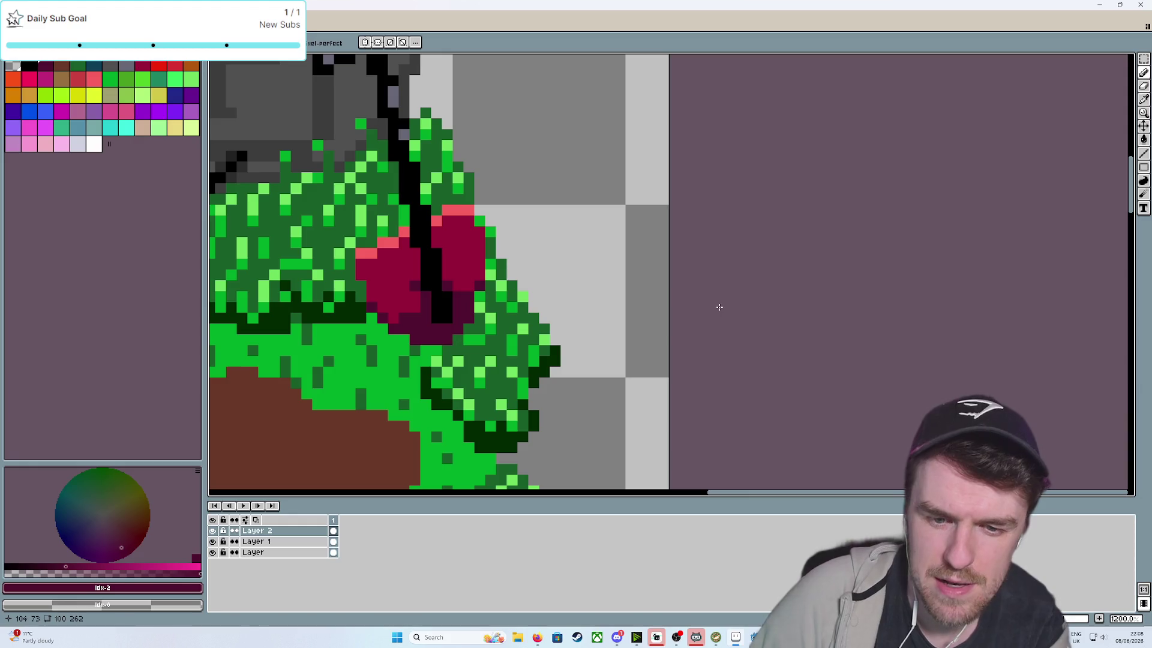
drag(406, 297, 394, 309)
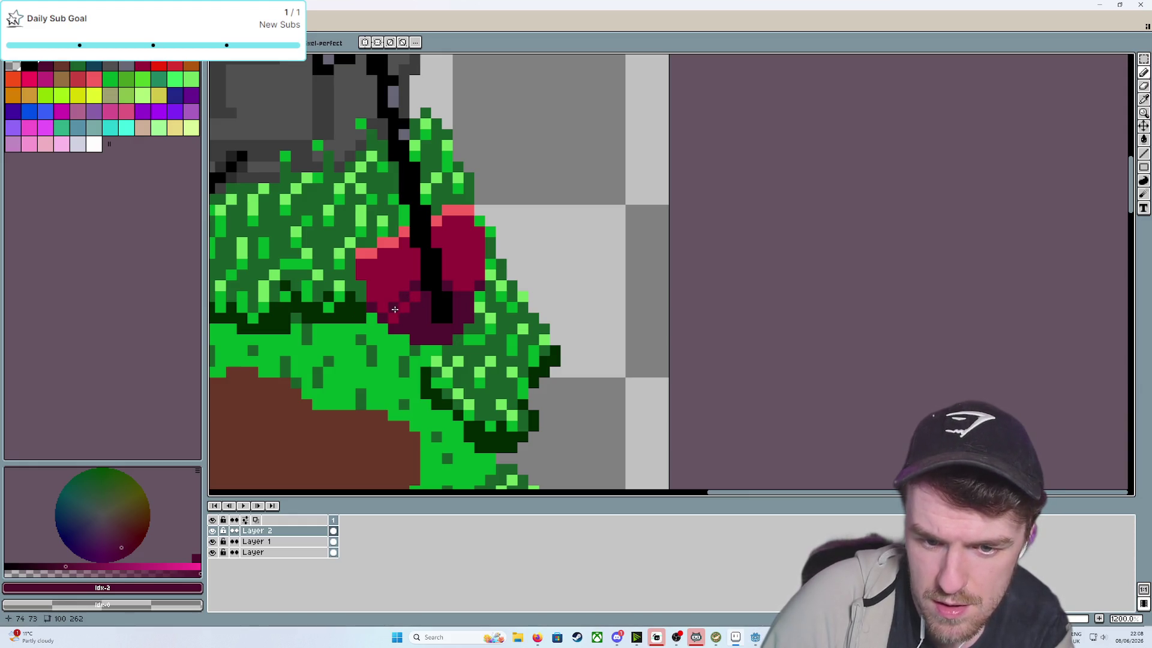
drag(464, 303, 466, 279)
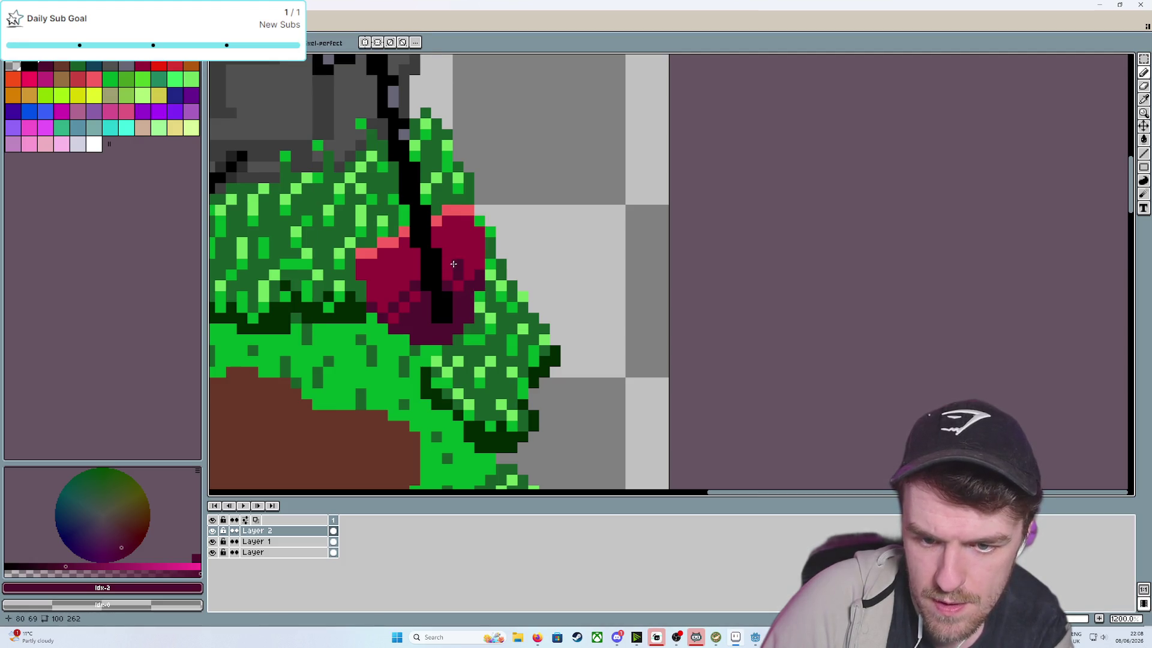
scroll(726, 276, down, 4)
scroll(726, 276, down, 4)
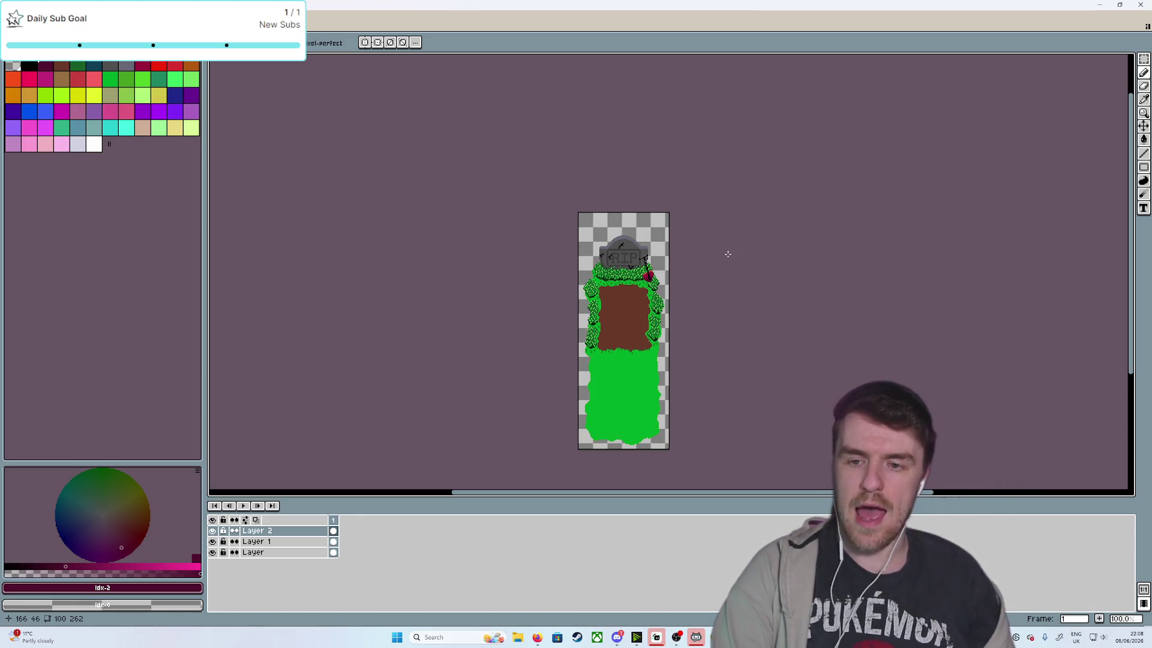
scroll(728, 255, up, 3)
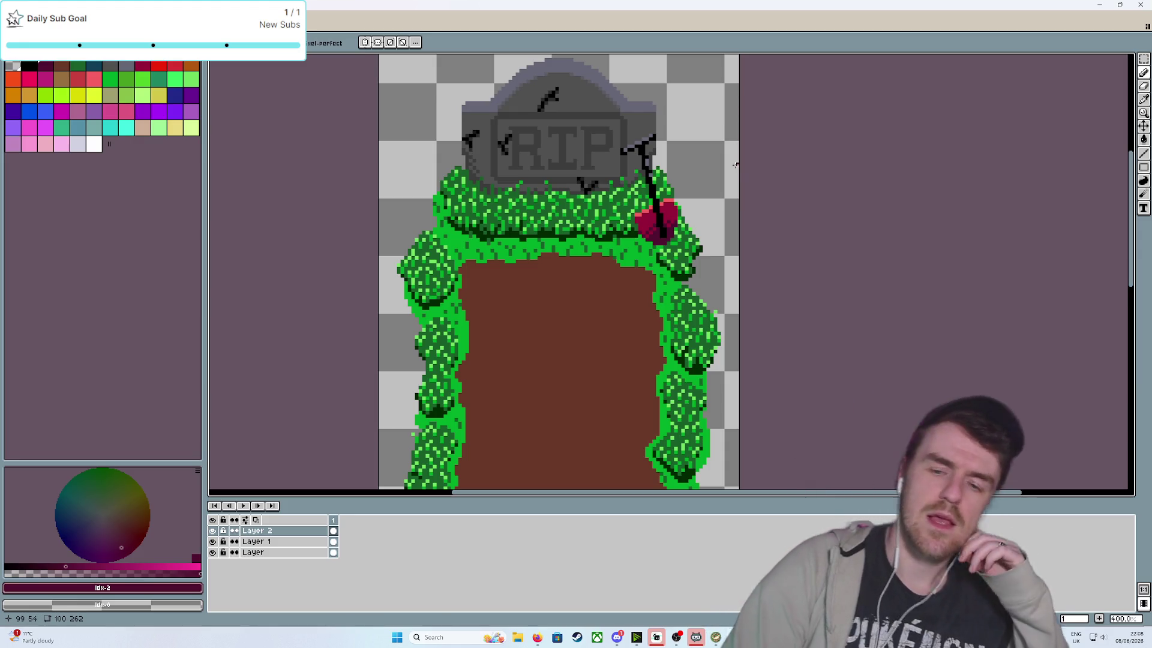
scroll(694, 243, down, 3)
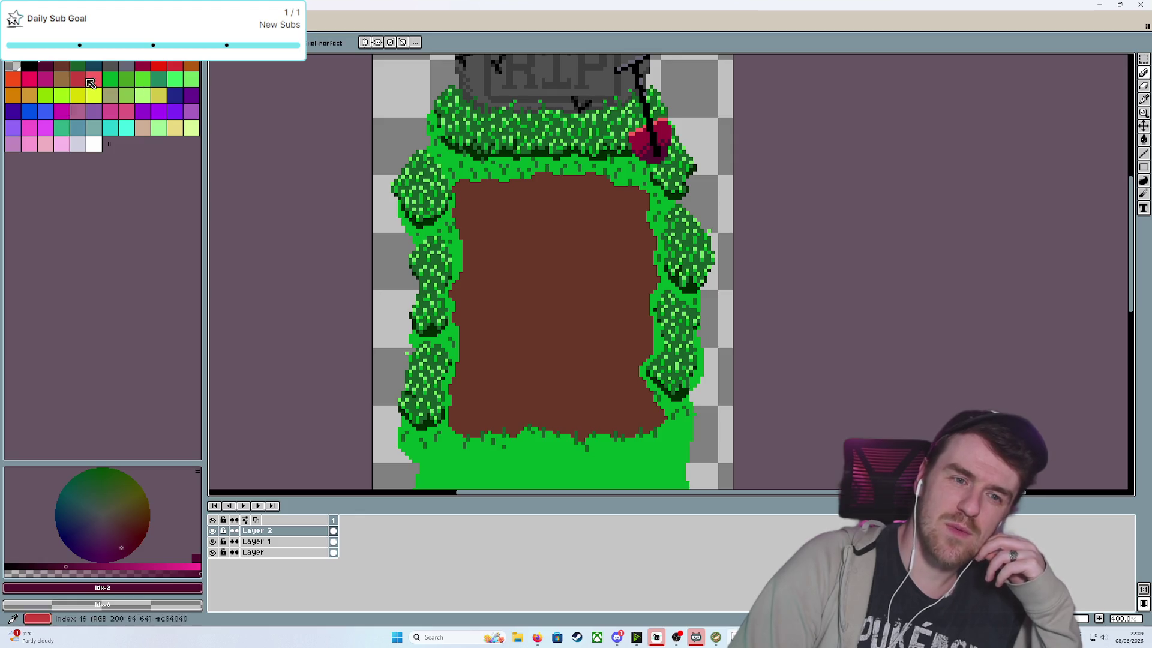
Select two brown swatches, then load a full preset palette from the palette options' Load Palette list
click(67, 85)
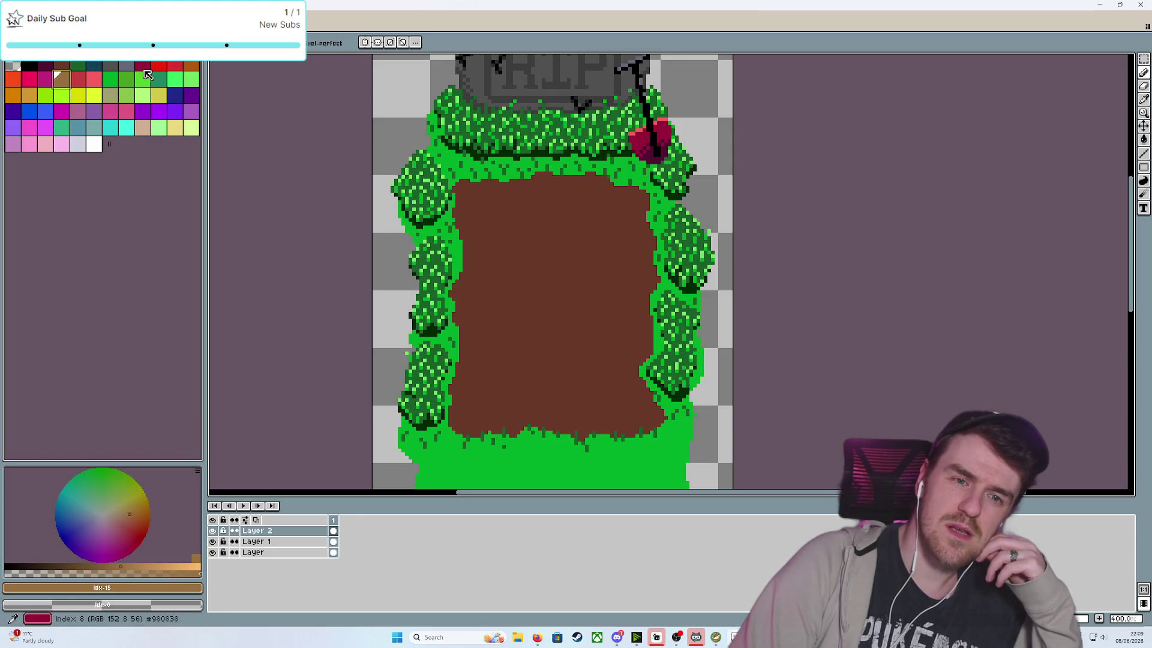
click(62, 66)
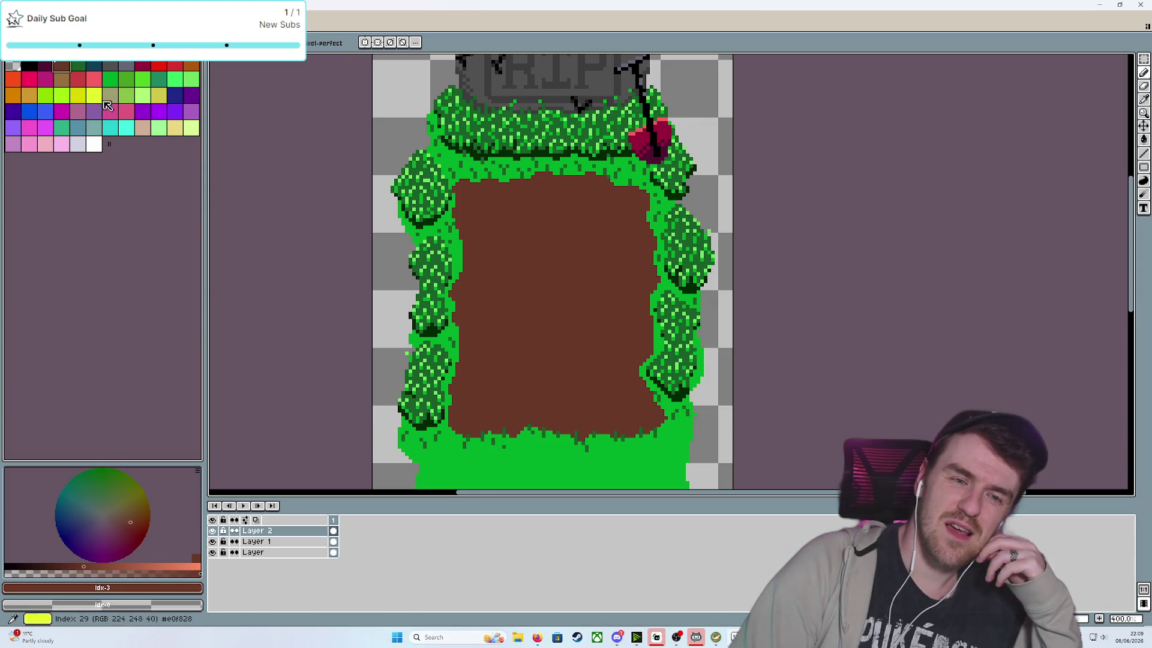
click(48, 53)
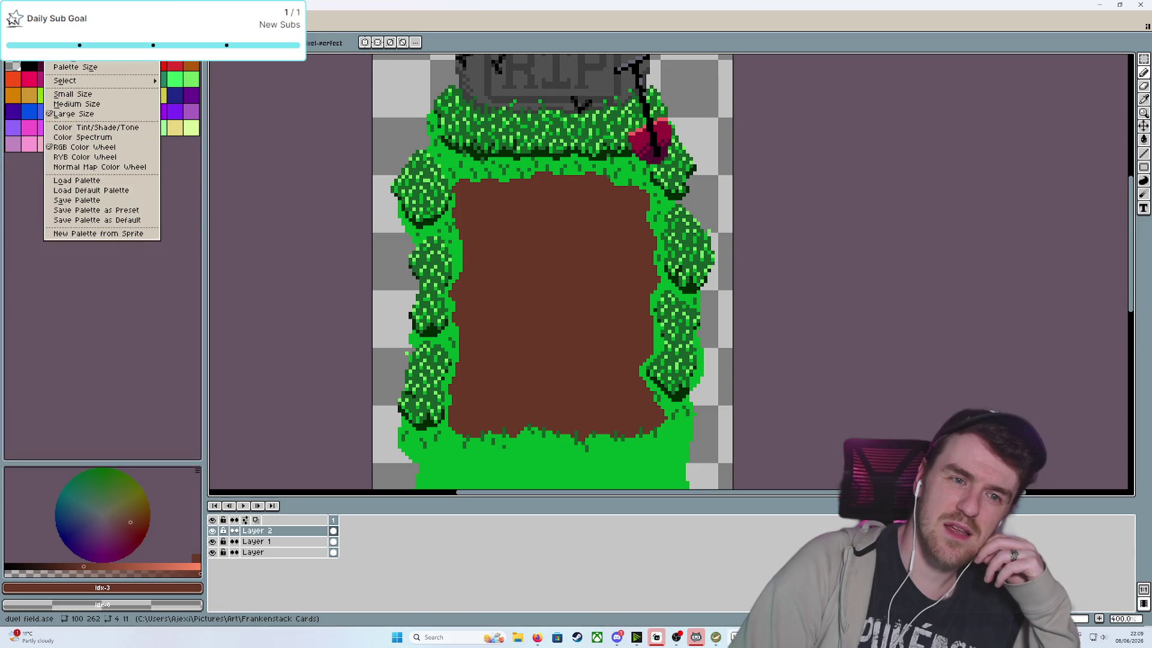
click(76, 180)
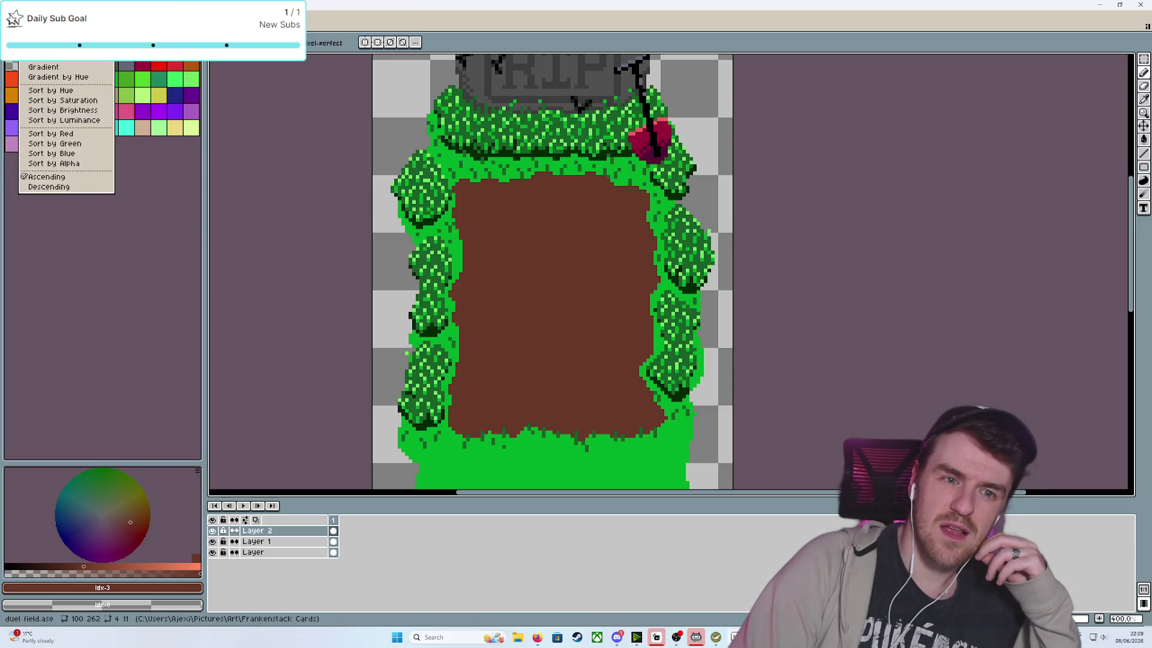
click(66, 95)
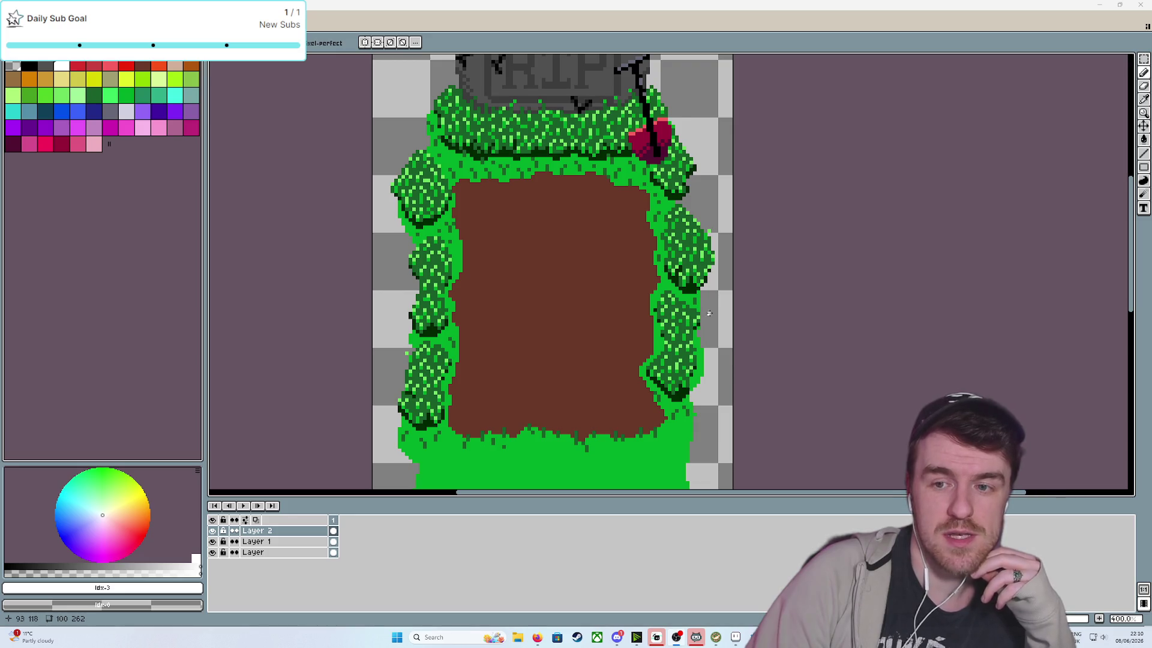
drag(812, 180, 777, 267)
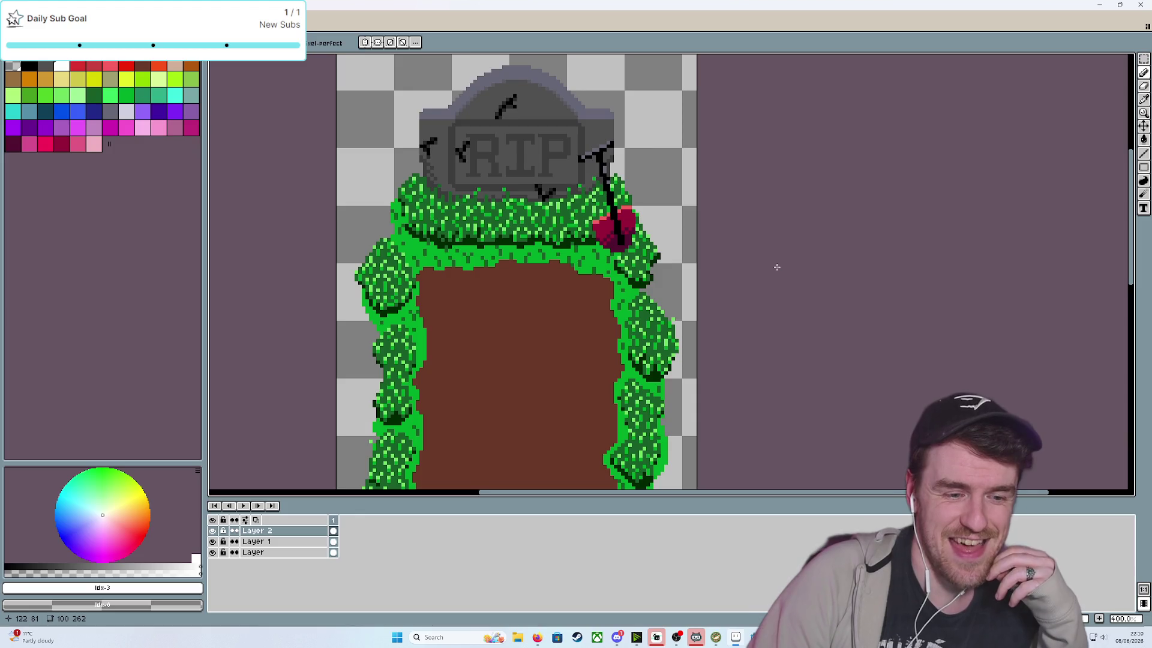
Zoom in on the heart and eyedrop the dark hedge green and bright grass green
scroll(777, 267, up, 2)
drag(778, 264, 781, 316)
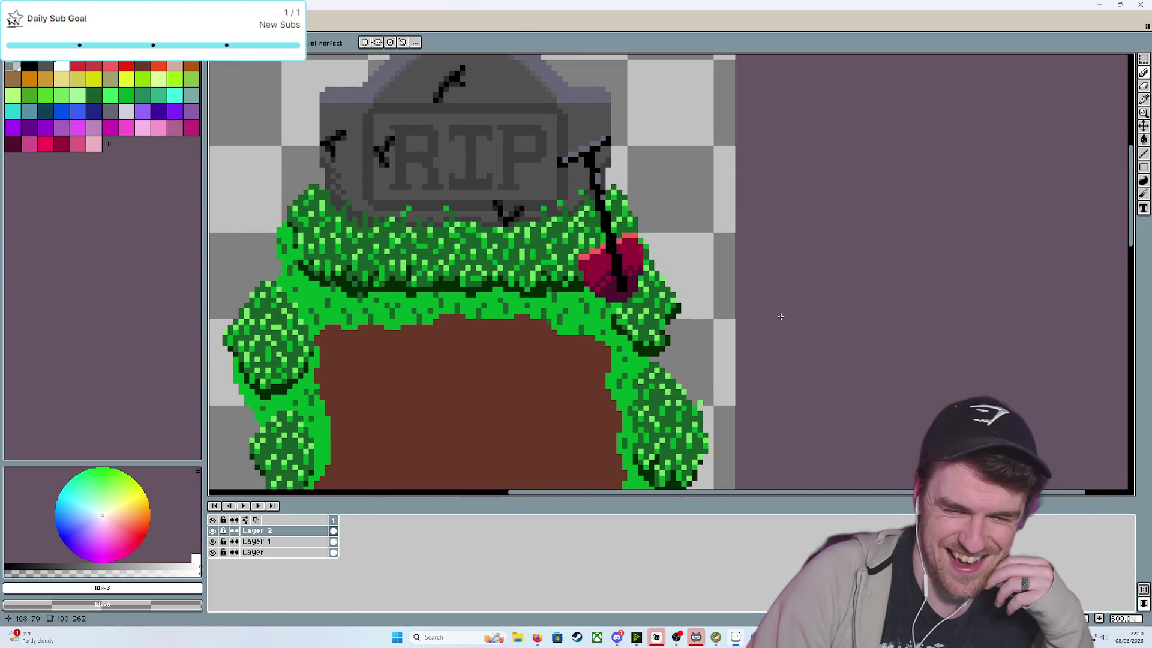
scroll(781, 316, up, 3)
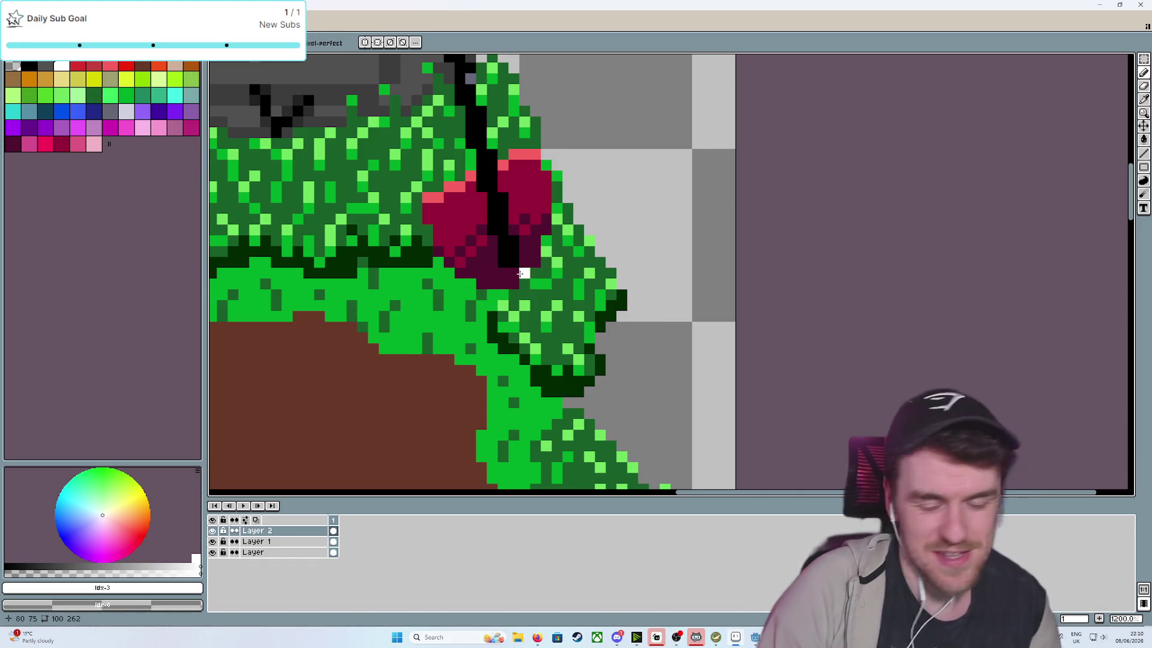
key(i)
click(540, 280)
key(b)
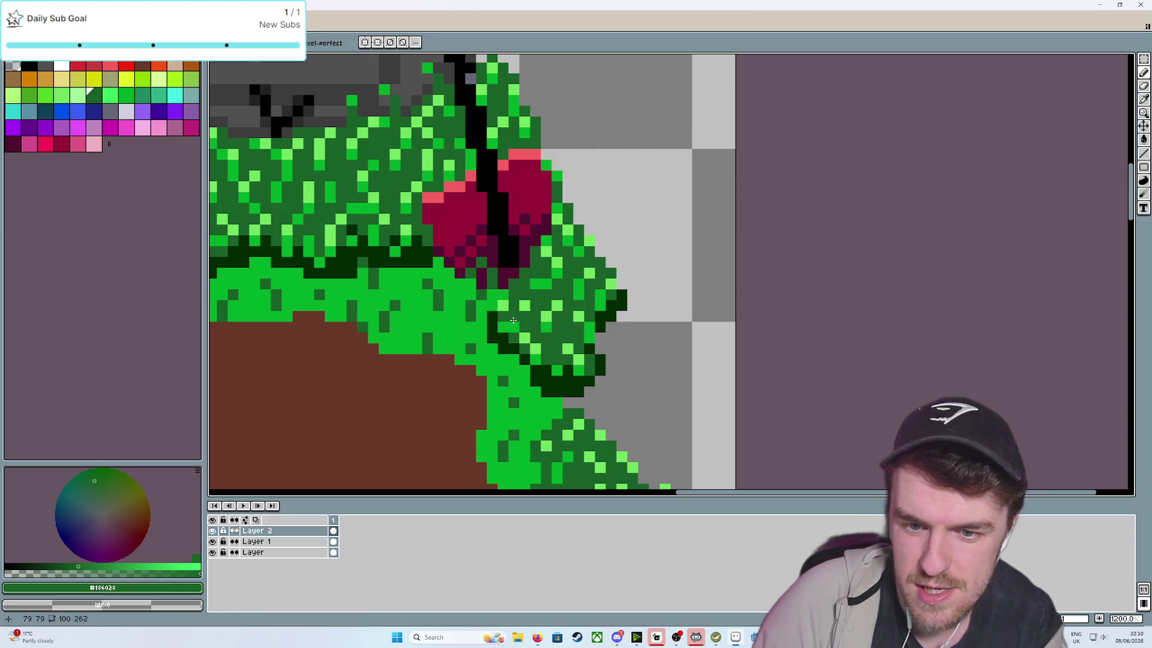
key(i)
click(542, 274)
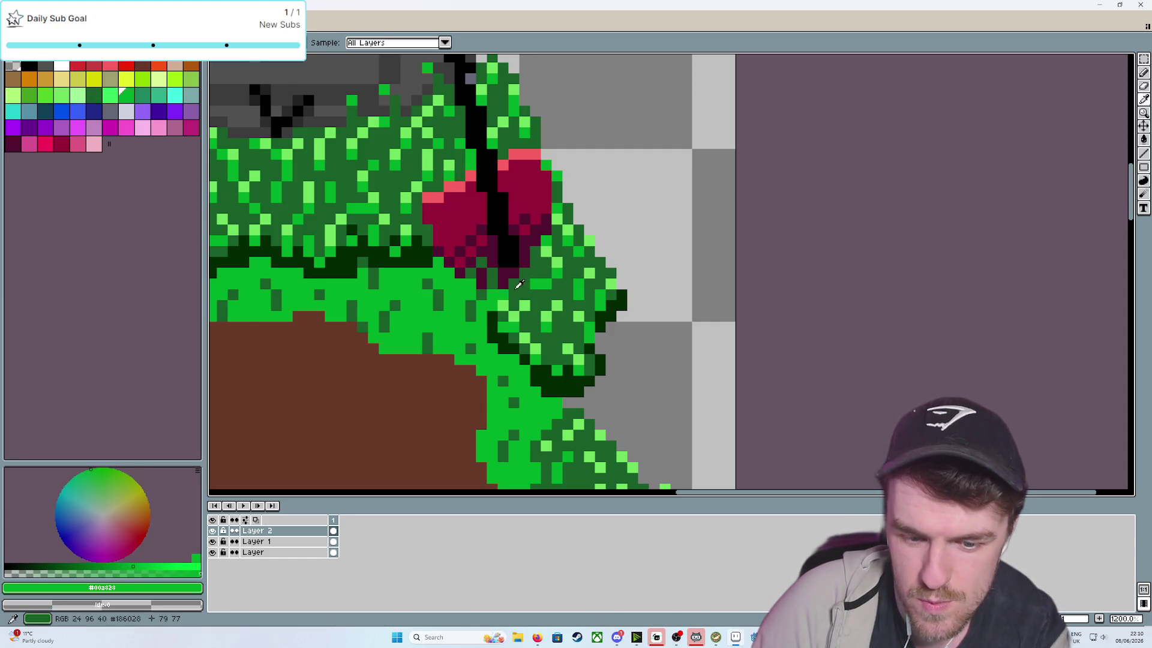
key(b)
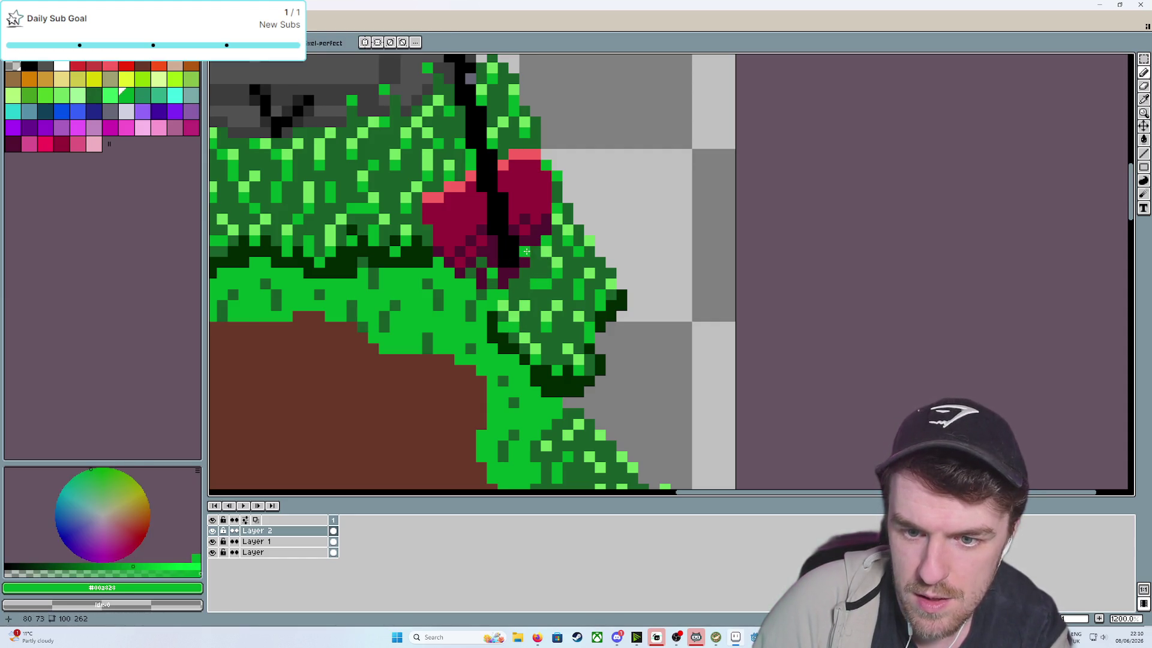
Sample the light leaf green, paint a leaf pixel below the heart's tip, then resample dark green
key(i)
click(543, 248)
key(b)
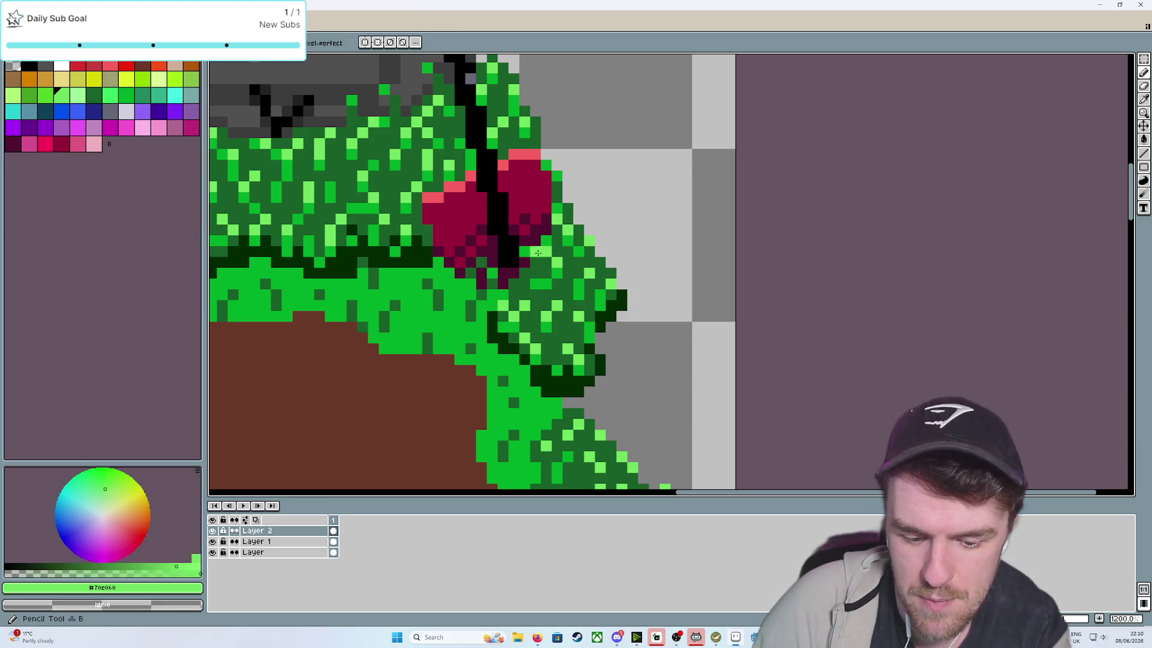
click(481, 253)
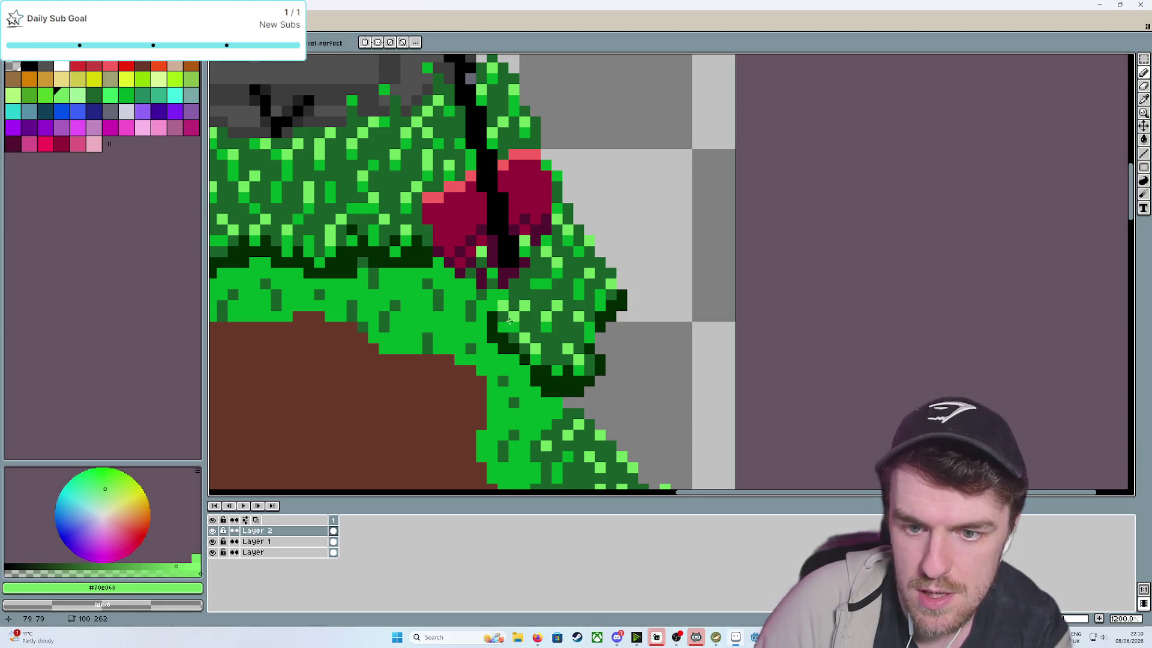
scroll(510, 321, down, 7)
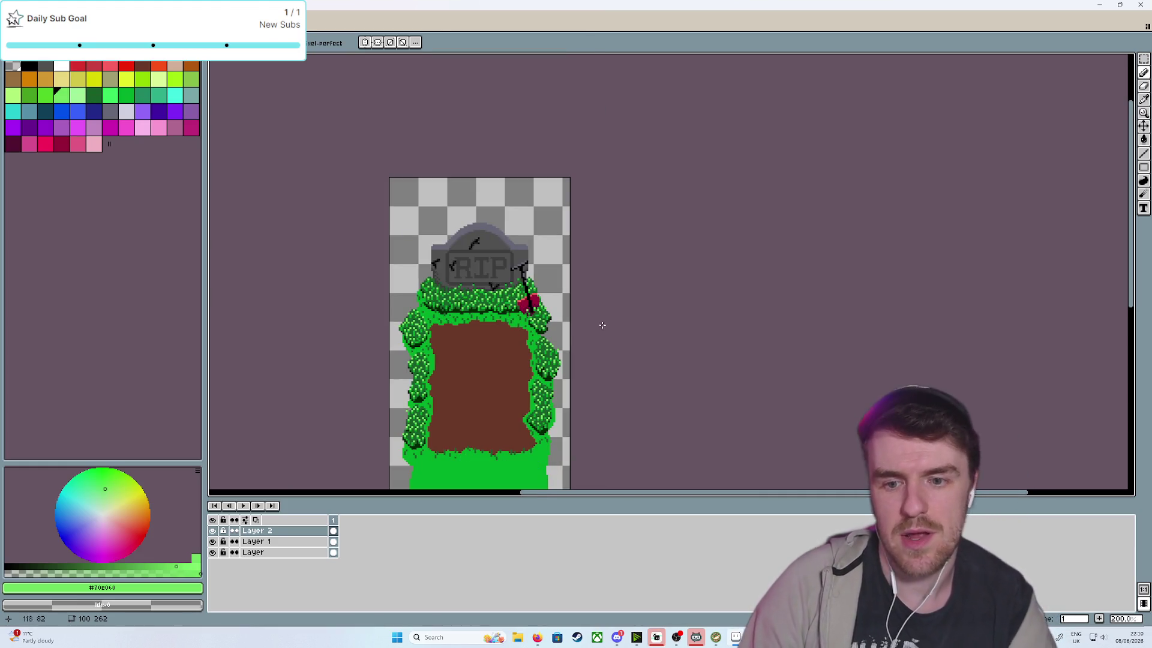
scroll(597, 318, up, 8)
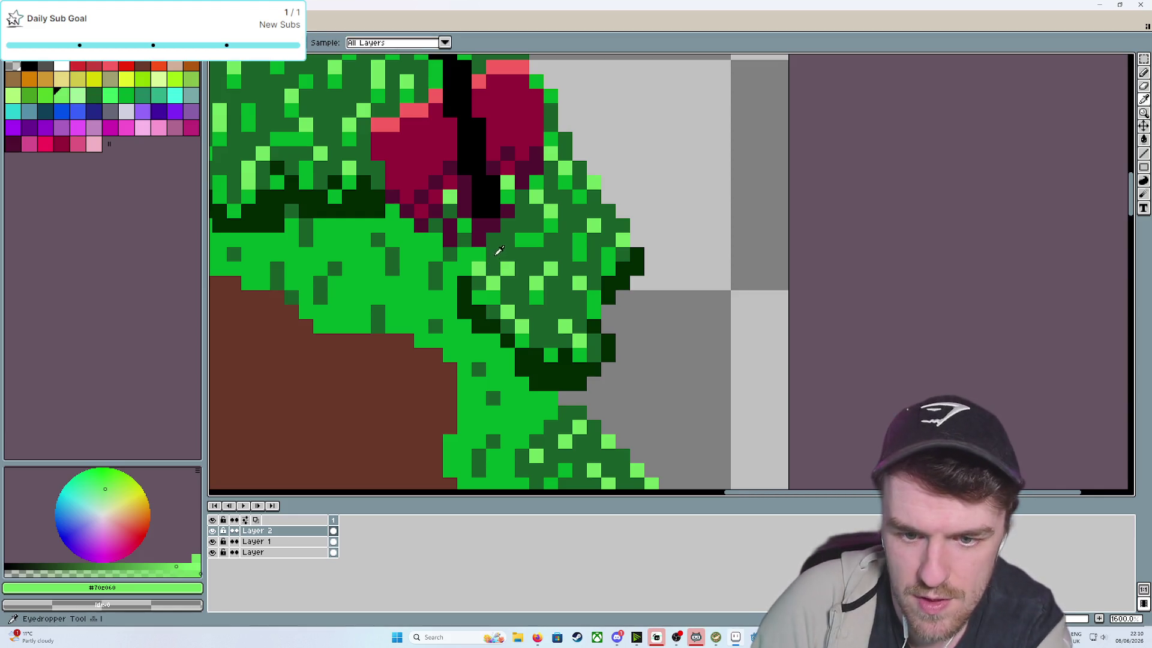
alt+click(495, 253)
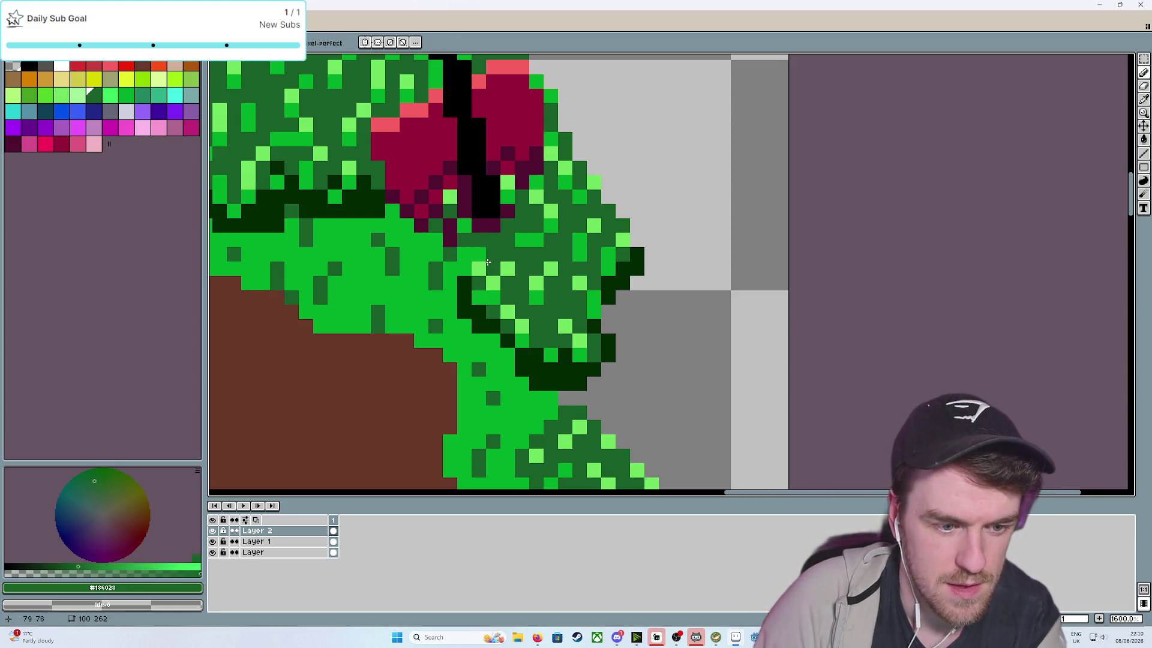
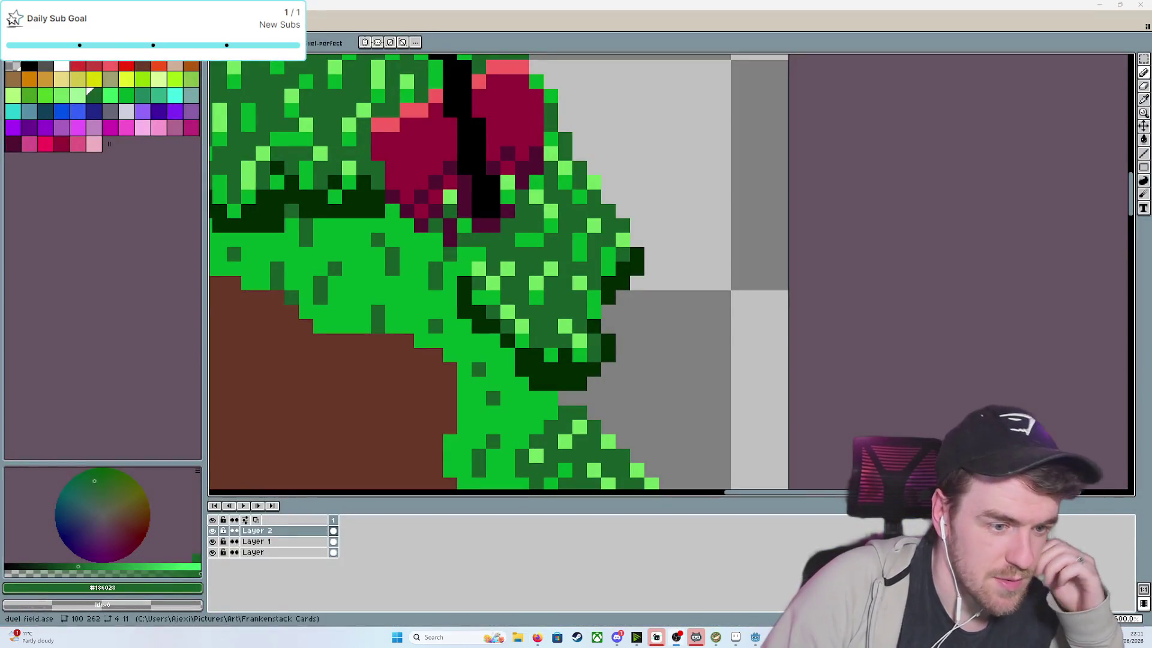
Zoom out and centre the whole grave artwork, then bring the Godot card battle scene forward
scroll(746, 313, down, 5)
scroll(747, 313, down, 4)
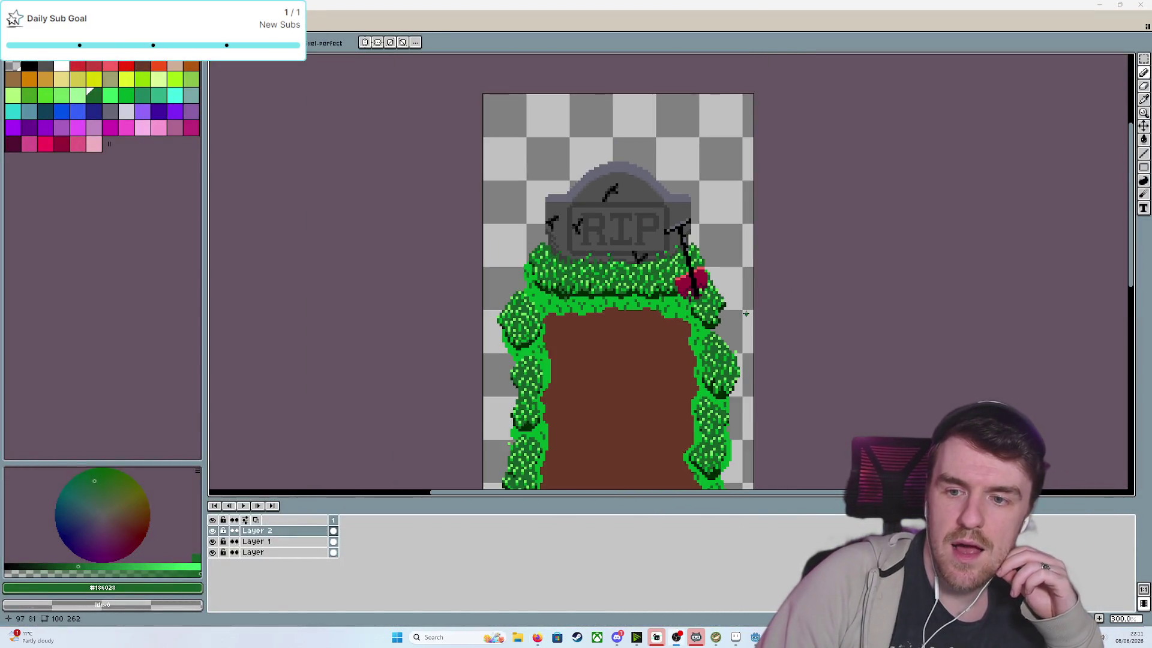
drag(630, 237, 663, 230)
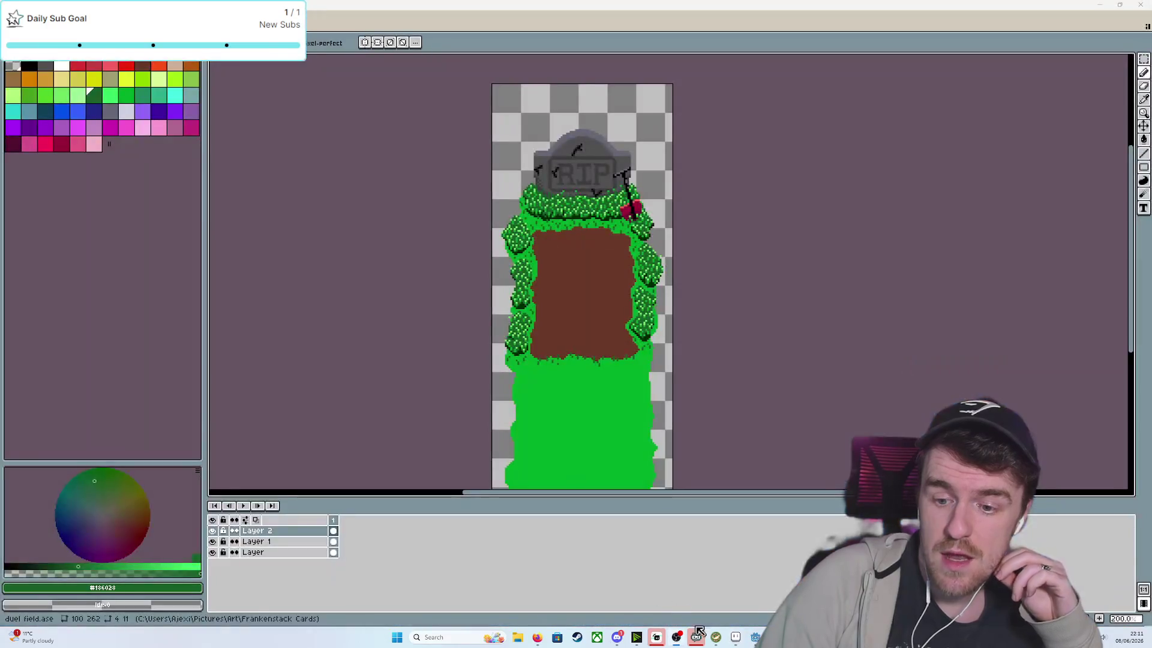
click(750, 640)
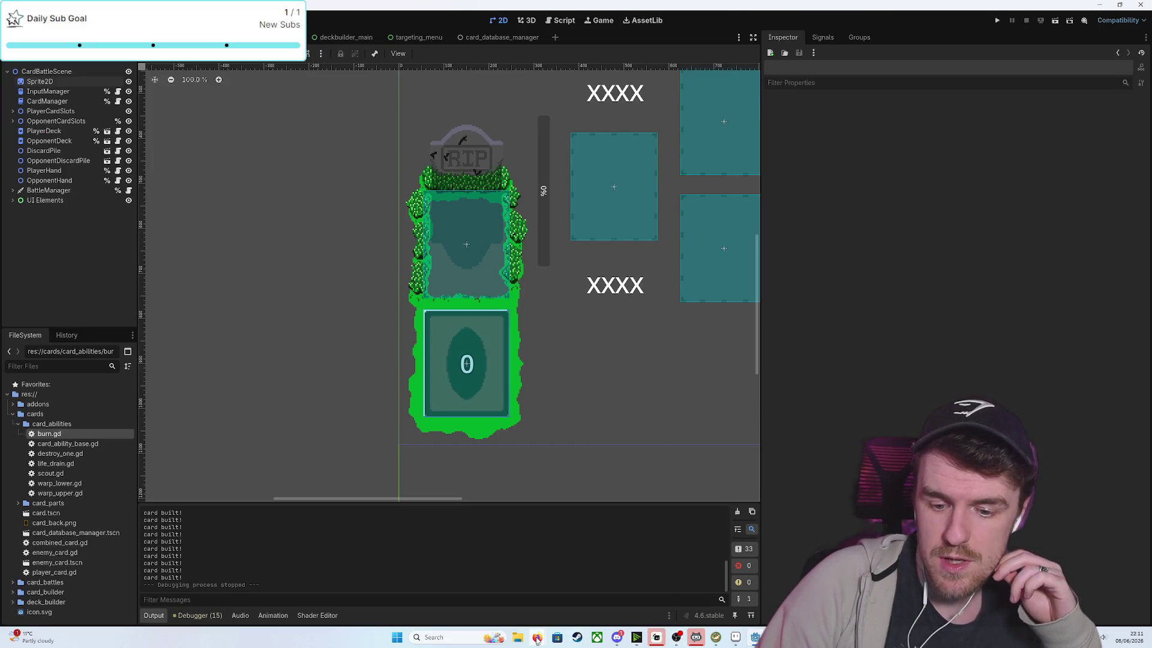
Save the grave artwork over player_deck_and_grave.png as a flattened PNG
click(735, 637)
key(ctrl+s)
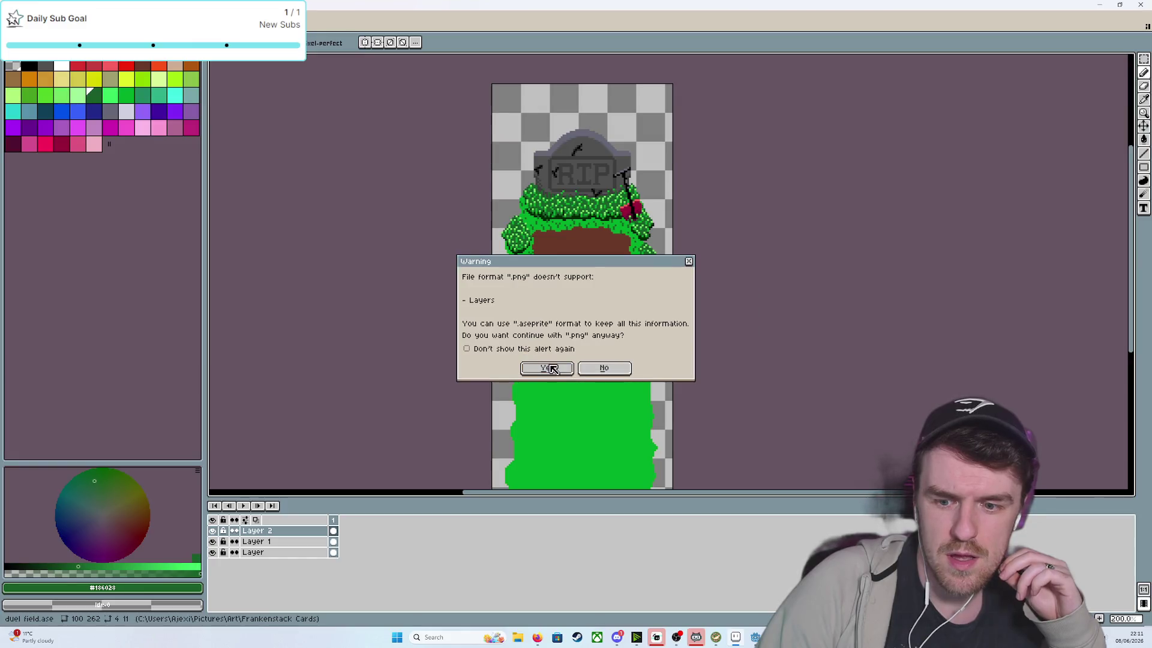
click(550, 369)
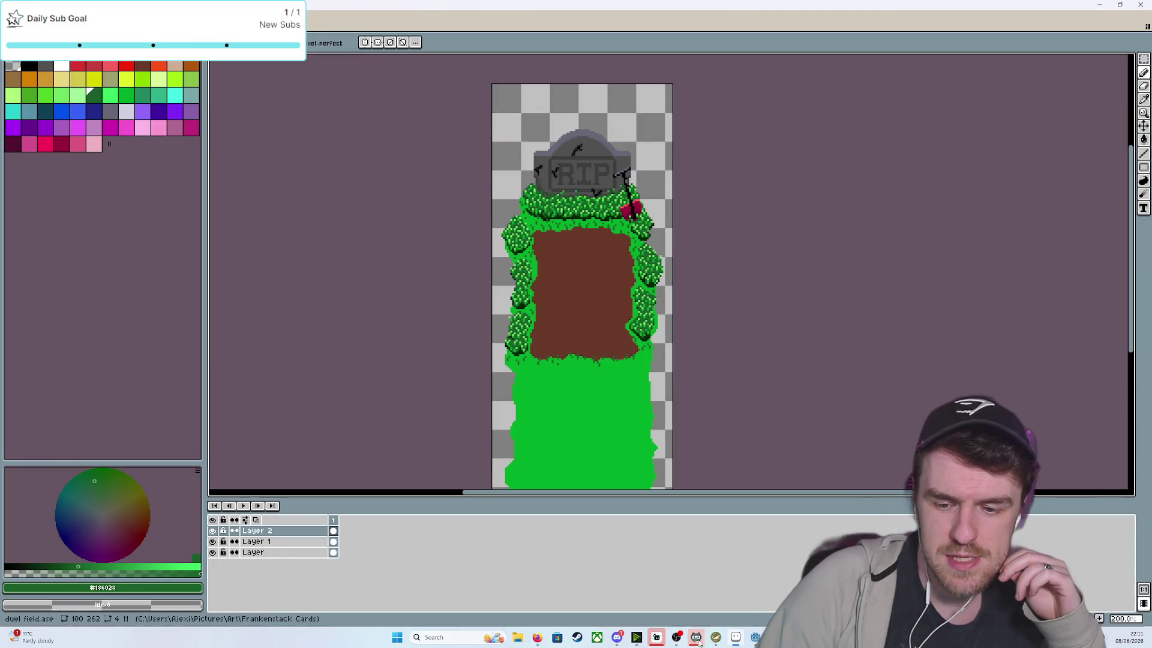
Check the reimported grave art in Godot's battle scene, then return to Aseprite
mouse_move(681, 644)
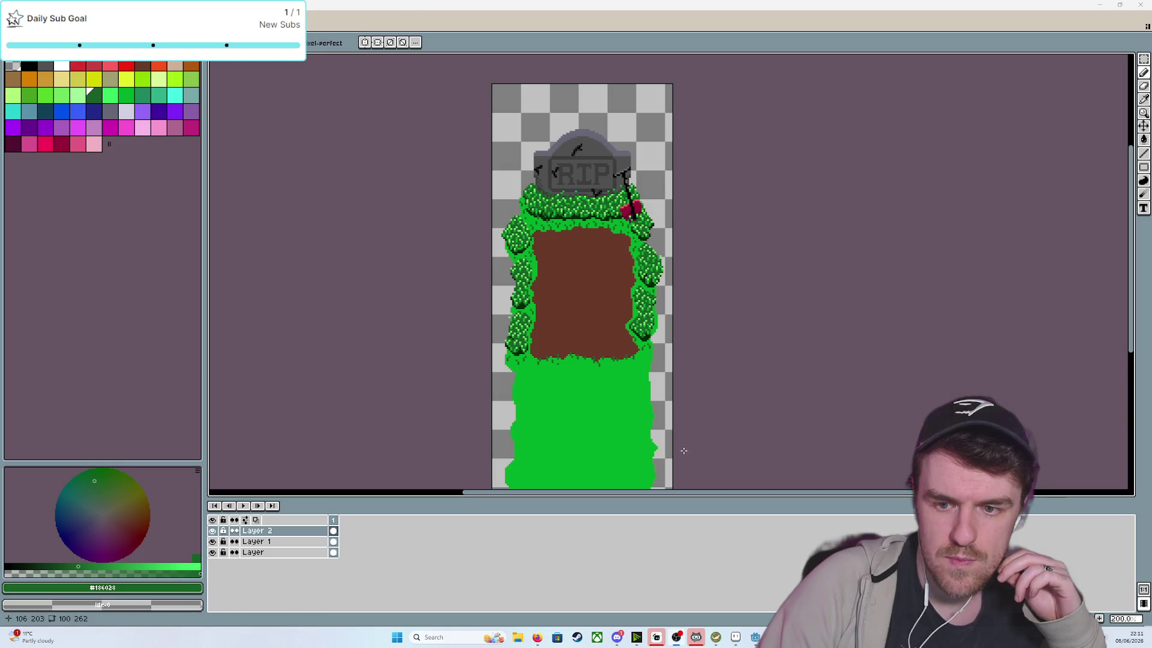
click(755, 638)
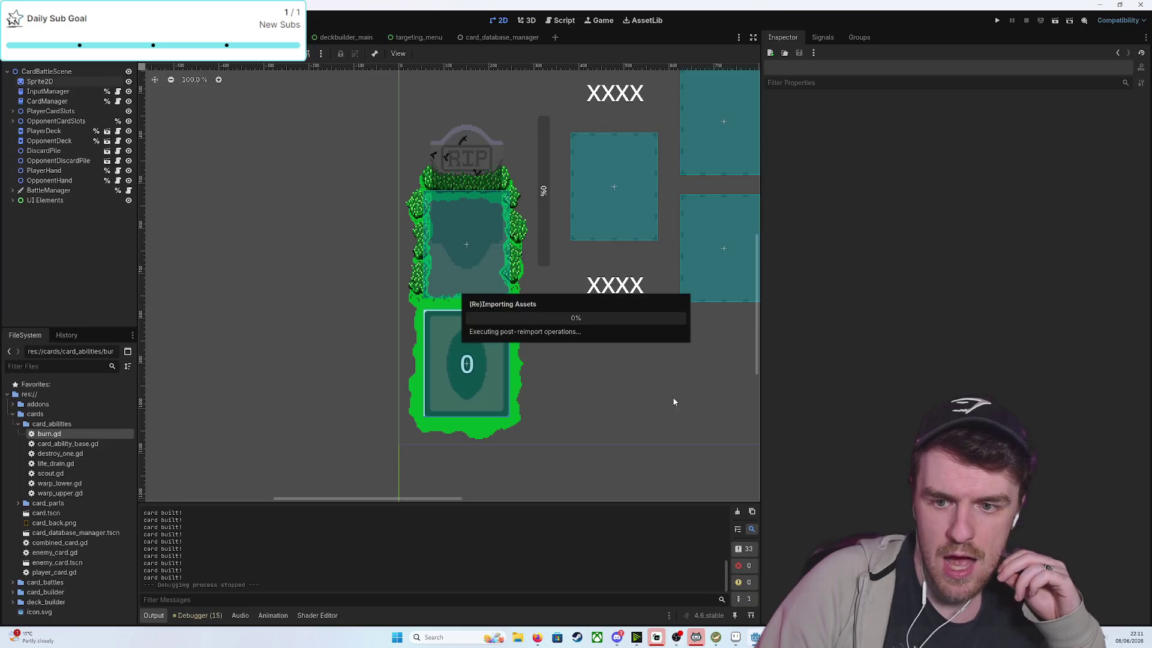
scroll(534, 327, down, 4)
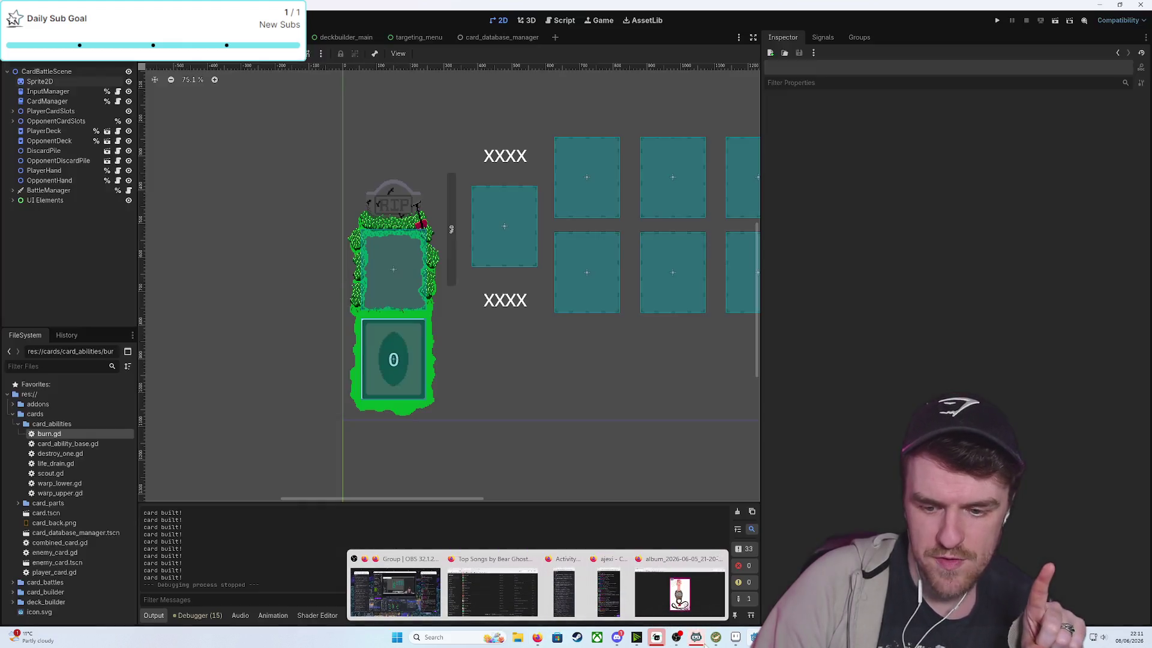
mouse_move(736, 639)
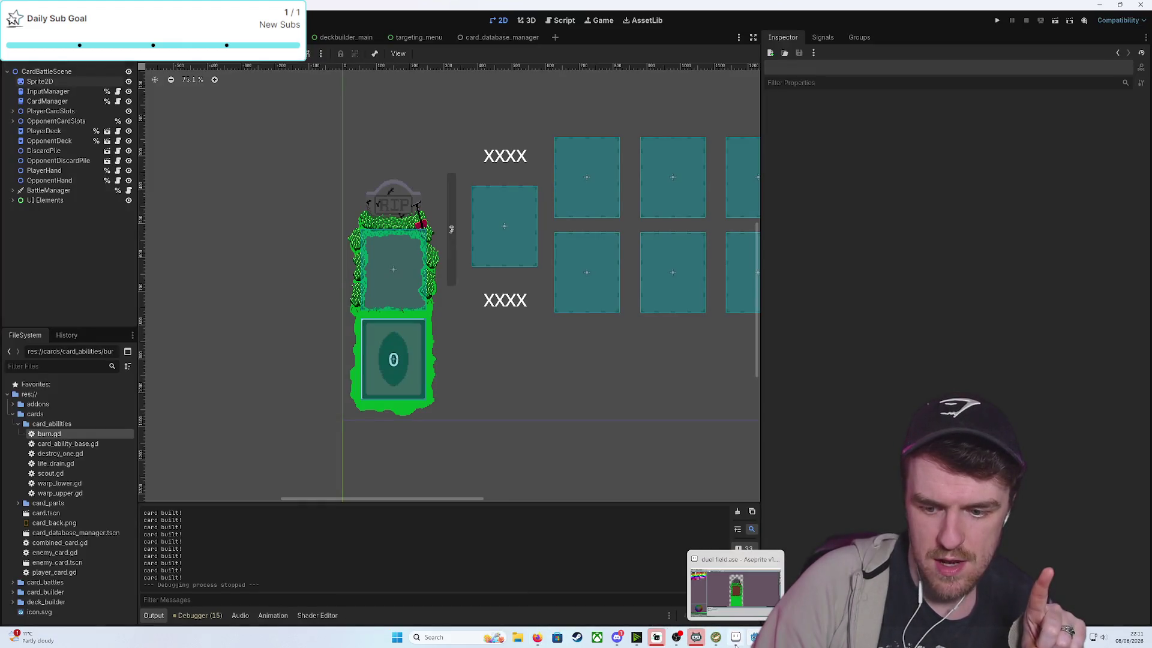
click(719, 599)
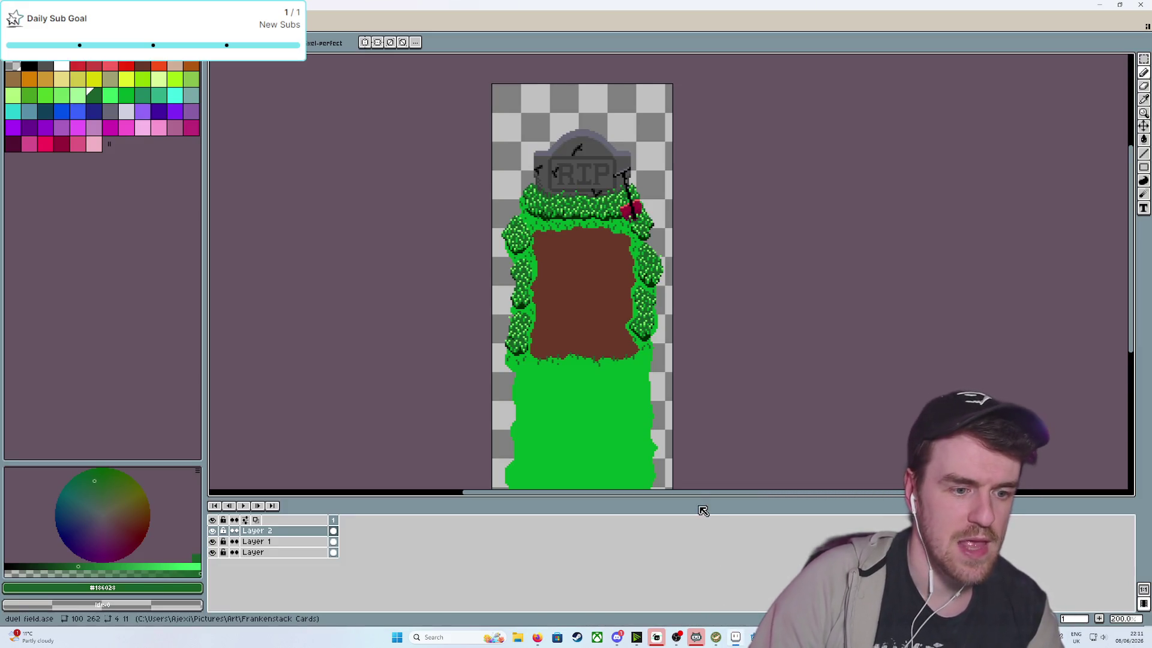
Zoom to the RIP tombstone, make the bottom 'Layer' active, and Magic Wand-select the tombstone
scroll(696, 426, up, 2)
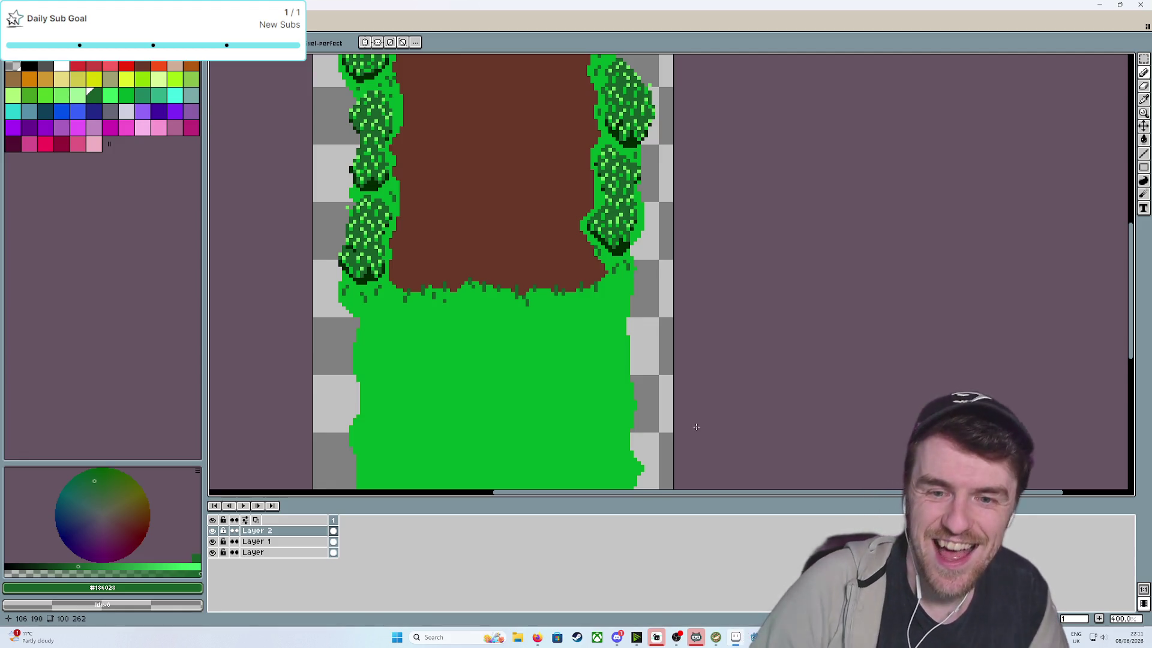
mouse_move(548, 206)
mouse_down()
mouse_move(561, 396)
mouse_move(583, 468)
mouse_up()
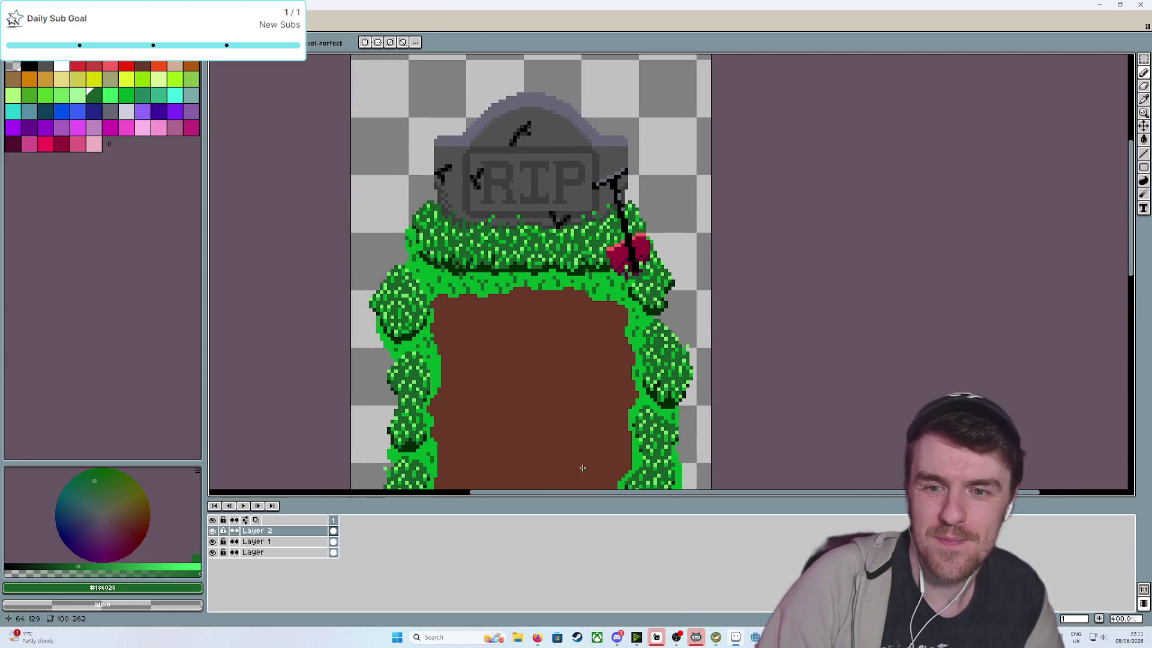
key(m)
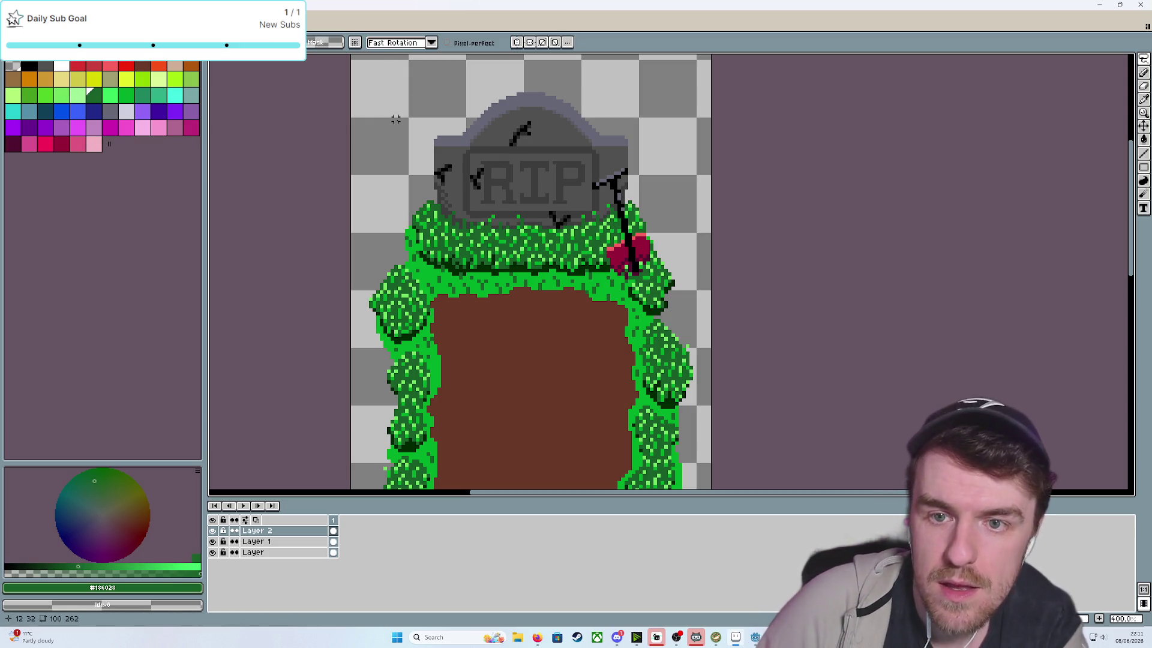
key(w)
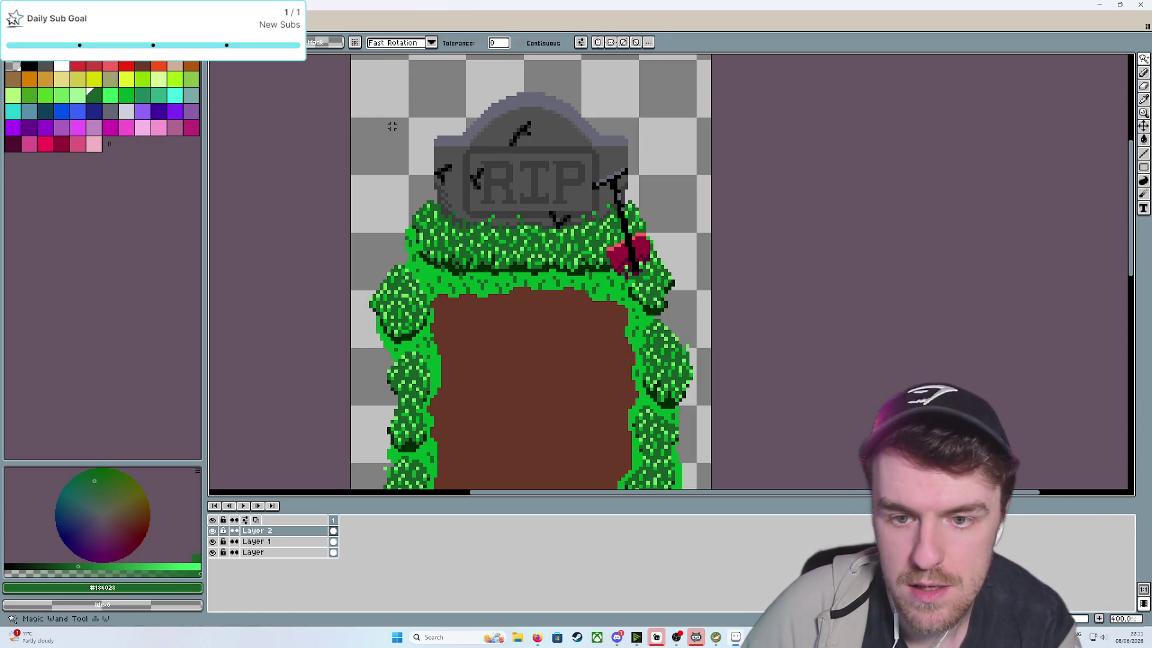
click(510, 129)
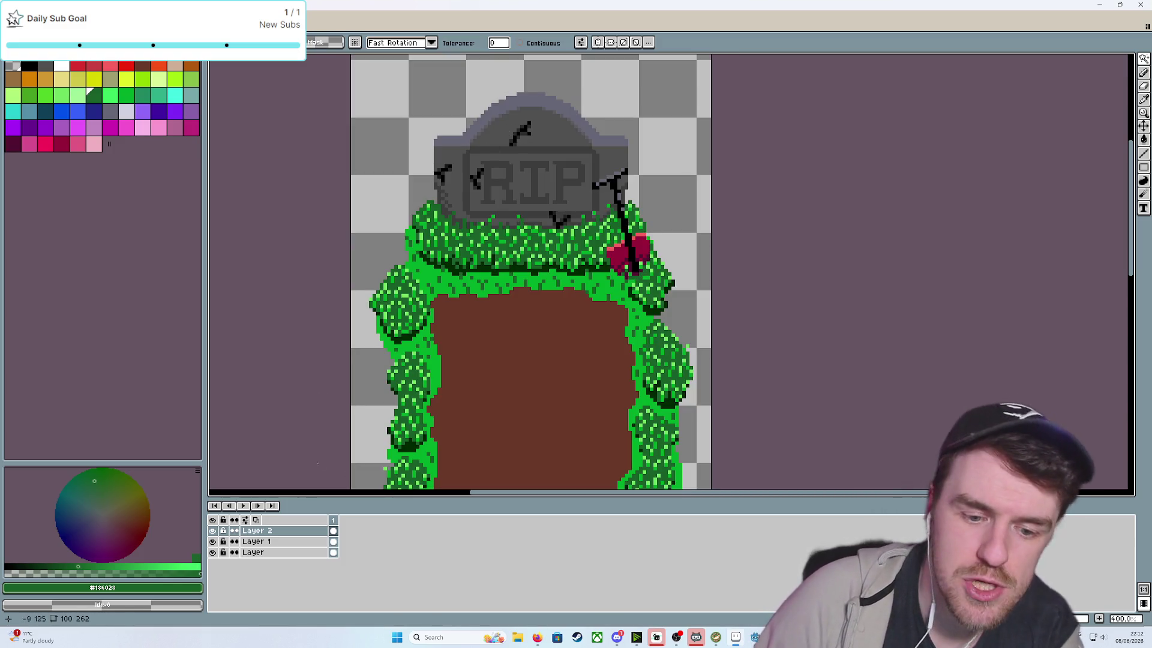
click(270, 552)
drag(536, 299, 497, 378)
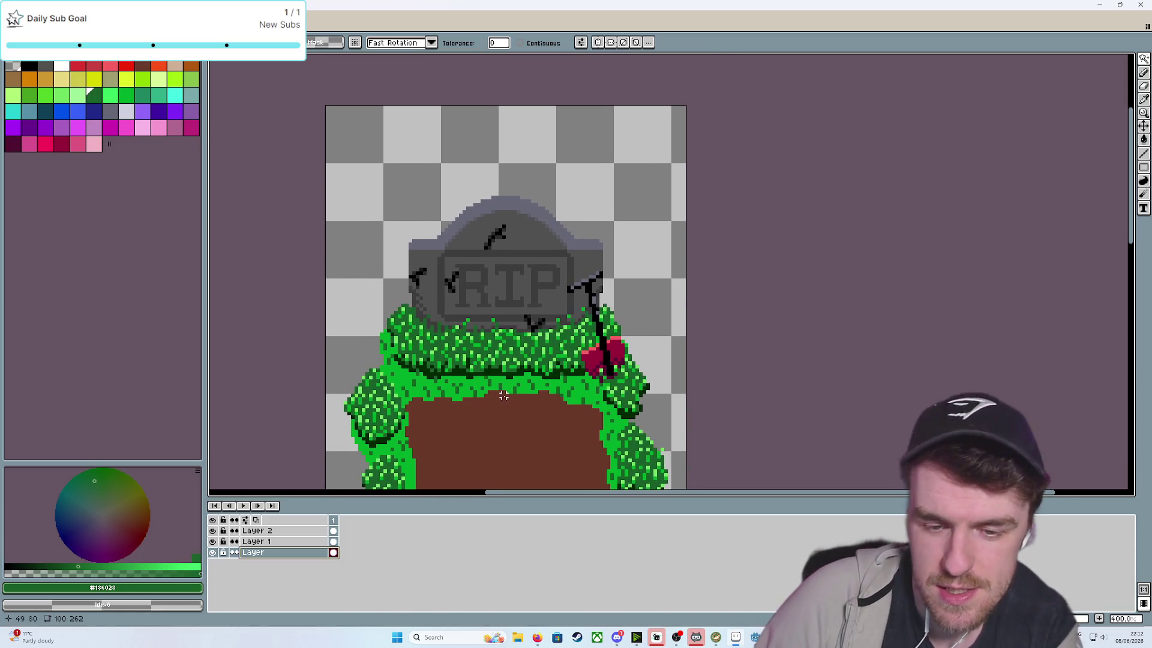
scroll(504, 395, up, 1)
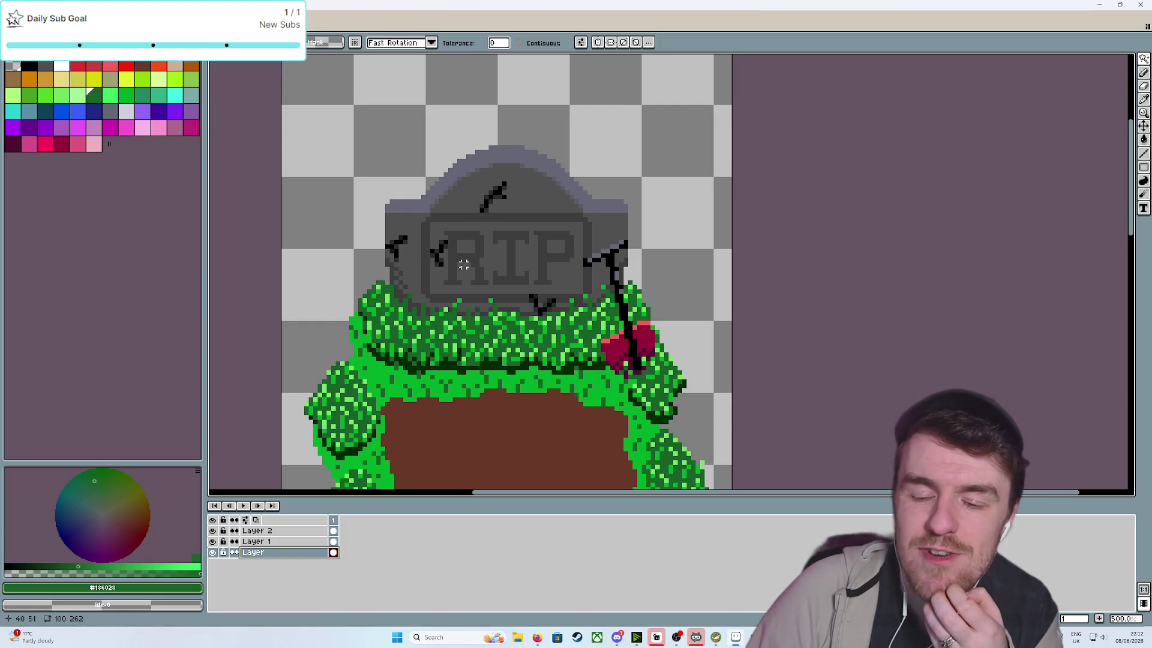
click(401, 219)
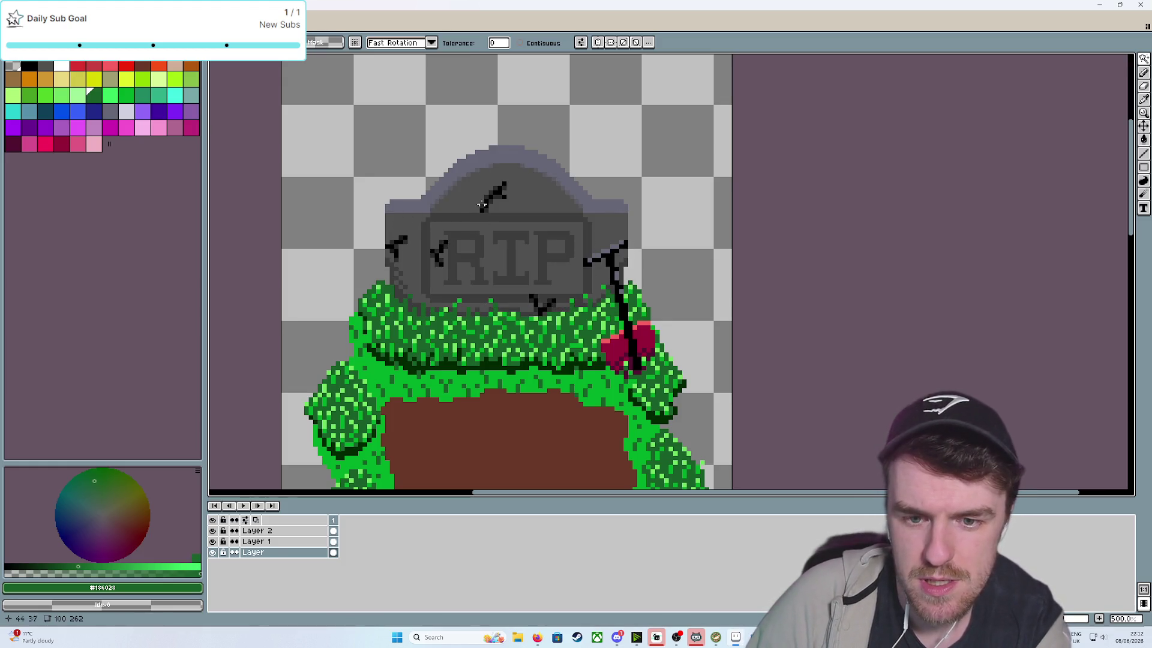
Add the stone face, top arch and lighter outer arch band to the tombstone selection
click(449, 220)
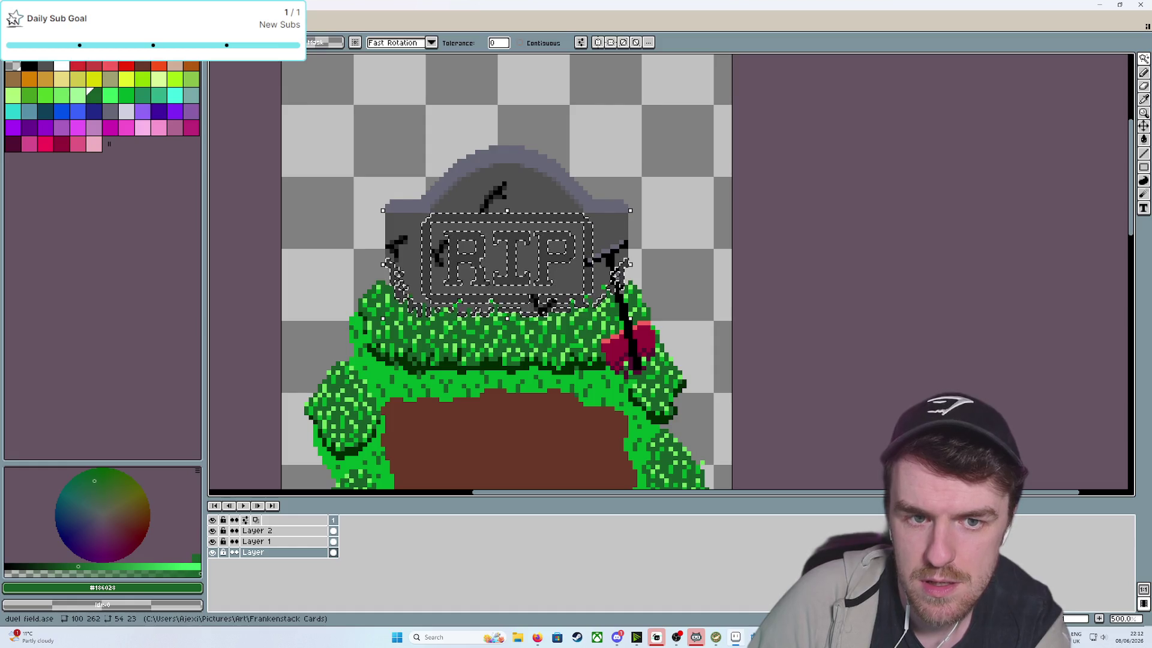
shift+click(432, 192)
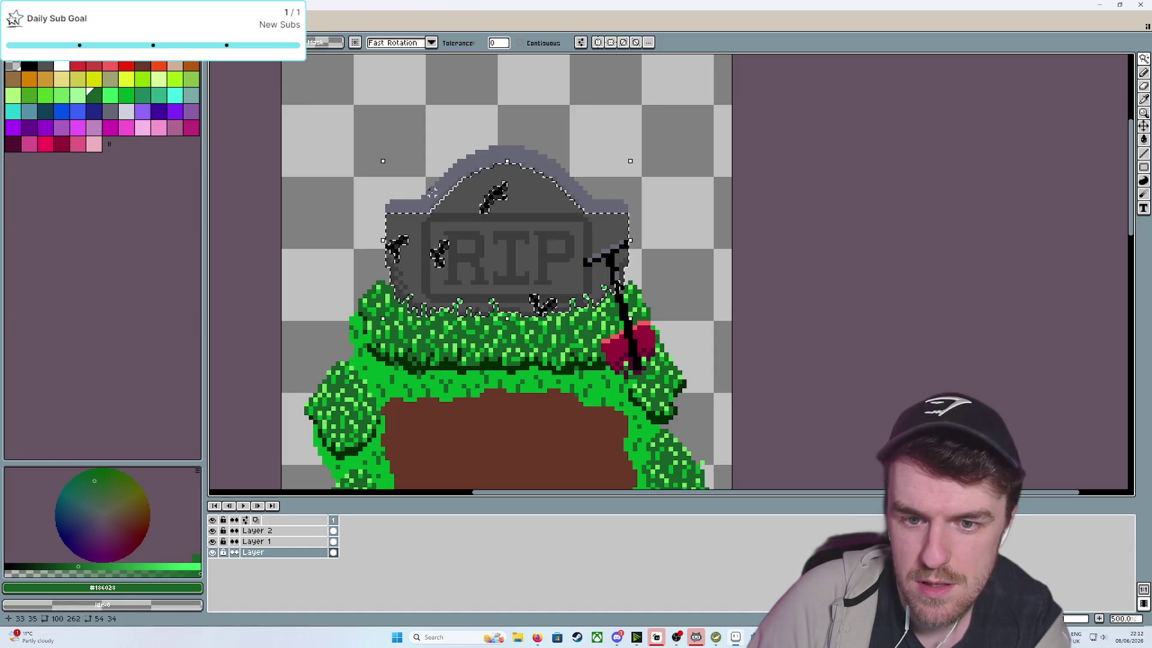
shift+click(433, 183)
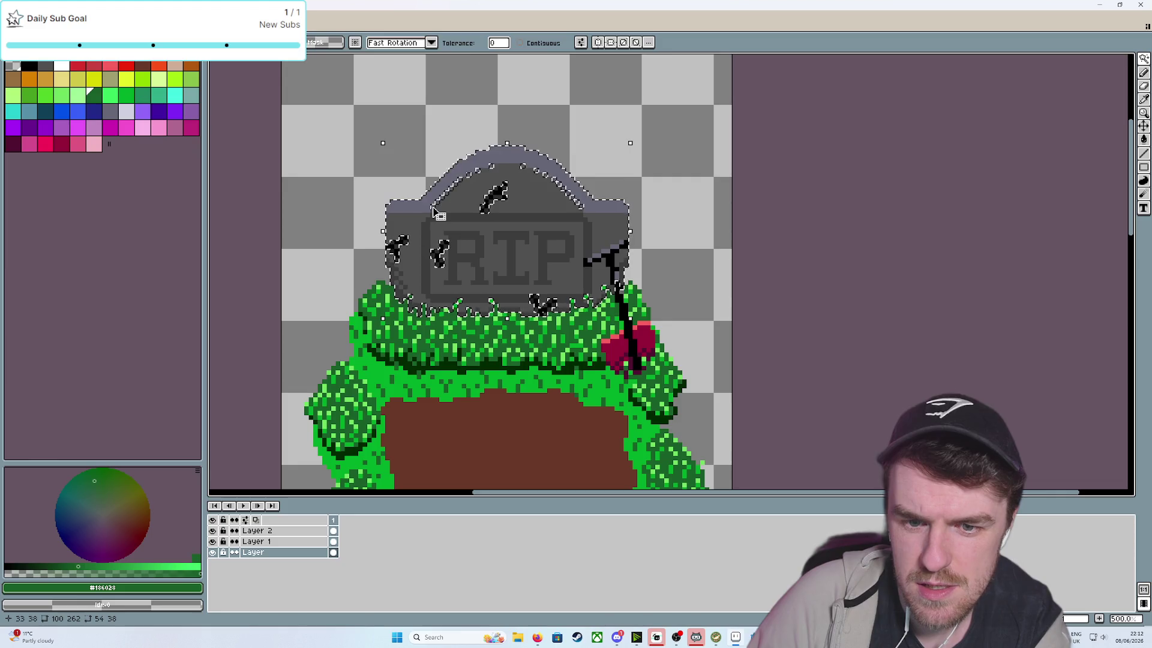
scroll(666, 197, up, 5)
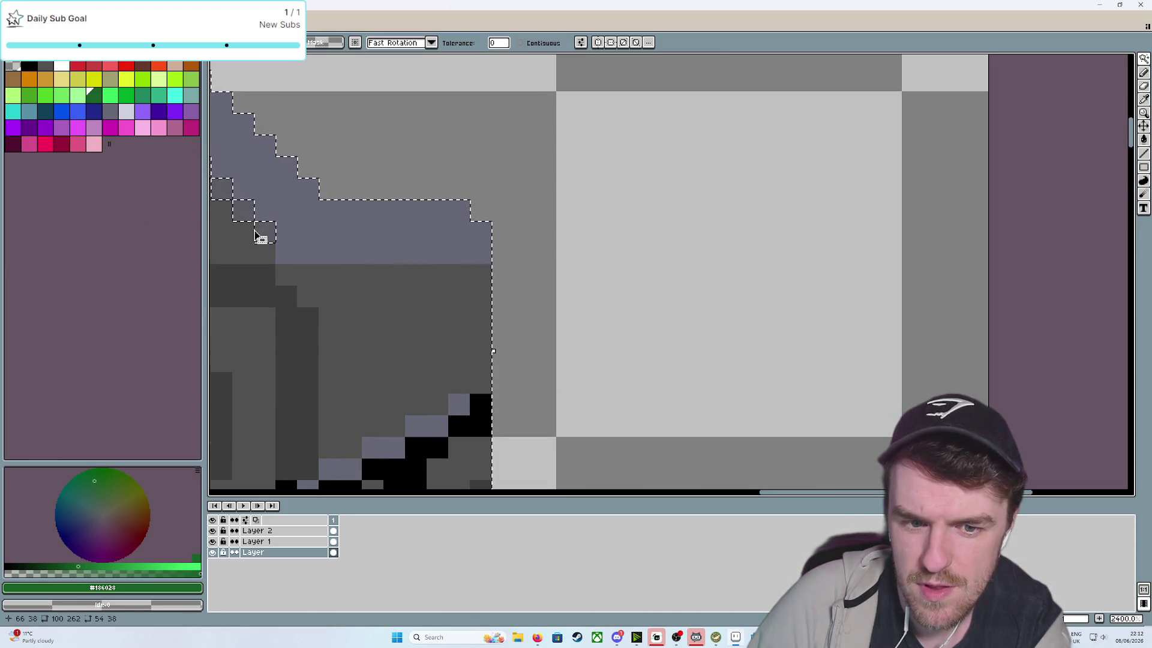
scroll(333, 275, down, 3)
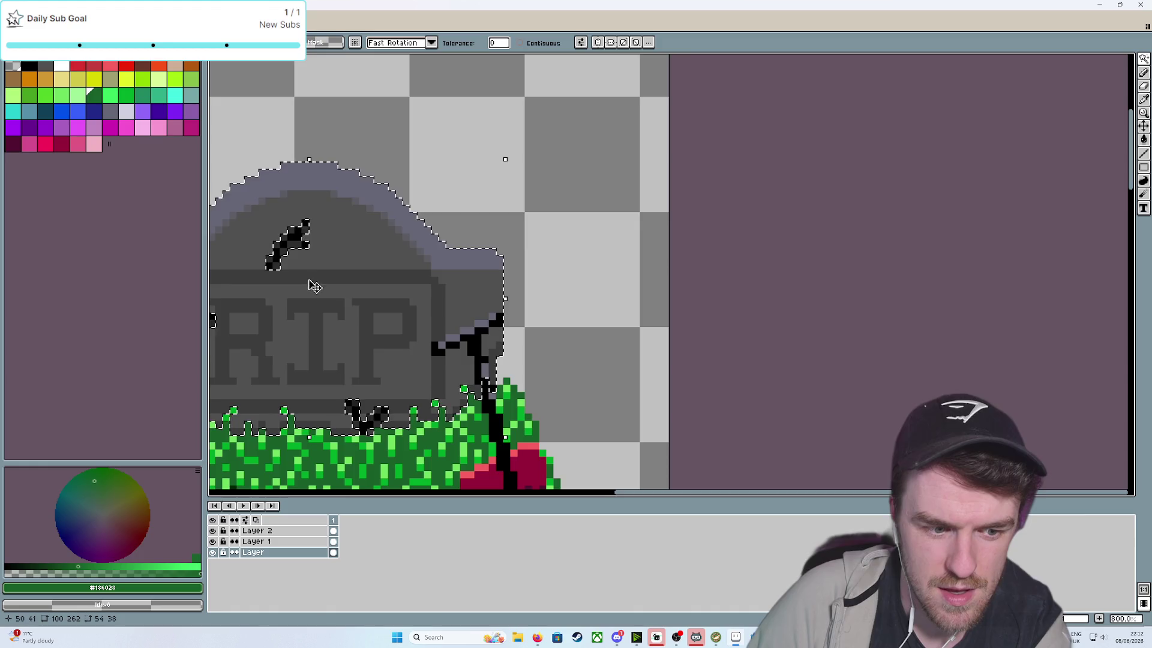
drag(309, 283, 471, 251)
scroll(497, 250, up, 1)
drag(448, 299, 517, 309)
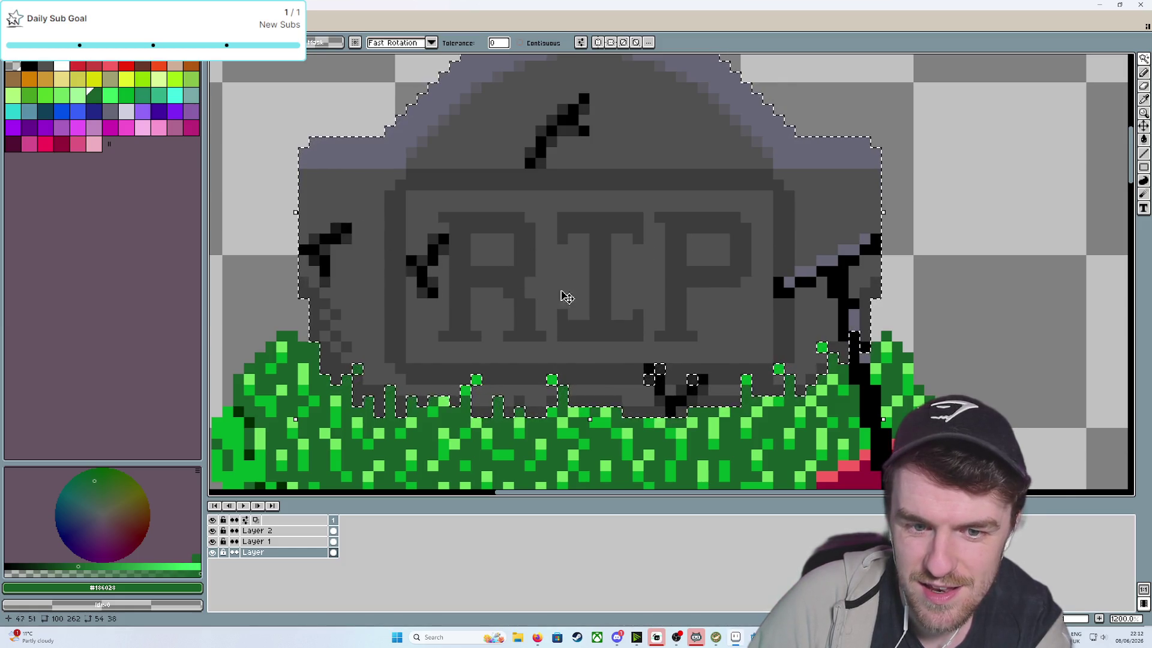
Add a new empty Layer 3 above the bottom layer
scroll(663, 306, down, 1)
scroll(663, 307, up, 1)
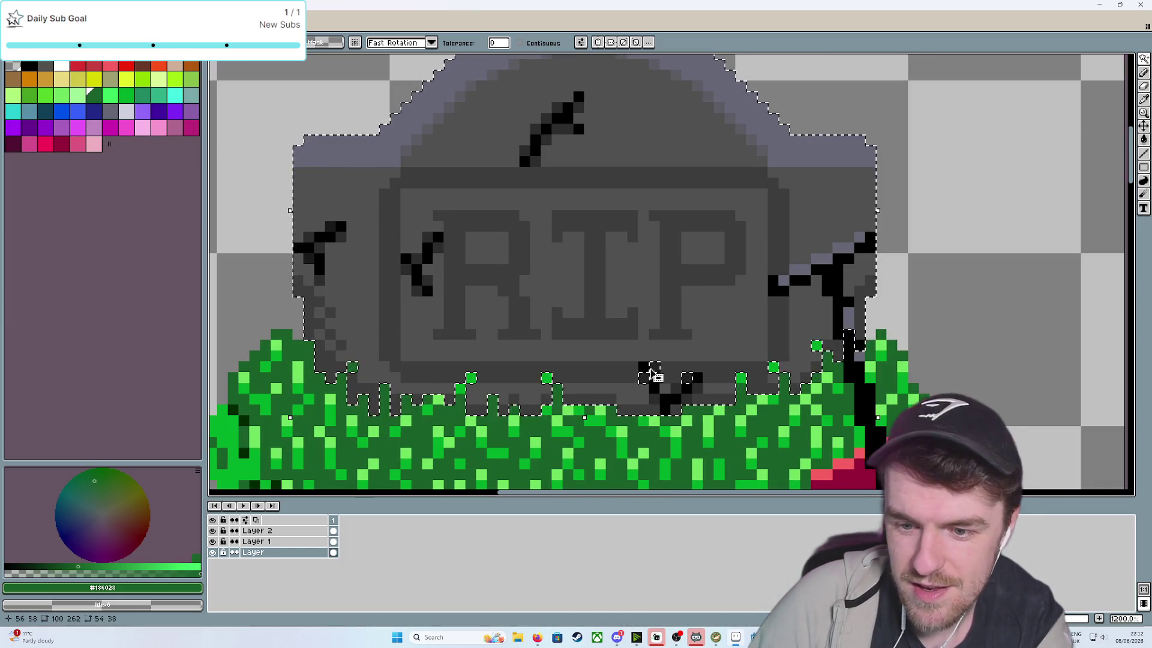
scroll(683, 391, down, 1)
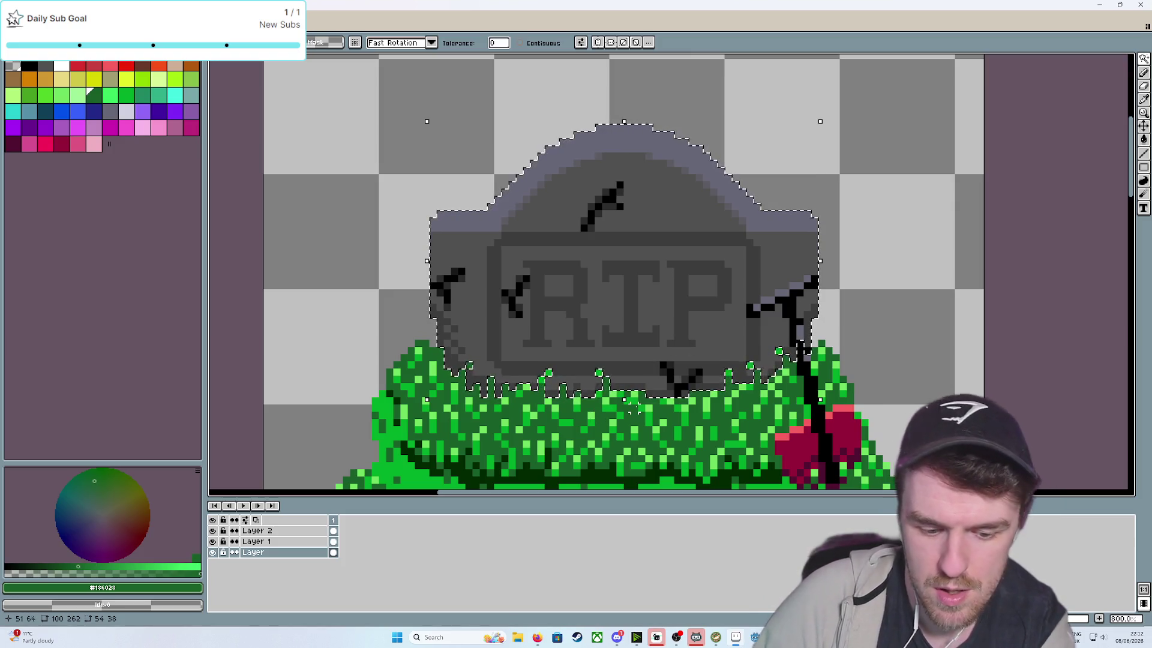
key(shift+n)
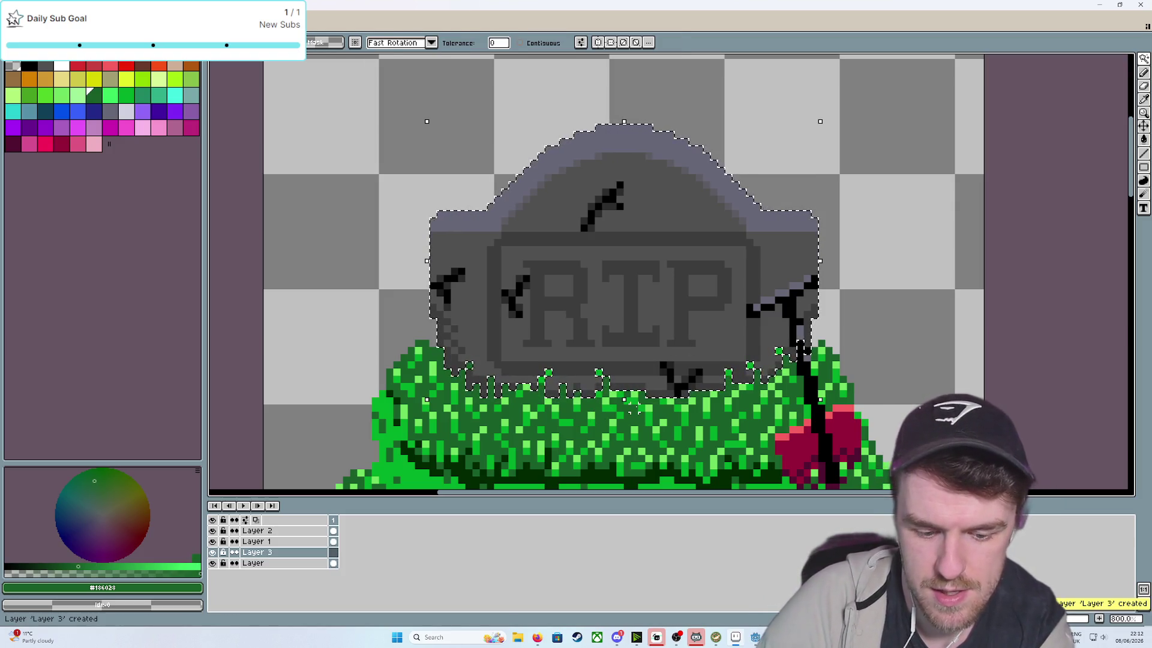
Paste the tombstone copy onto Layer 3 and position it below the original
key(ctrl+v)
mouse_move(707, 289)
mouse_down()
mouse_move(732, 365)
mouse_move(754, 260)
mouse_move(727, 262)
mouse_move(660, 322)
mouse_up()
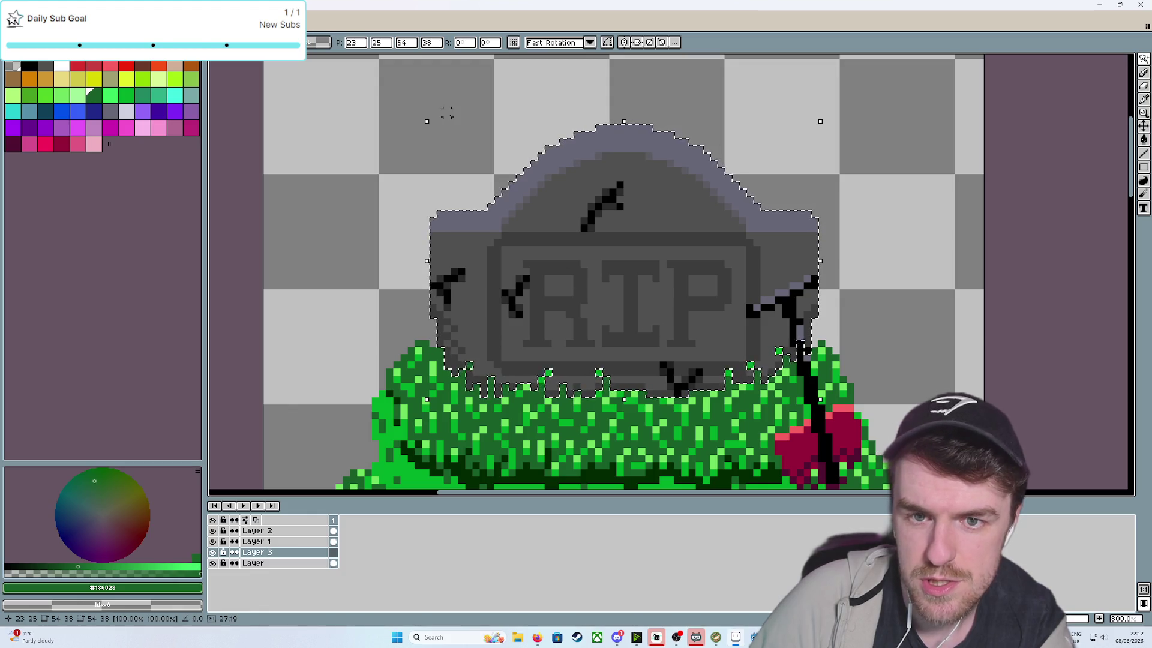
key(w)
click(570, 226)
key(ctrl+z)
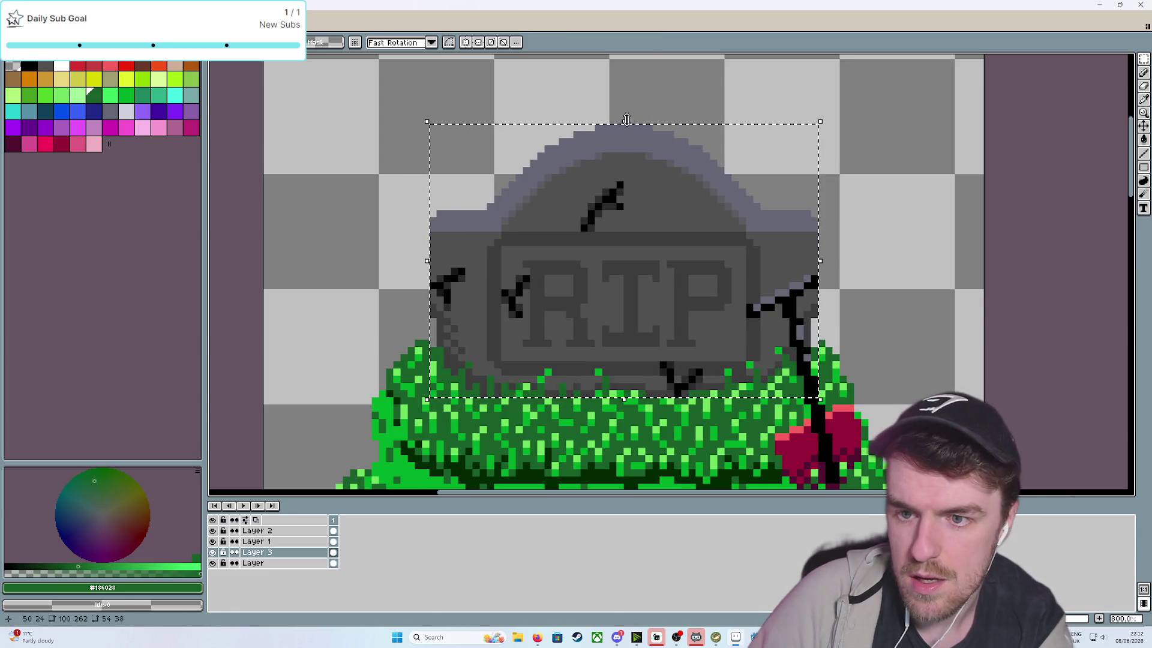
Flip and stretch the pasted copy downward into a long reflection and commit it
drag(624, 121, 624, 498)
scroll(806, 289, down, 3)
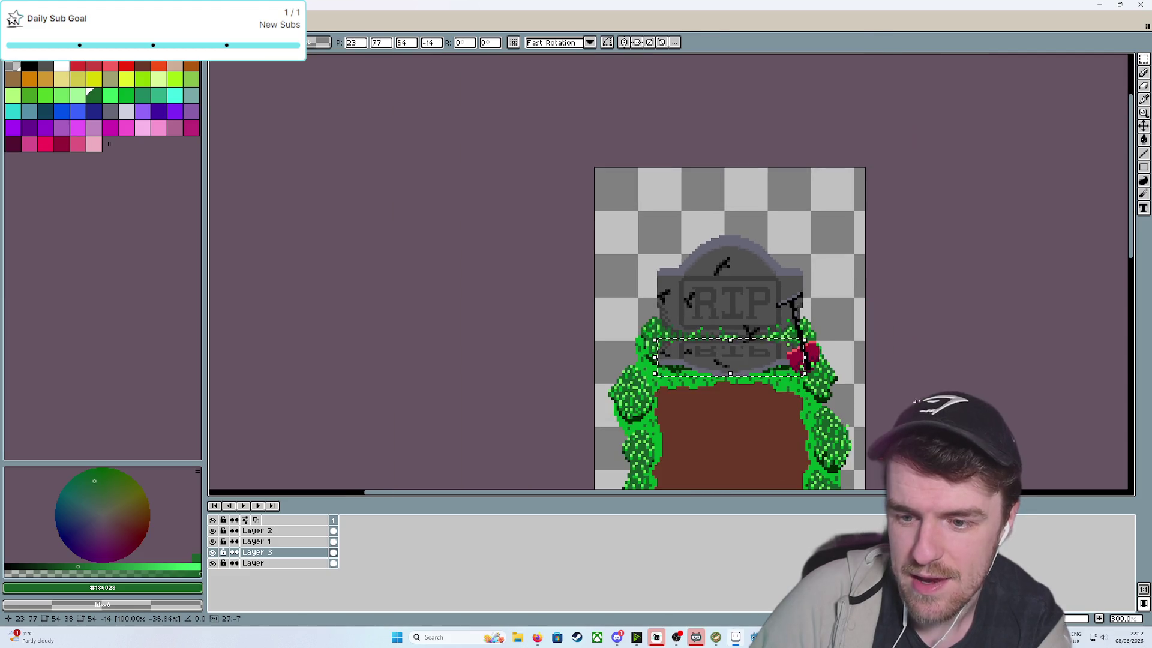
scroll(806, 289, up, 2)
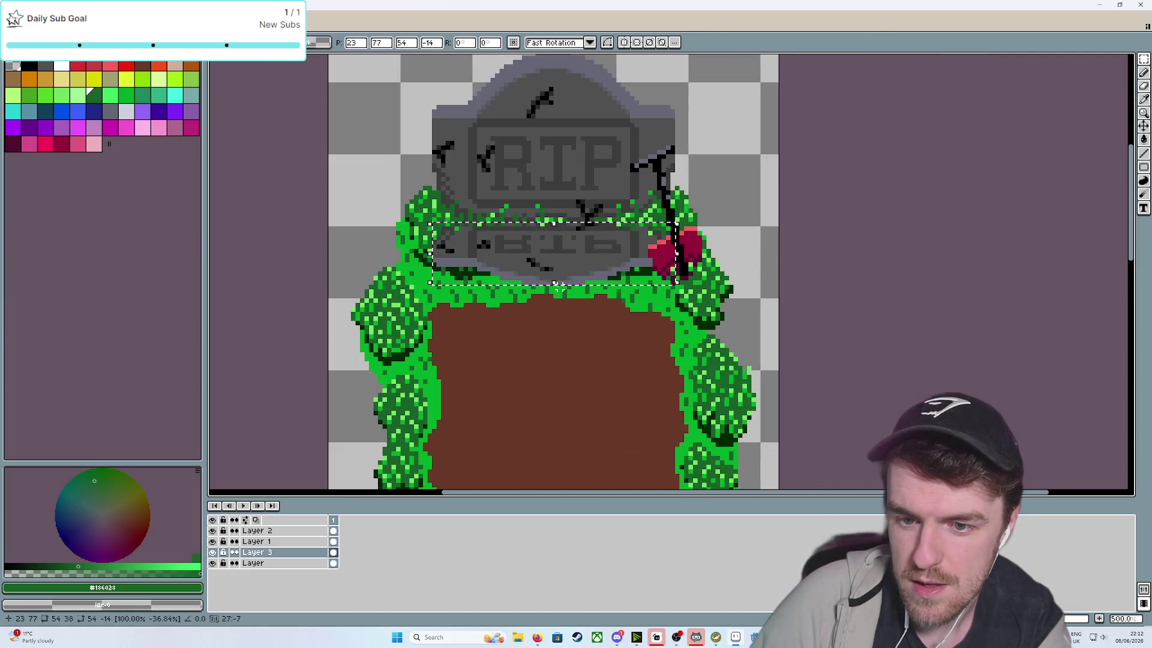
mouse_move(554, 284)
mouse_down()
mouse_move(551, 493)
mouse_move(560, 406)
mouse_move(557, 471)
mouse_move(552, 457)
mouse_up()
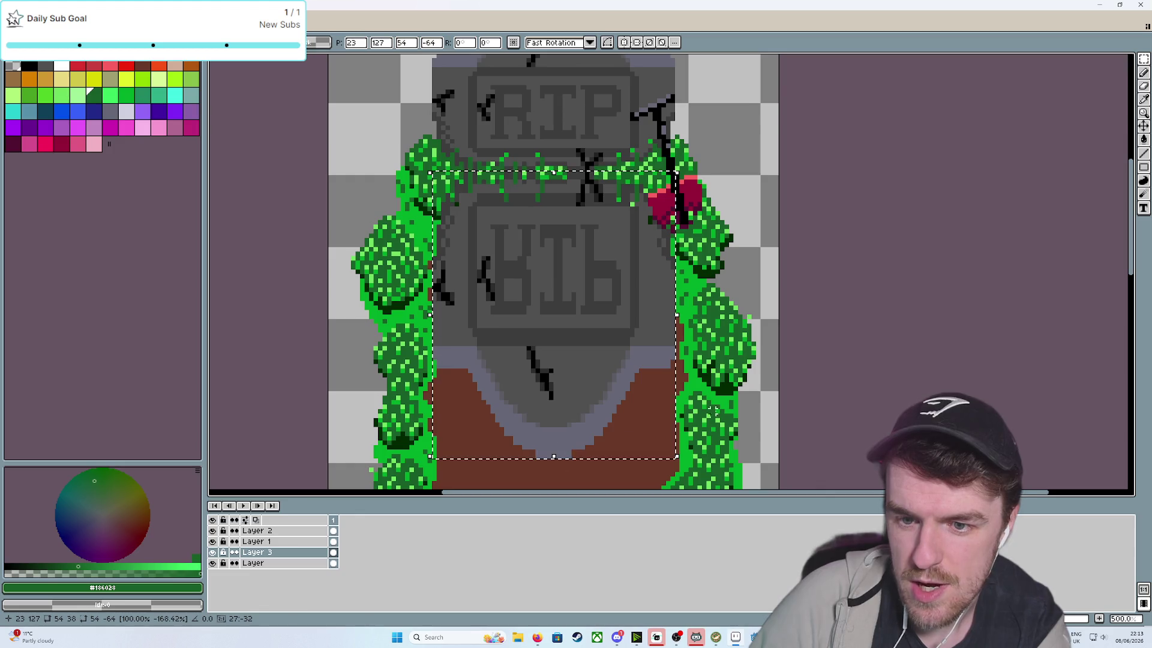
key(Return)
scroll(683, 402, down, 3)
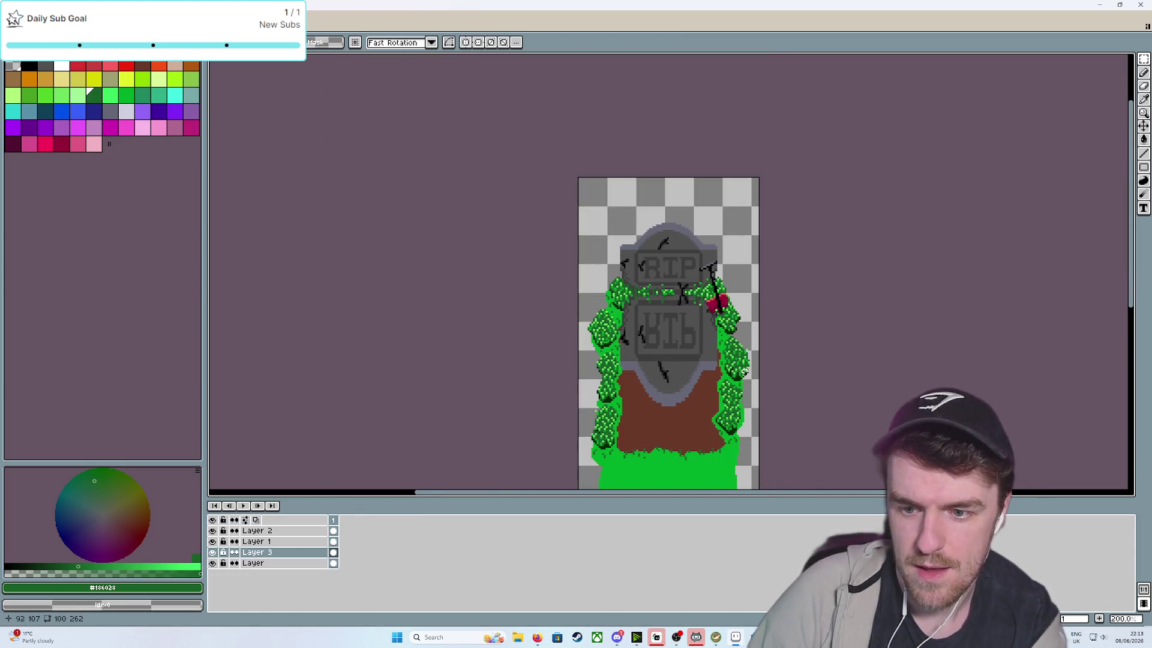
Make Layer 2 the active layer, closing its properties and options without changes
scroll(744, 370, up, 4)
drag(733, 312, 757, 414)
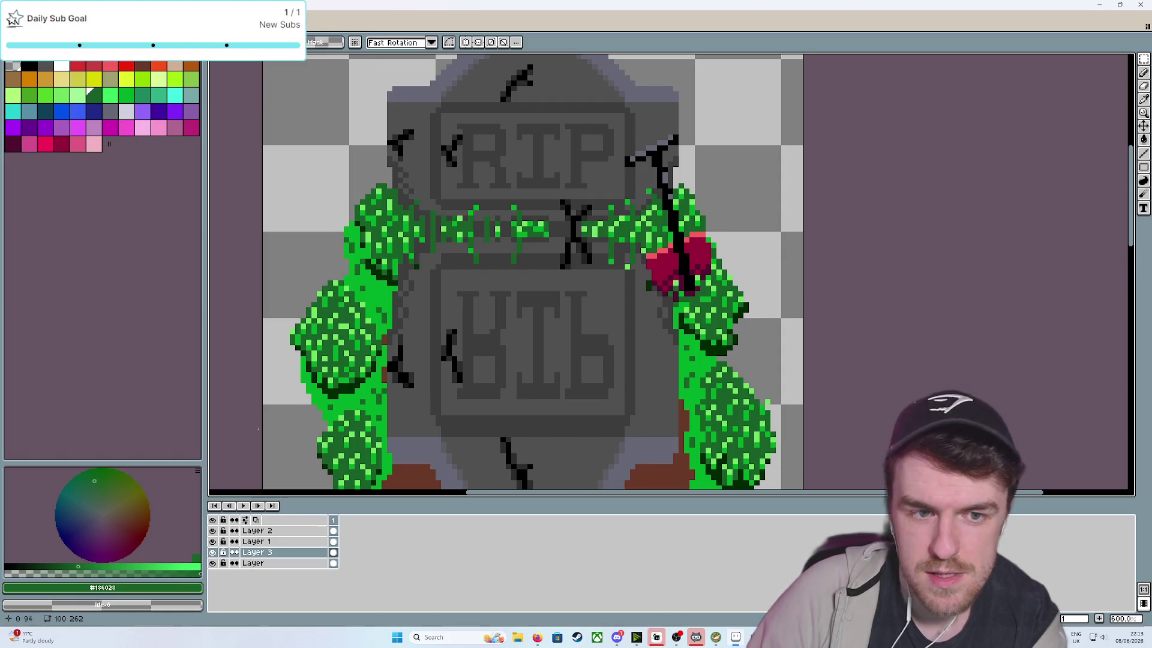
click(258, 531)
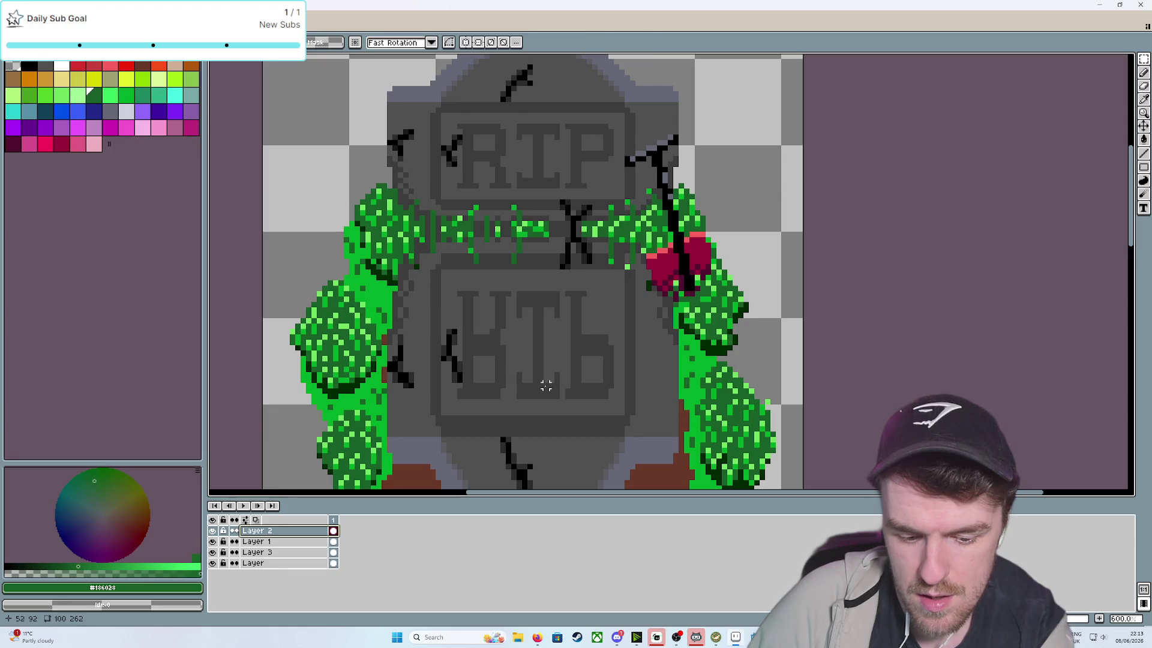
key(w)
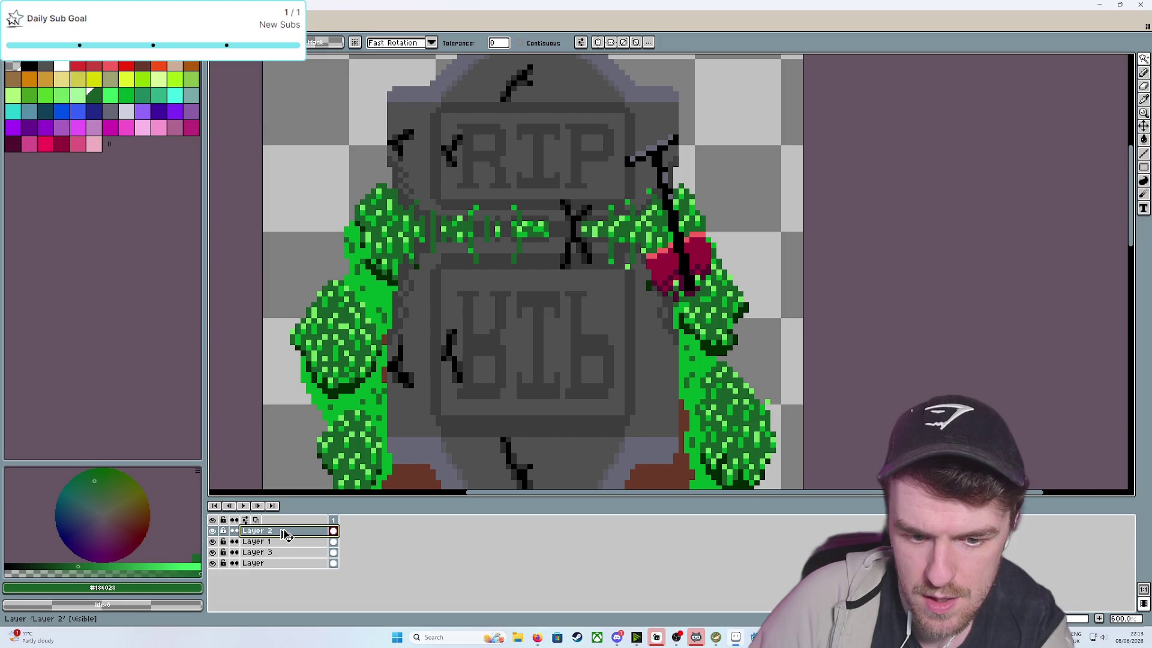
double_click(277, 535)
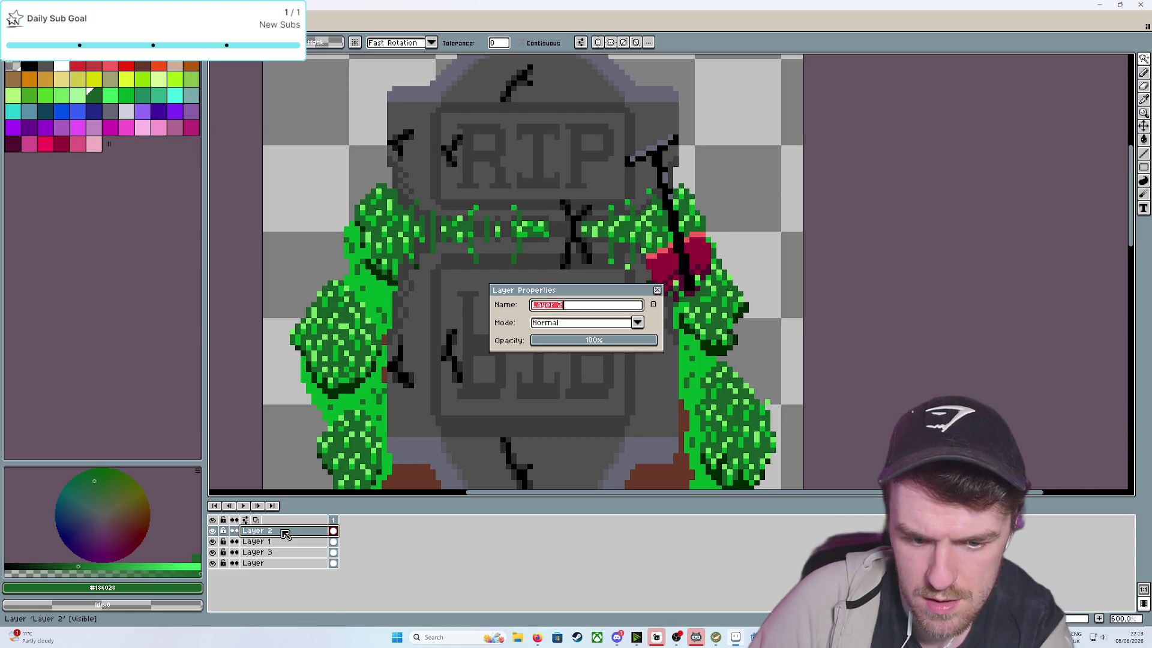
click(657, 289)
double_click(275, 532)
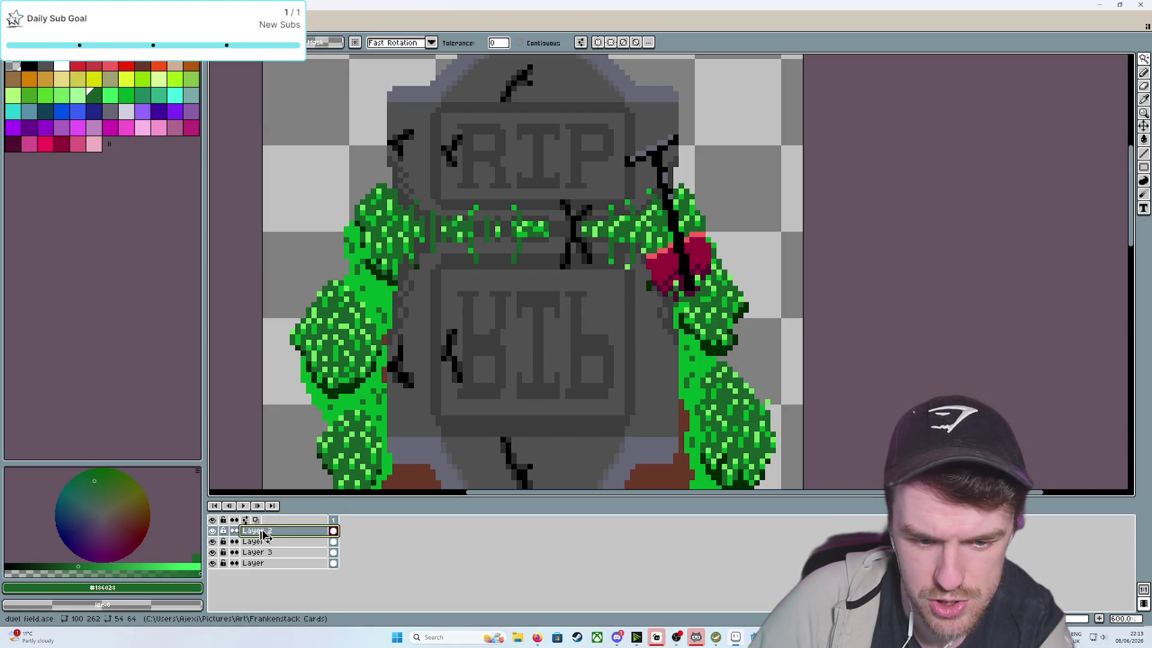
right_click(264, 535)
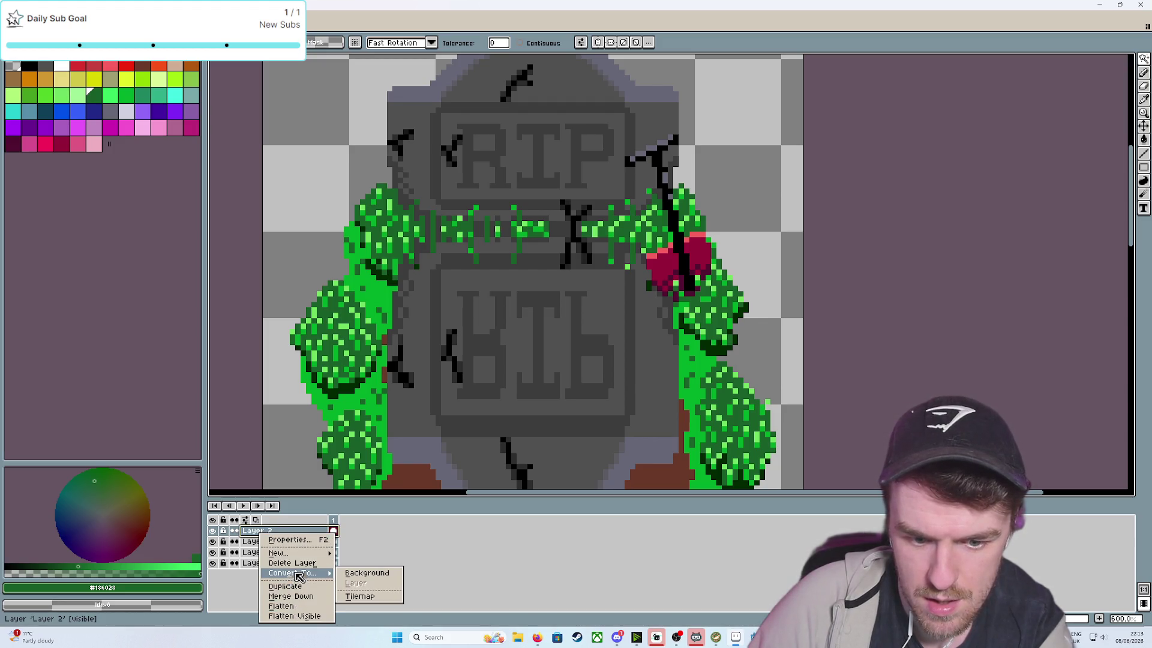
mouse_move(298, 558)
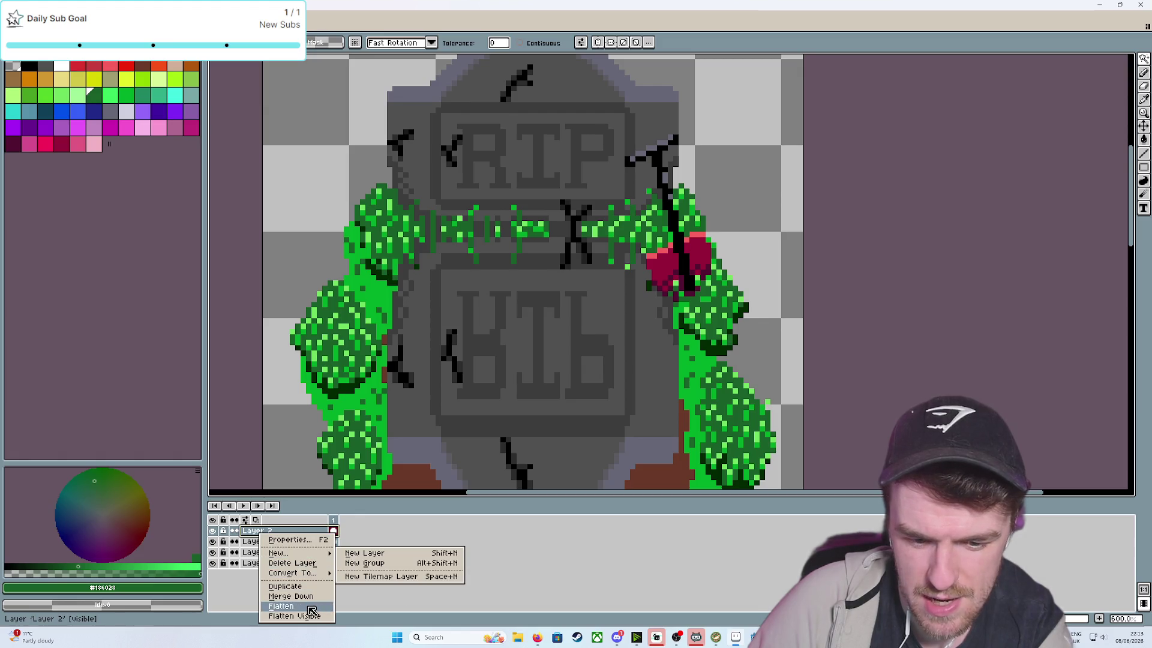
click(513, 575)
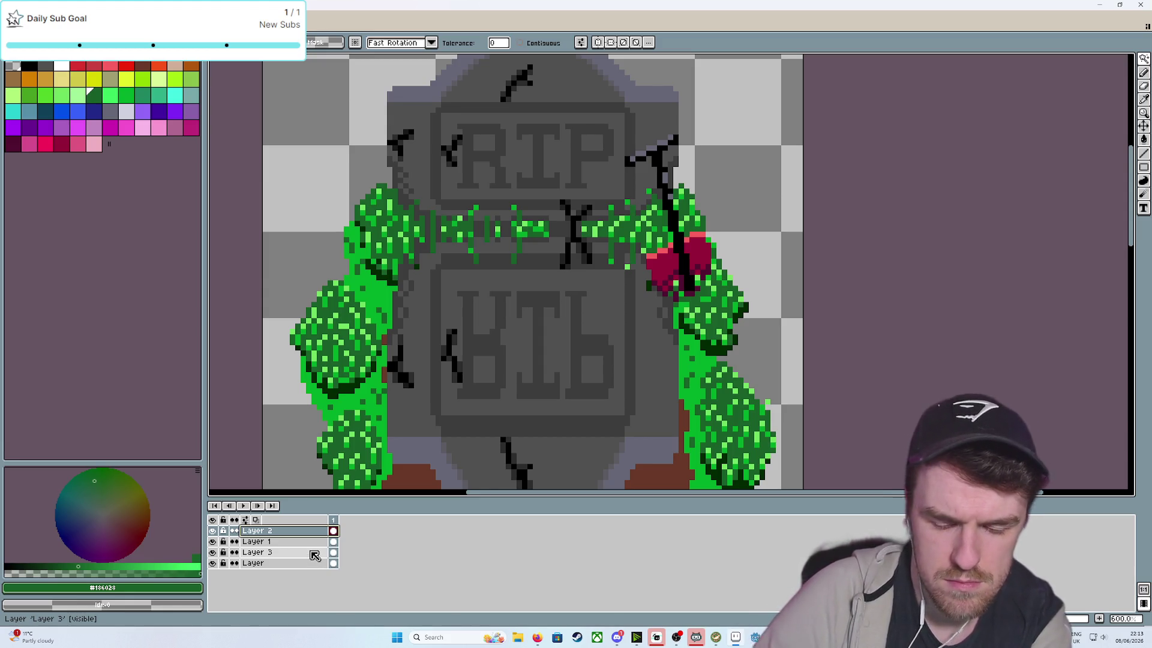
Duplicate Layer 2 as Layer 2 Copy and box-select the rose on the right vine
right_click(296, 534)
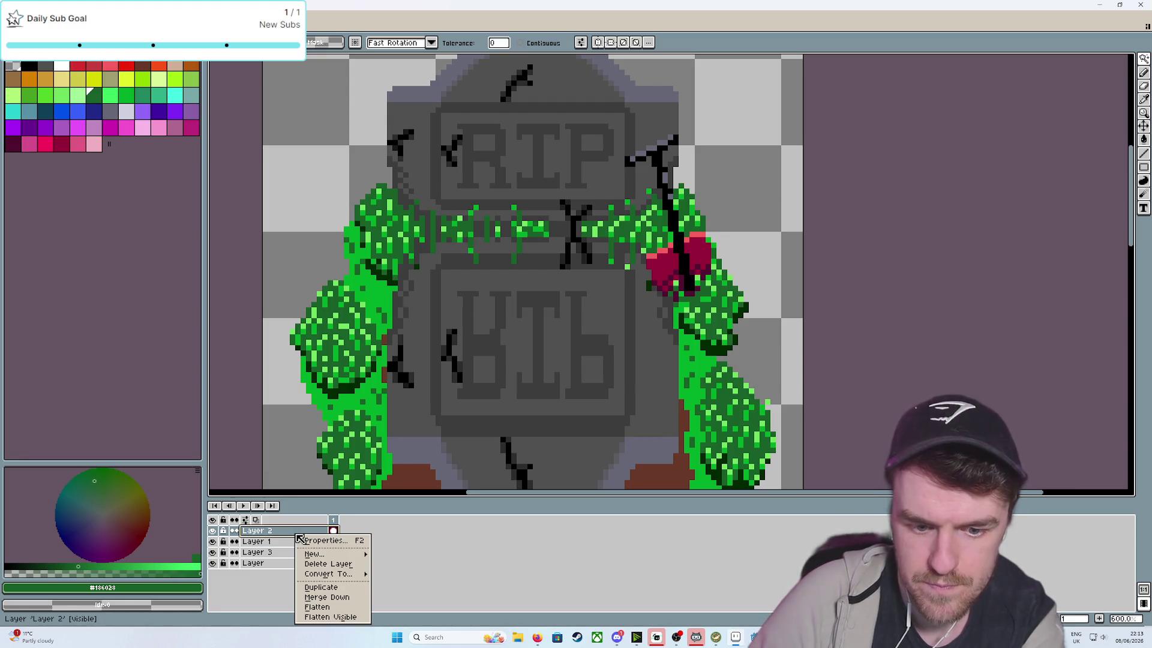
click(315, 587)
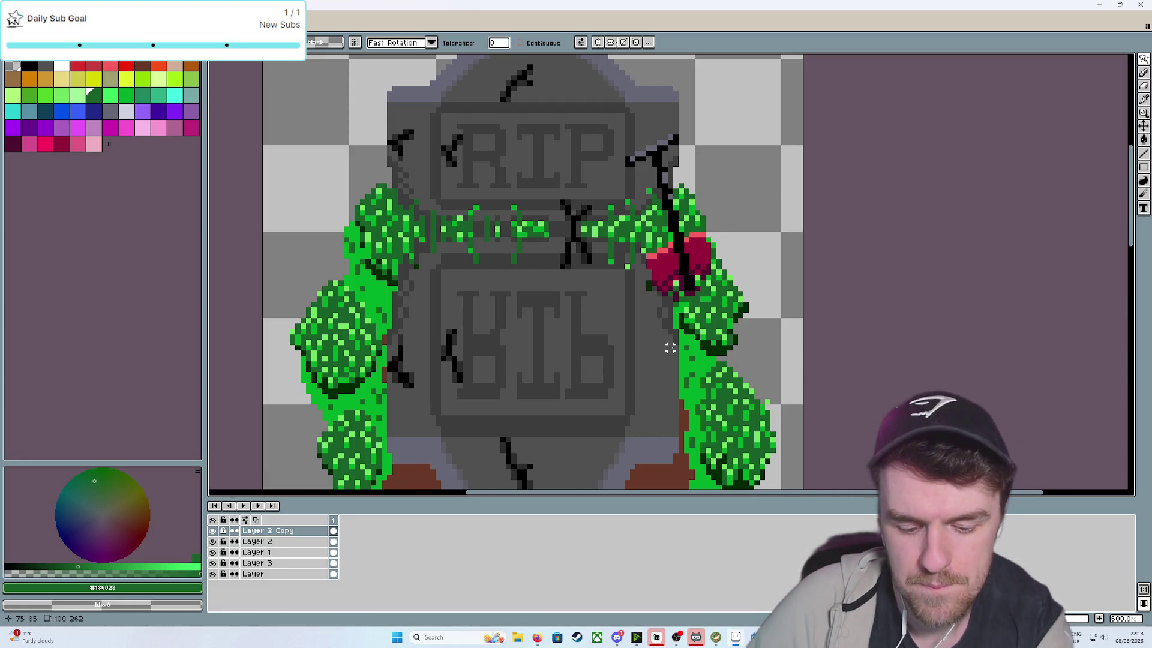
key(s)
drag(623, 304, 713, 133)
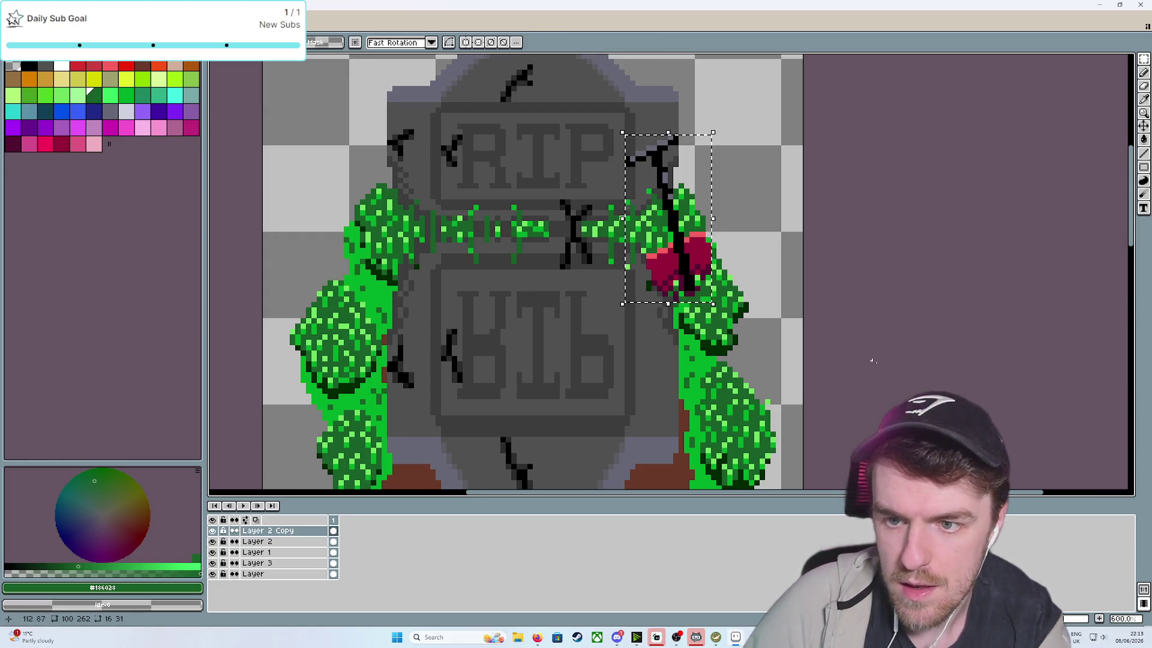
Flip and stretch the rose copy below the original, then move Layer 2 Copy down above Layer 3
drag(833, 315, 803, 252)
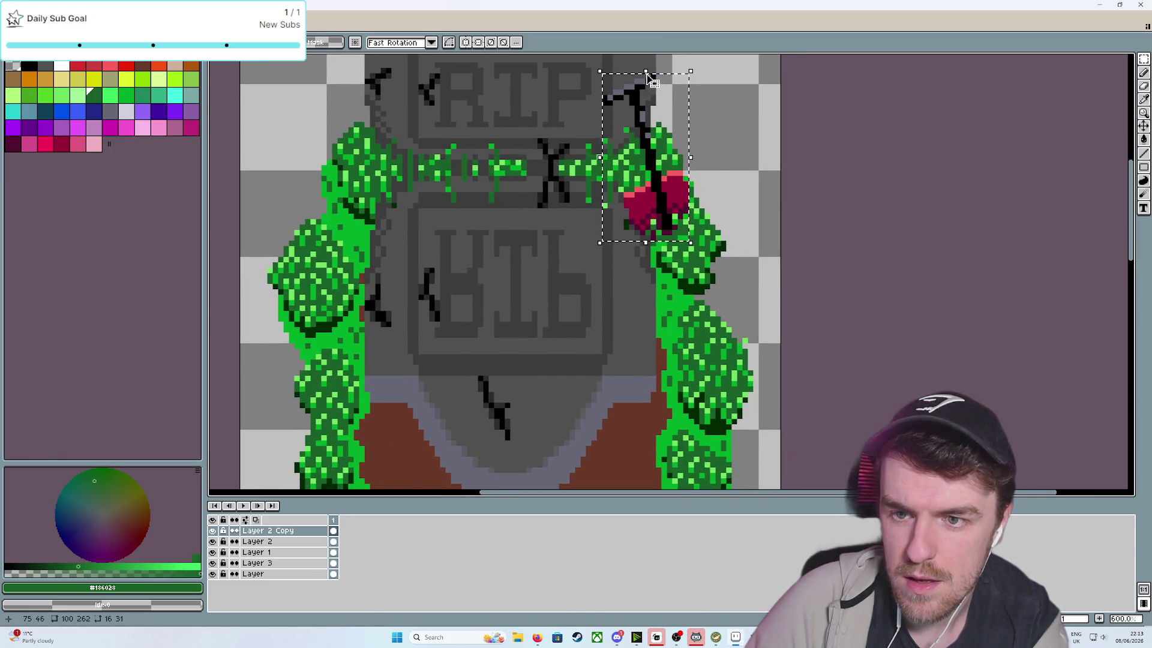
mouse_move(646, 72)
mouse_down()
mouse_move(647, 494)
mouse_move(658, 351)
mouse_move(656, 403)
mouse_up()
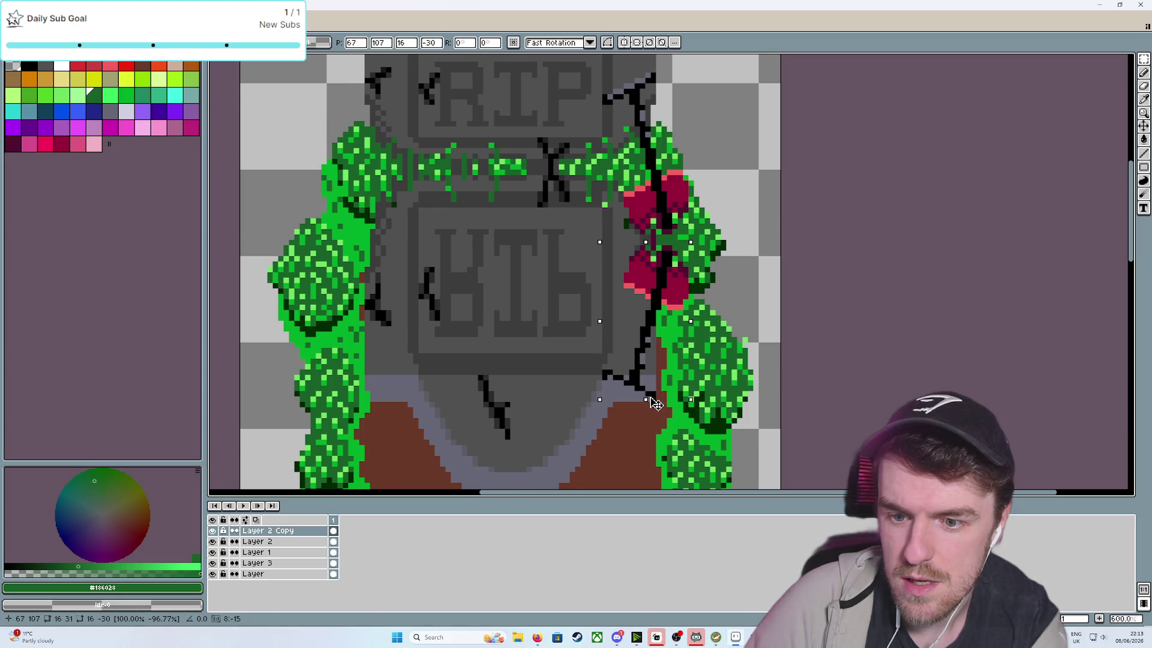
click(864, 328)
scroll(858, 327, down, 3)
scroll(851, 325, up, 3)
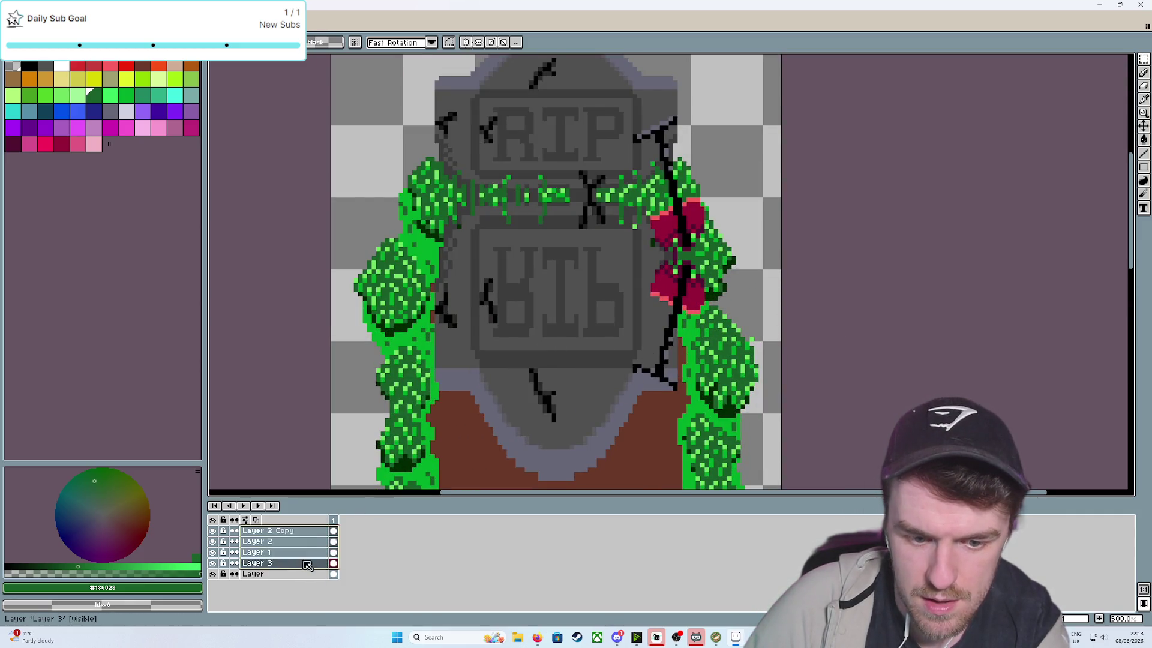
mouse_move(309, 534)
mouse_down()
mouse_move(285, 569)
mouse_move(286, 559)
mouse_up()
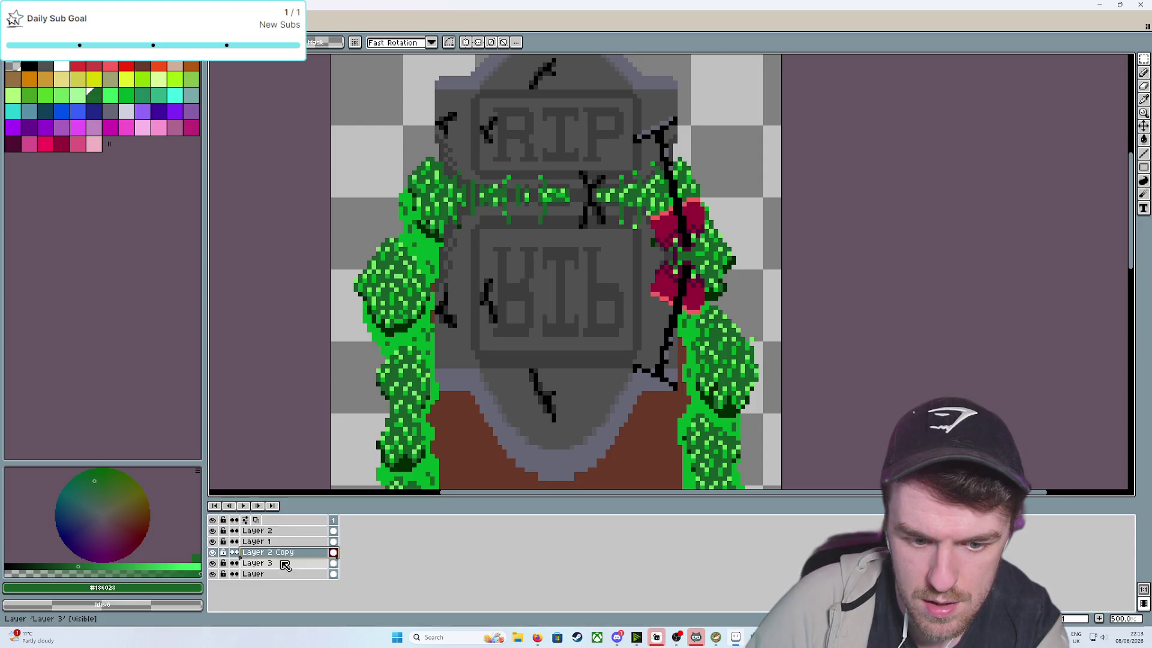
Check Layer 3's visibility, then merge Layer 2 Copy down into Layer 3
click(212, 563)
click(213, 563)
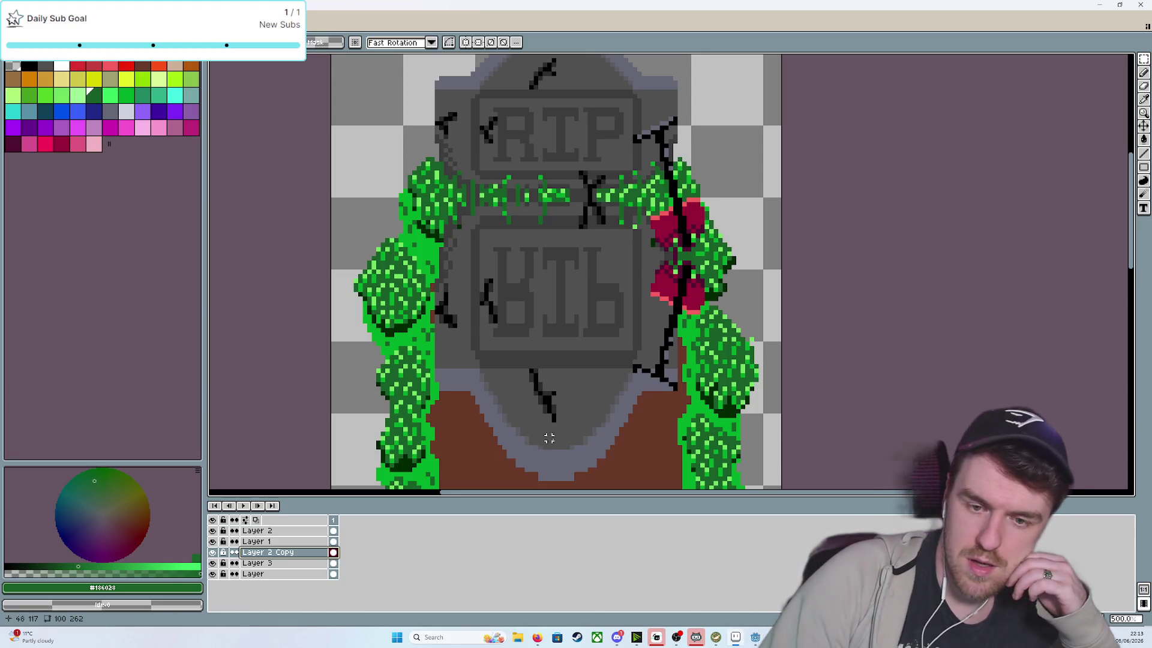
shift+click(294, 569)
right_click(282, 553)
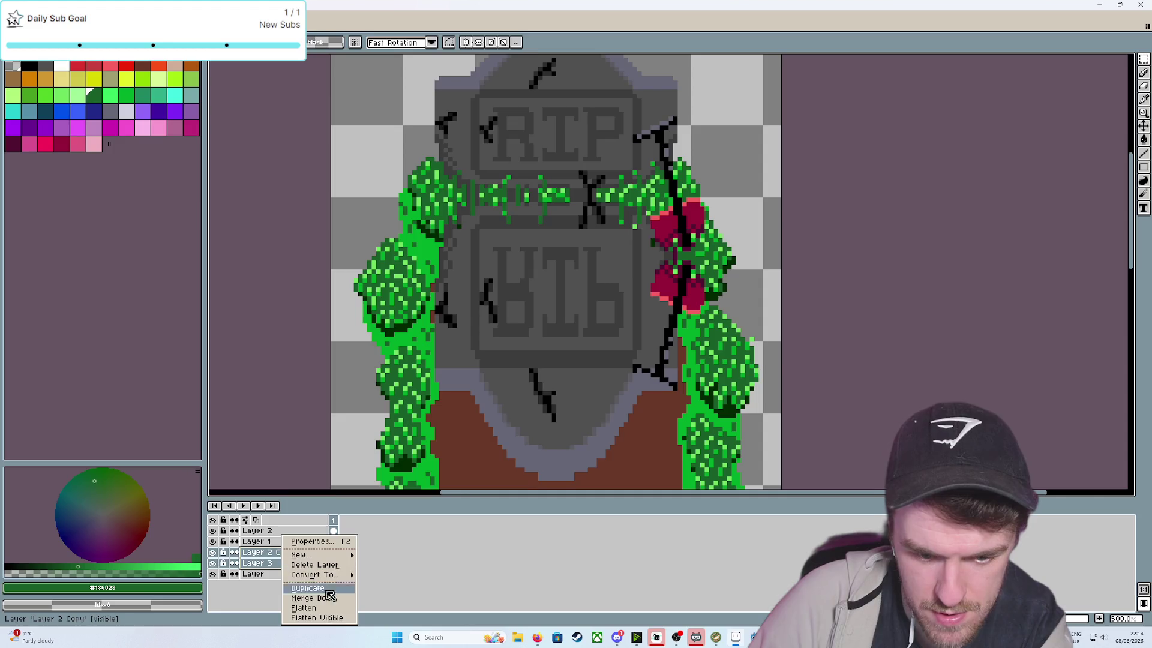
click(327, 608)
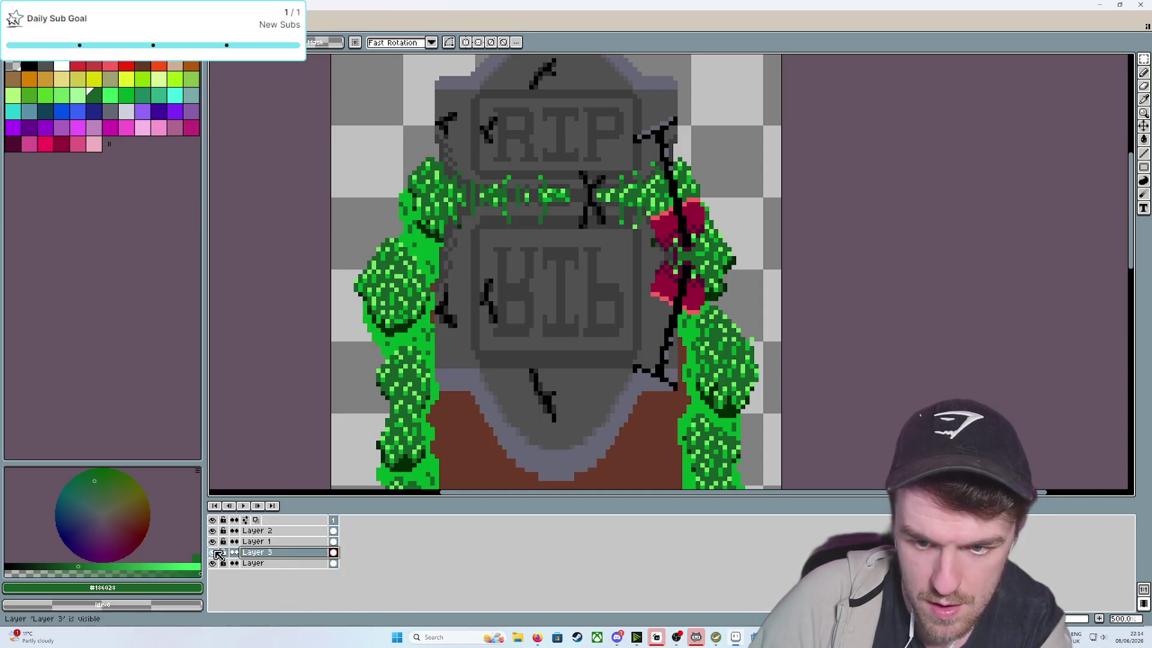
scroll(603, 429, up, 2)
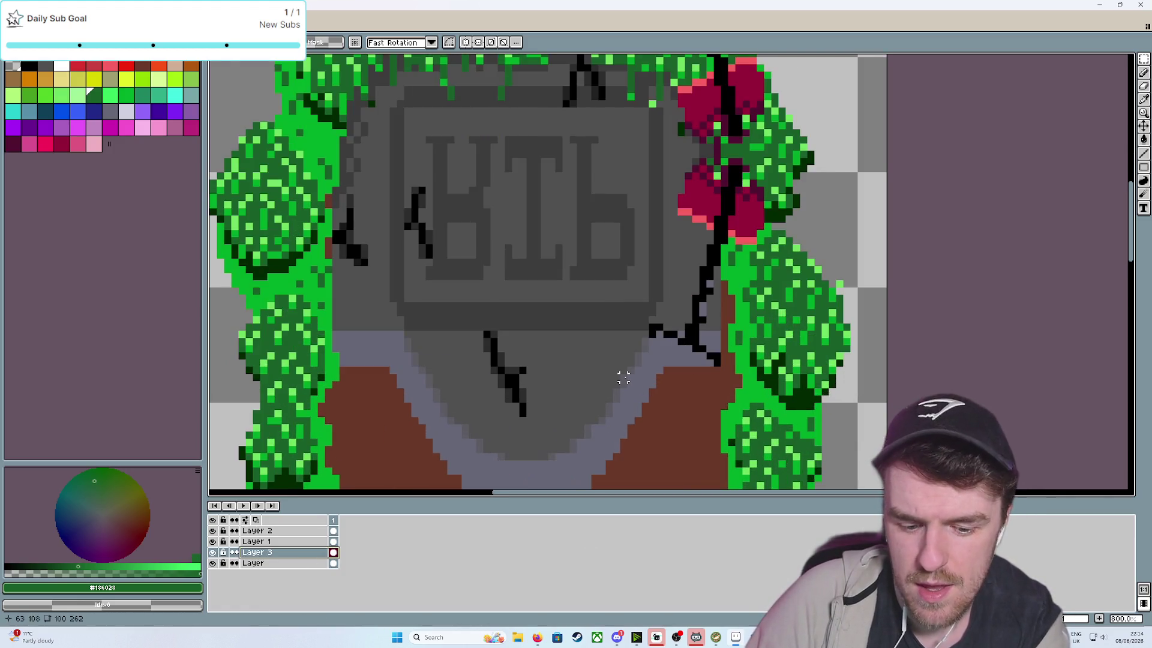
Magic Wand-select the grey tombstone and black crack pixels on Layer 3
key(g)
key(w)
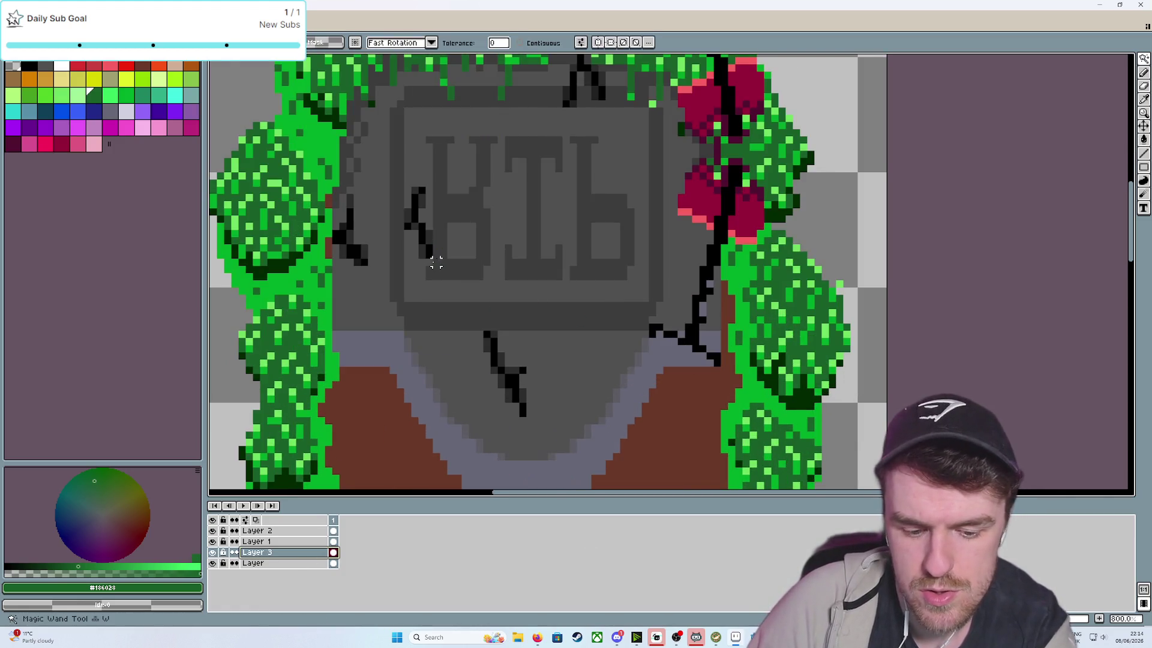
click(486, 291)
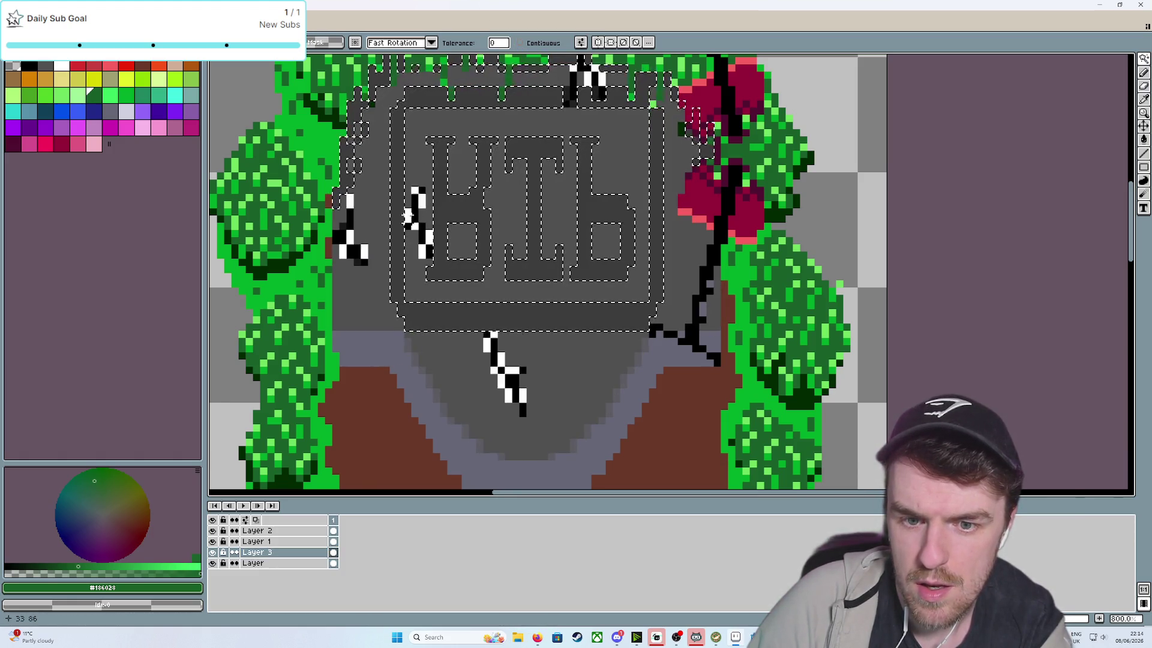
click(420, 222)
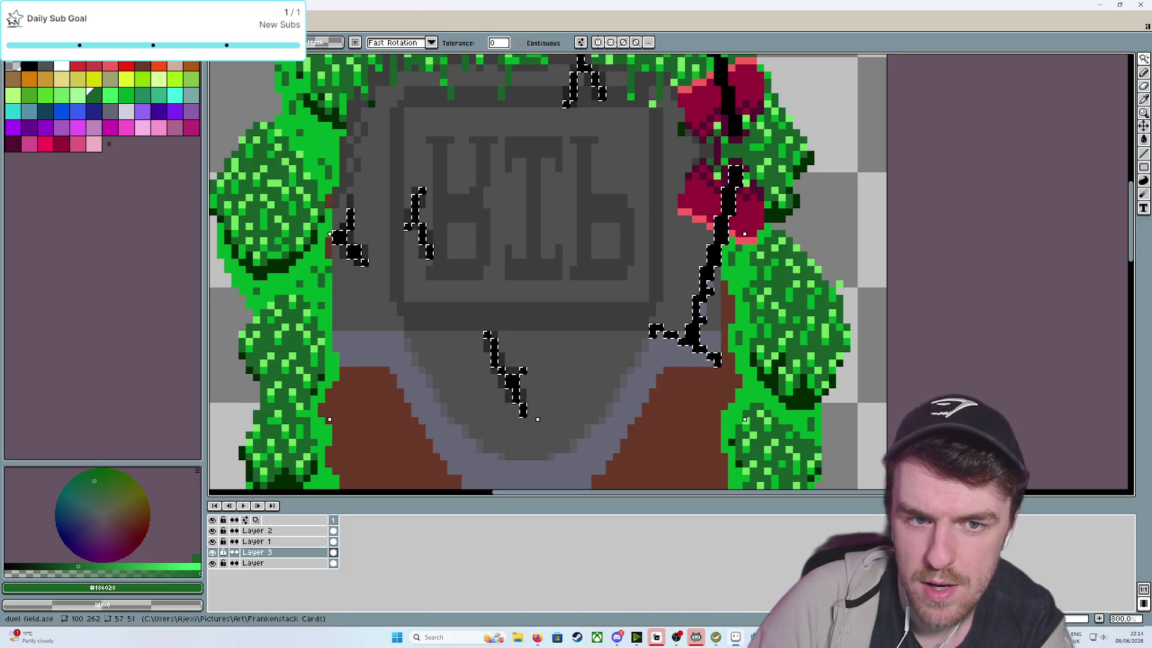
click(408, 221)
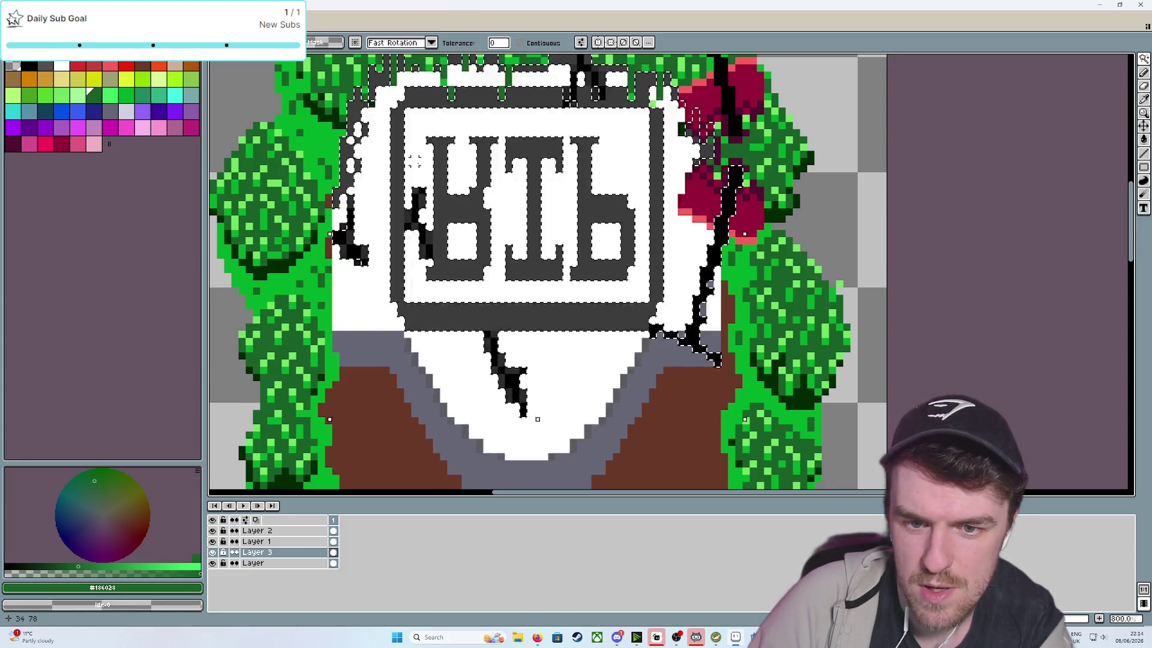
click(419, 190)
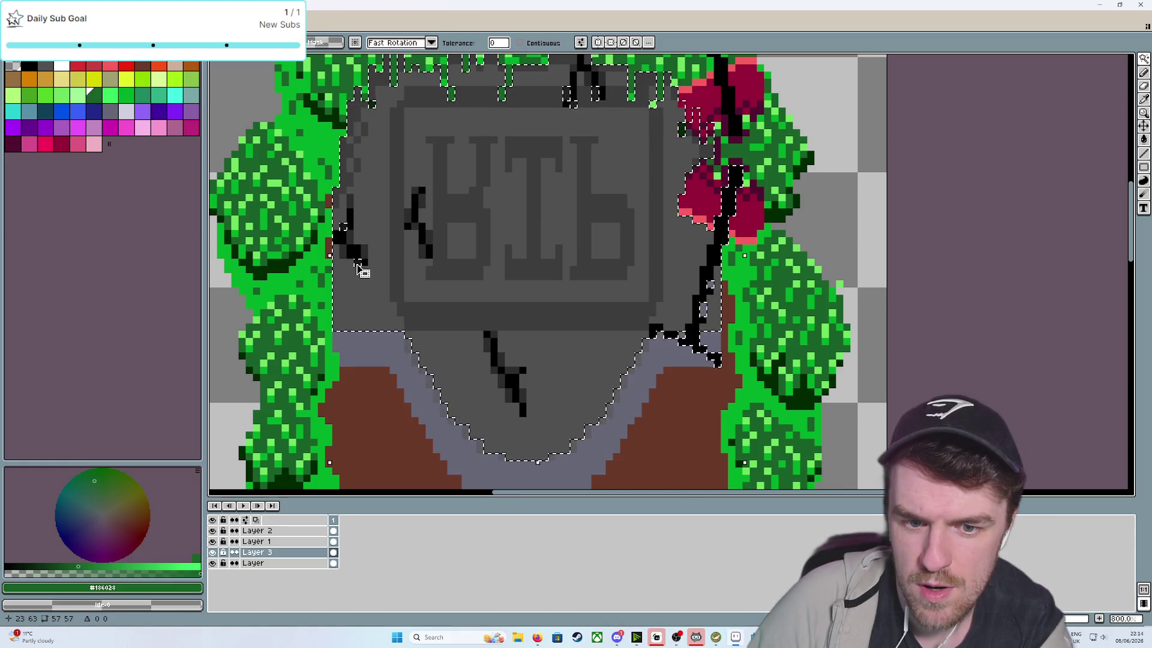
scroll(346, 230, up, 2)
scroll(489, 278, down, 4)
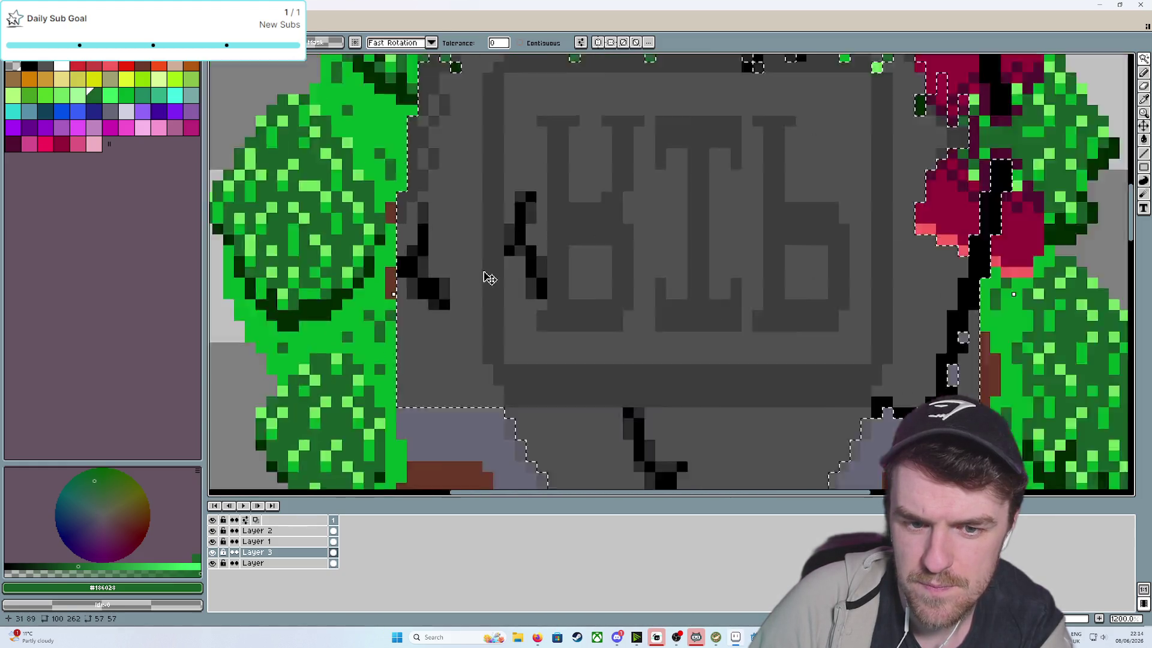
scroll(477, 306, up, 1)
scroll(477, 306, up, 2)
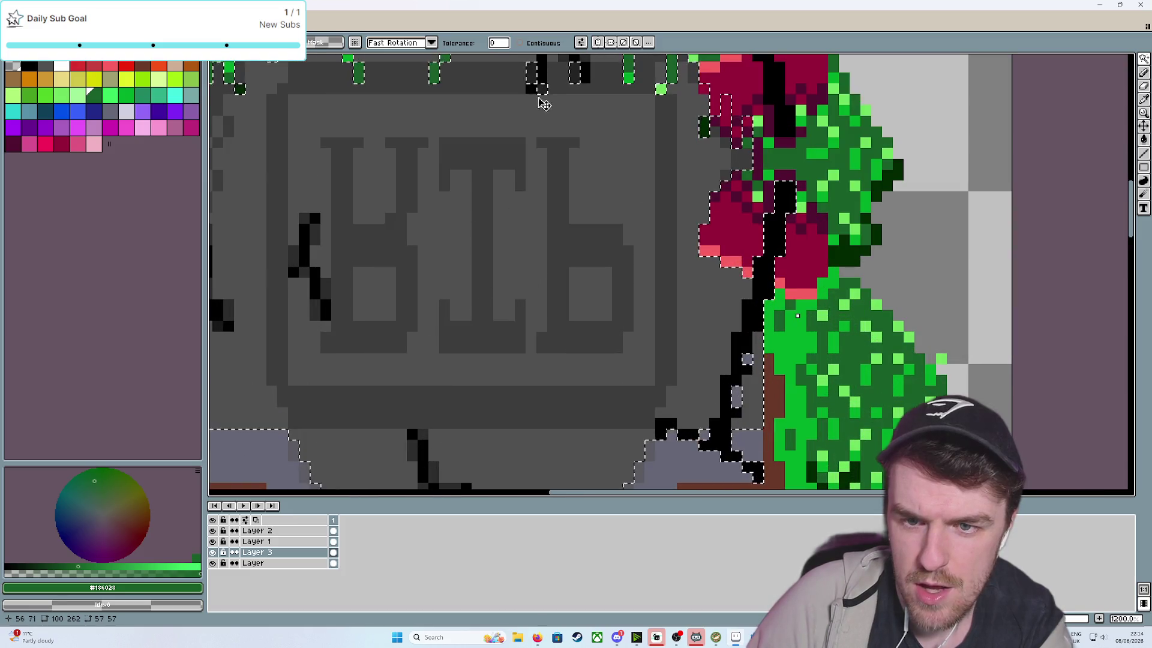
Add the right flower to the selection and fill it solid dark green
mouse_move(669, 192)
mouse_down()
mouse_move(563, 256)
mouse_move(566, 296)
mouse_up()
shift+click(666, 371)
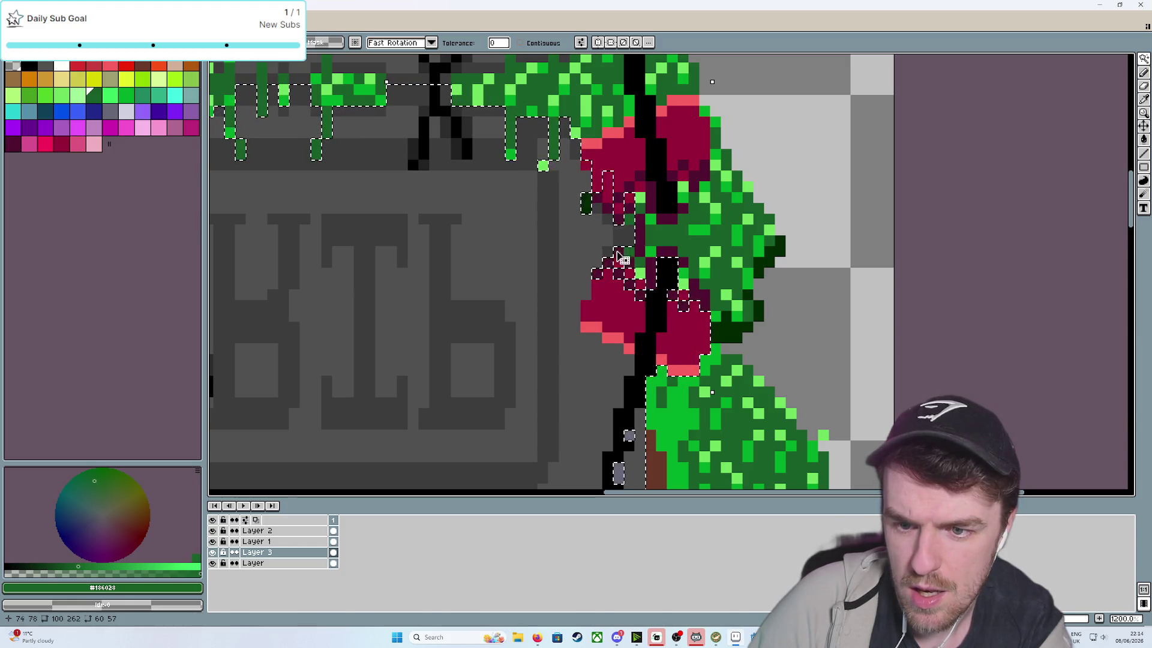
mouse_move(584, 273)
mouse_down()
mouse_move(621, 228)
mouse_move(585, 259)
mouse_up()
scroll(585, 259, down, 1)
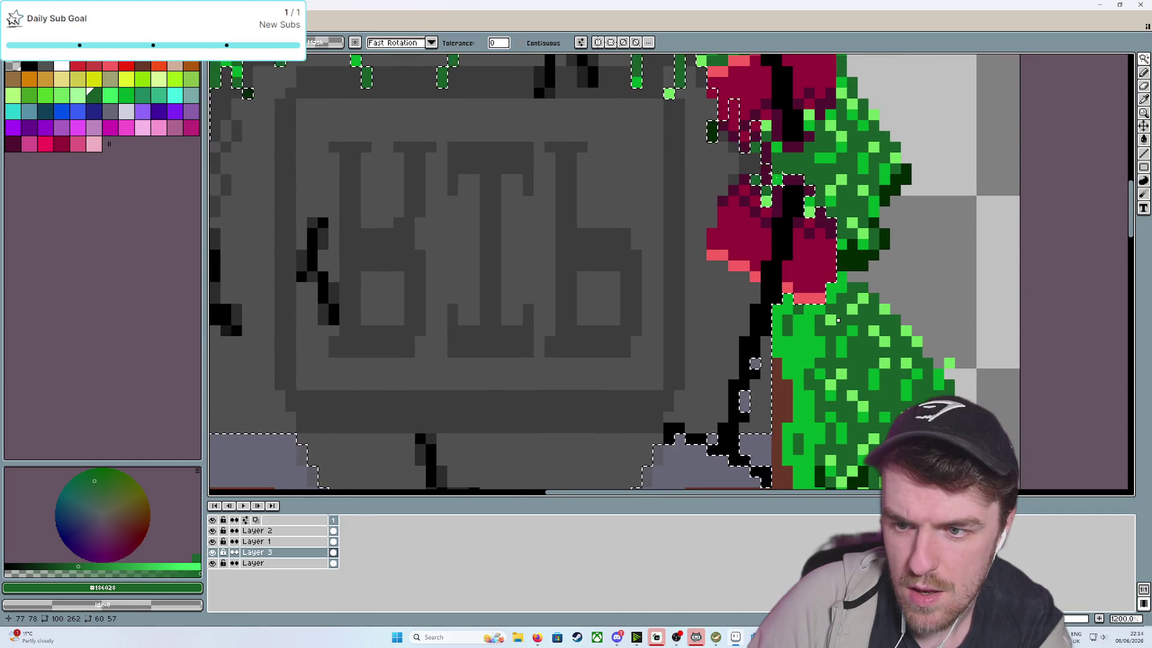
scroll(603, 268, down, 1)
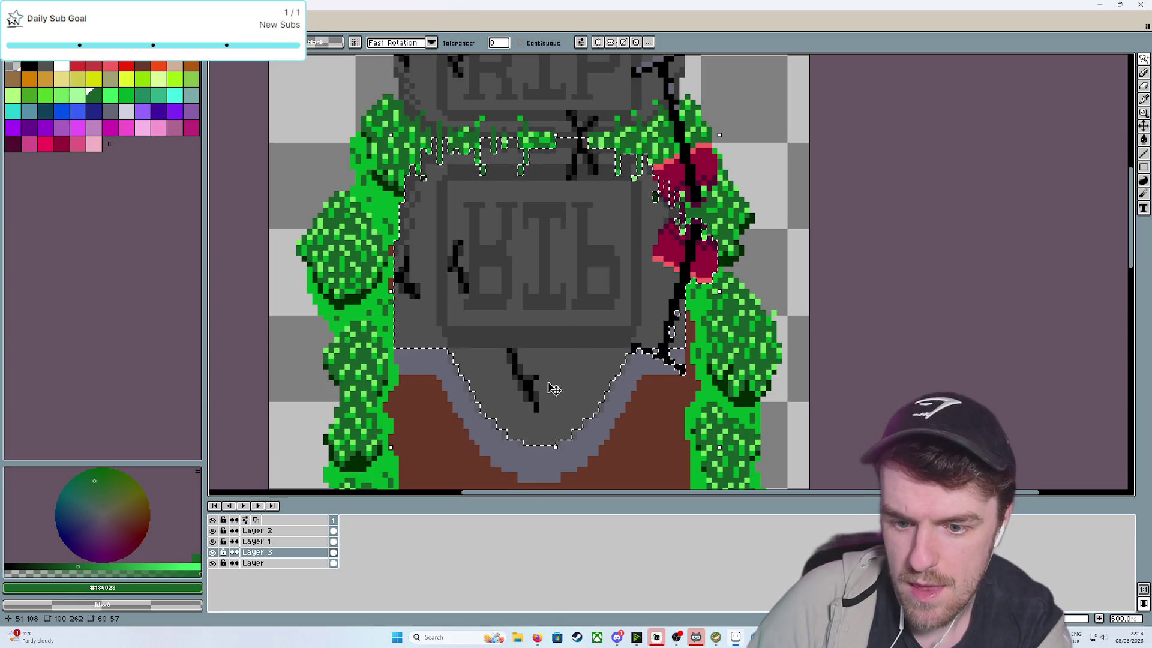
scroll(552, 396, up, 1)
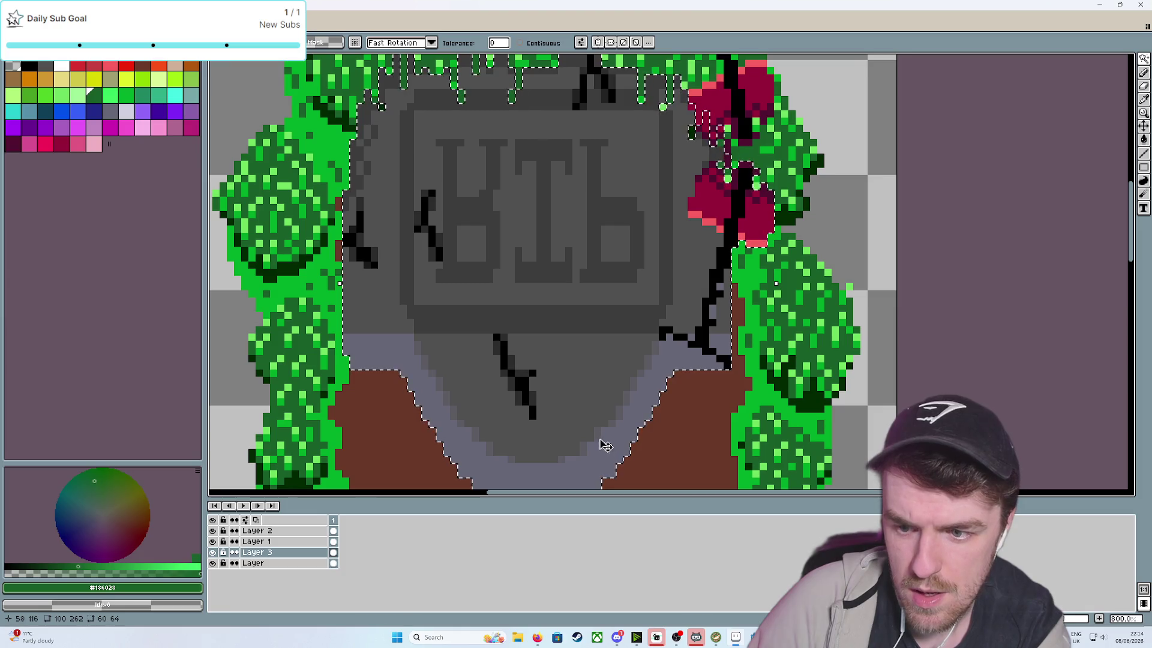
click(587, 315)
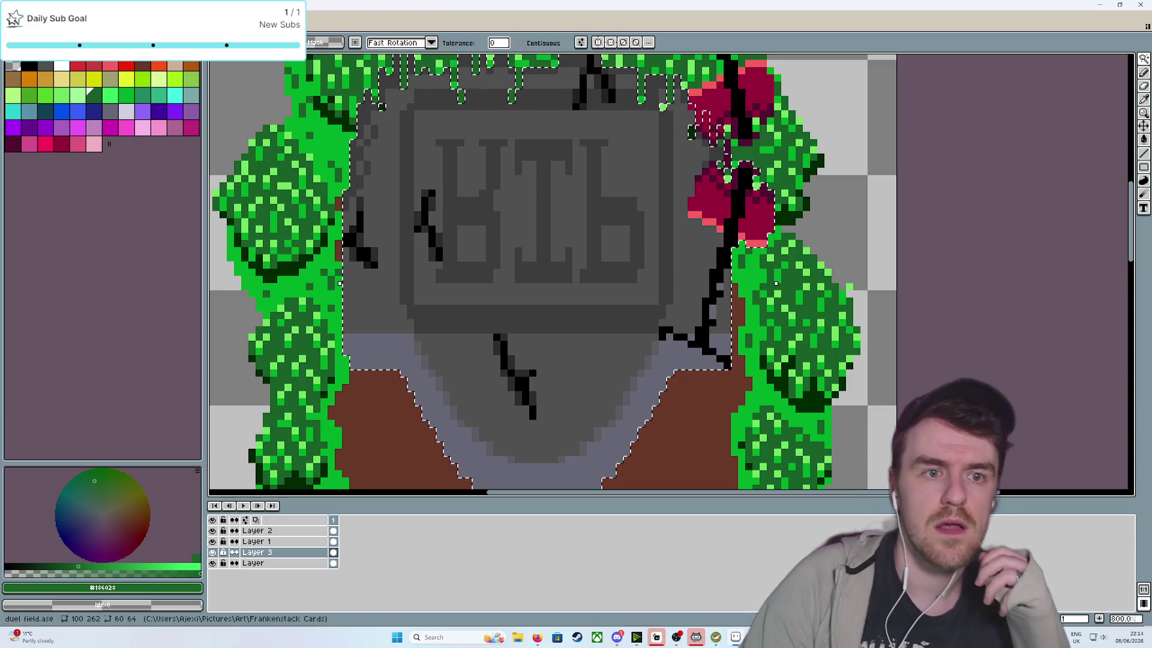
click(30, 27)
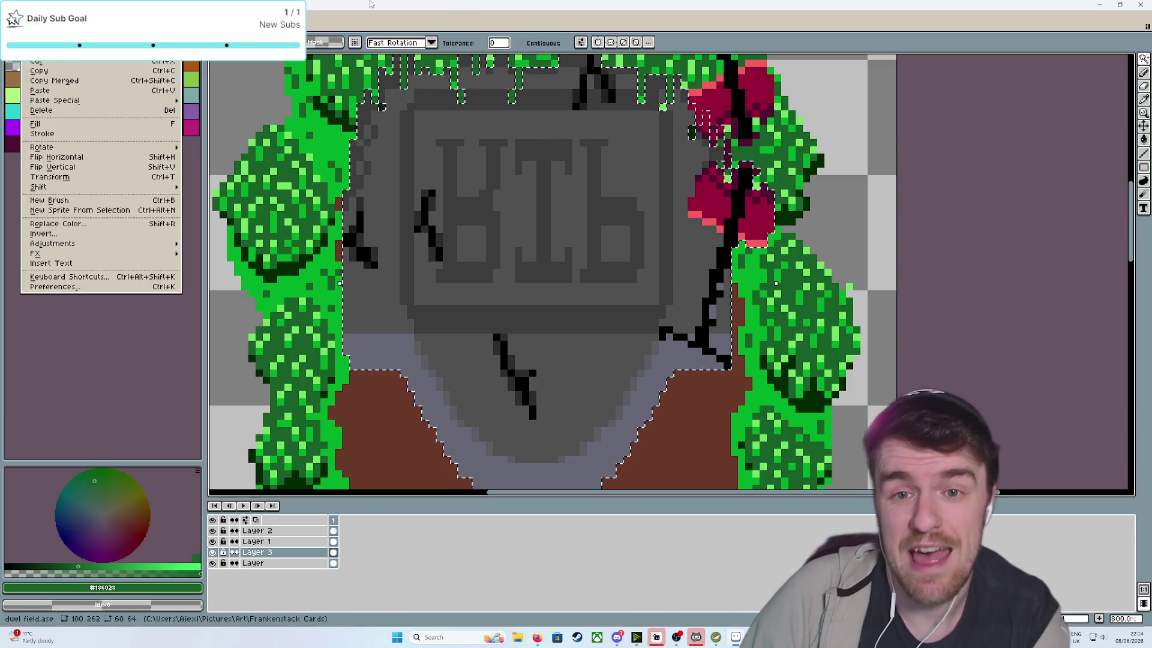
key(f)
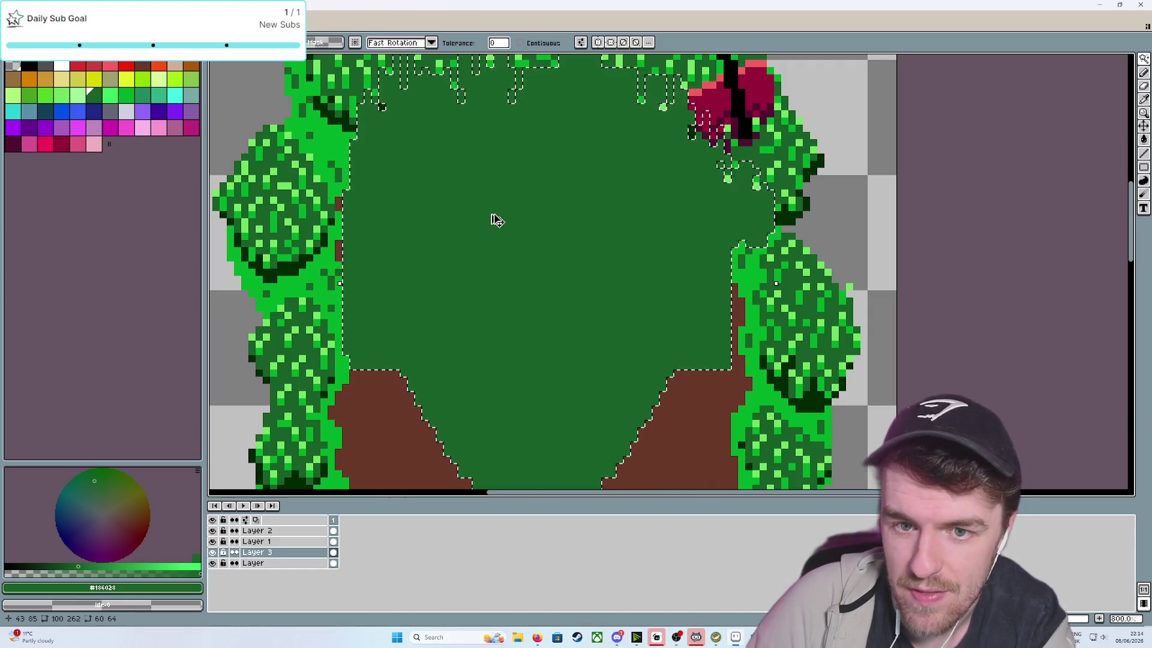
Replace the dark green fill with solid black, then clear the selection
key(ctrl+z)
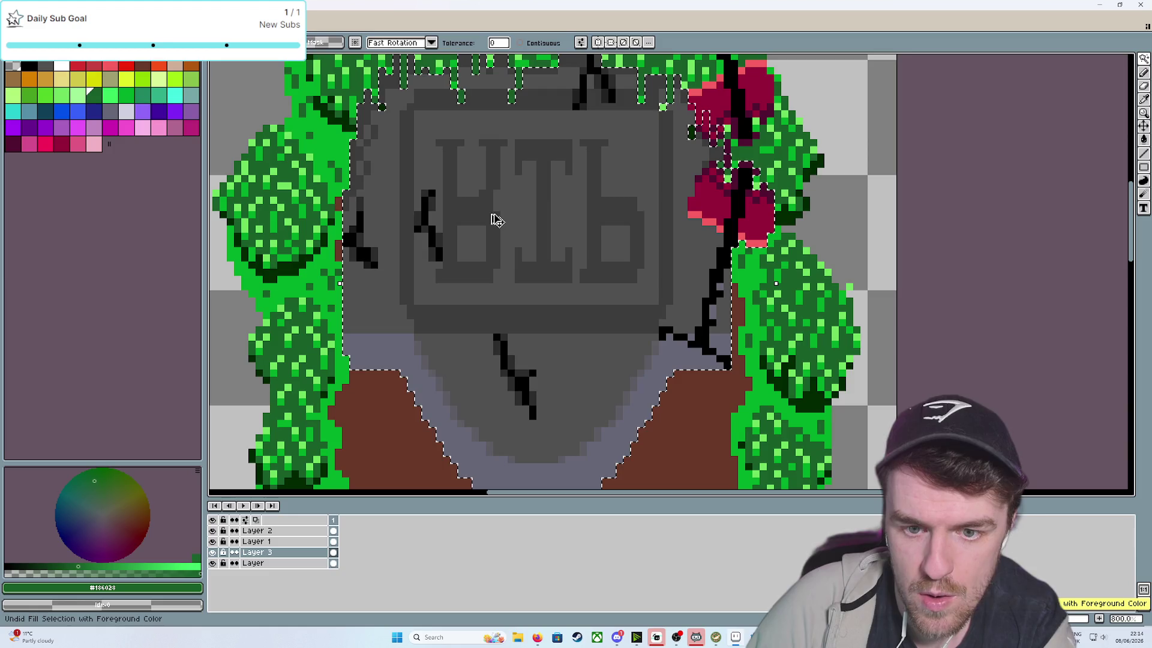
click(29, 66)
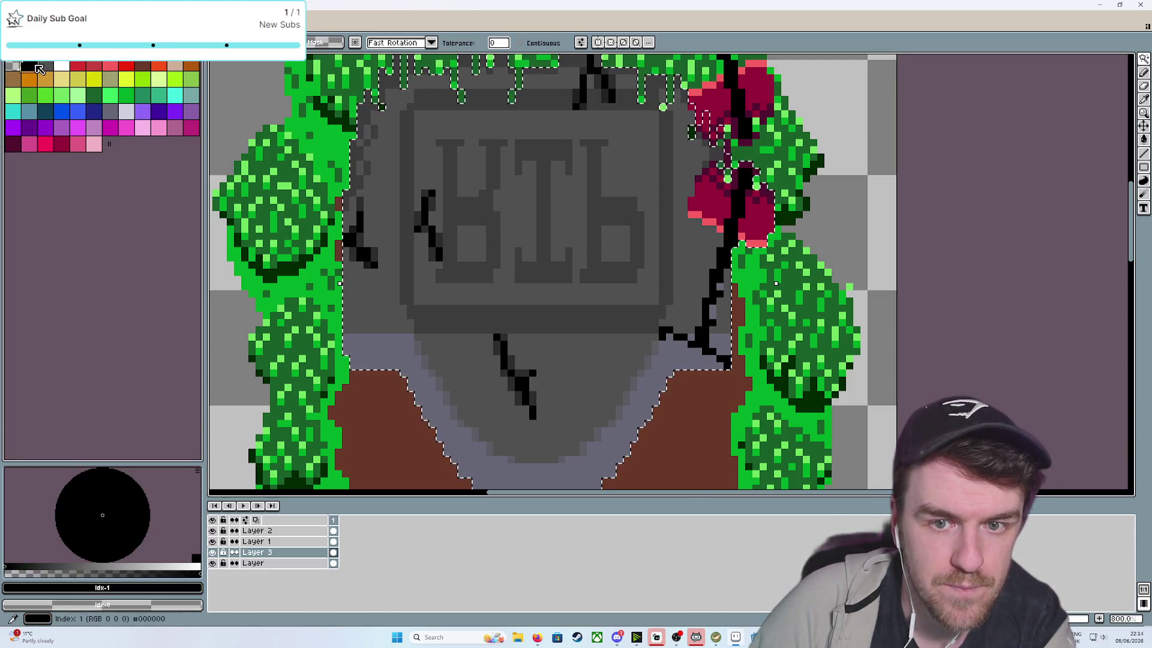
key(f)
drag(458, 180, 443, 340)
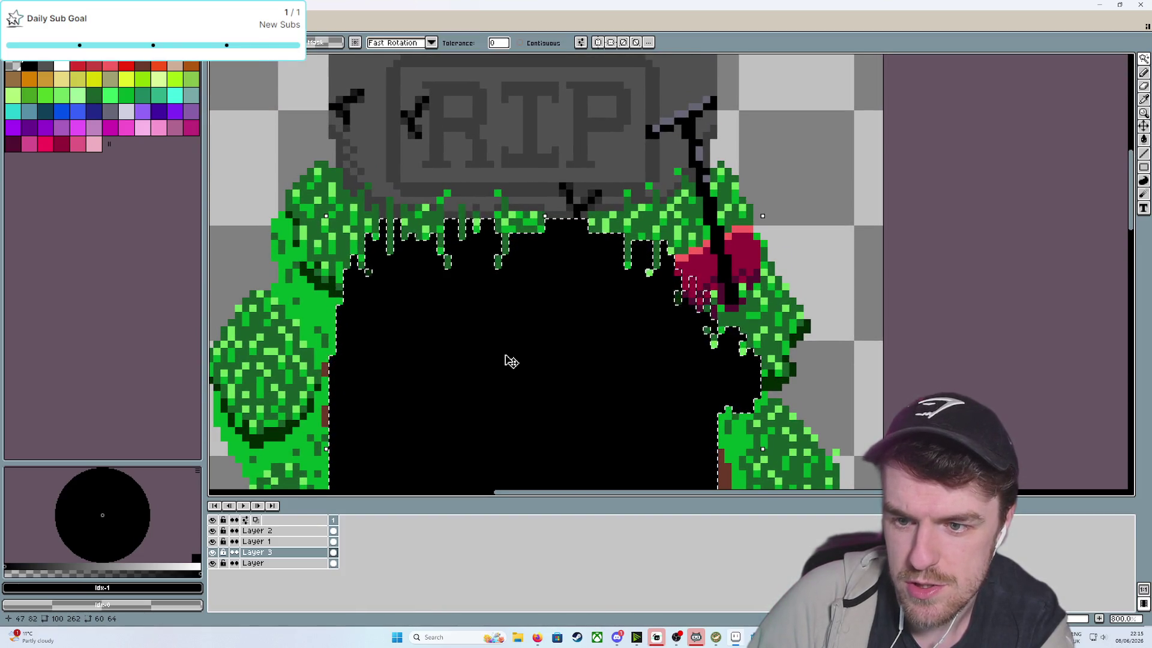
key(Escape)
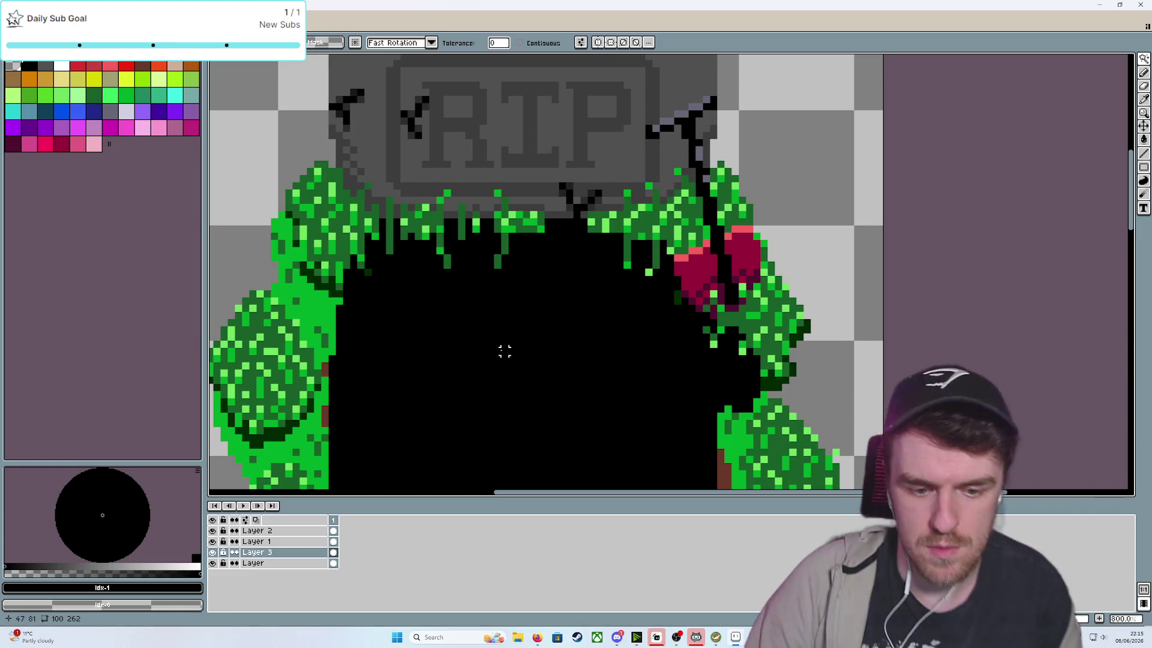
Draw black pencil lines over the leaves and down the dark area
key(i)
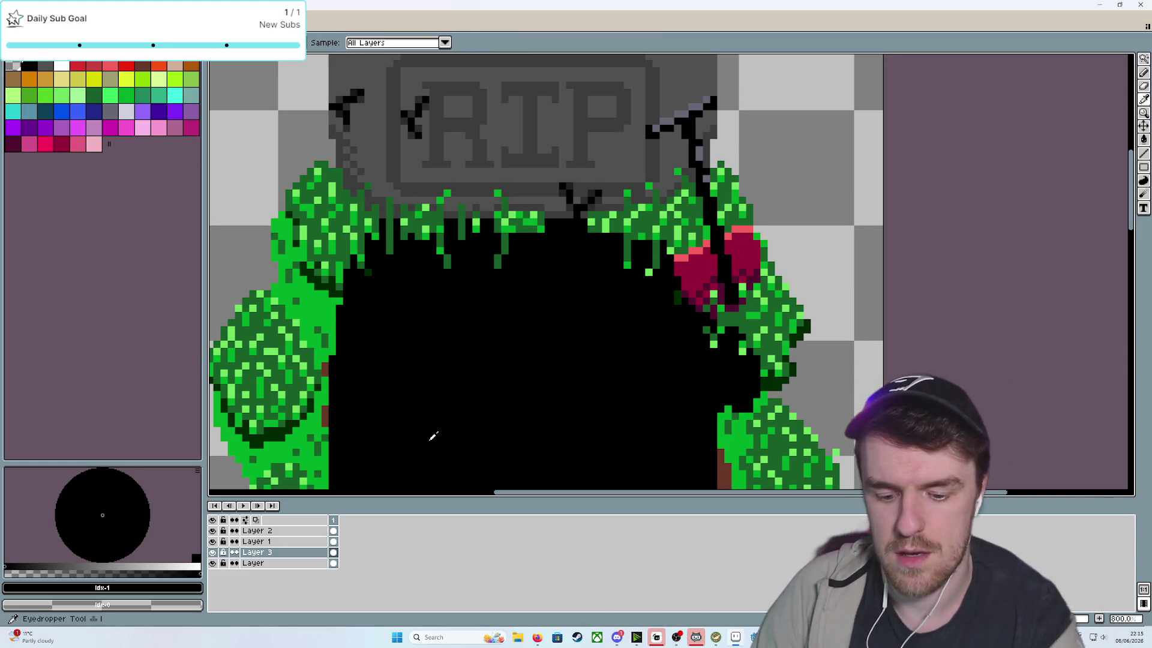
key(b)
scroll(408, 335, up, 2)
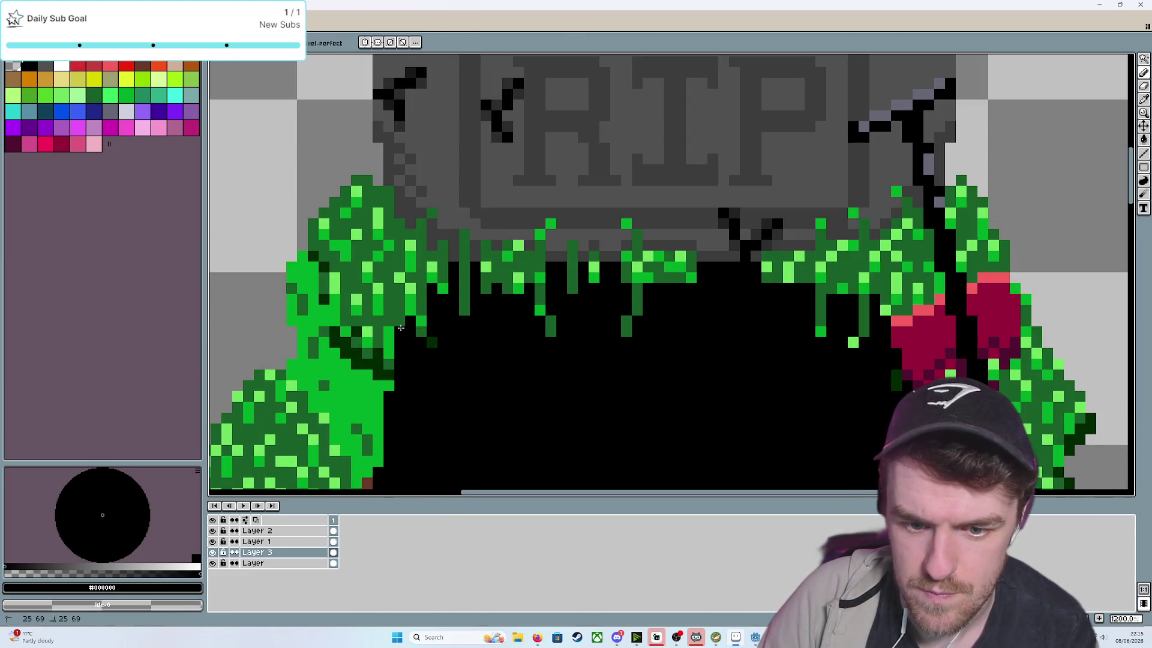
drag(400, 329, 402, 222)
scroll(598, 254, right, 4)
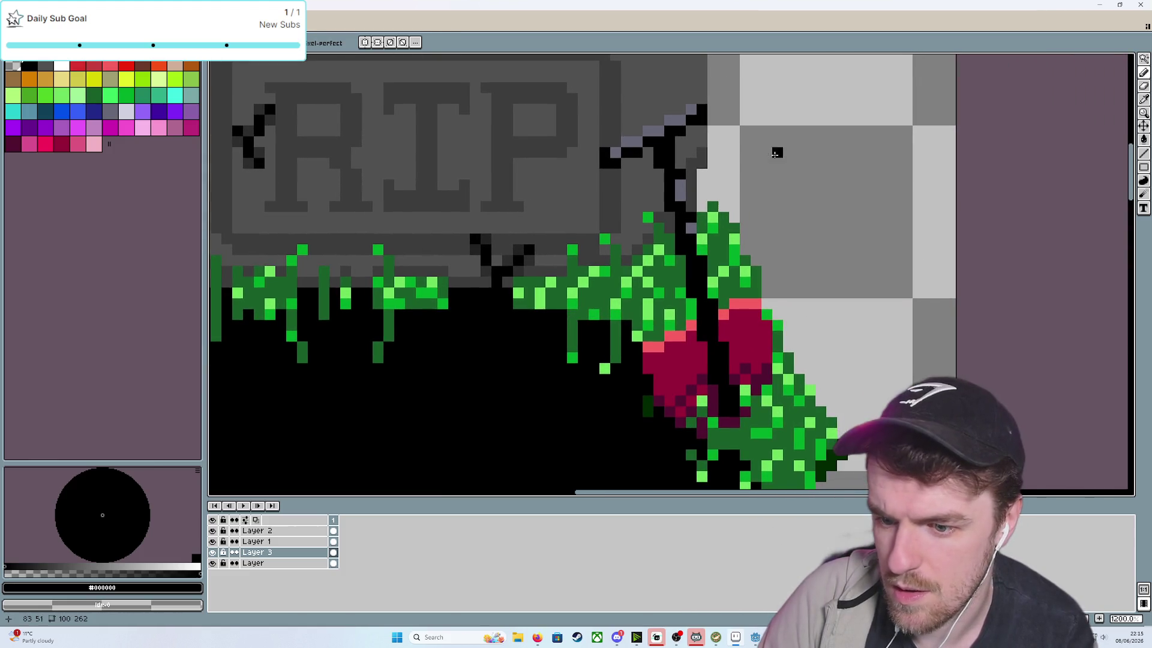
drag(704, 174, 714, 458)
Move Layer 3 above Layer 2 in the Layers panel
scroll(713, 420, down, 3)
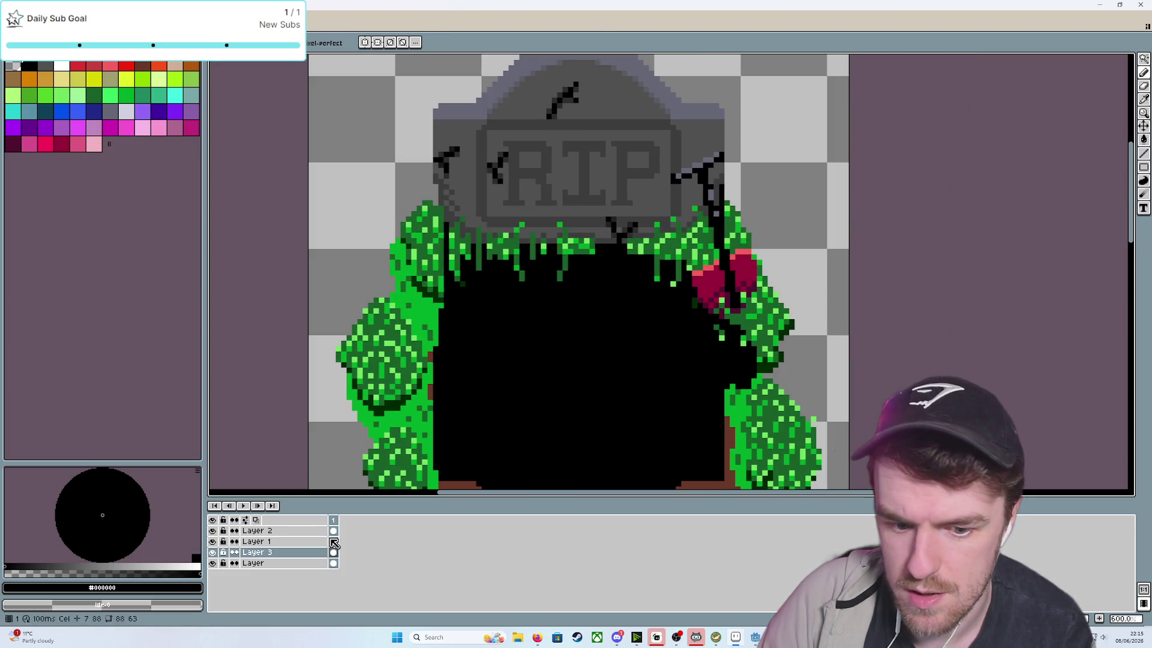
drag(303, 559, 301, 532)
scroll(672, 369, up, 3)
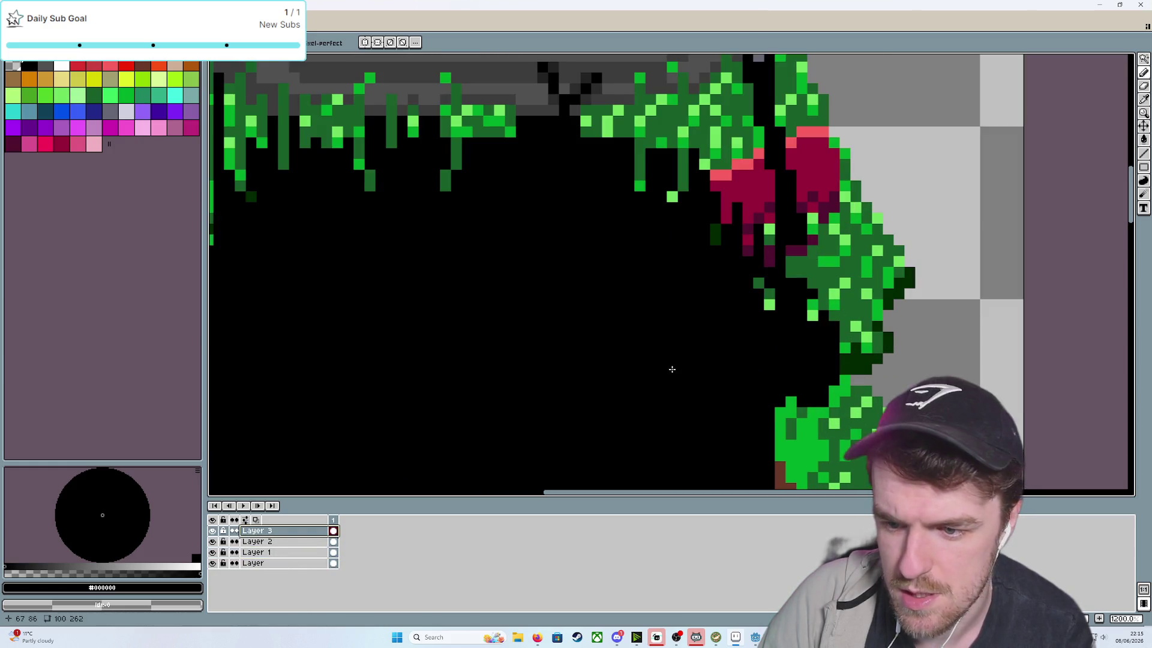
Paint black pixels beneath the grass edge and over a short run of green pixels
mouse_move(802, 302)
mouse_down()
mouse_move(734, 405)
mouse_move(951, 420)
mouse_up()
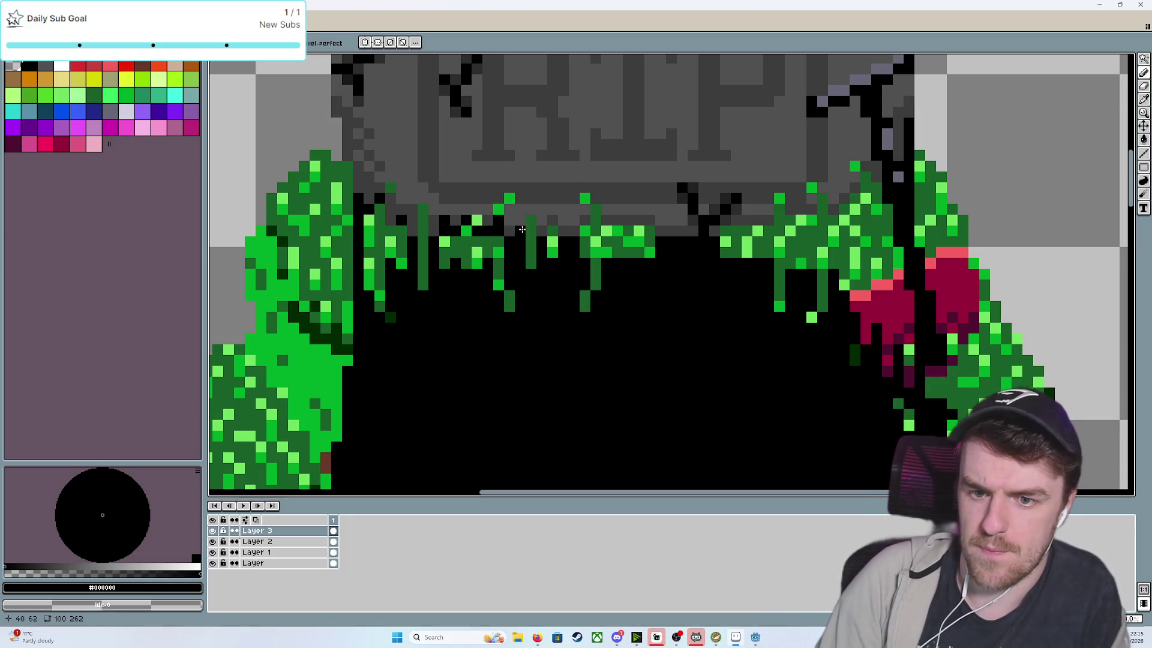
drag(531, 222, 537, 228)
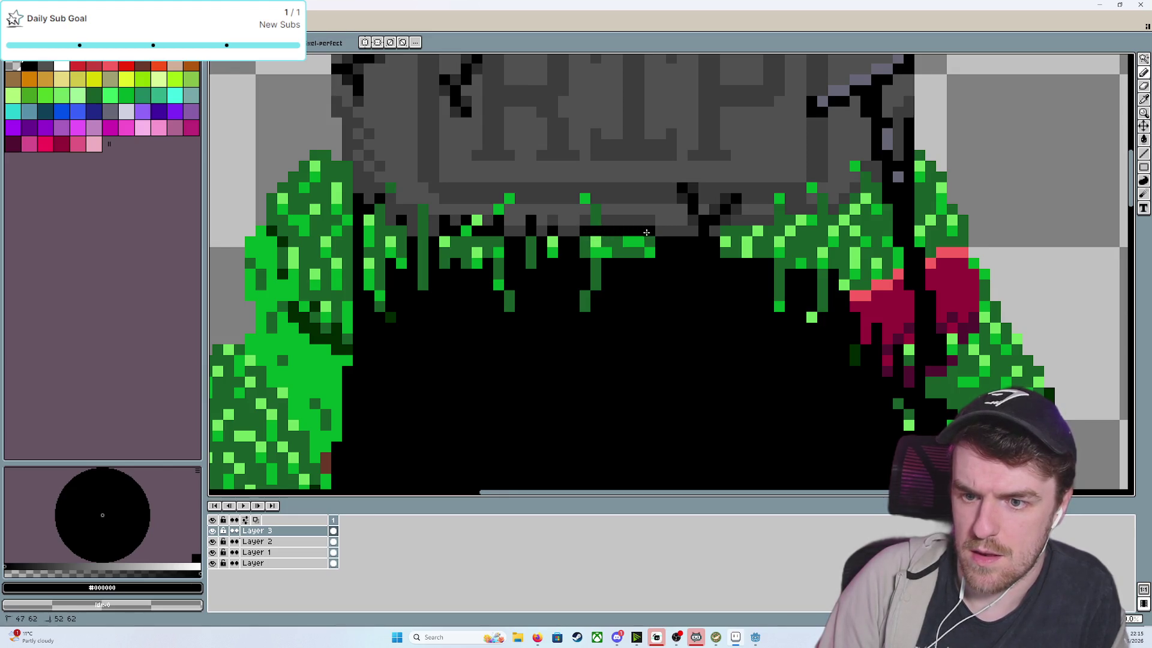
drag(729, 231, 754, 230)
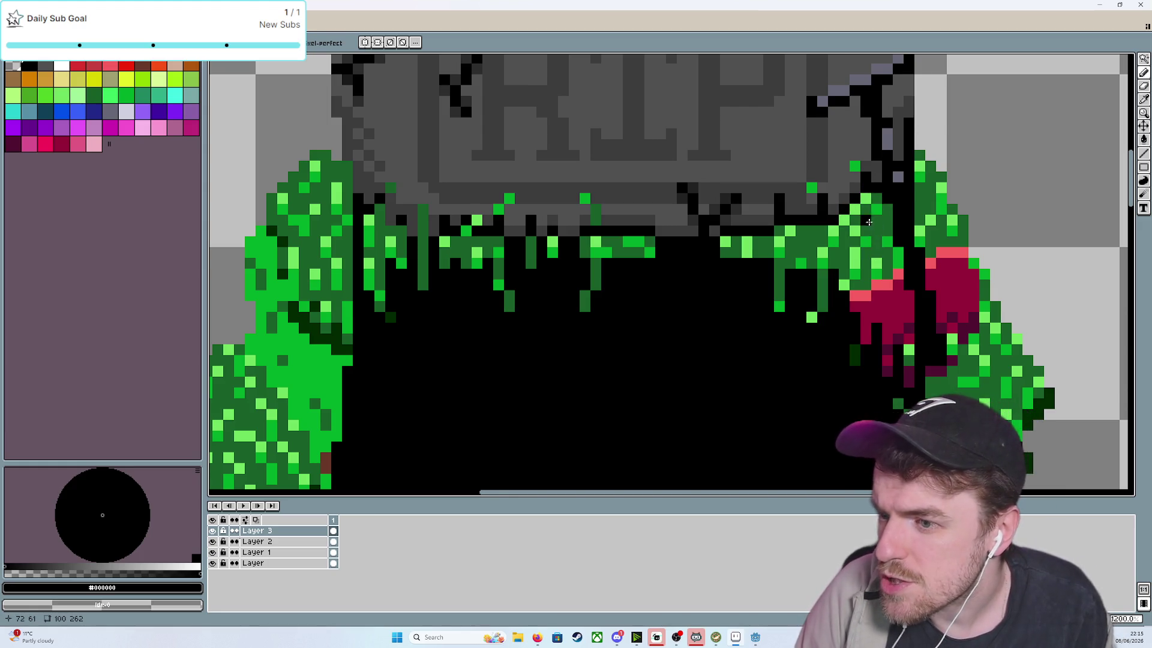
Pencil a column of crimson pixels black after undoing oversized black flood fills
key(g)
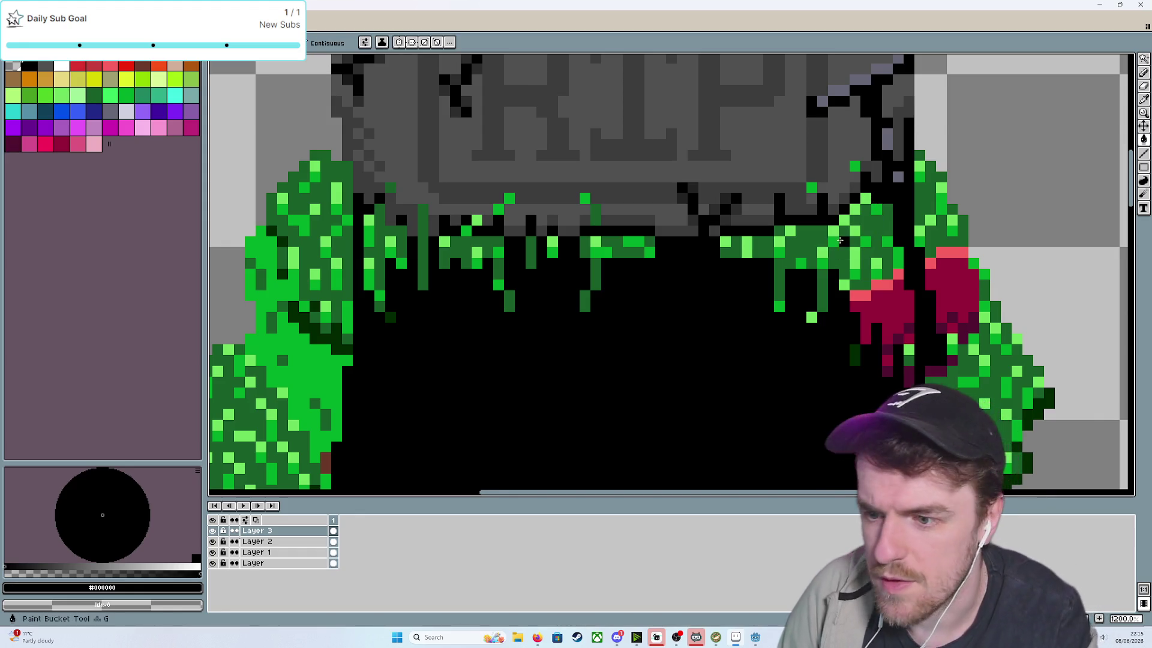
click(840, 242)
key(ctrl+z)
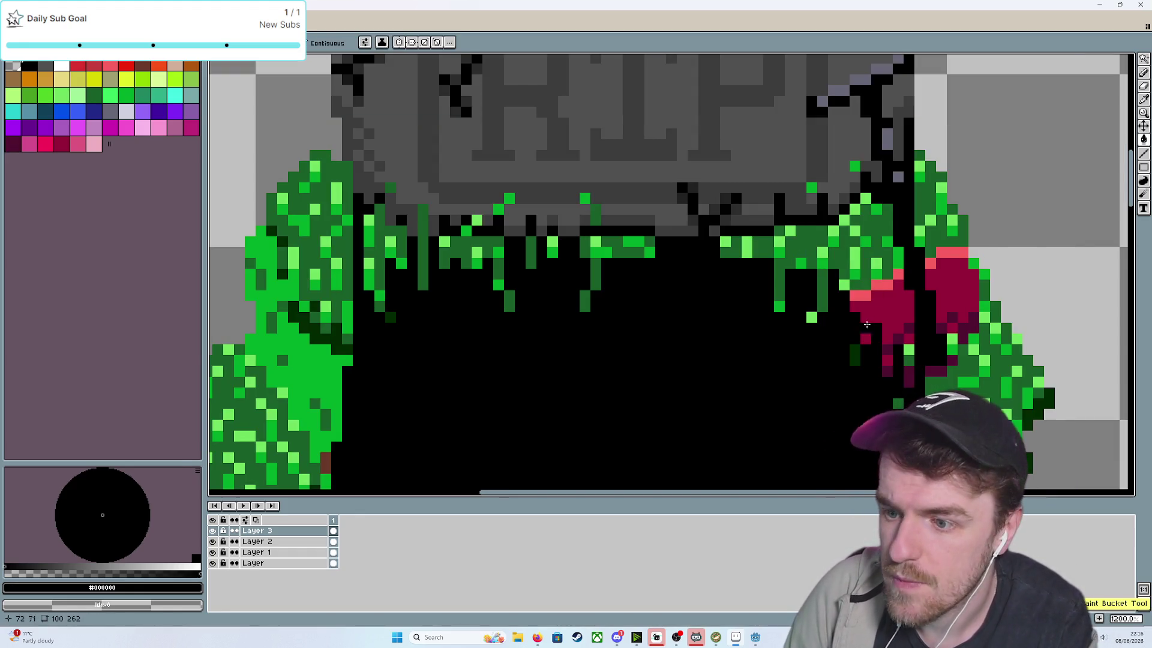
key(b)
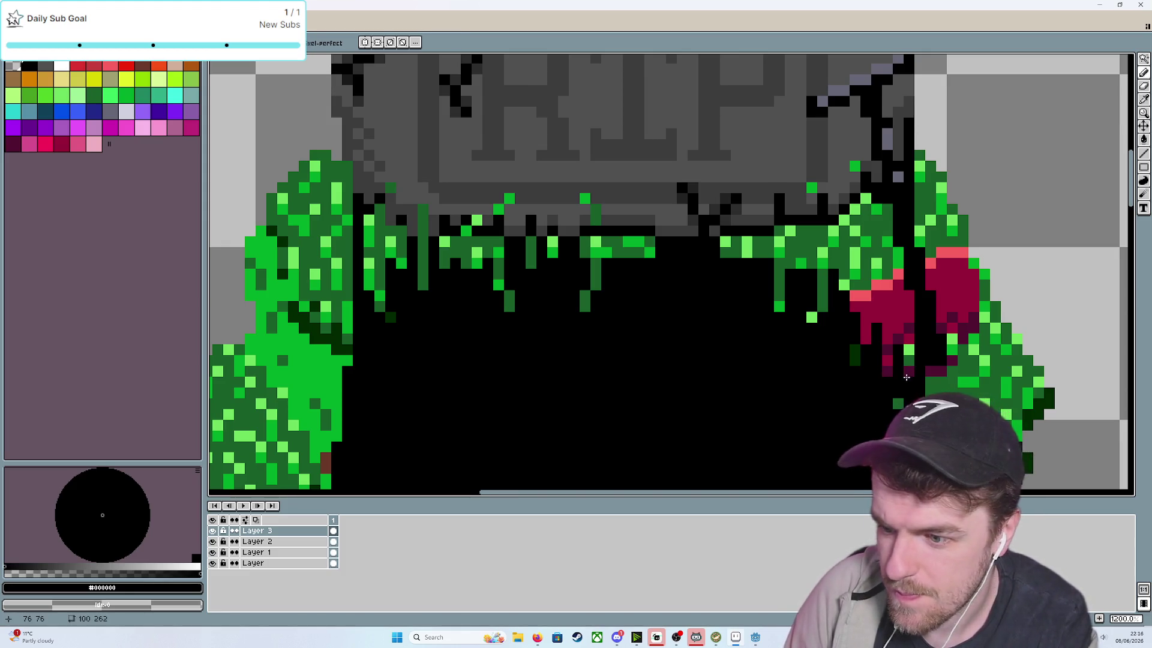
drag(910, 351, 909, 299)
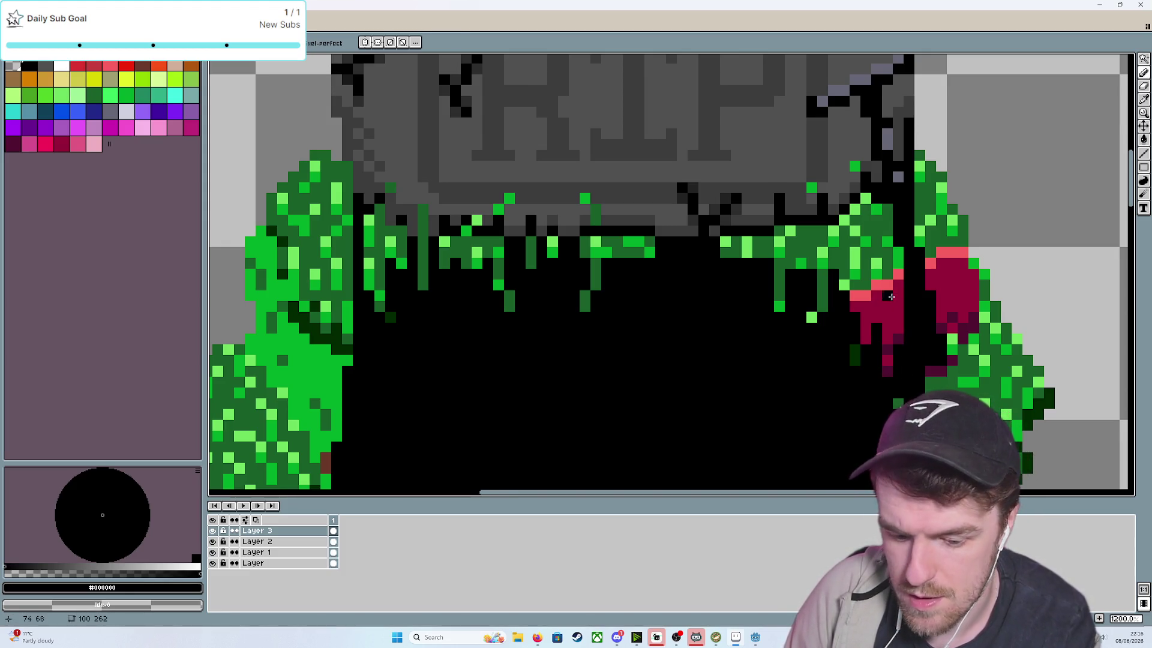
key(g)
click(867, 280)
key(ctrl+z)
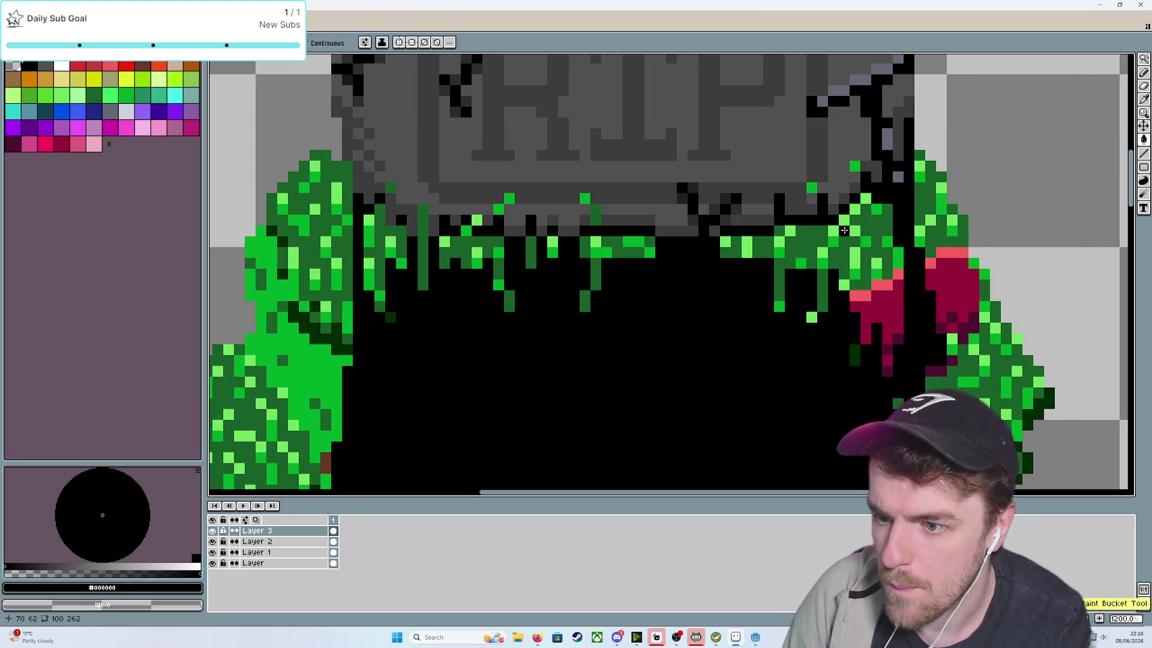
Pencil the dark-green drip and the green row under the stone black
click(733, 251)
key(v)
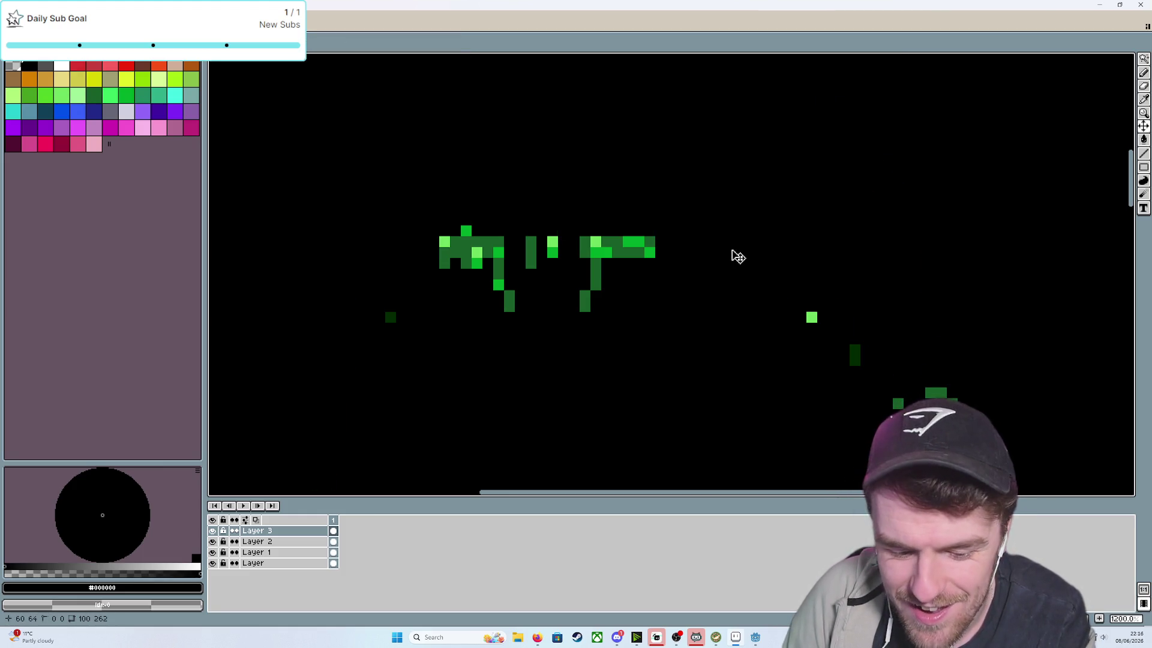
key(ctrl+z)
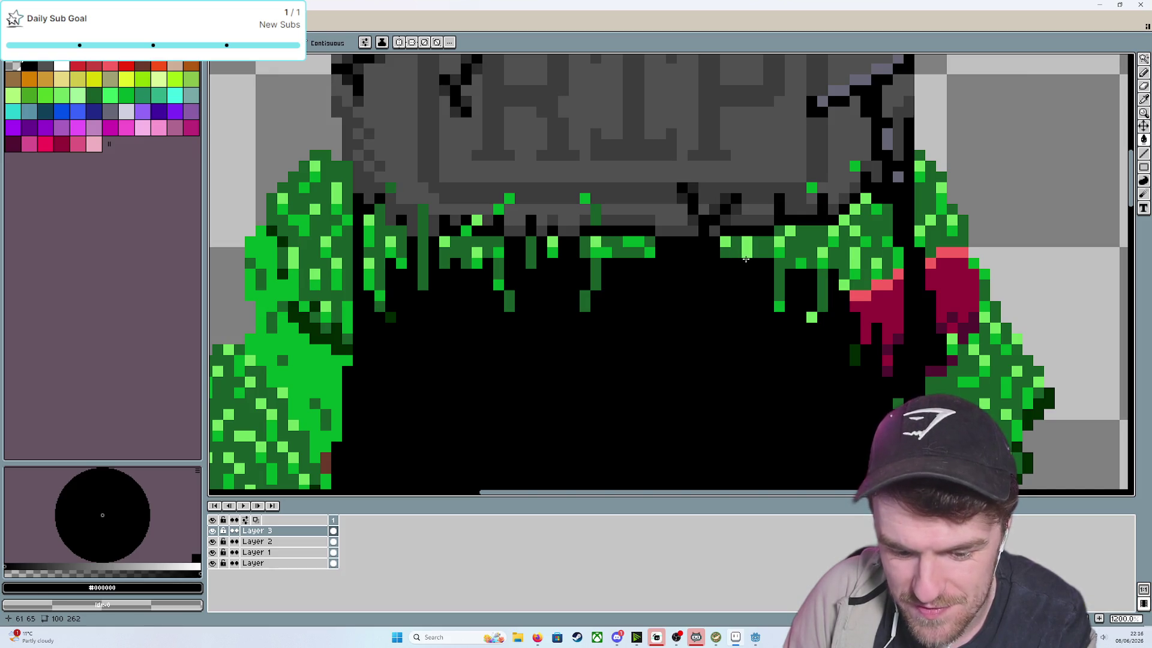
click(782, 293)
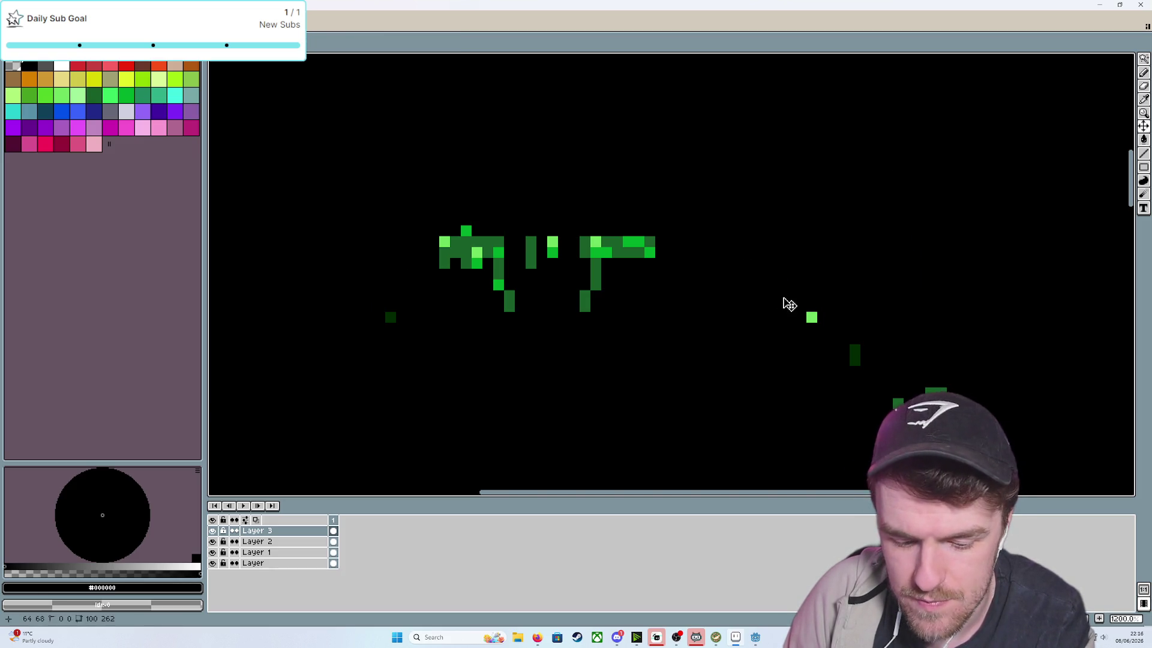
key(ctrl+z)
key(b)
mouse_move(782, 306)
mouse_down()
mouse_move(780, 259)
mouse_move(899, 252)
mouse_up()
drag(886, 213, 881, 241)
Flood-fill the green pixels under the stone, by the rose, and a dark-green block black
key(g)
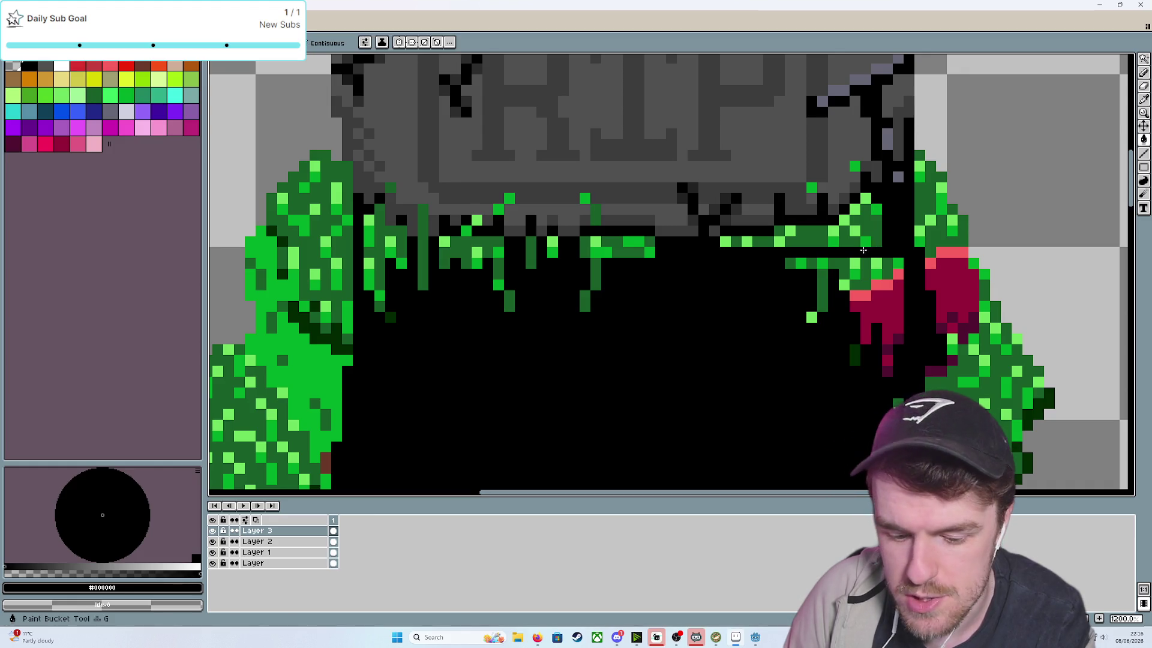
click(863, 230)
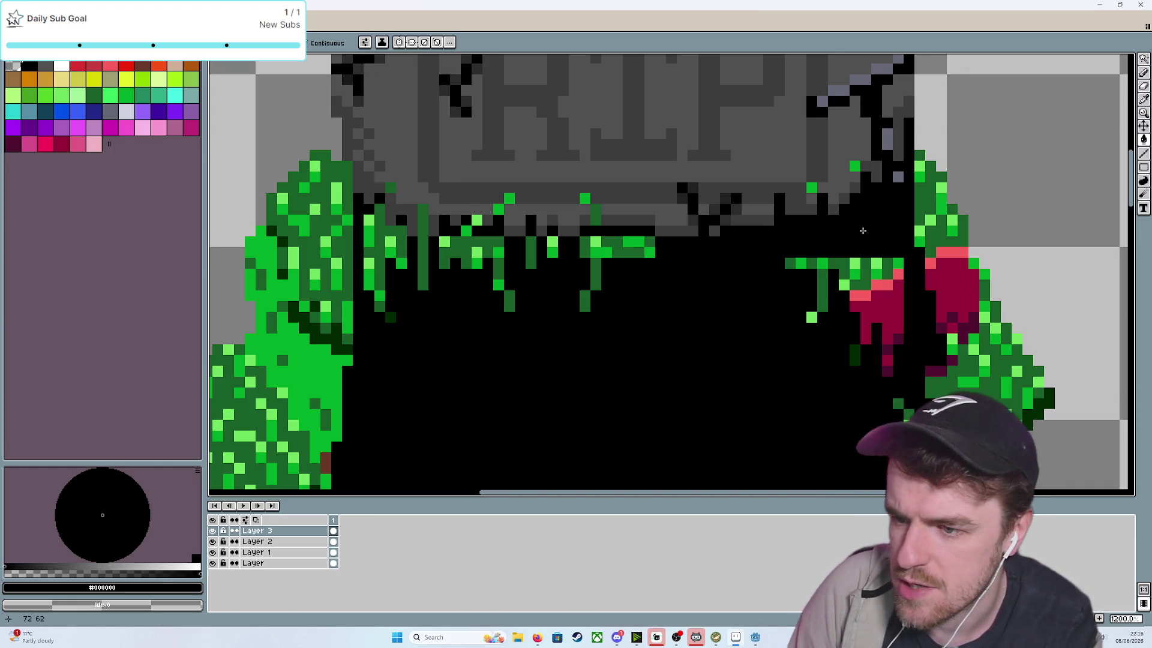
click(866, 280)
click(814, 312)
click(852, 355)
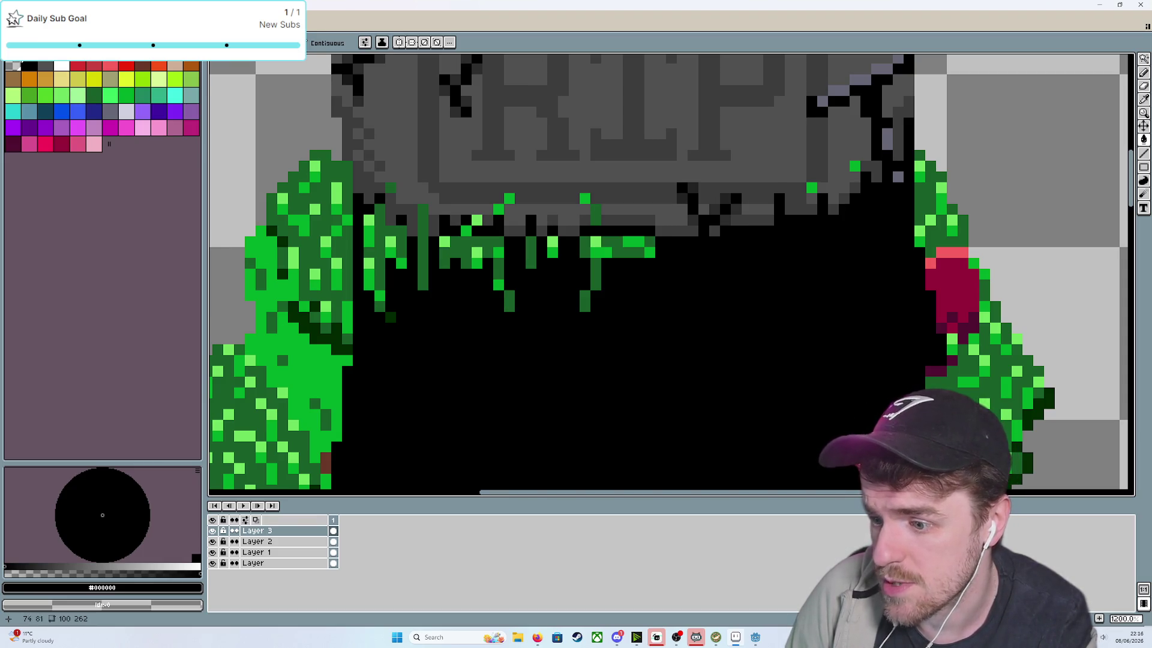
Paint stray pixels beside the flower and green pixels at the vine edge black
drag(858, 416, 658, 275)
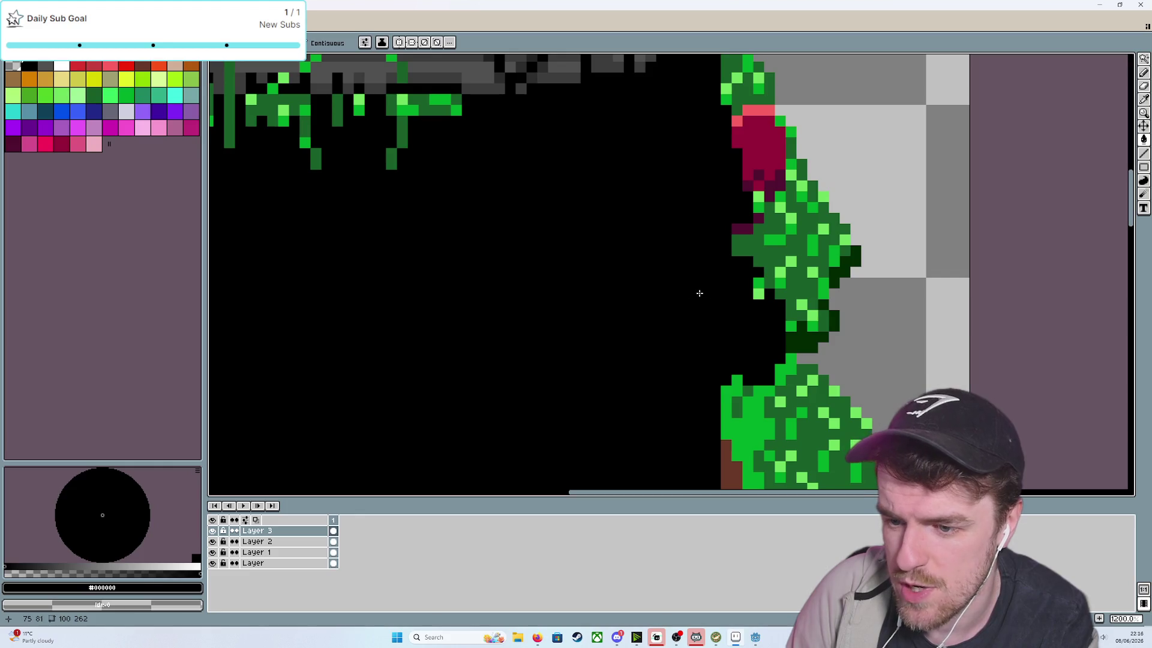
scroll(713, 293, down, 5)
scroll(713, 292, up, 6)
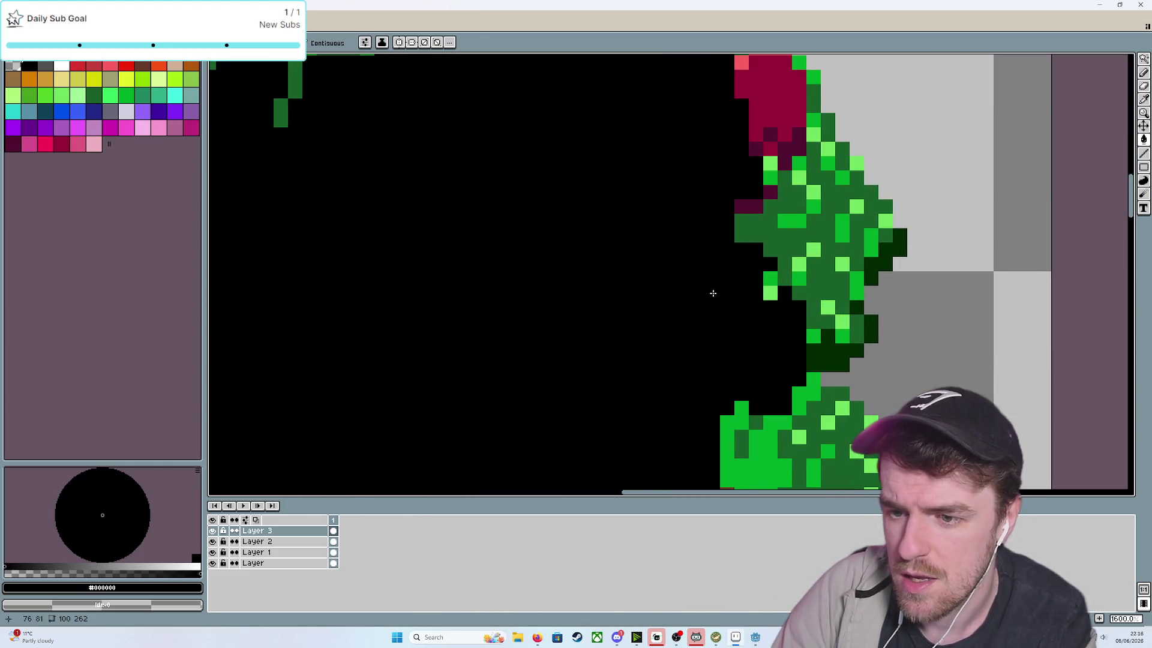
key(b)
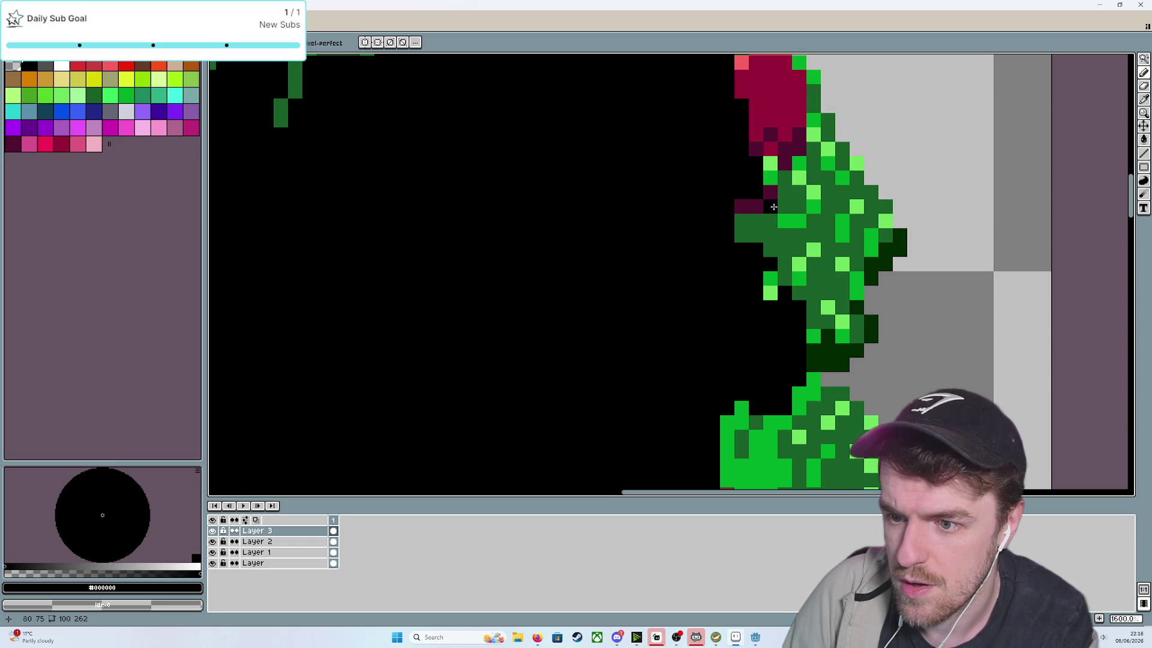
drag(771, 208, 756, 234)
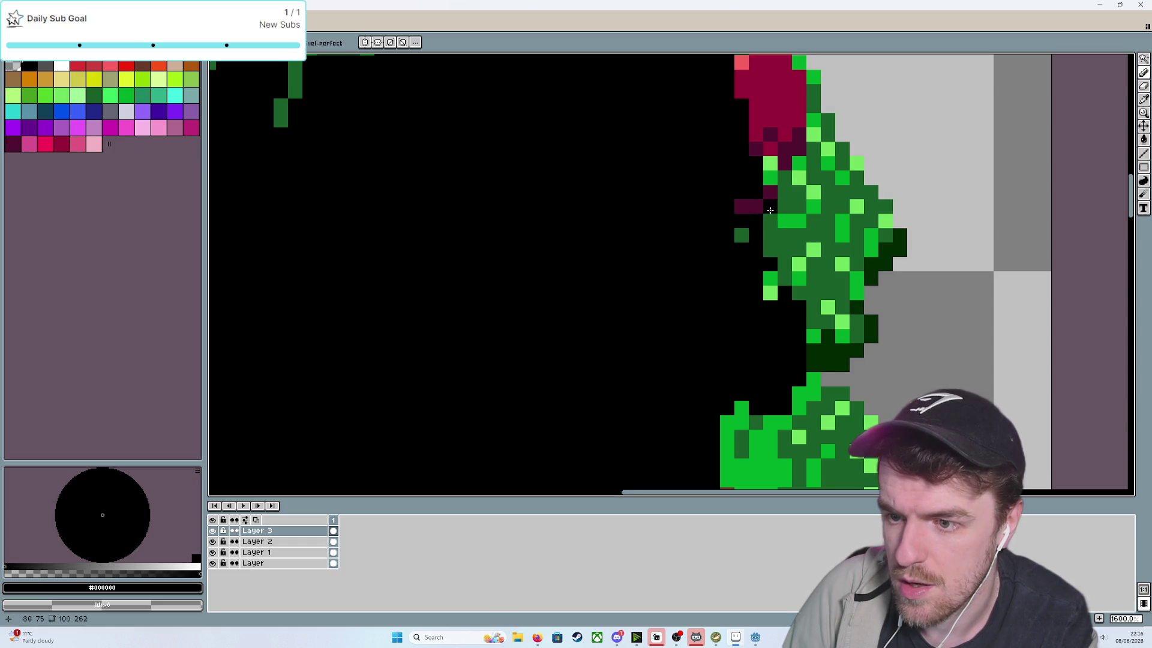
click(742, 235)
mouse_move(799, 168)
mouse_down()
mouse_move(783, 219)
mouse_move(785, 186)
mouse_move(788, 198)
mouse_up()
Cover the dark-green vine drip and green drip columns under the stone in black
scroll(784, 198, down, 3)
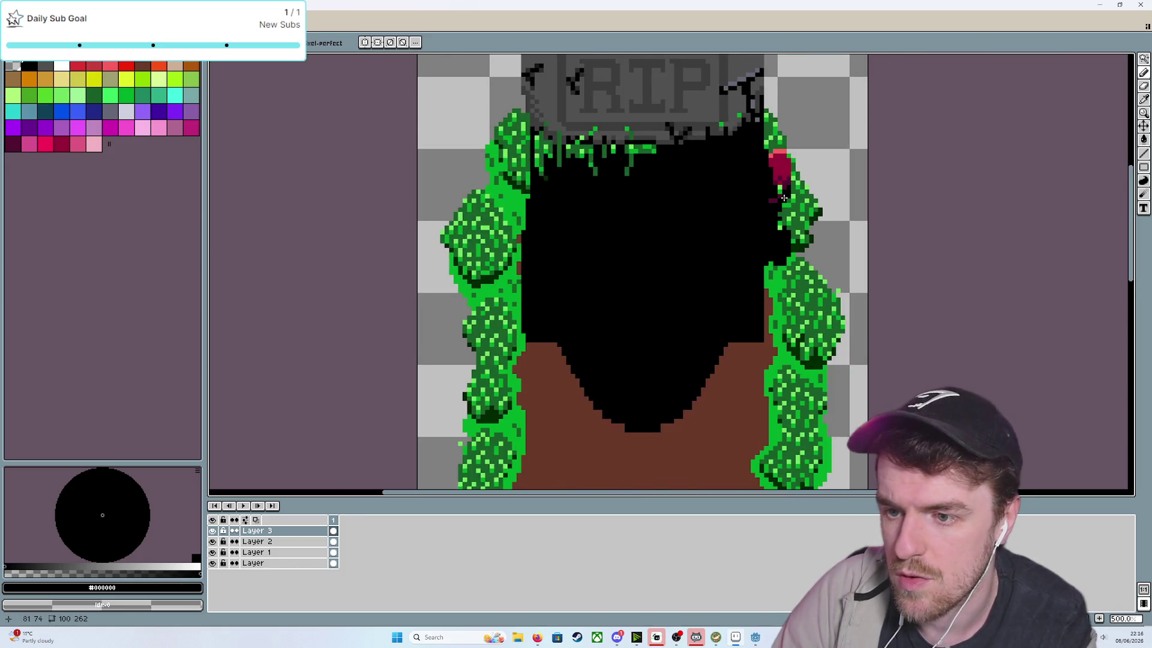
scroll(773, 387, up, 2)
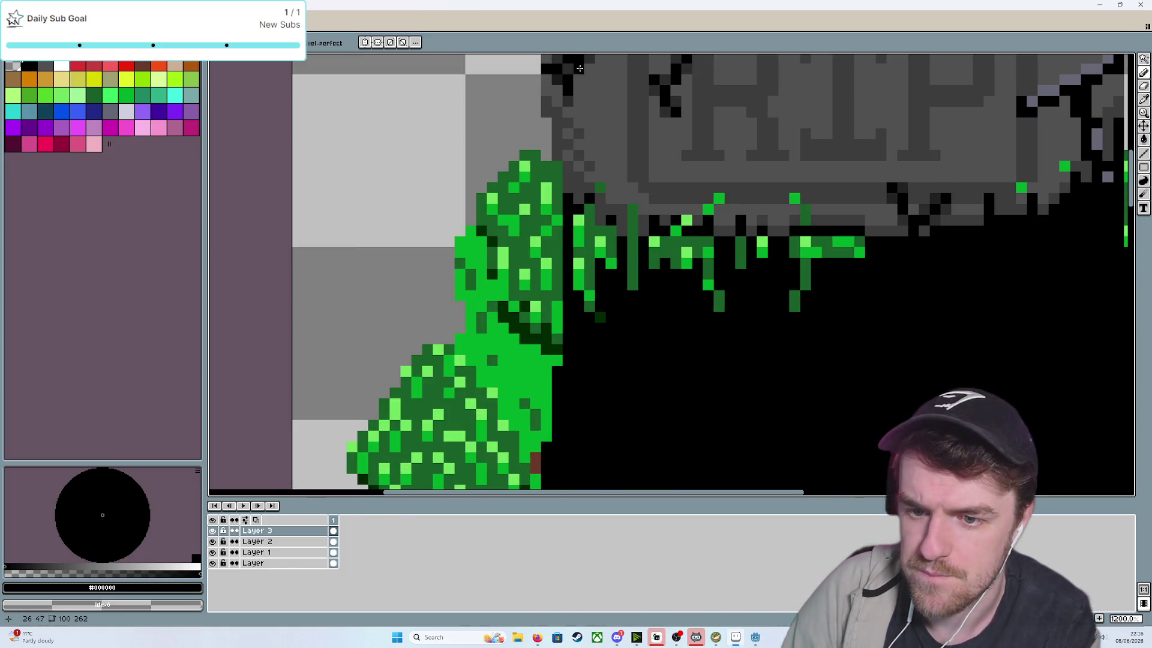
drag(600, 198, 591, 307)
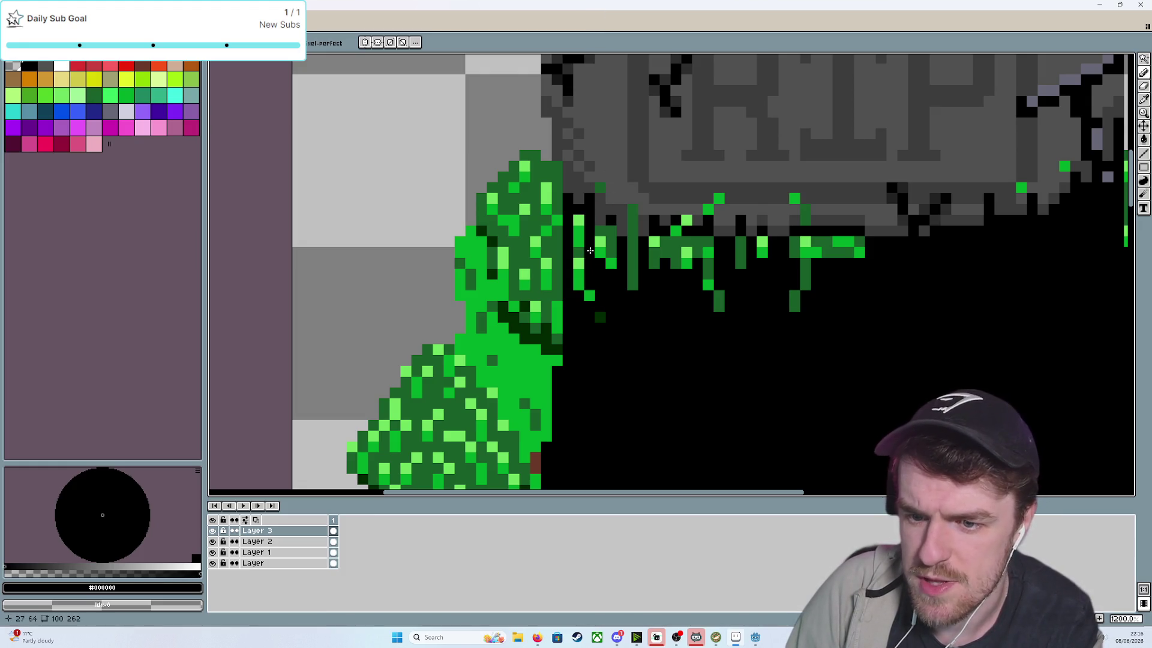
mouse_move(581, 225)
mouse_down()
mouse_move(579, 289)
mouse_move(600, 232)
mouse_move(633, 291)
mouse_up()
click(600, 317)
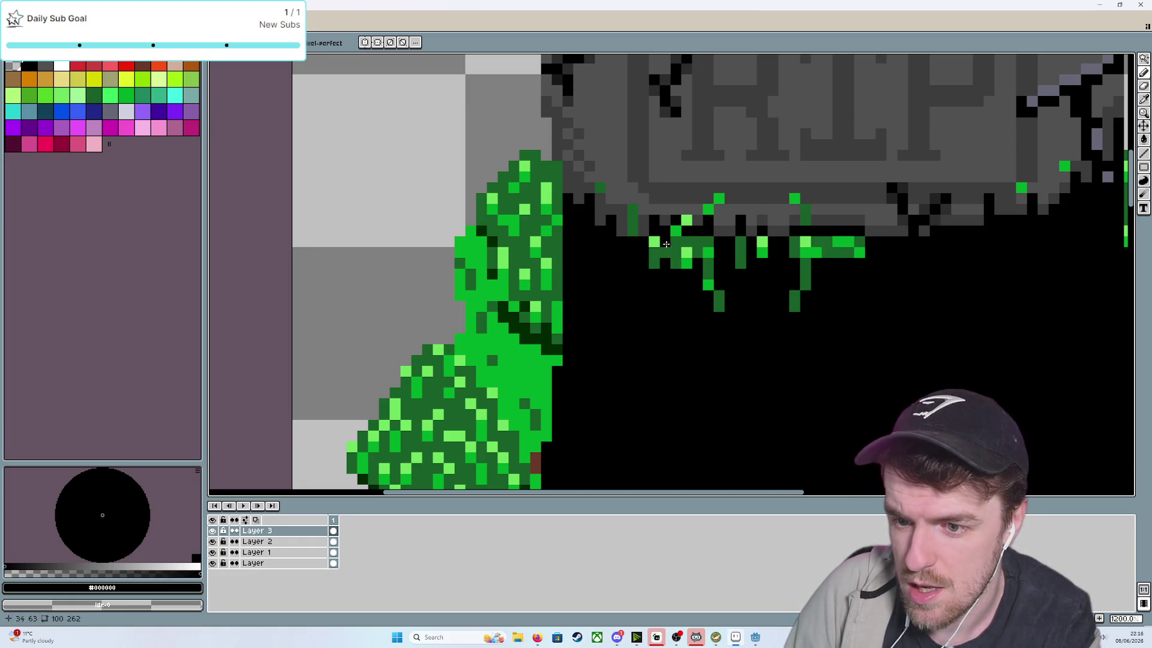
Flood-fill the remaining green drip clusters below the stone with black
key(g)
click(695, 249)
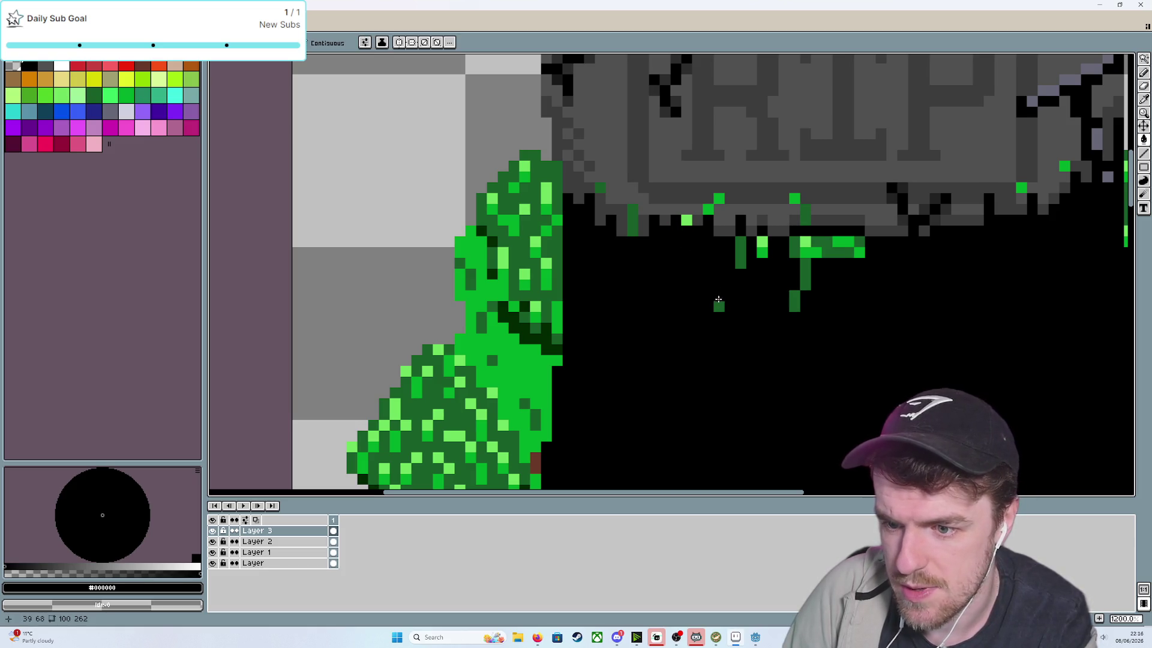
click(719, 303)
click(741, 252)
click(762, 246)
click(805, 241)
click(805, 264)
click(794, 296)
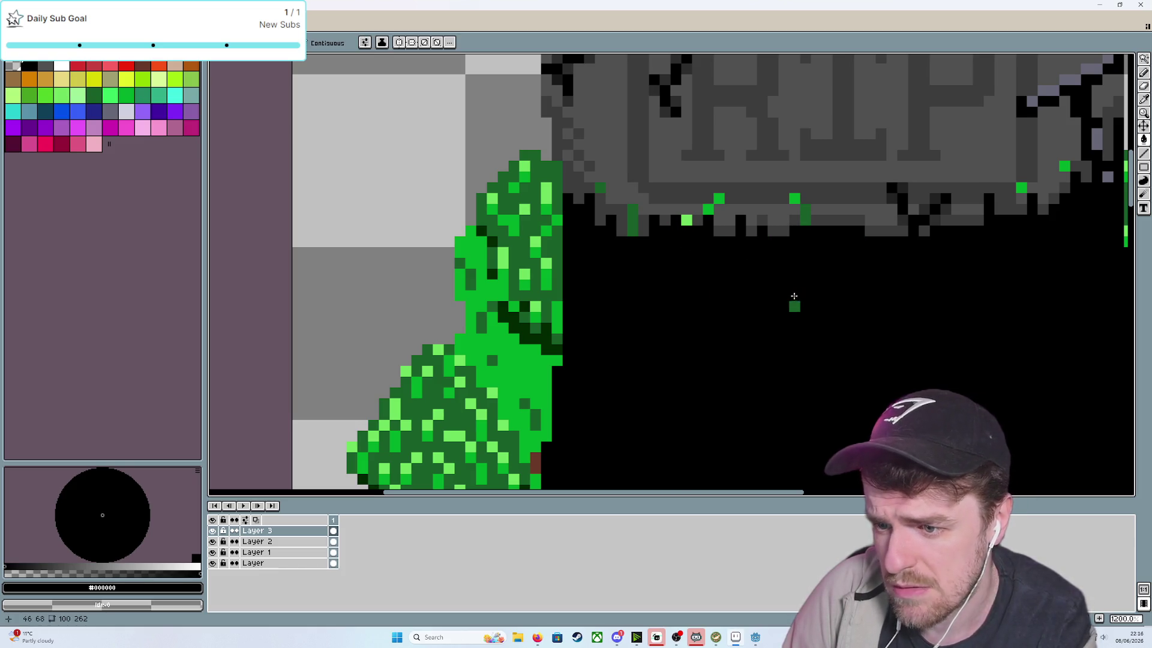
click(794, 306)
drag(887, 319, 607, 314)
scroll(607, 313, up, 1)
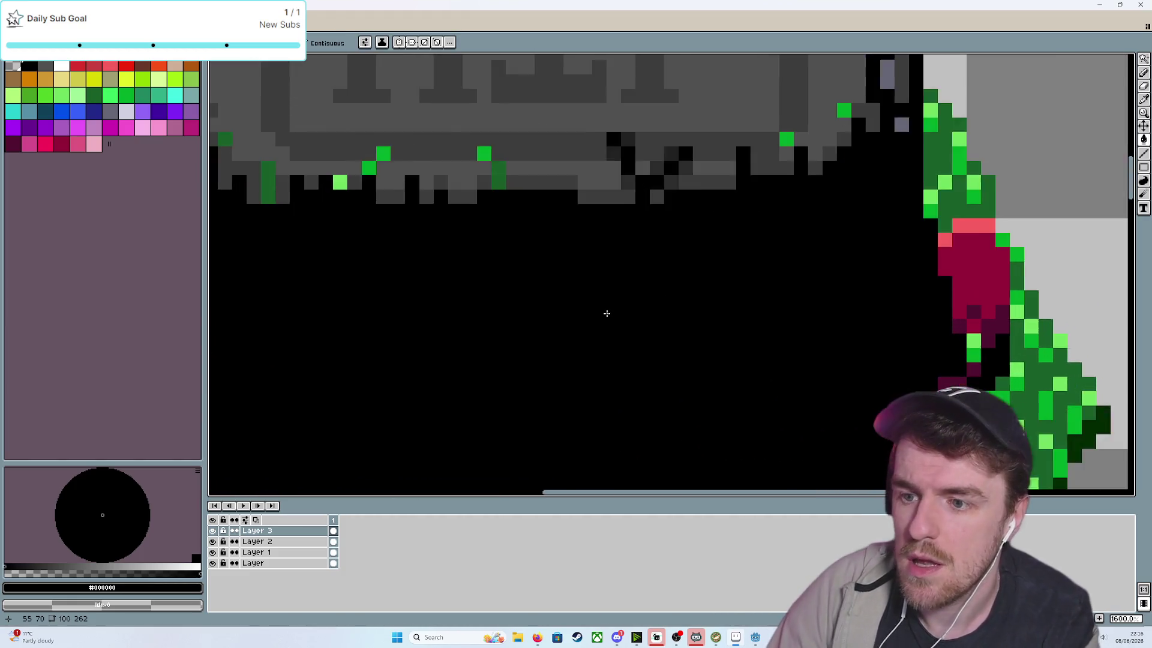
scroll(606, 314, down, 5)
scroll(606, 324, up, 2)
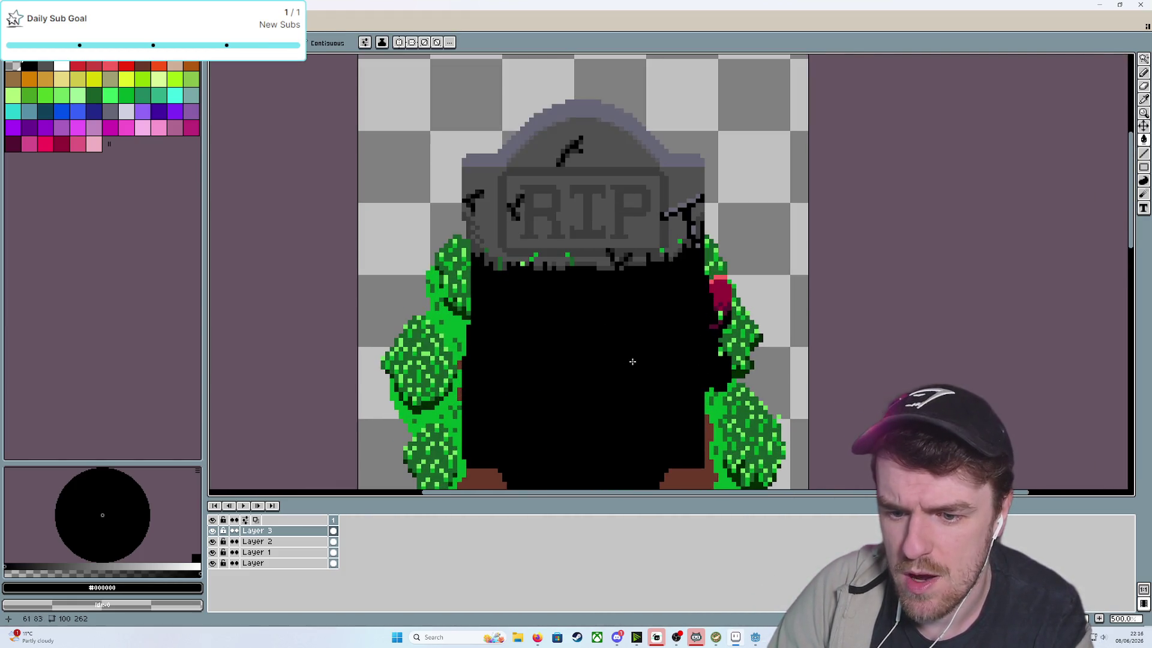
Lower Layer 3's opacity to about 35% in Layer Properties and hide Layer 2
double_click(303, 531)
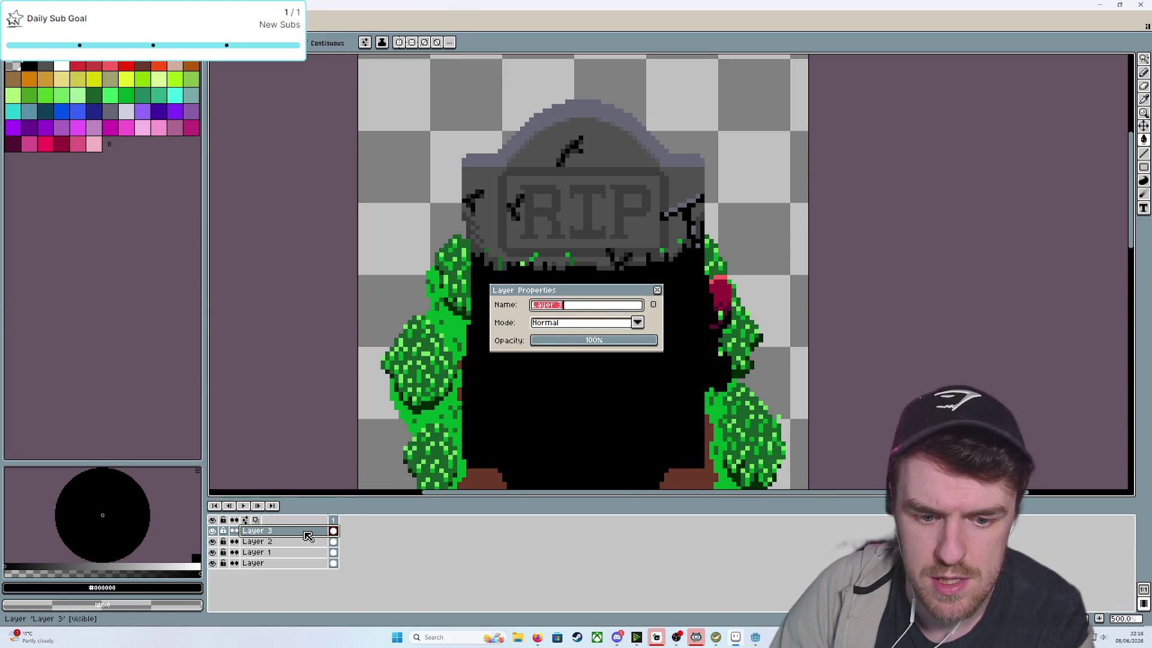
click(605, 340)
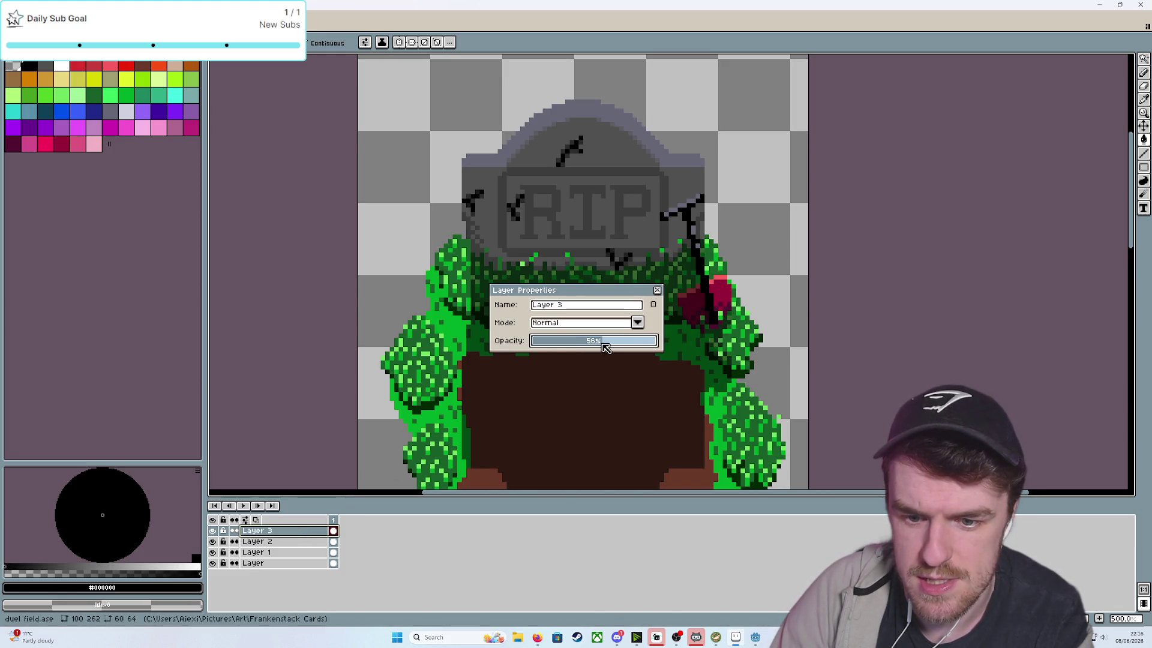
drag(598, 349, 583, 351)
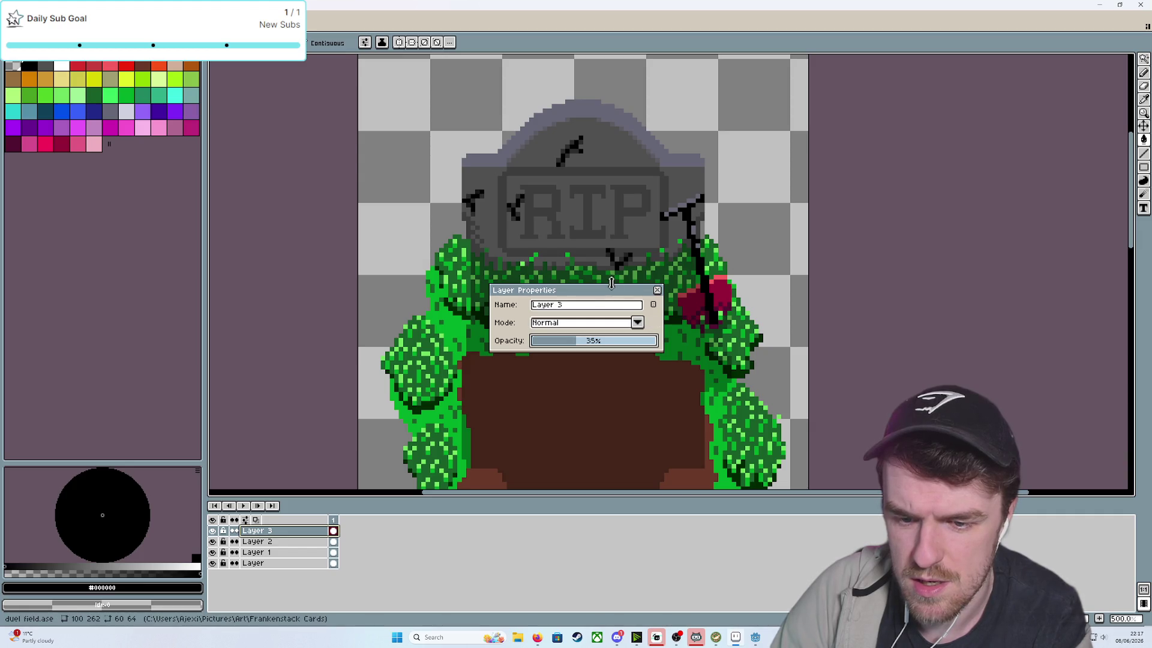
click(657, 290)
scroll(879, 297, down, 3)
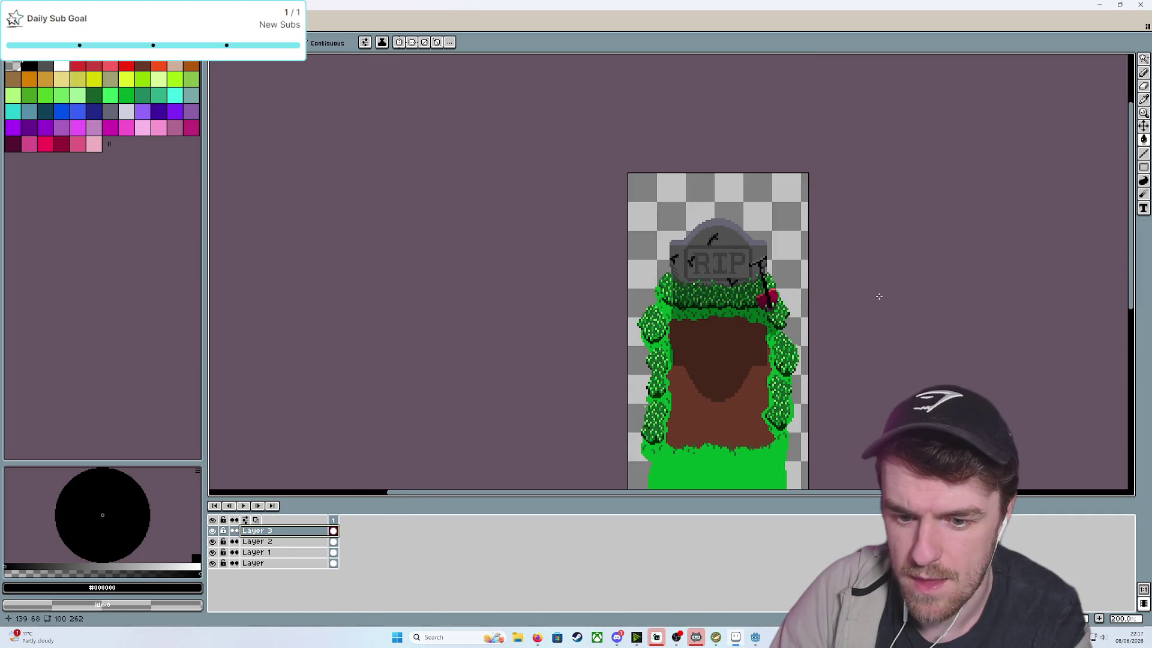
scroll(879, 296, up, 2)
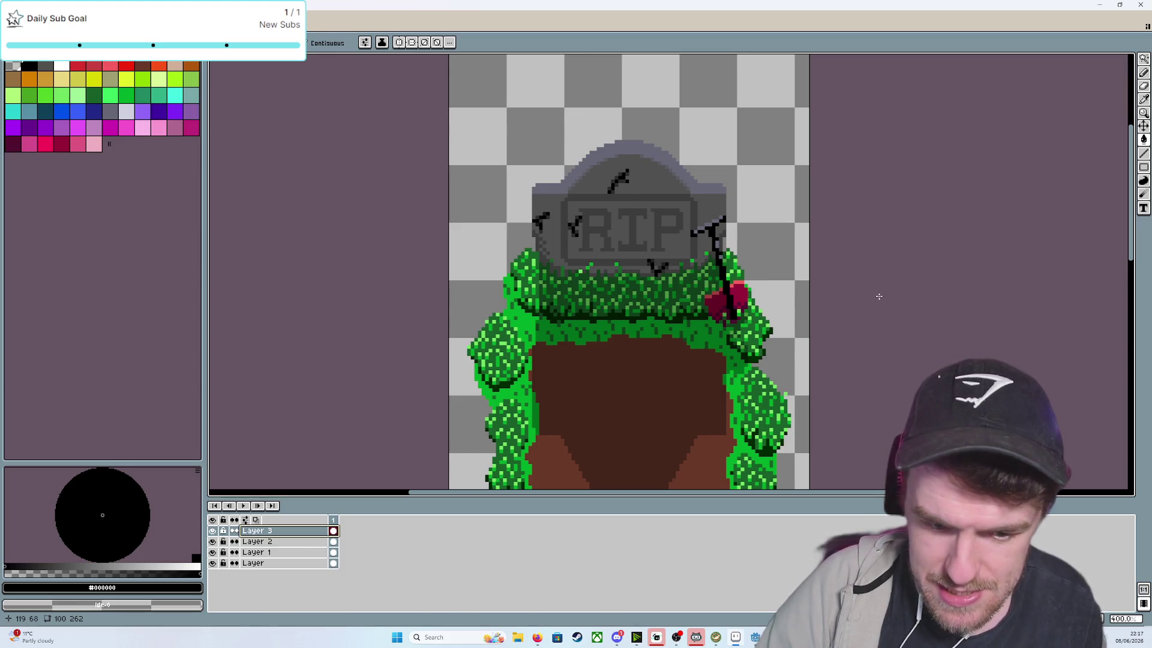
click(213, 542)
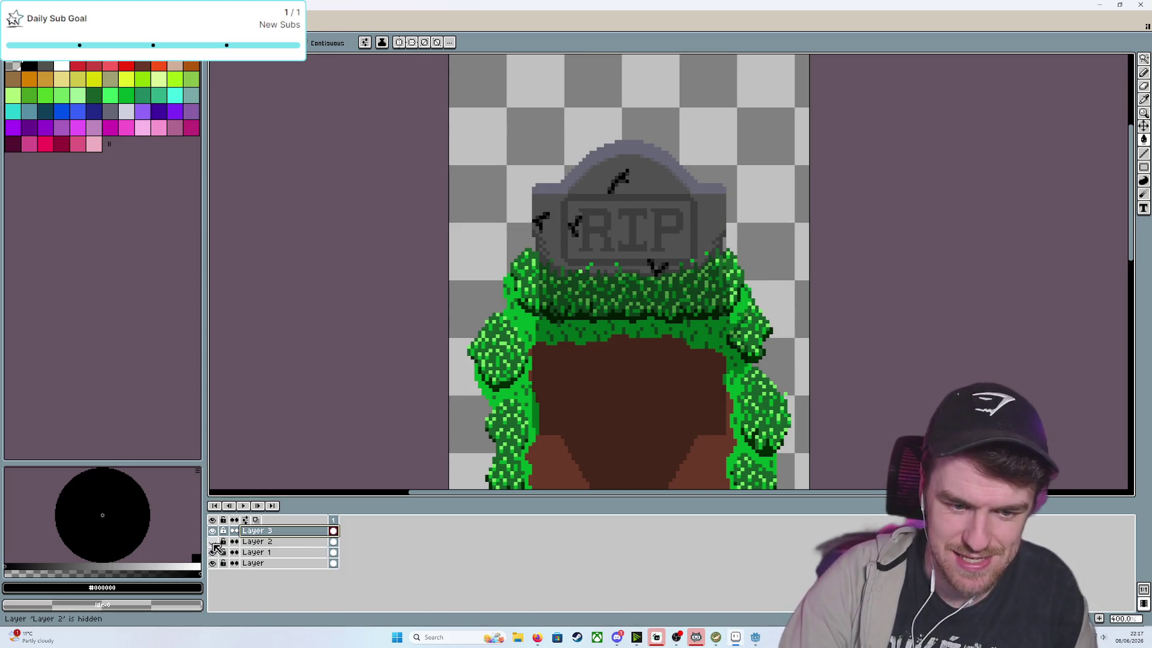
Hide Layer 1 and the bottom layer so only Layer 3's translucent shadow remains
click(213, 552)
click(213, 563)
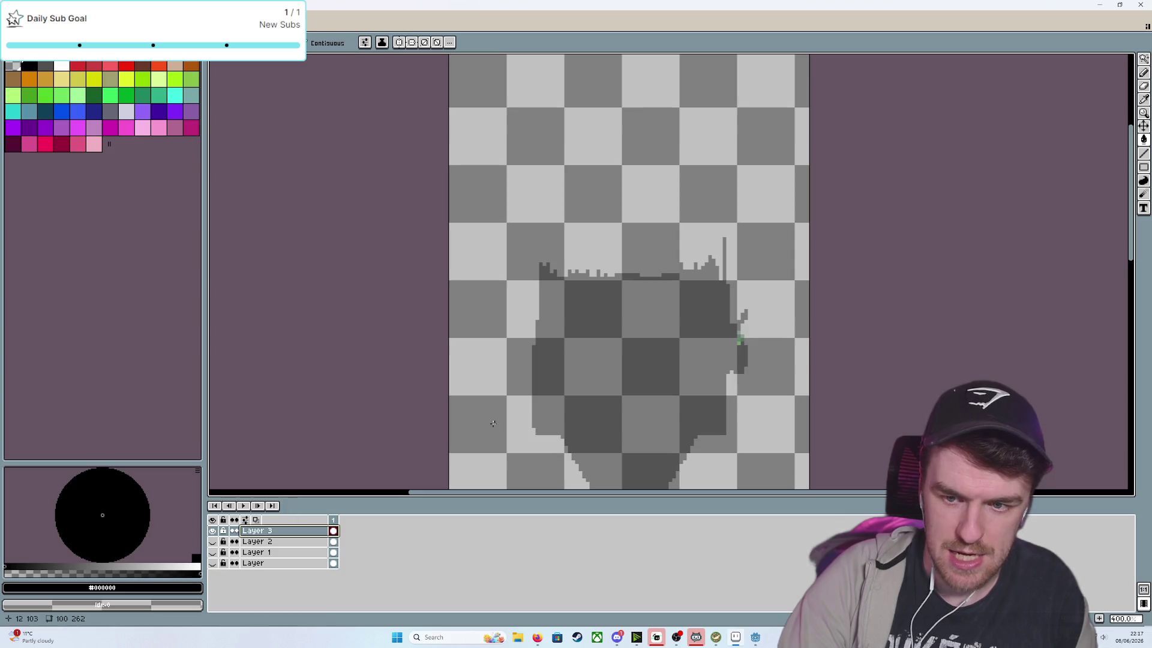
scroll(742, 336, down, 3)
scroll(746, 288, up, 6)
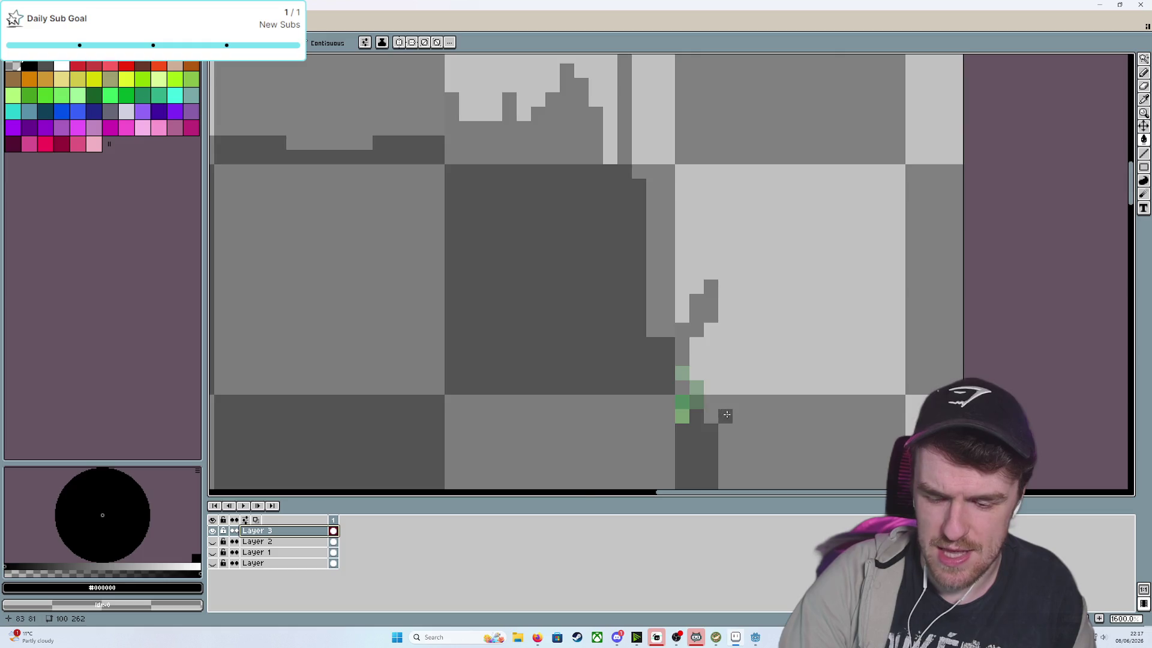
scroll(727, 413, down, 2)
scroll(727, 414, down, 1)
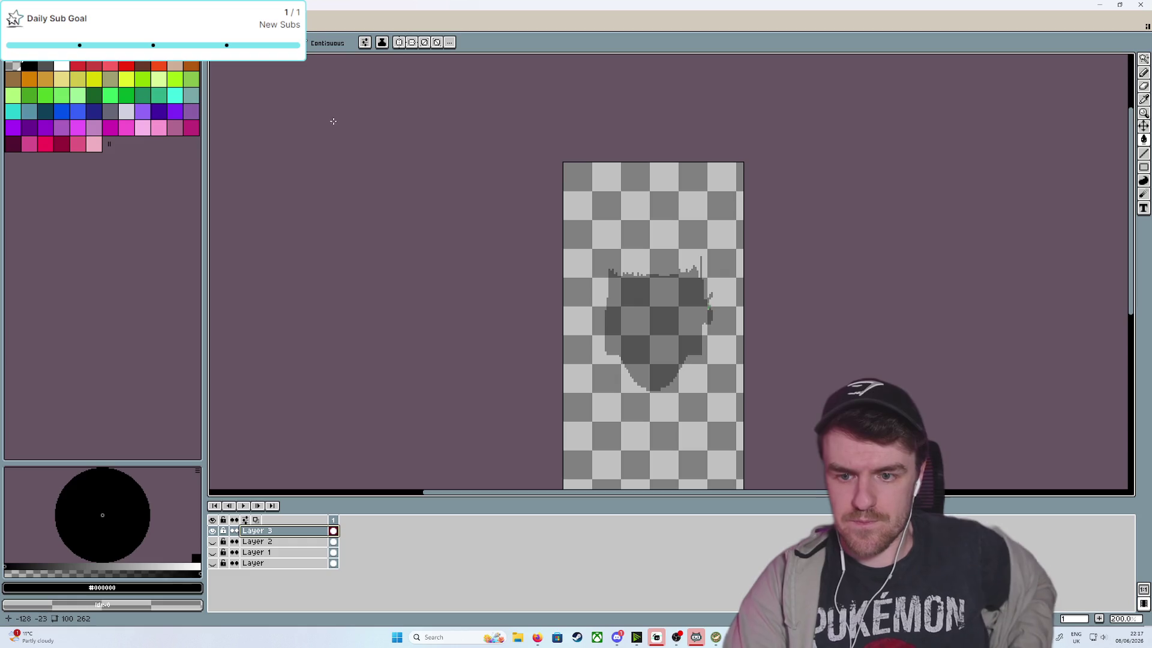
Export the visible shadow layer as graveshadows.png, accepting the PNG-without-layers warning
click(12, 22)
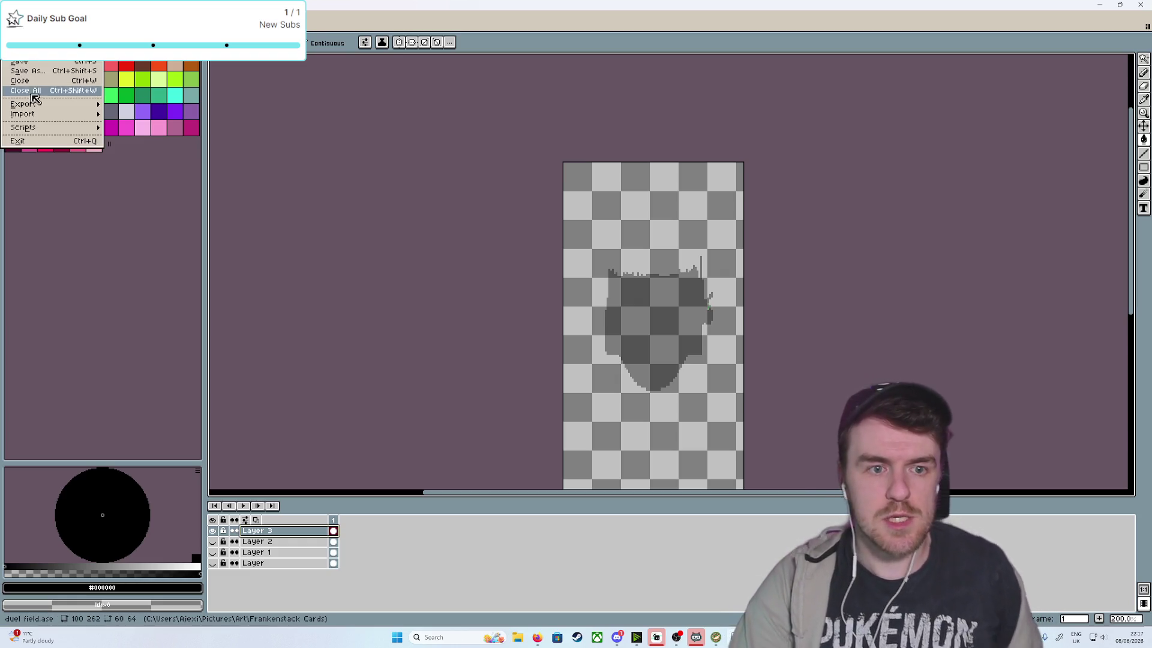
mouse_move(36, 104)
click(128, 105)
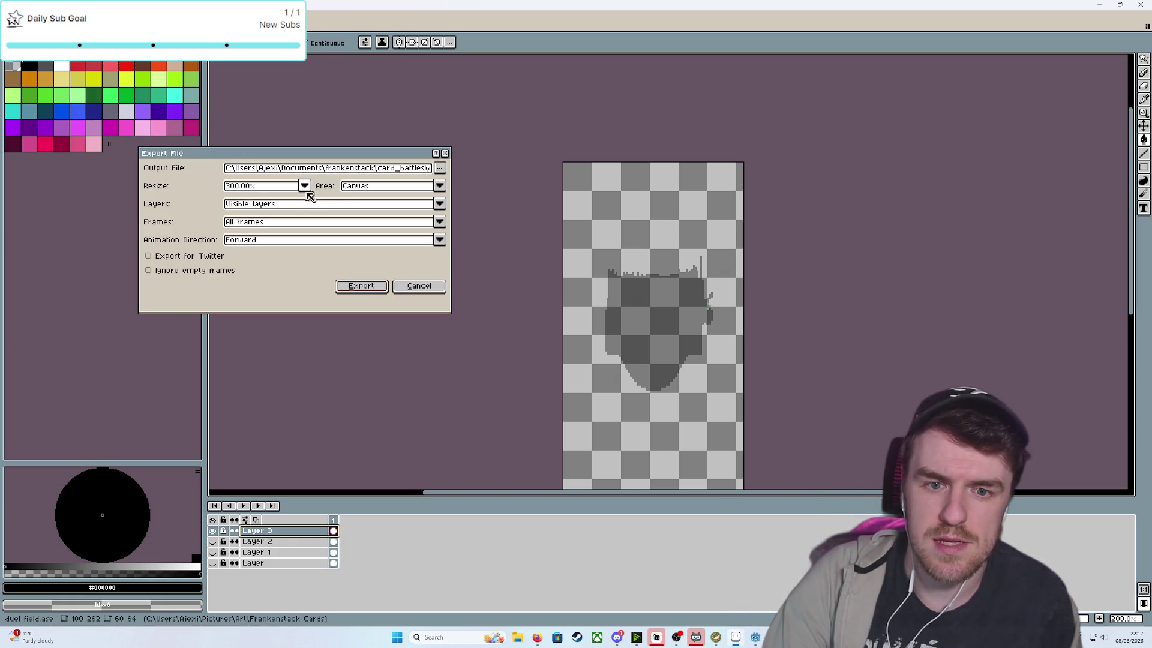
click(440, 168)
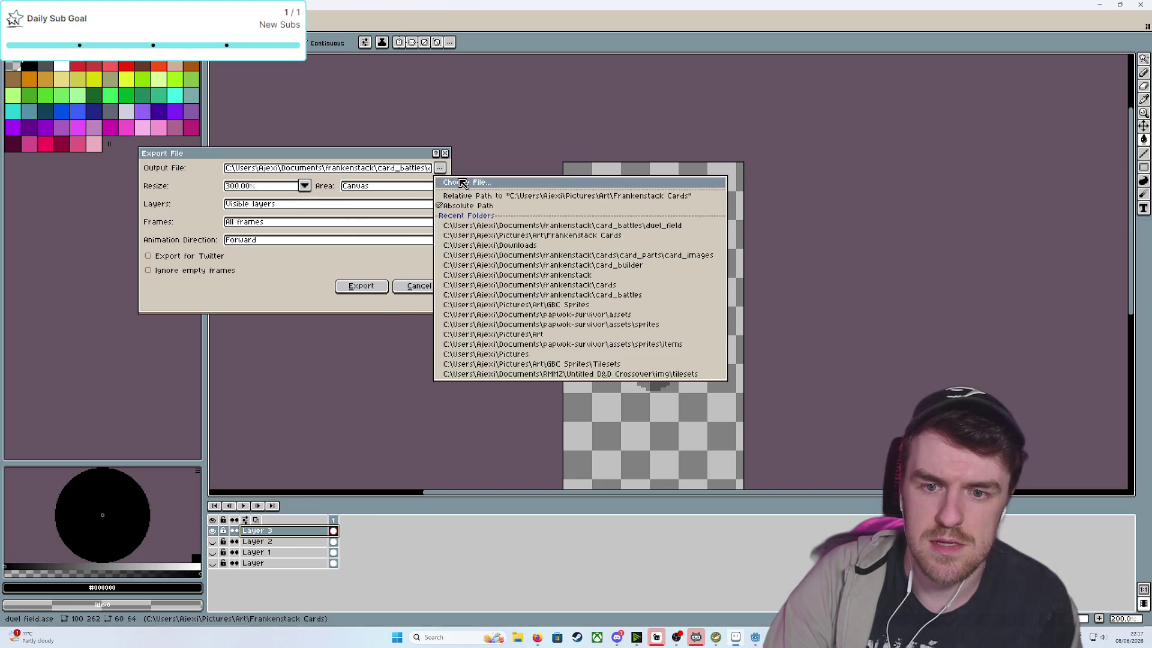
click(461, 183)
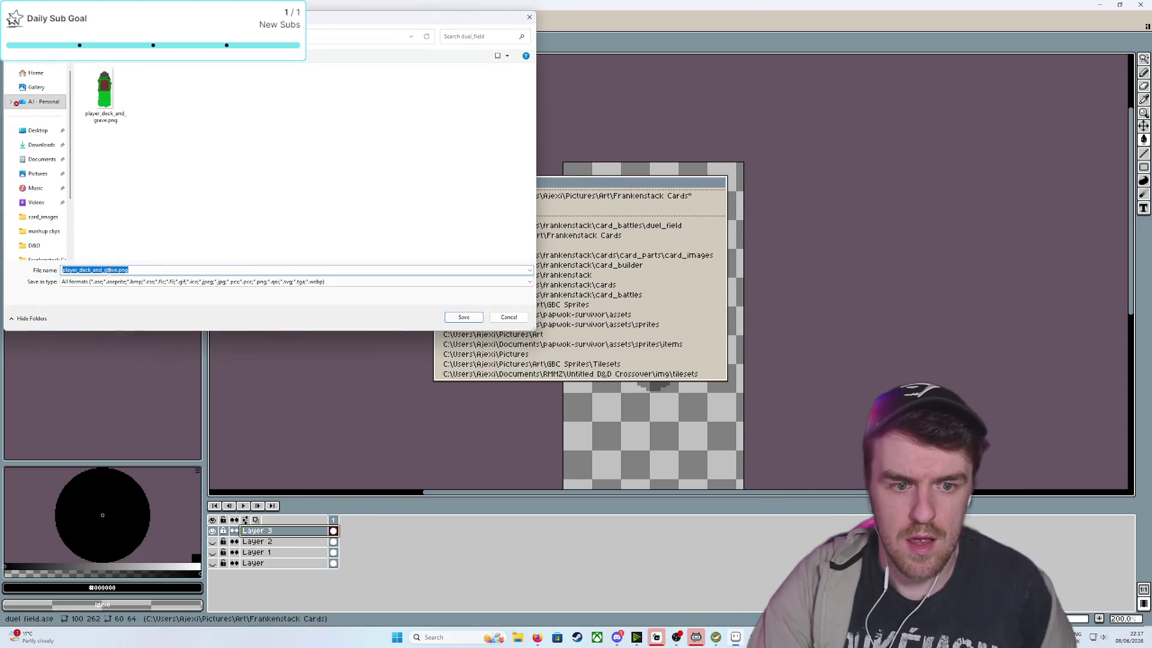
click(117, 270)
double_click(96, 270)
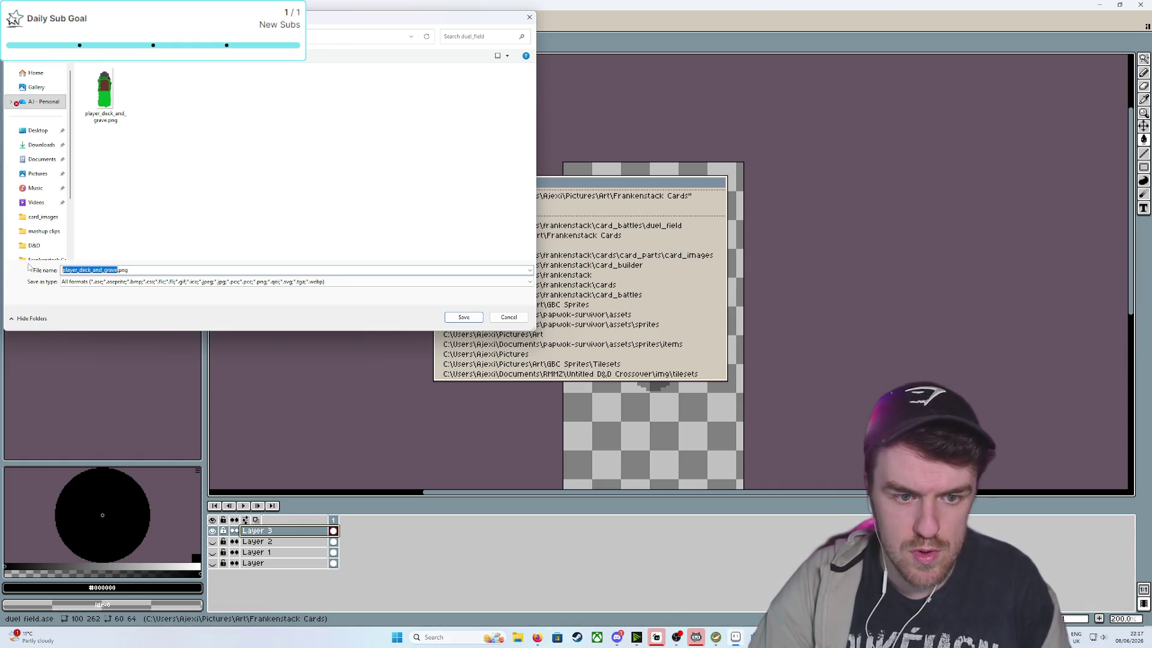
text(graveshadows)
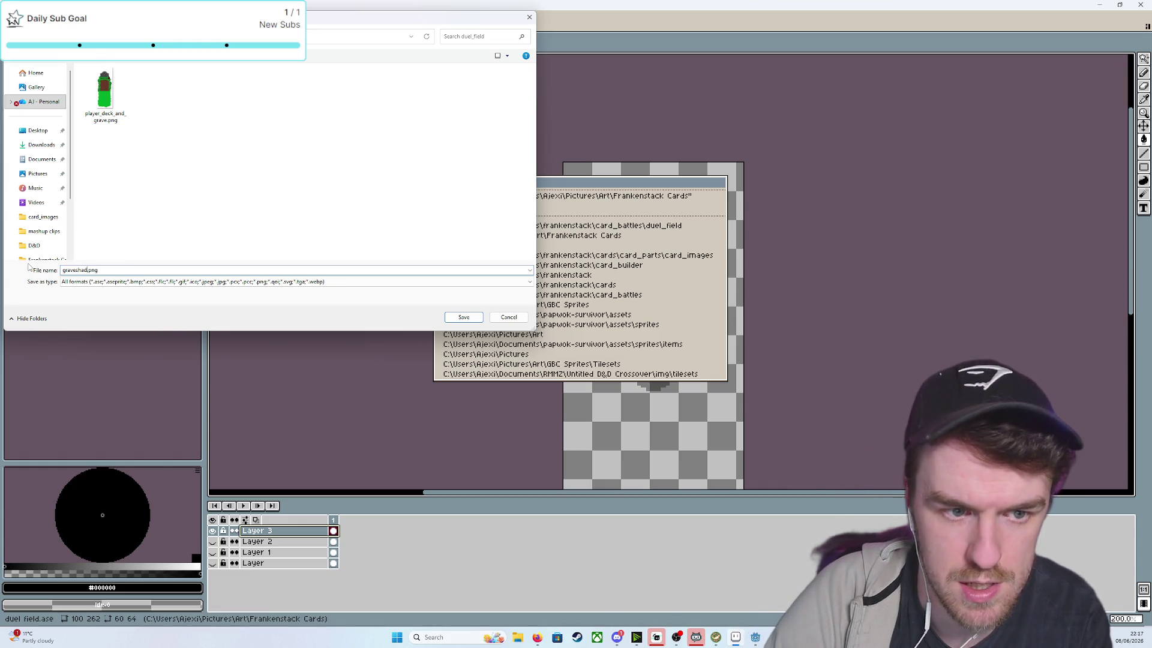
click(474, 318)
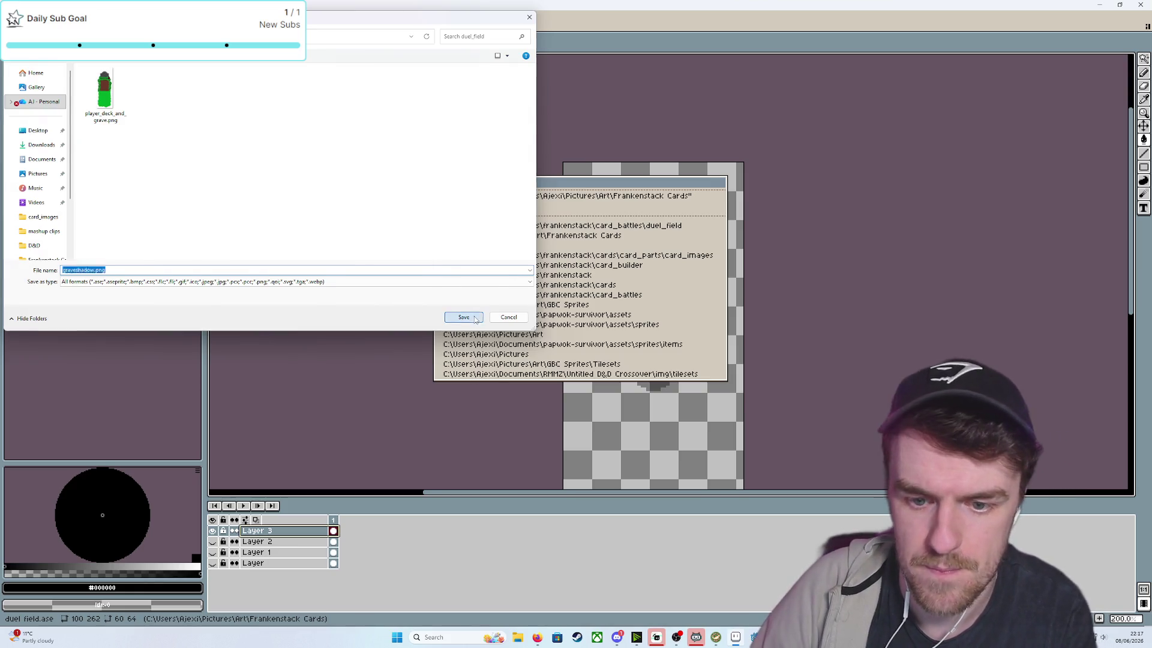
click(370, 285)
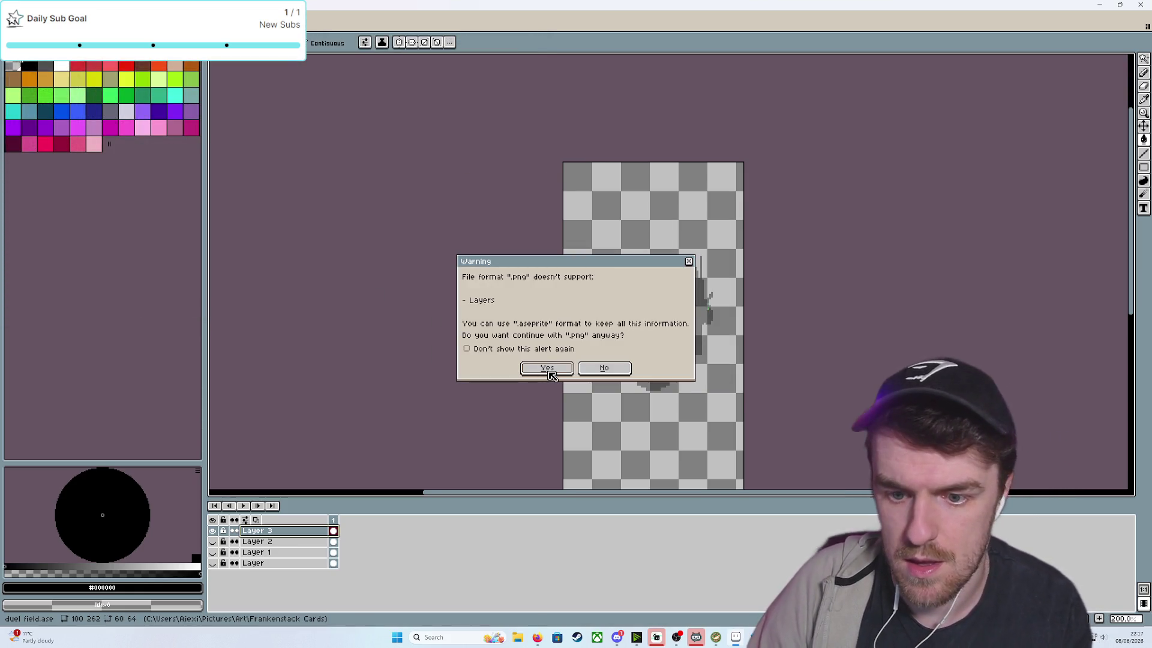
click(548, 369)
click(755, 637)
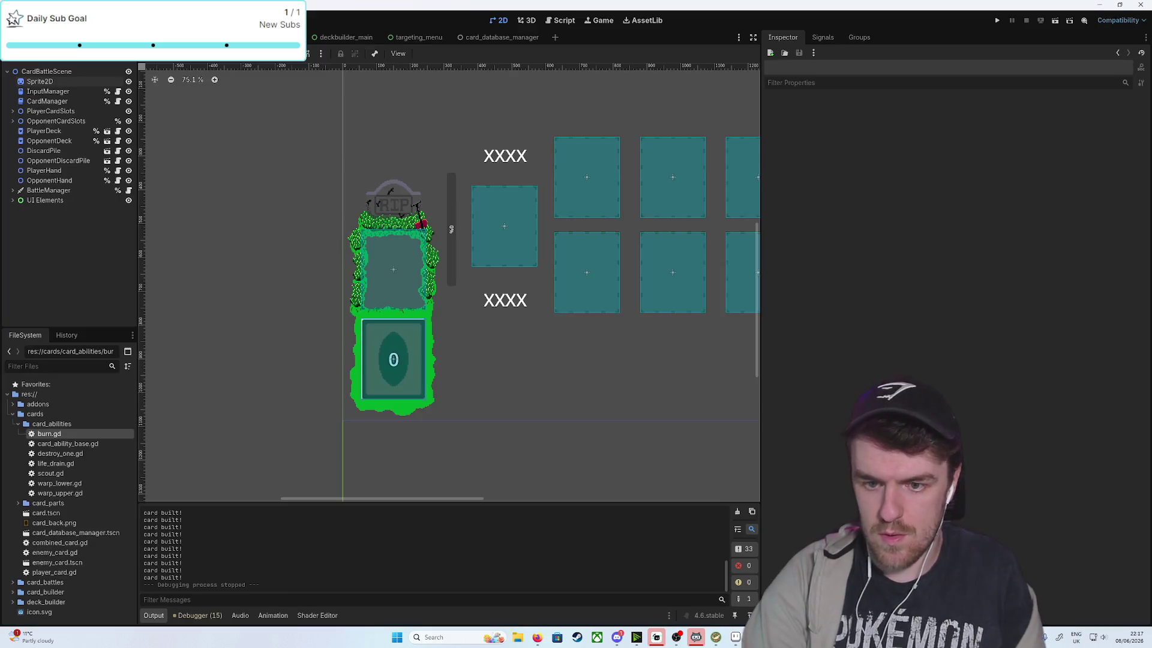
Rename the grave sprite node to Deck&Grave
scroll(427, 230, up, 8)
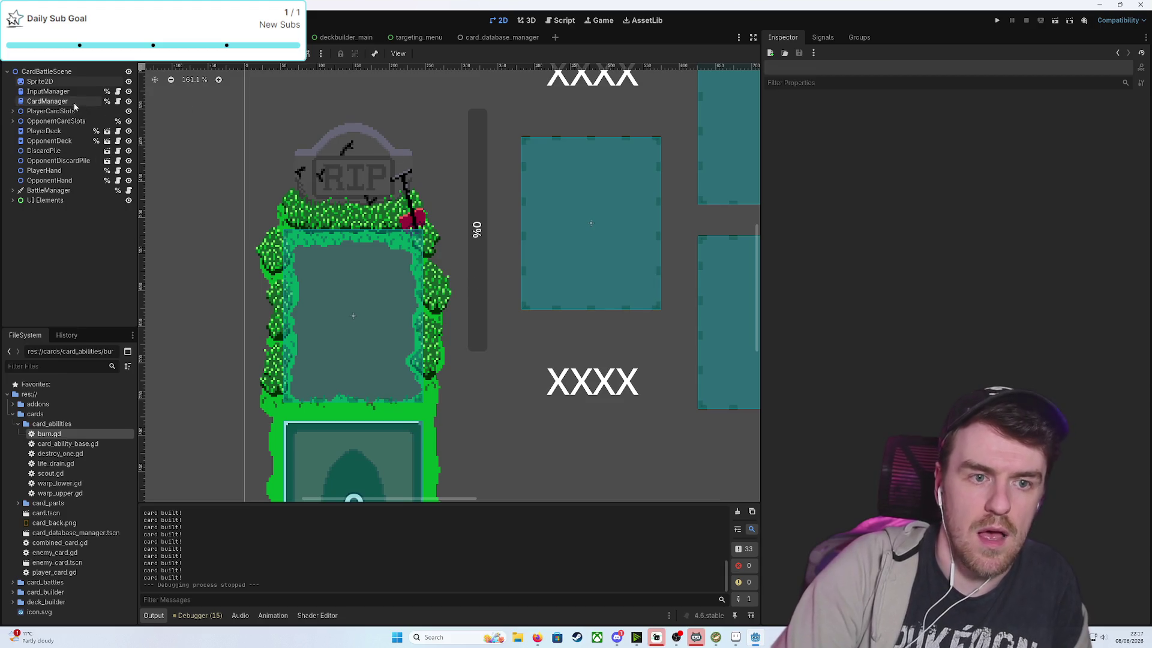
click(40, 81)
text(Deck&Grave)
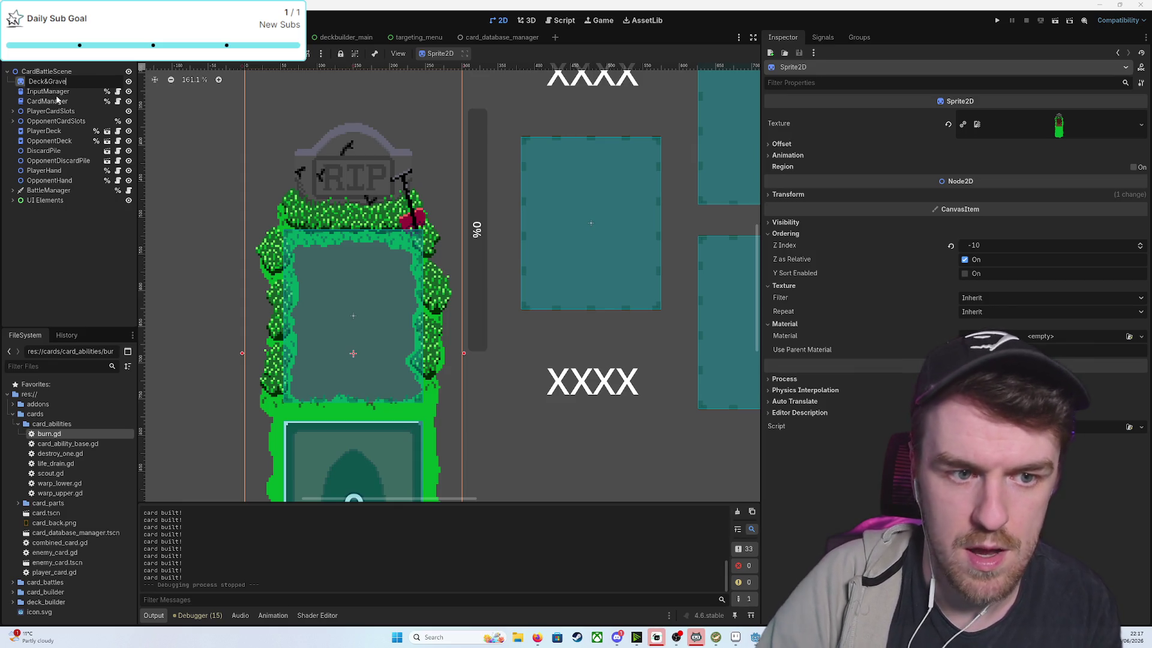
key(Return)
Add a Sprite2D child under Deck&Grave and name it GraveShadow
right_click(54, 81)
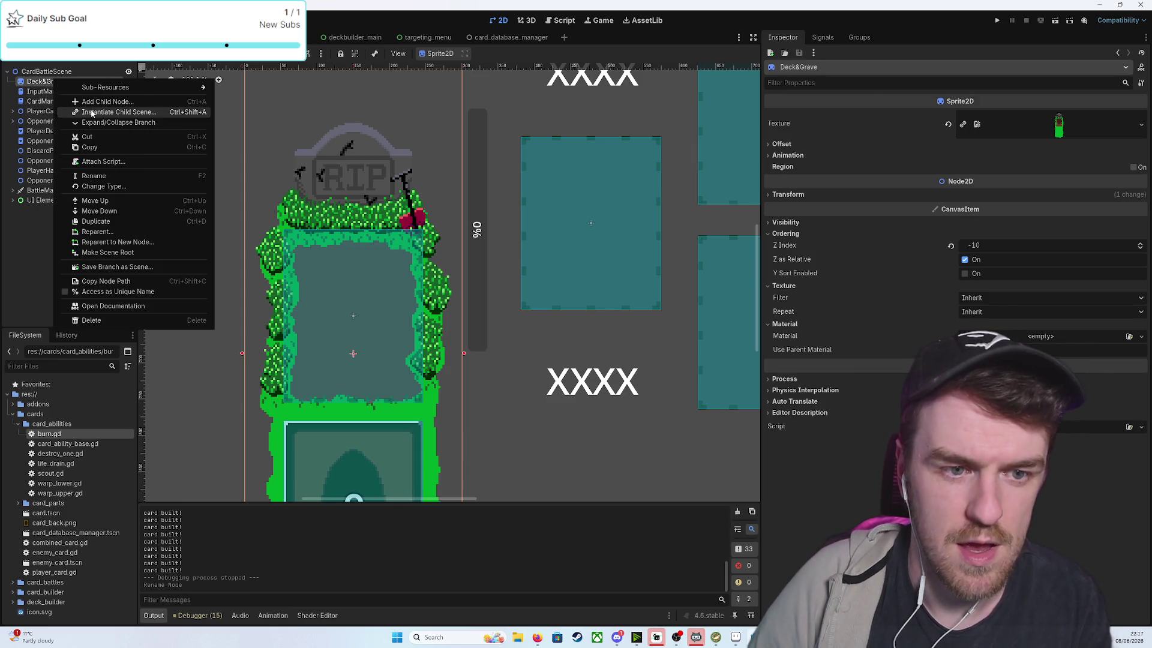
click(99, 103)
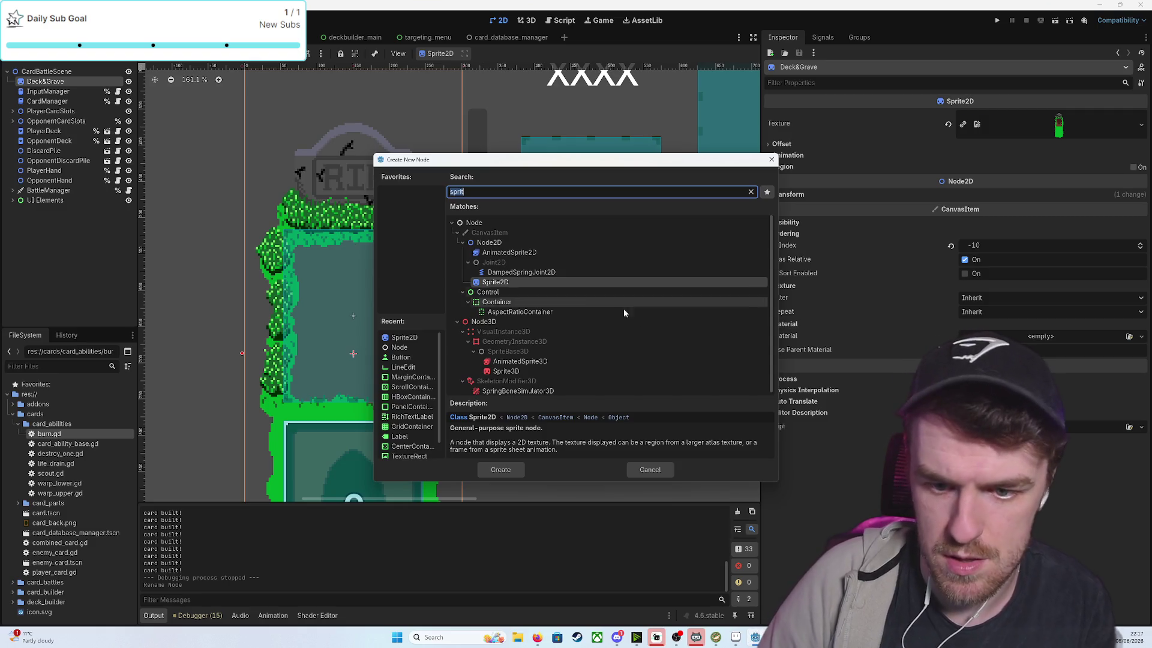
click(499, 469)
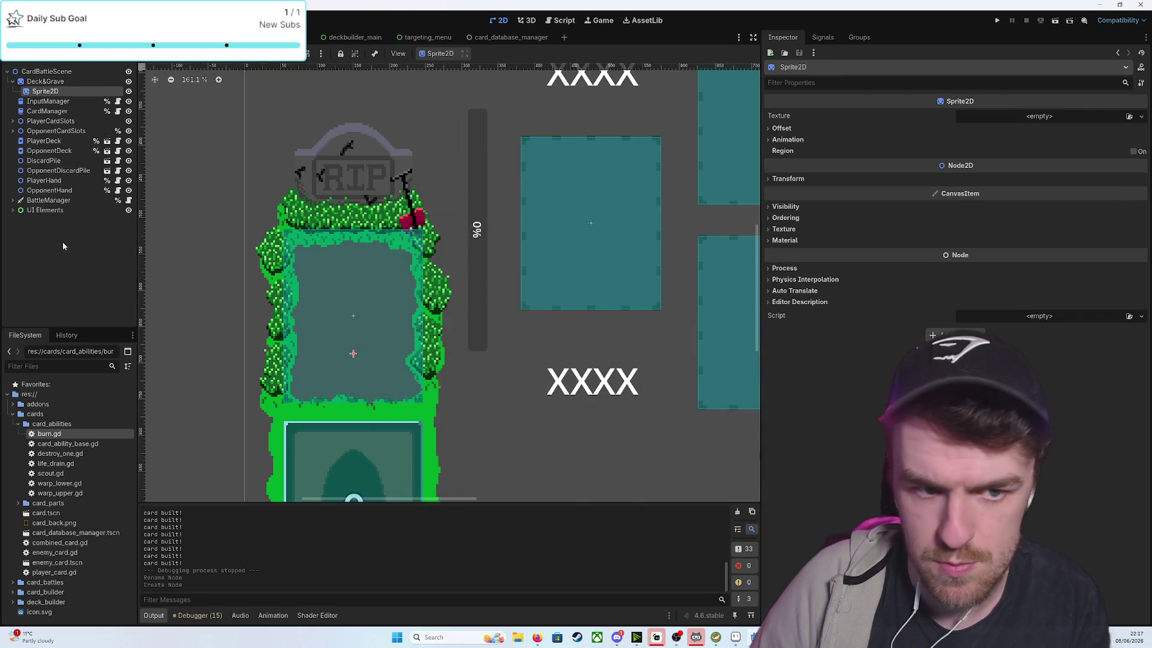
double_click(44, 91)
text(GraveSp)
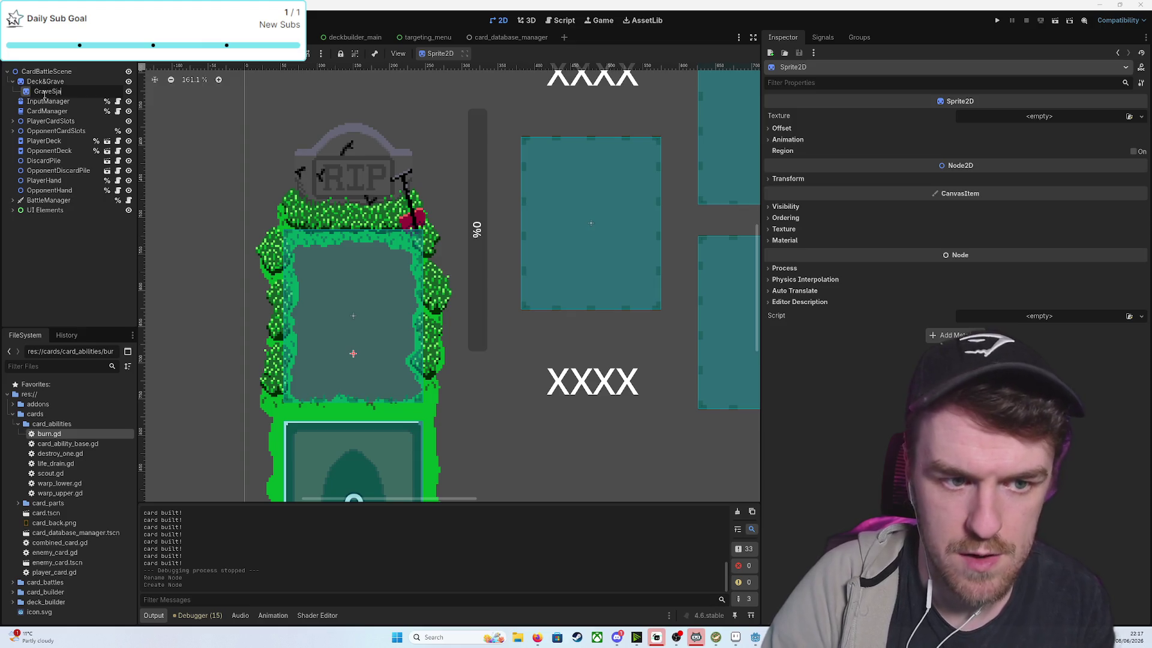
key(BackSpace)
text(hadow)
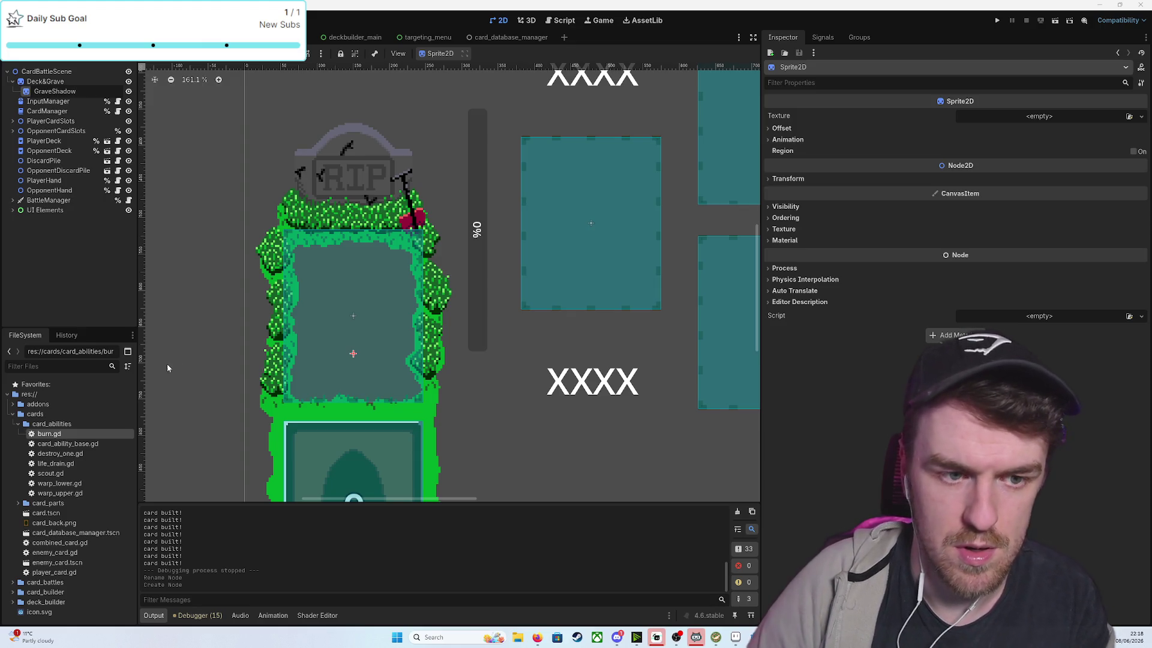
key(Return)
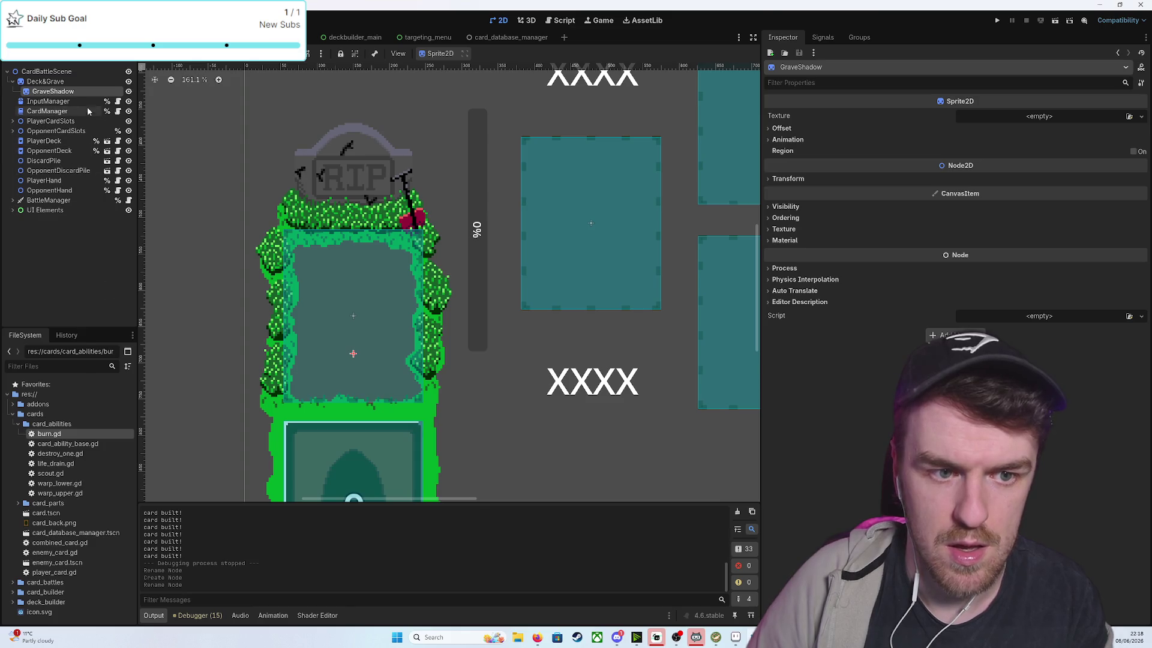
click(89, 98)
click(89, 93)
Quick-load the exported grave shadow PNG as GraveShadow's texture
click(1041, 116)
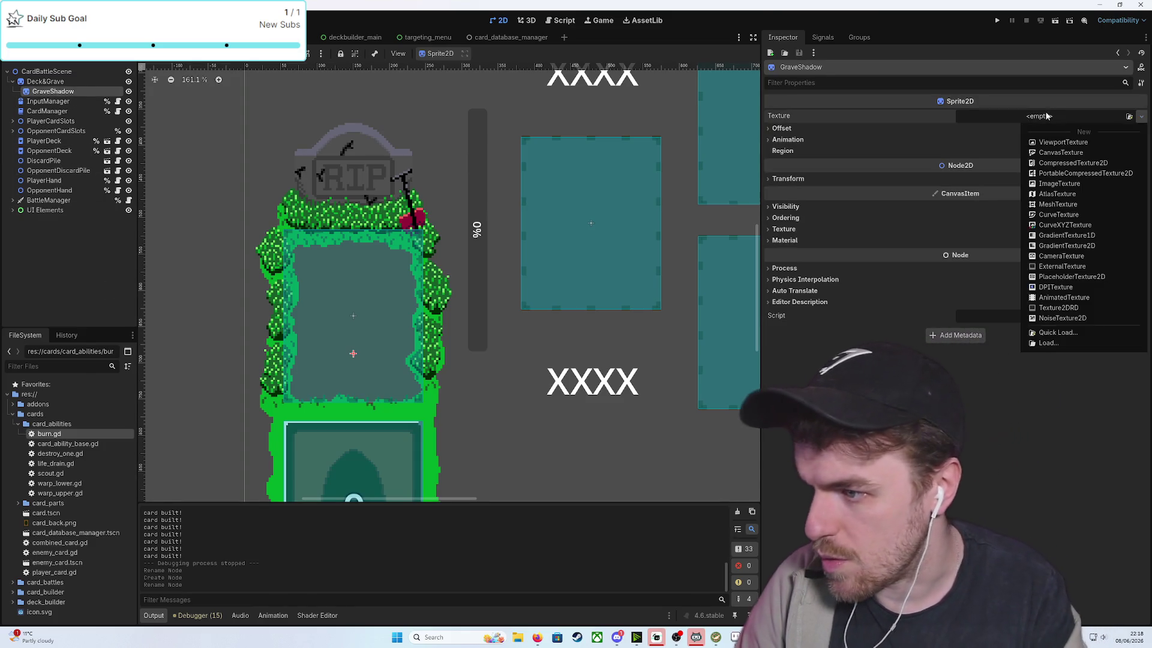
click(1058, 333)
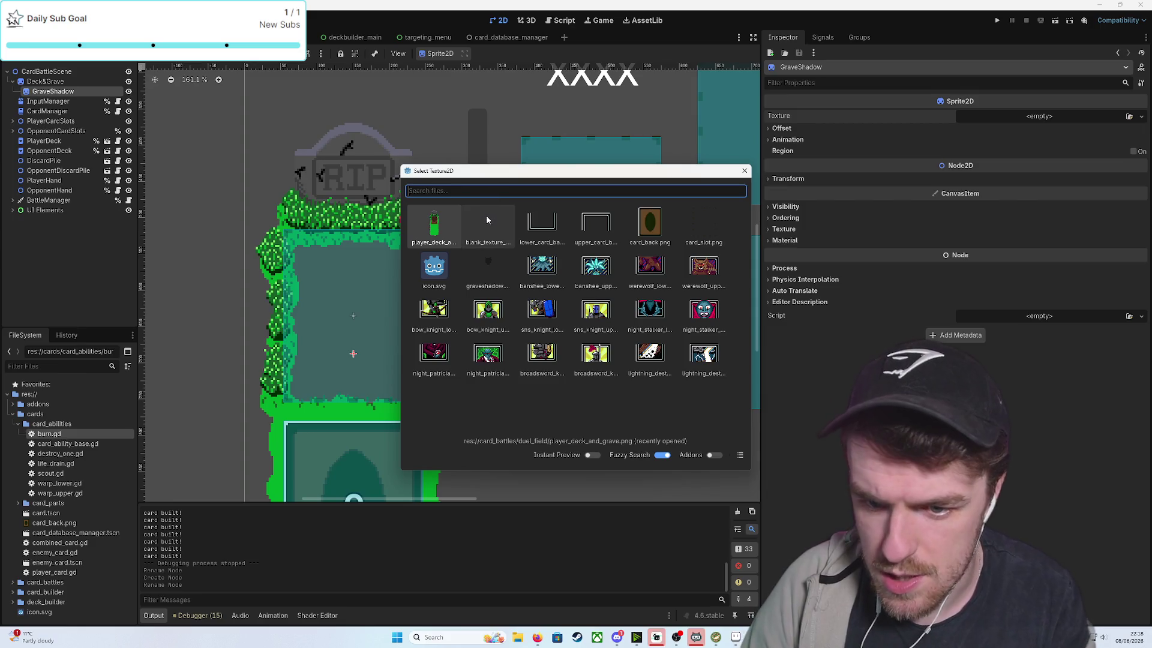
click(488, 264)
scroll(549, 317, down, 3)
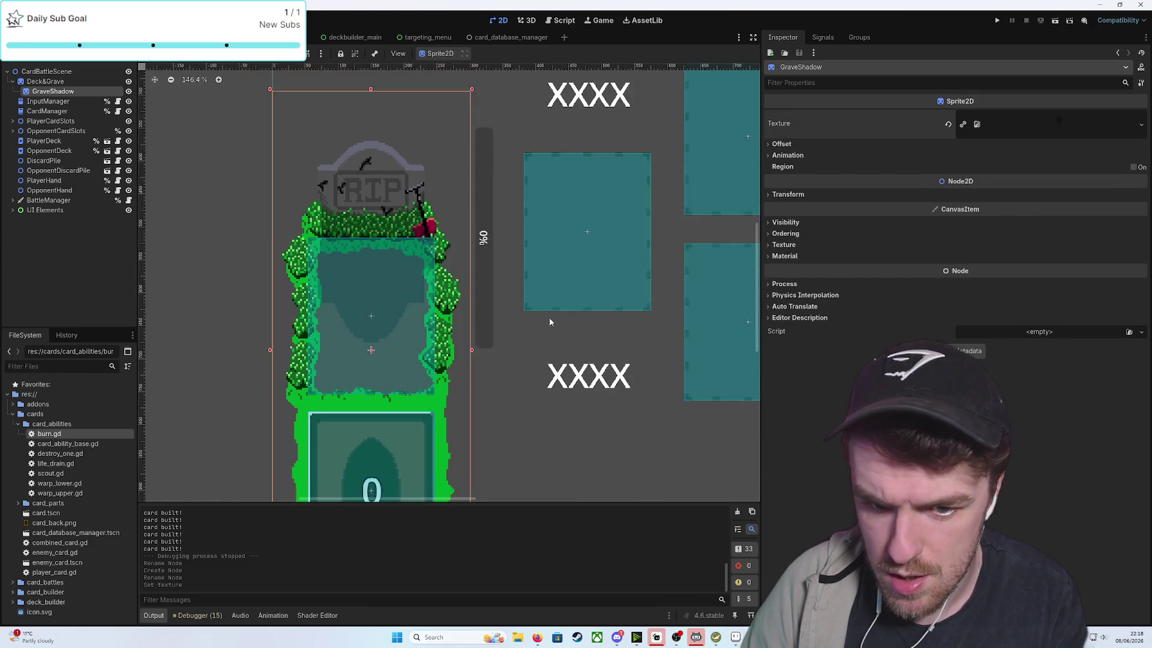
click(513, 387)
scroll(500, 414, up, 2)
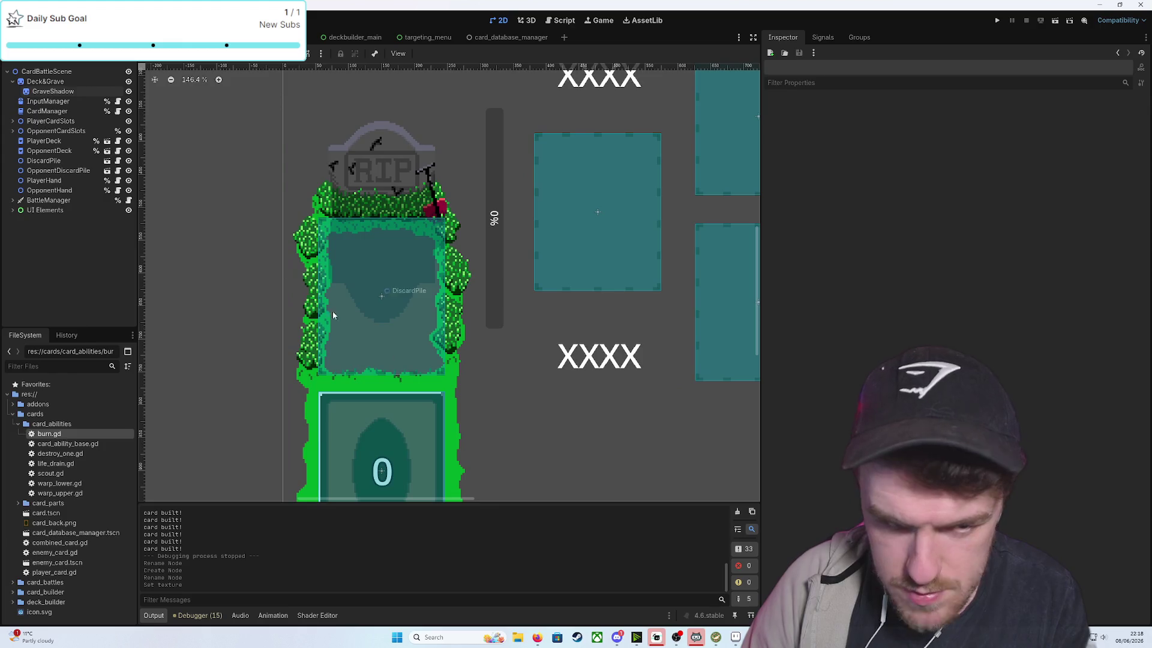
click(49, 91)
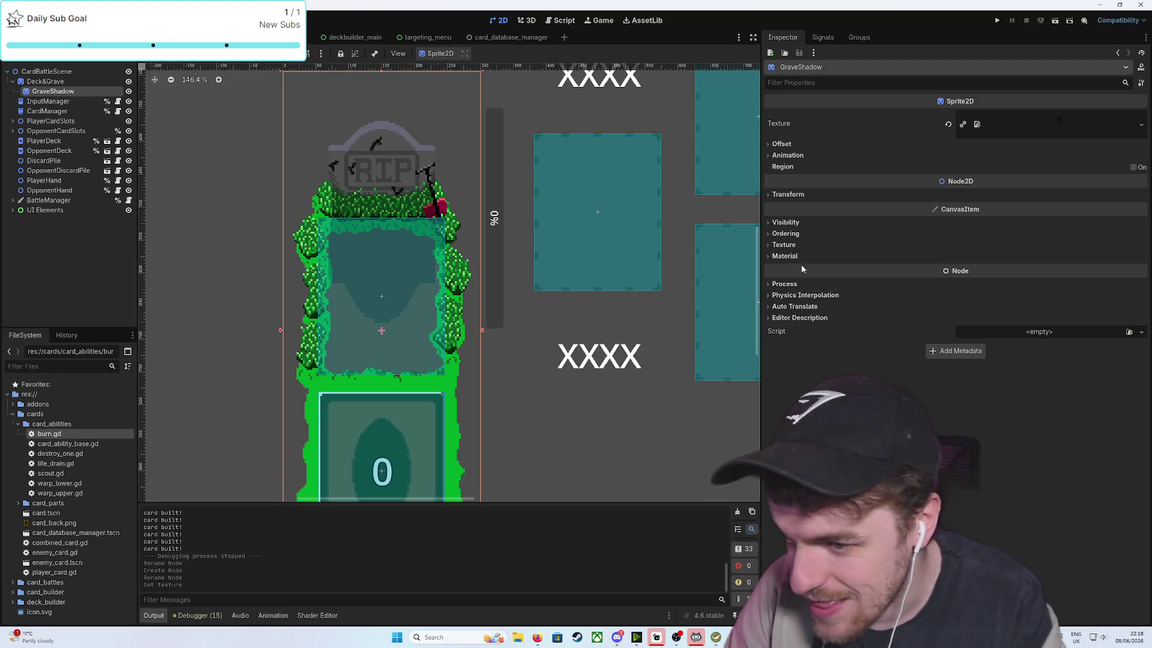
Set GraveShadow's Z Index to 10 under Ordering in the Inspector
click(798, 235)
click(982, 245)
text(10)
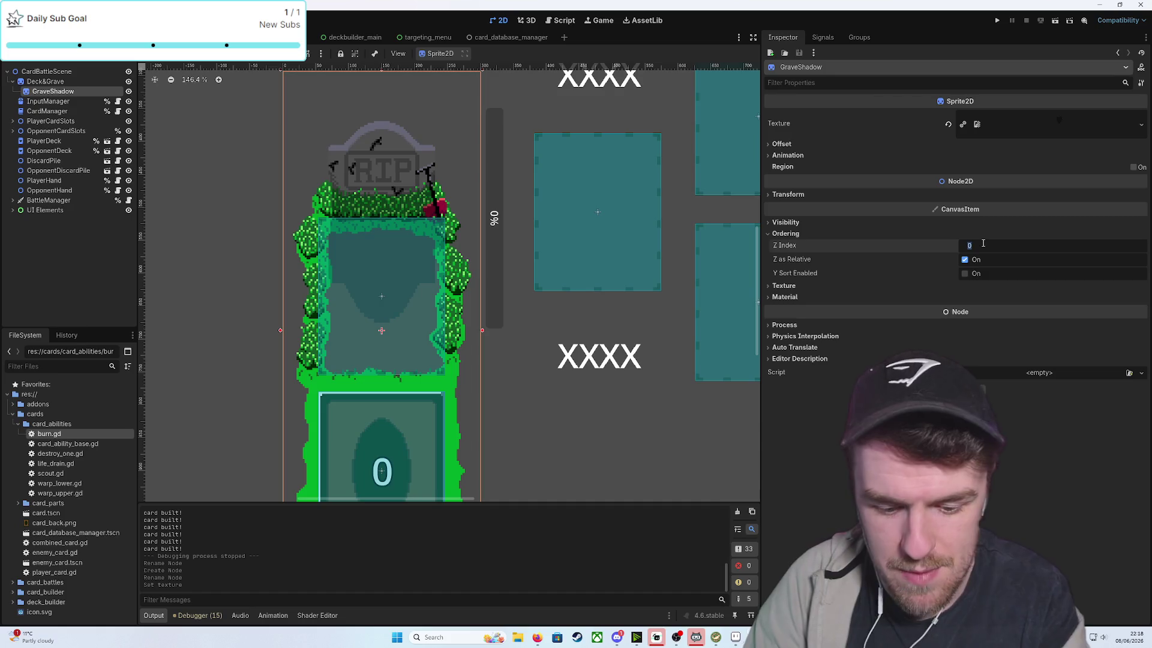
key(Return)
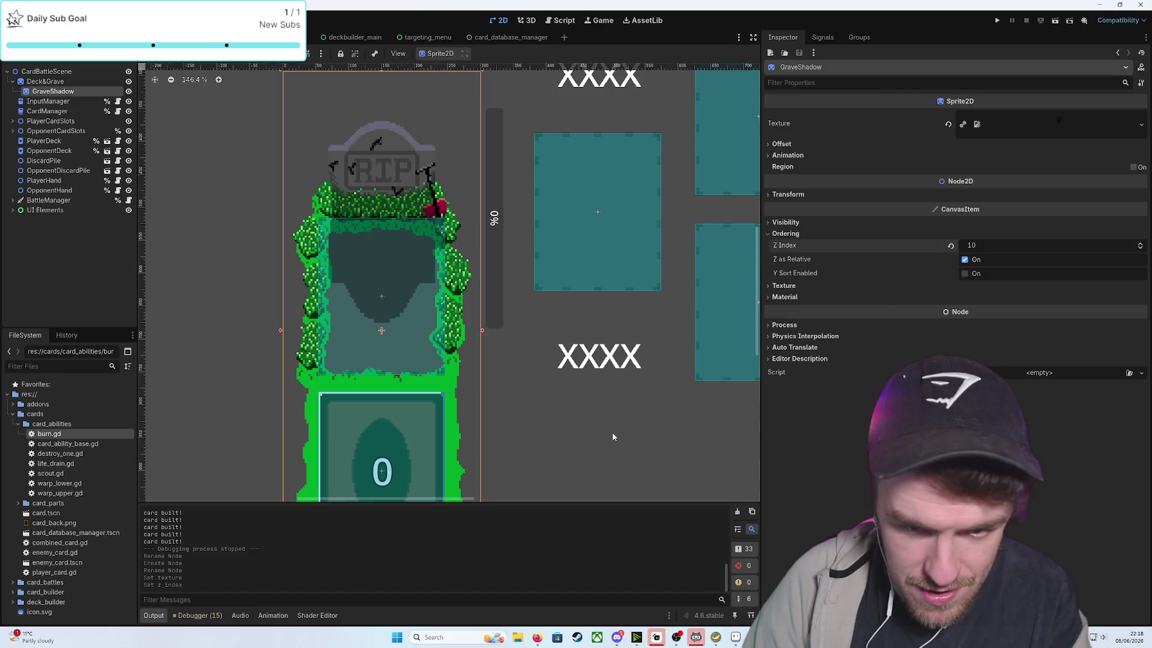
click(612, 432)
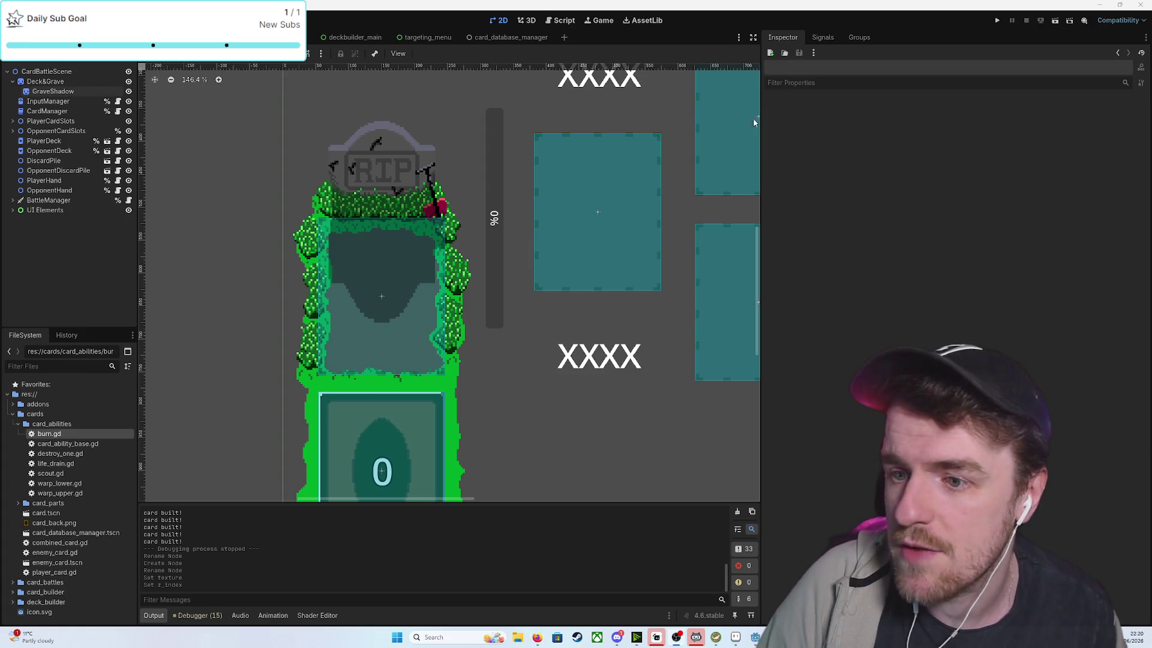
click(997, 21)
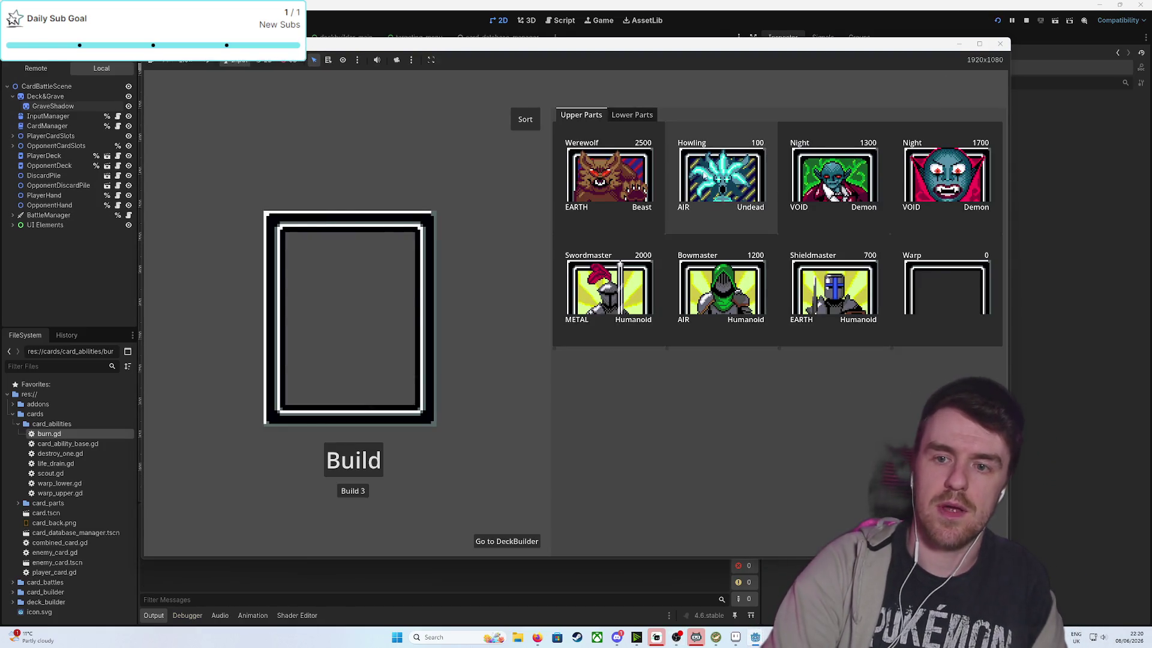
click(720, 174)
click(632, 114)
click(720, 174)
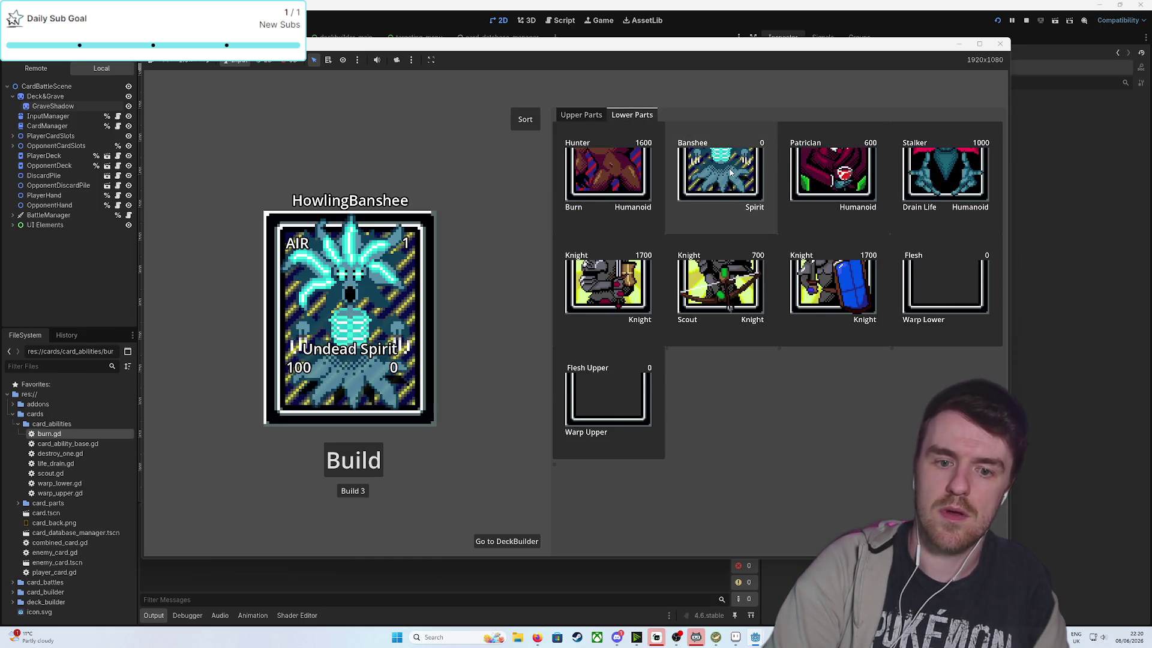
click(354, 491)
click(355, 492)
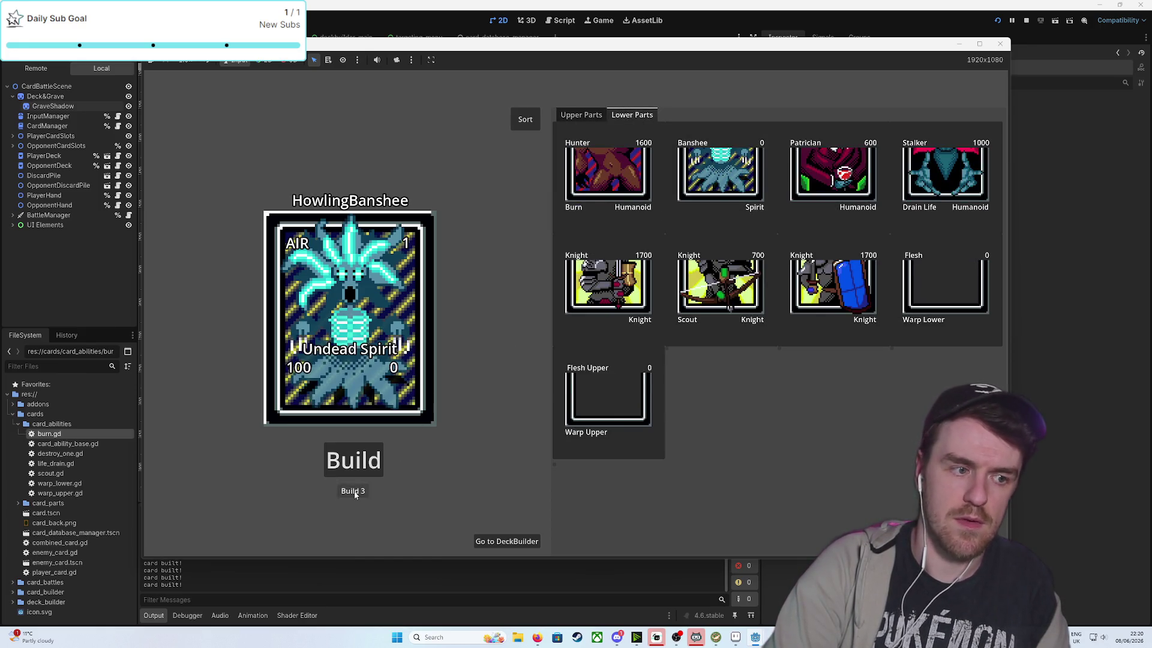
click(516, 542)
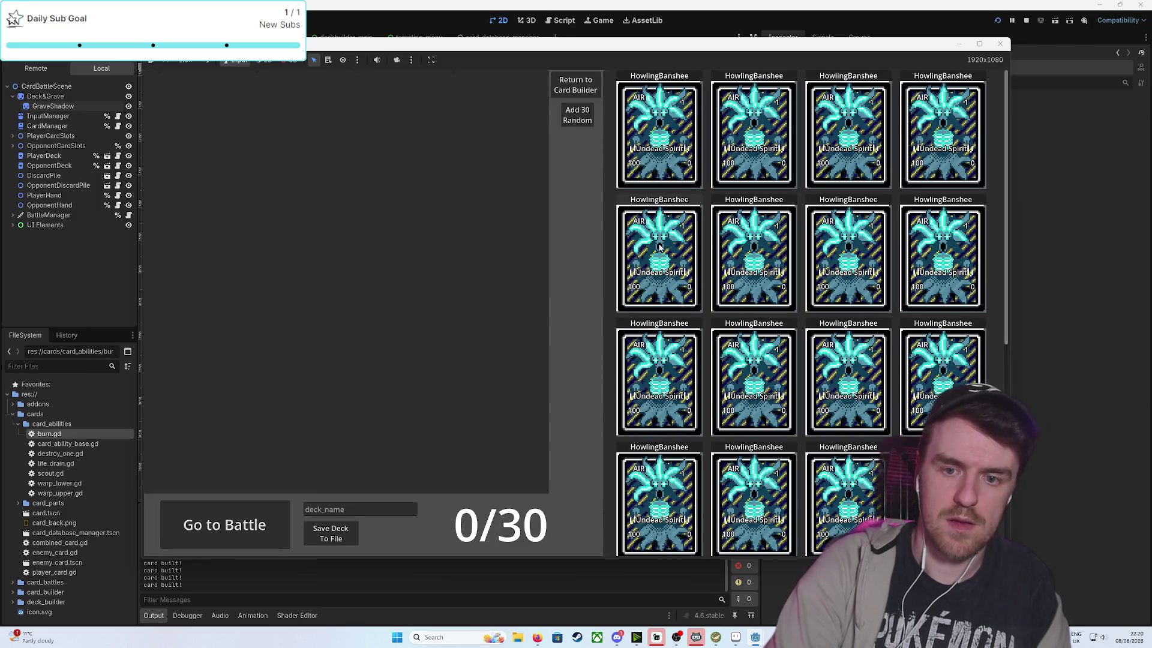
click(571, 115)
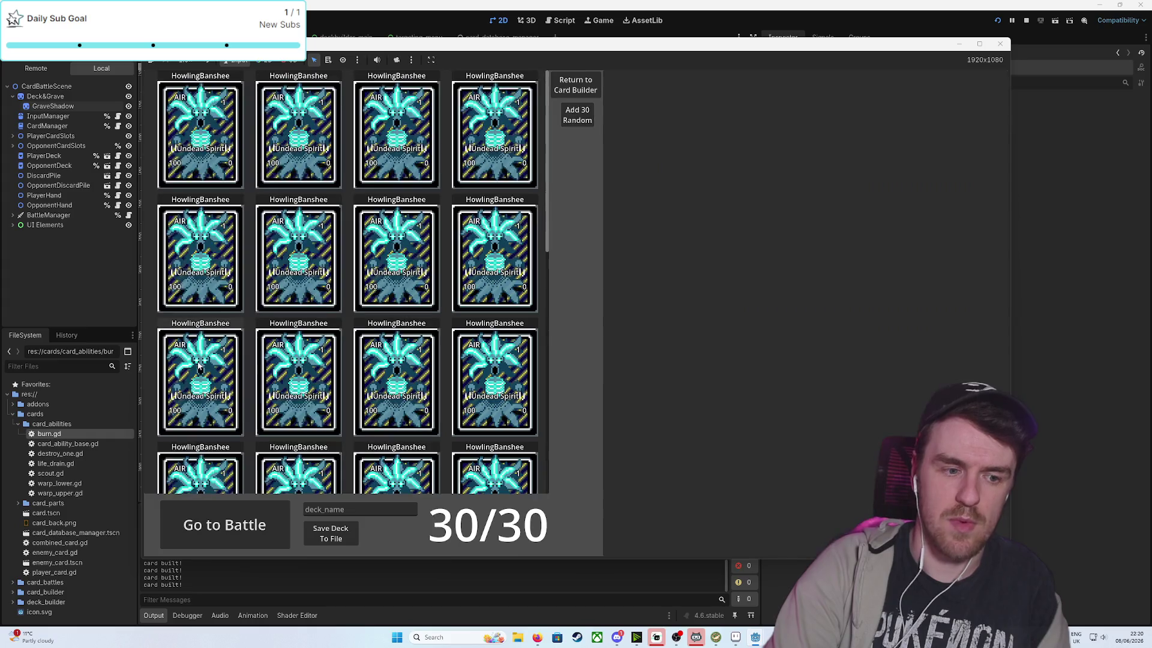
click(199, 520)
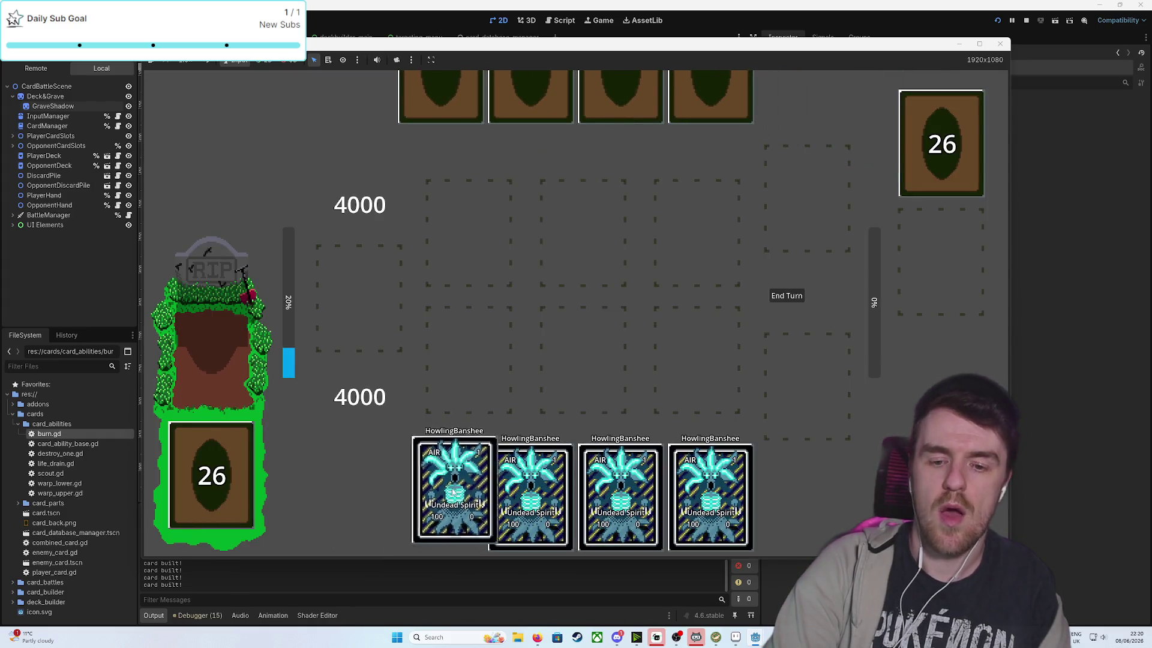
drag(440, 492, 582, 360)
click(792, 298)
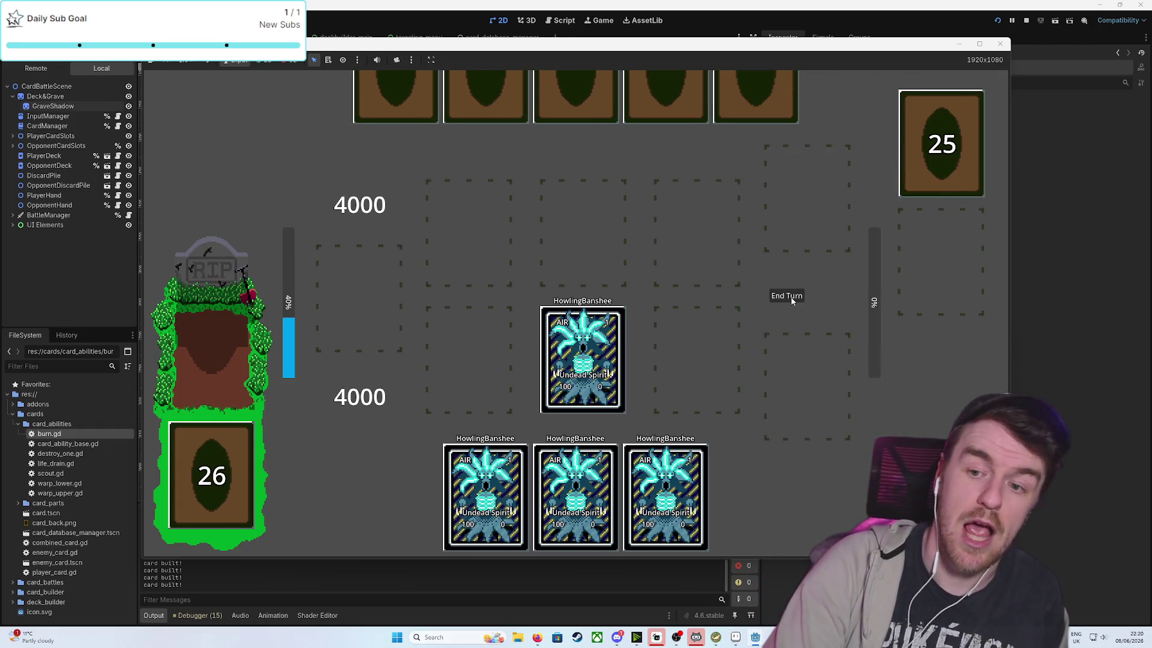
click(791, 299)
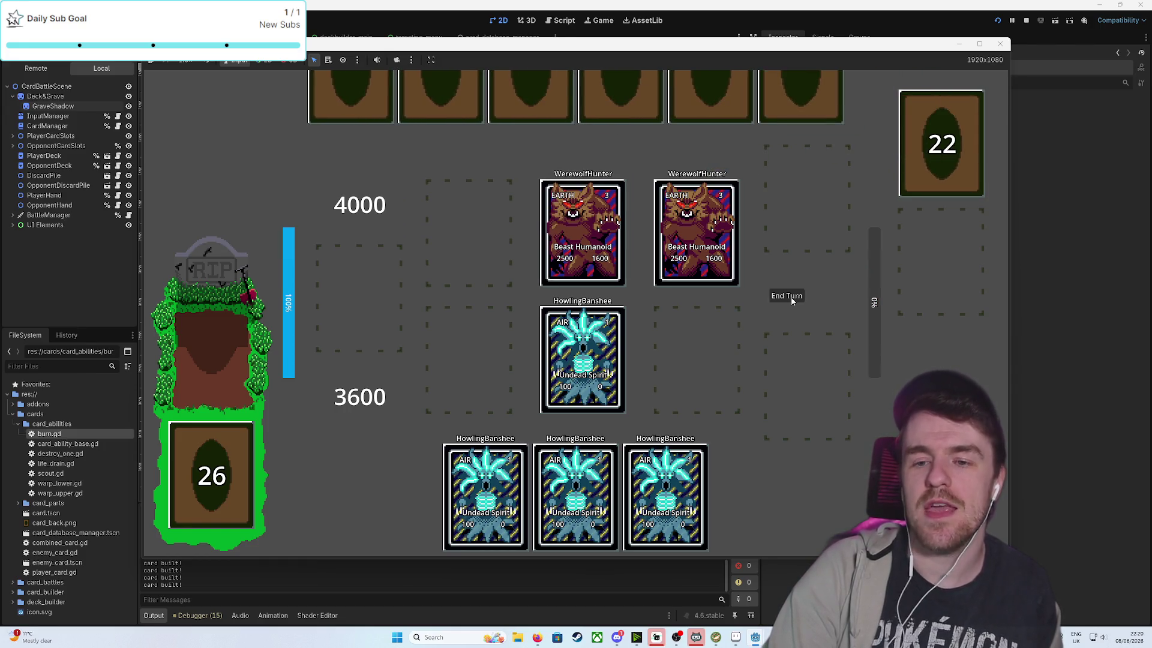
click(790, 298)
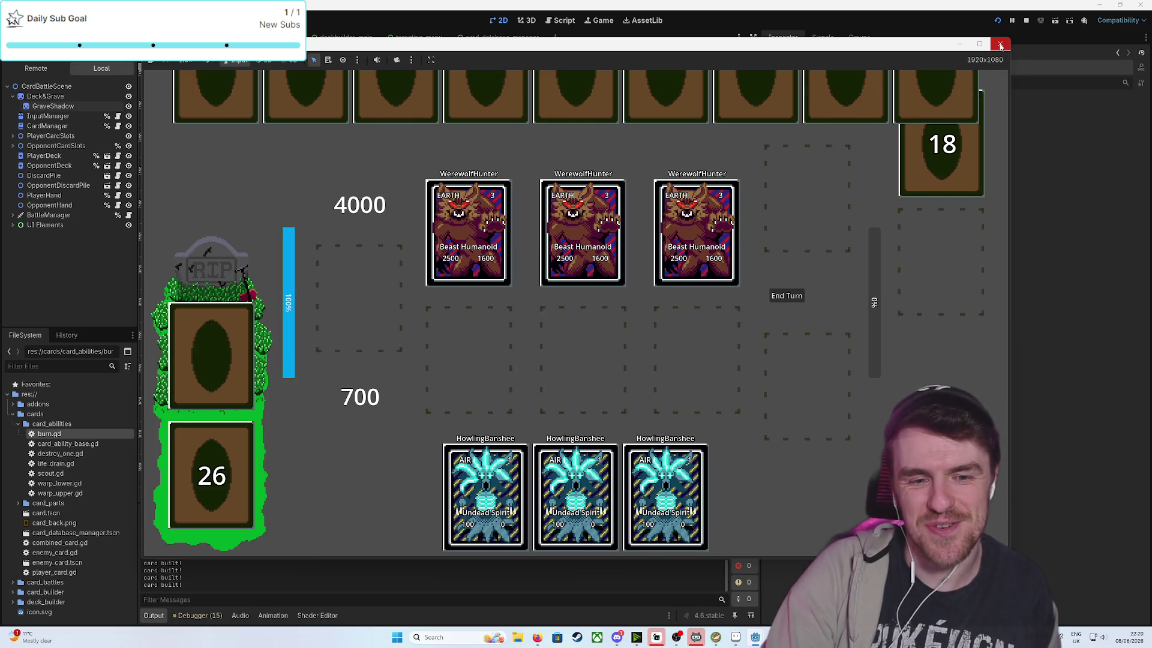
click(1000, 46)
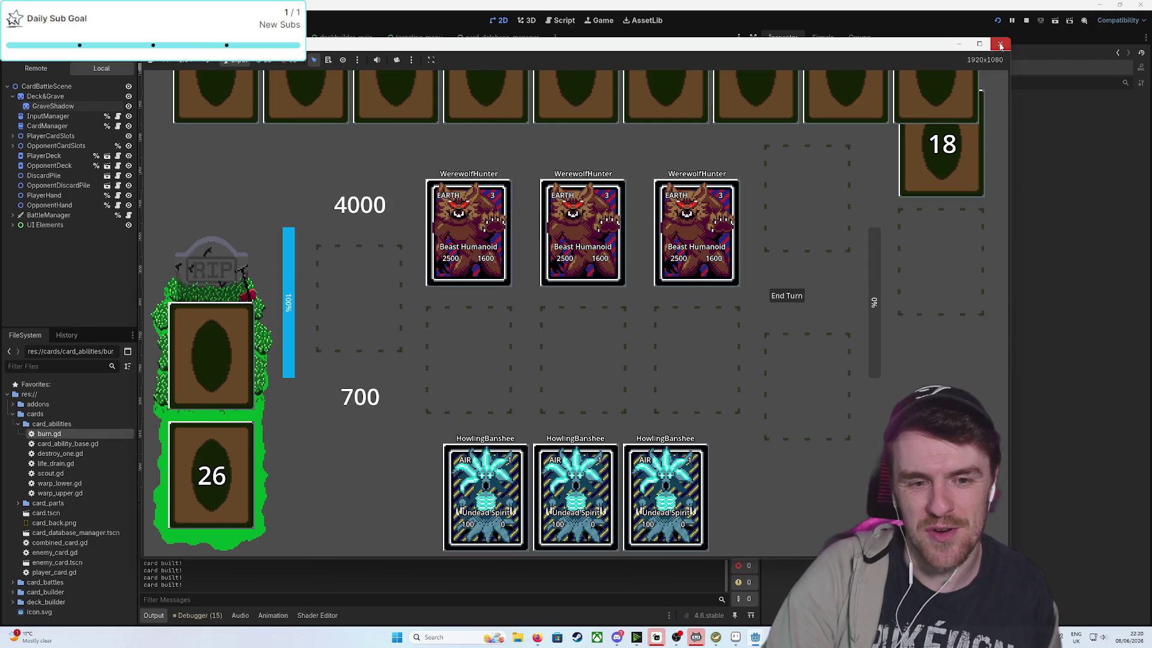
click(348, 175)
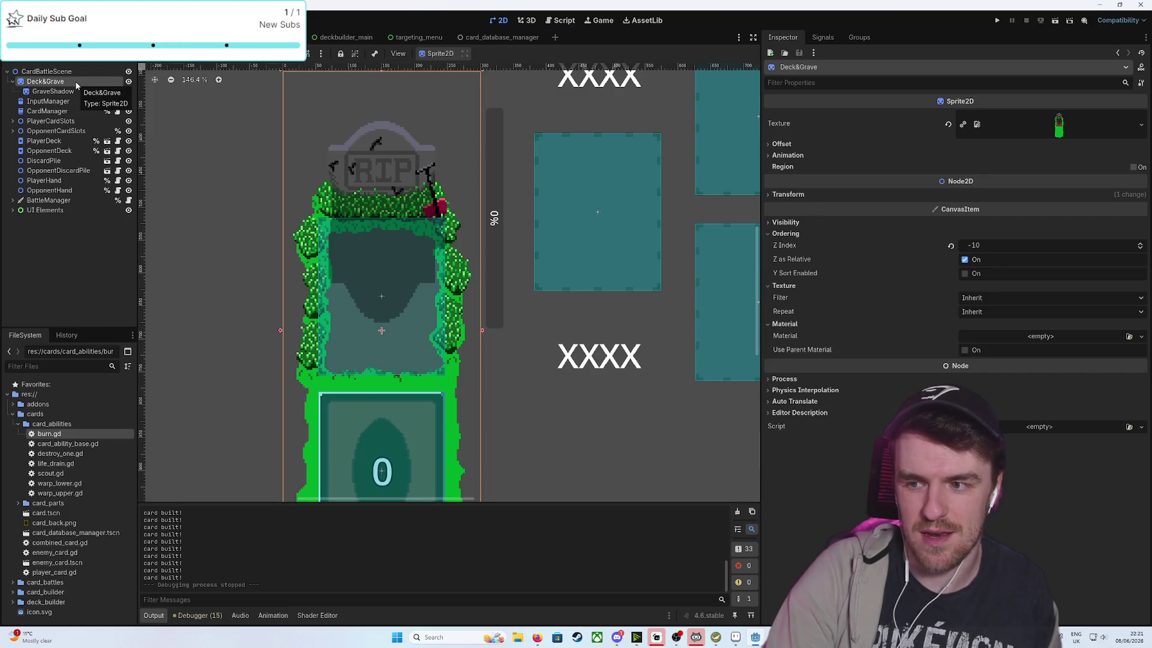
Move GraveShadow out from under Deck&Grave to just below it, then open battle_manager.gd
click(60, 91)
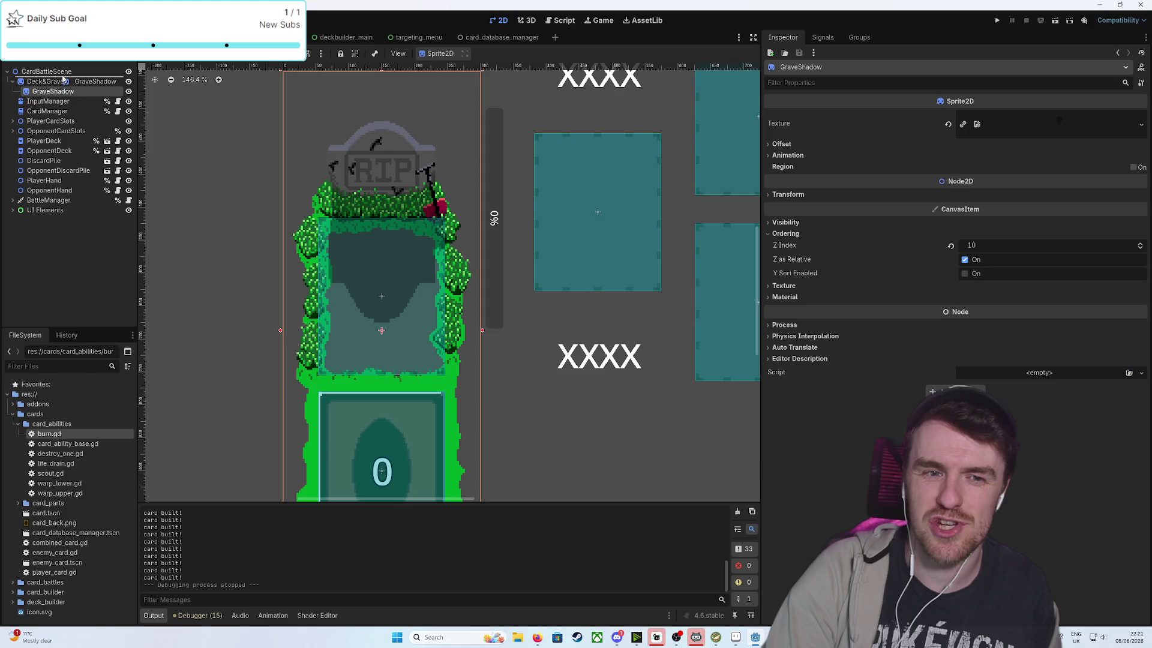
drag(63, 77, 54, 97)
click(199, 179)
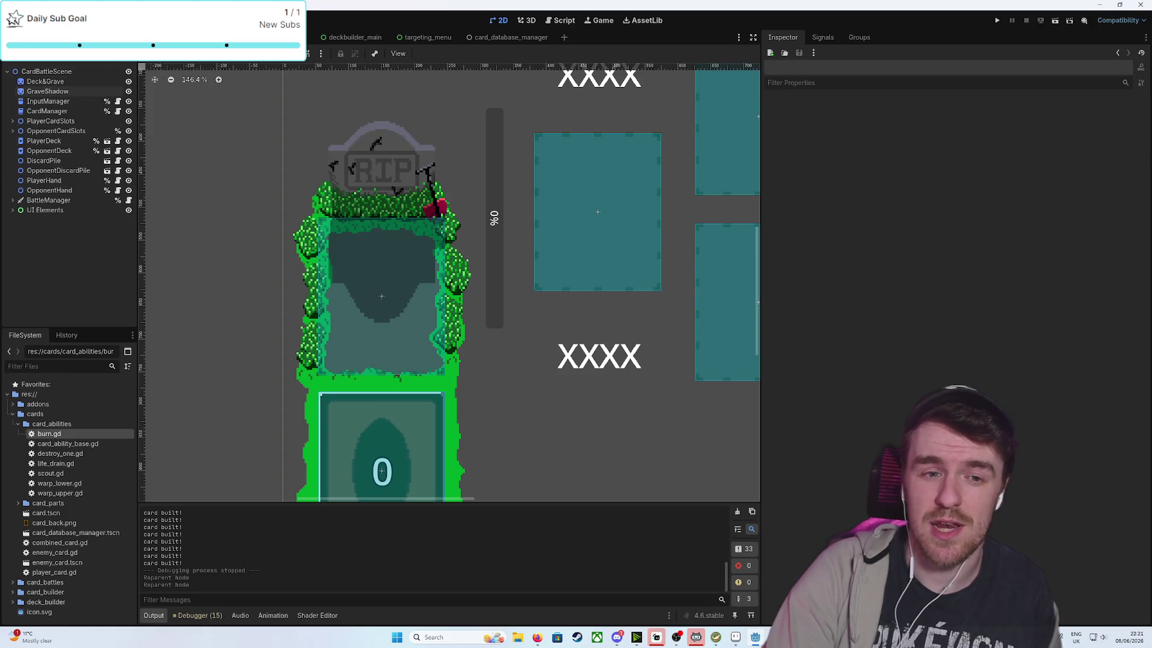
click(566, 23)
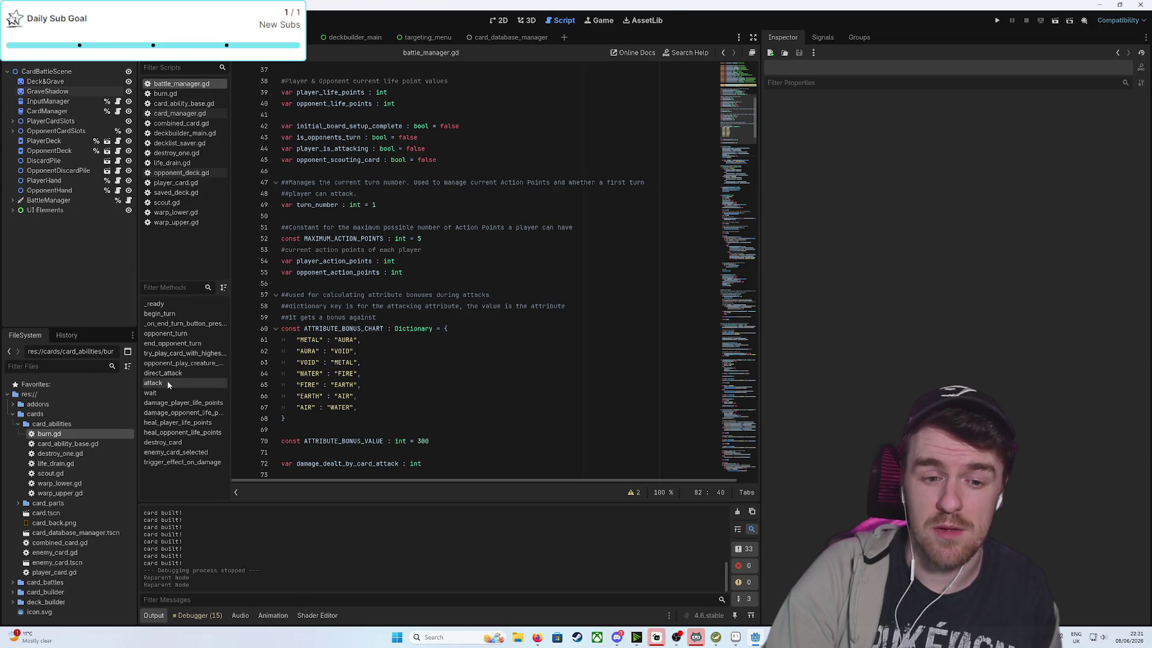
Add card.z_index = 0 after the tween line in destroy_card and run the project
click(162, 442)
scroll(542, 333, down, 3)
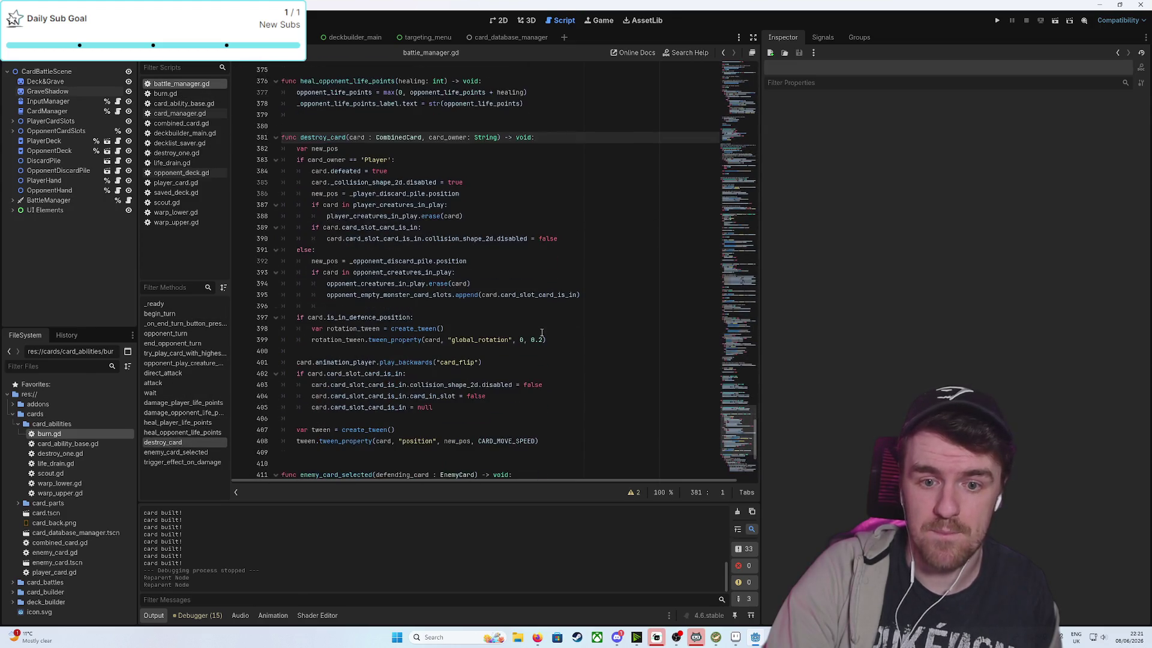
scroll(542, 333, down, 3)
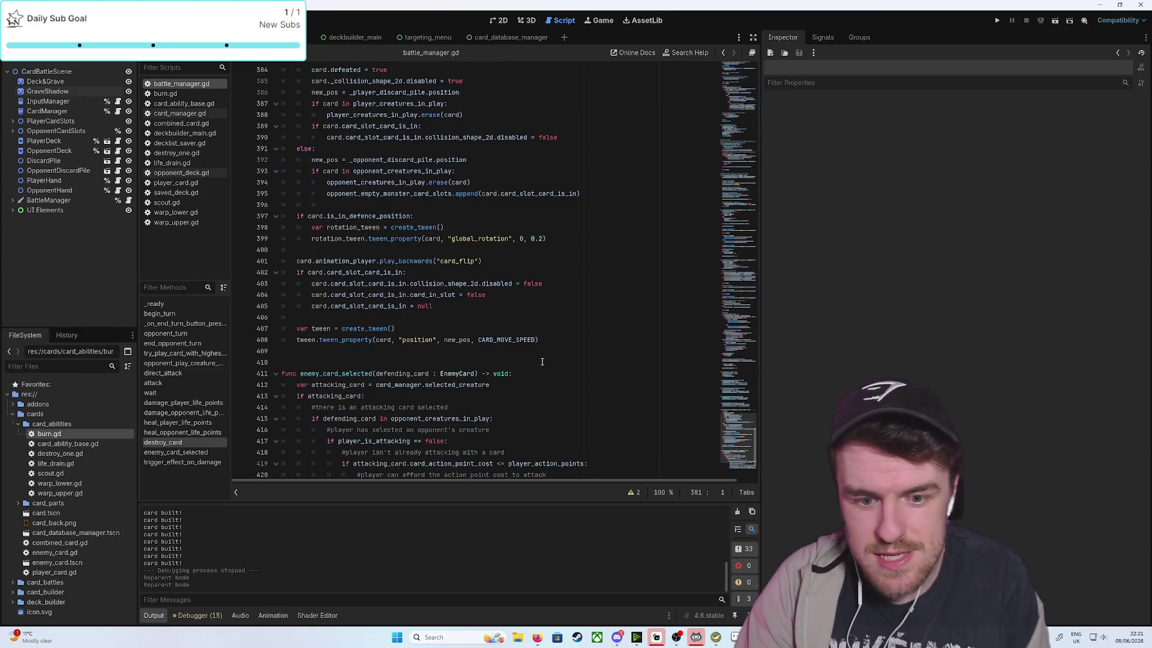
scroll(542, 365, up, 1)
scroll(542, 364, up, 2)
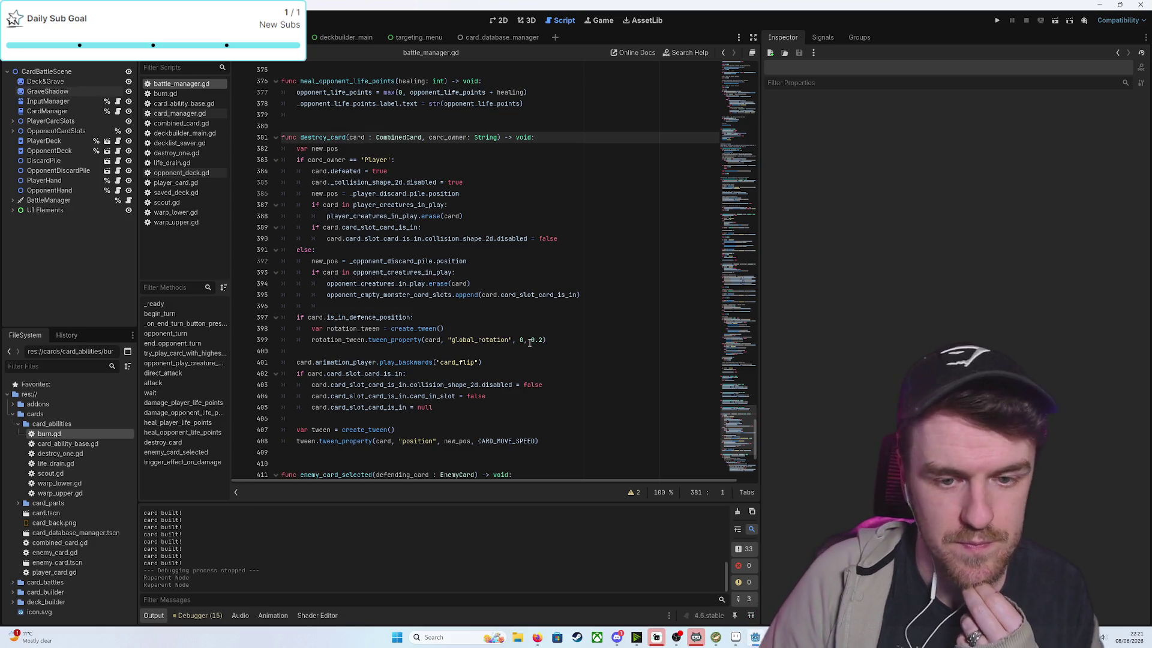
scroll(522, 348, down, 2)
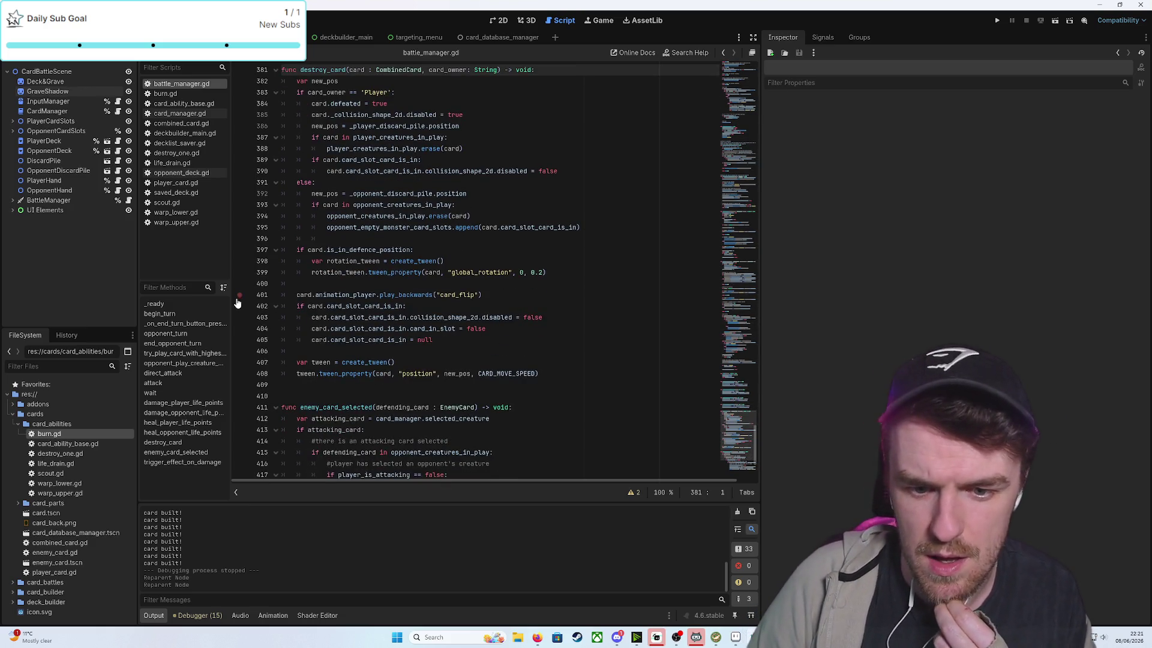
click(543, 372)
key(Return)
text(carsd)
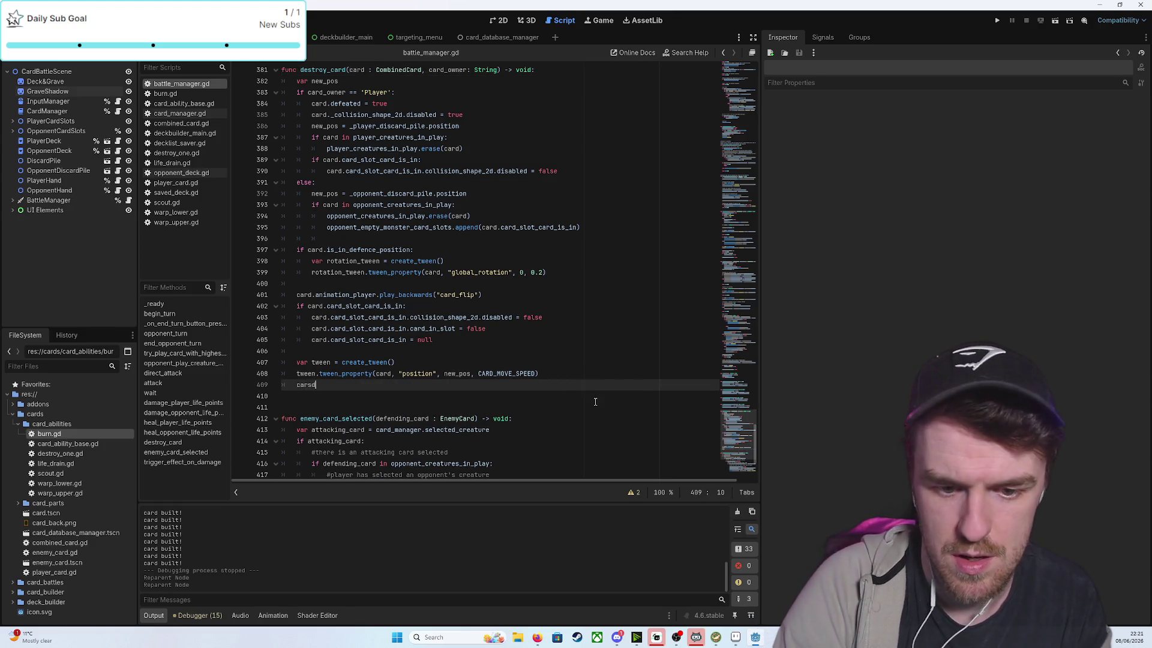
key(BackSpace)
key(BackSpace)
text(d.z_index = )
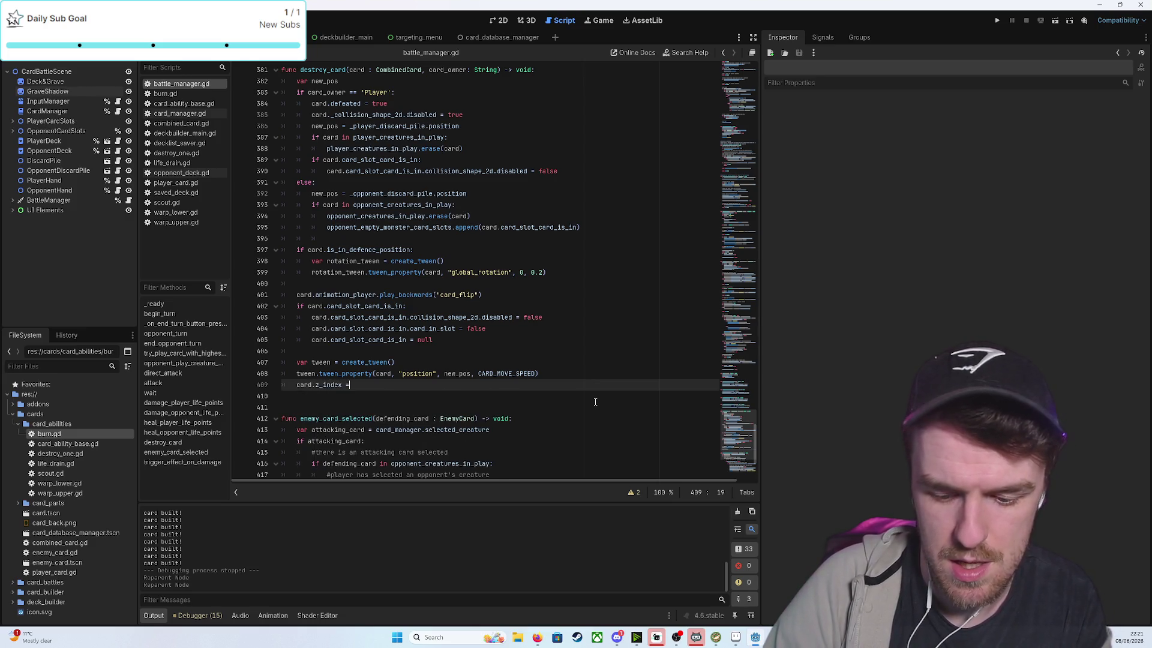
text(0)
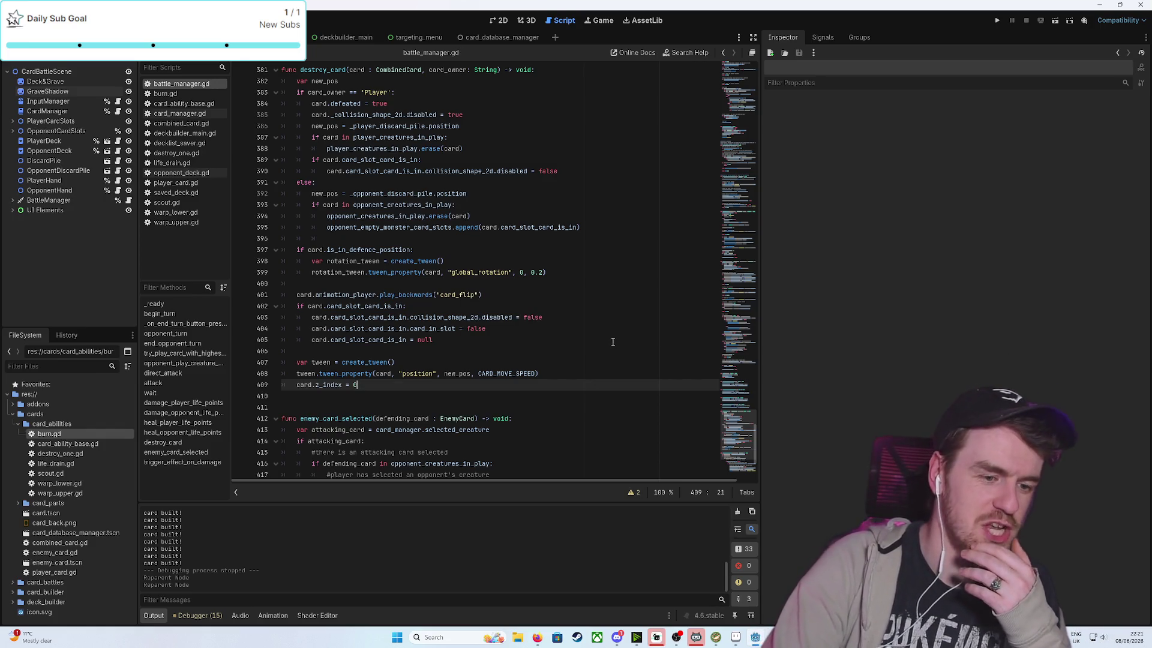
click(997, 20)
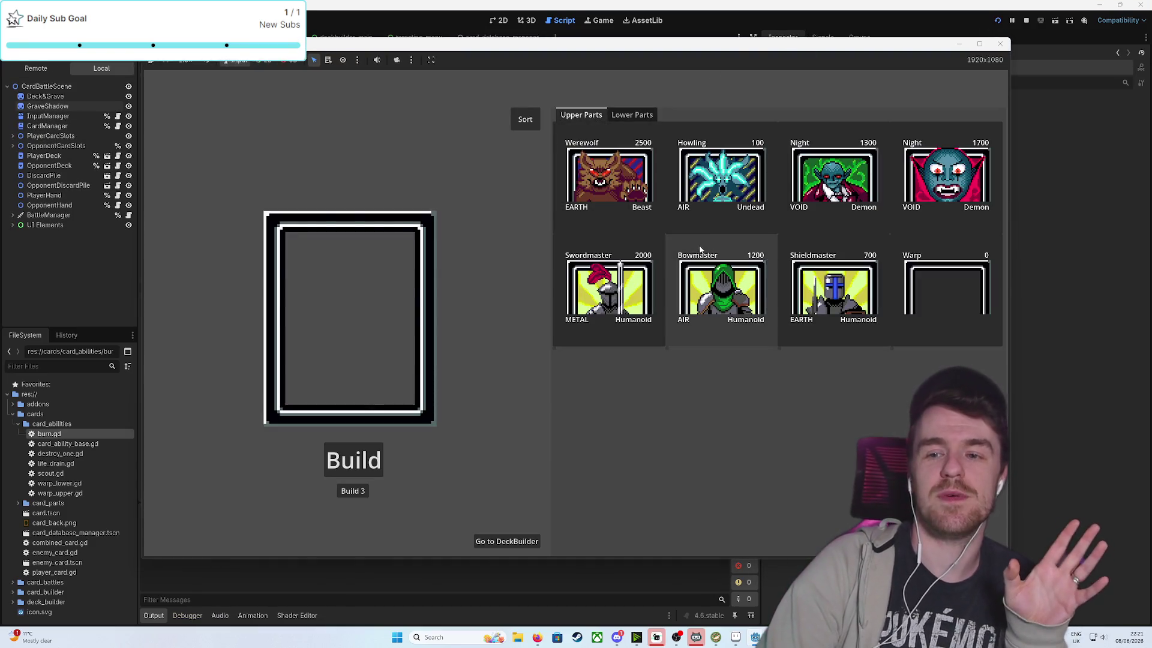
Build a HowlingBanshee card from the Howling upper and Banshee lower parts
click(720, 171)
click(632, 115)
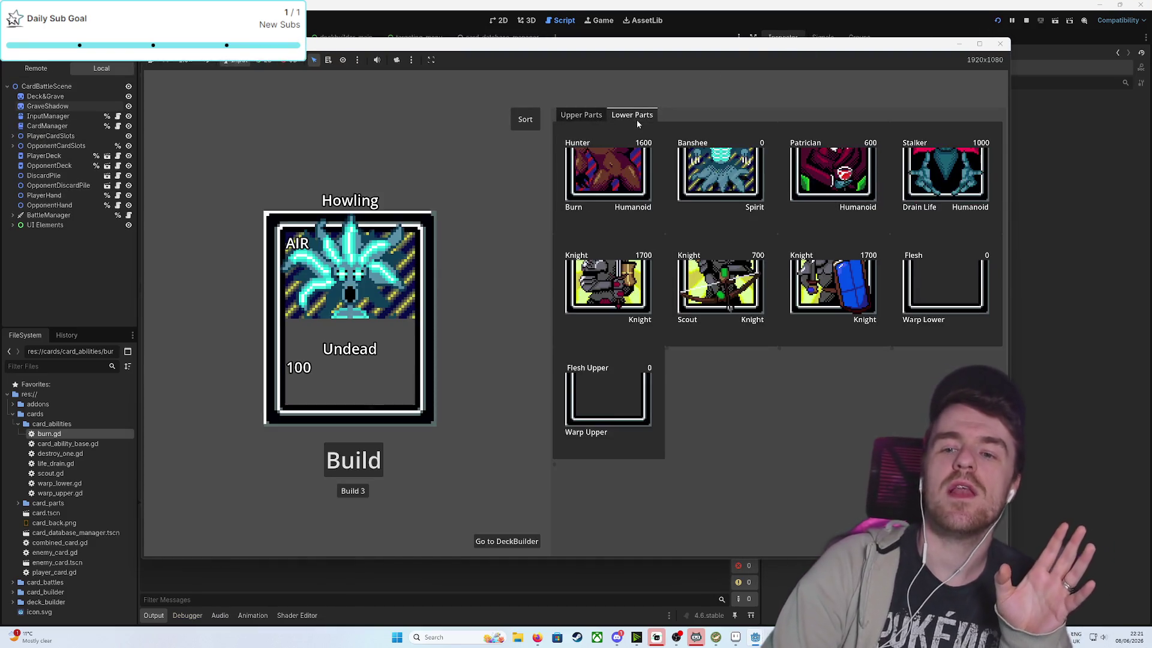
click(747, 145)
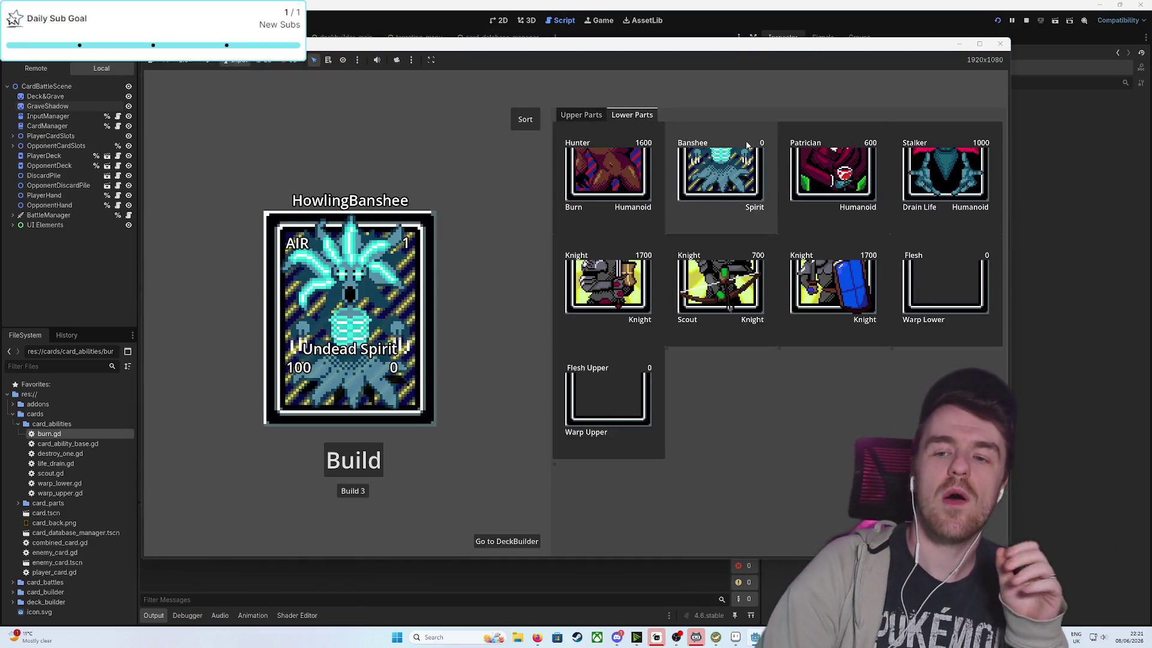
click(347, 495)
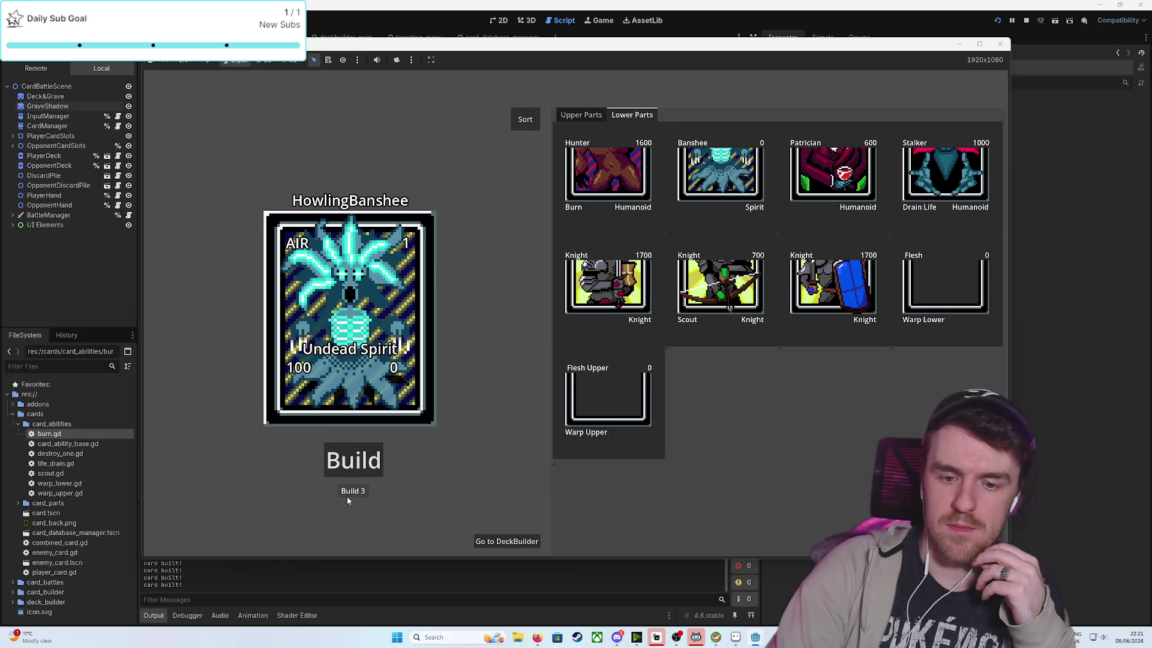
Fill the deck with 30 random cards, start a battle, and play HowlingBanshee centre
click(511, 543)
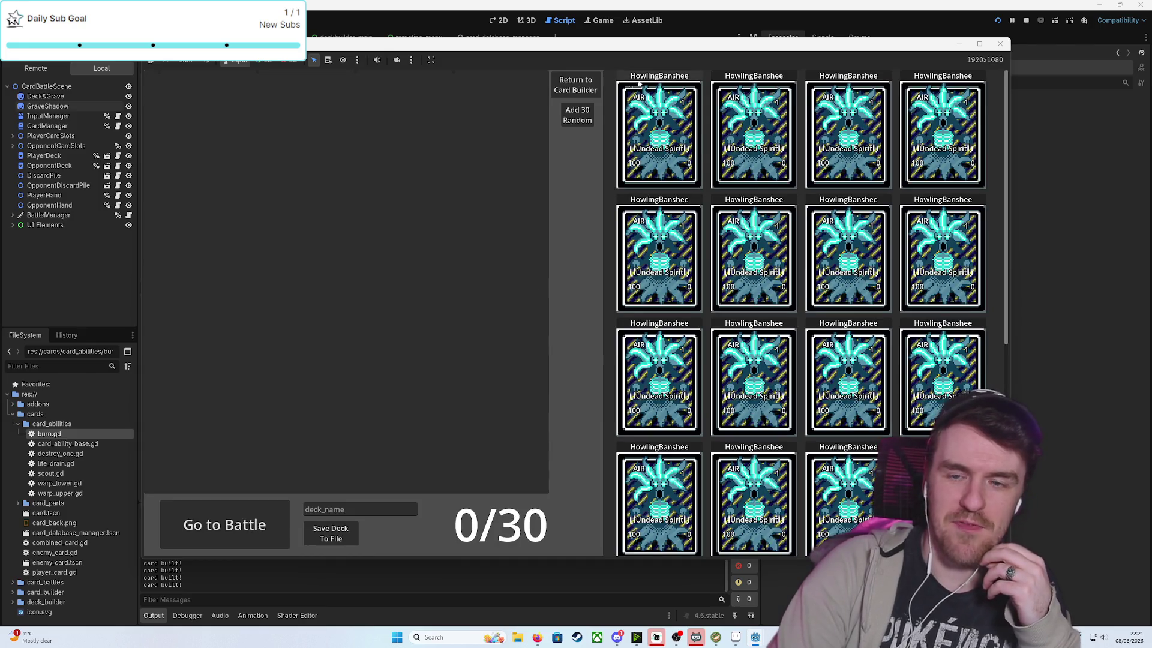
click(581, 123)
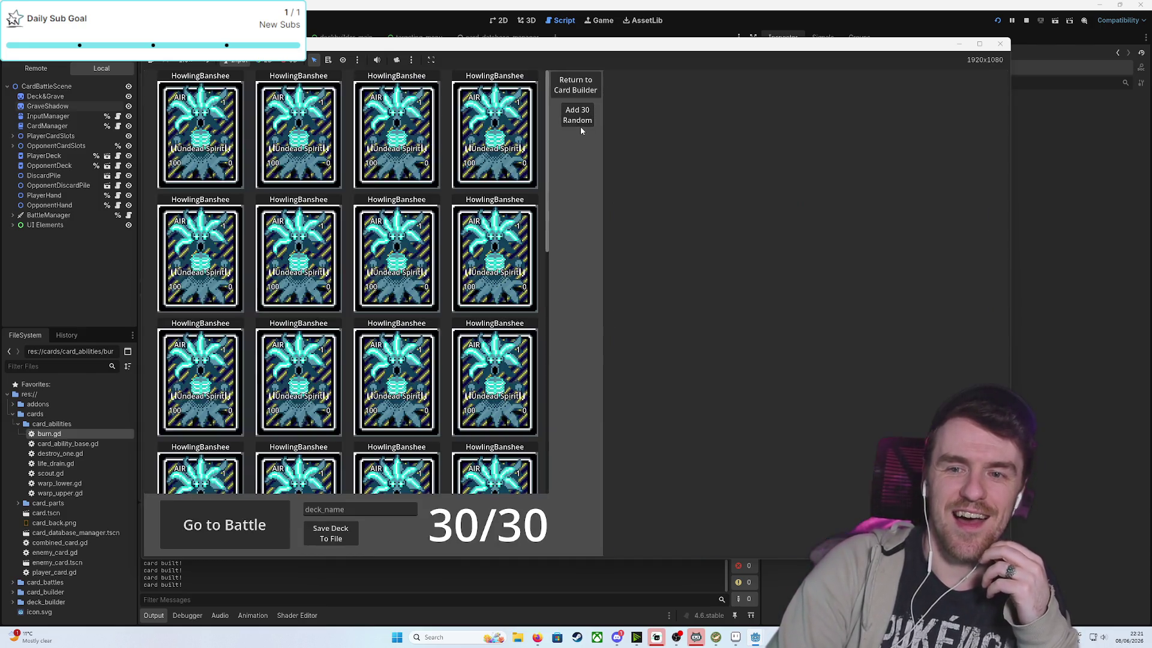
click(222, 524)
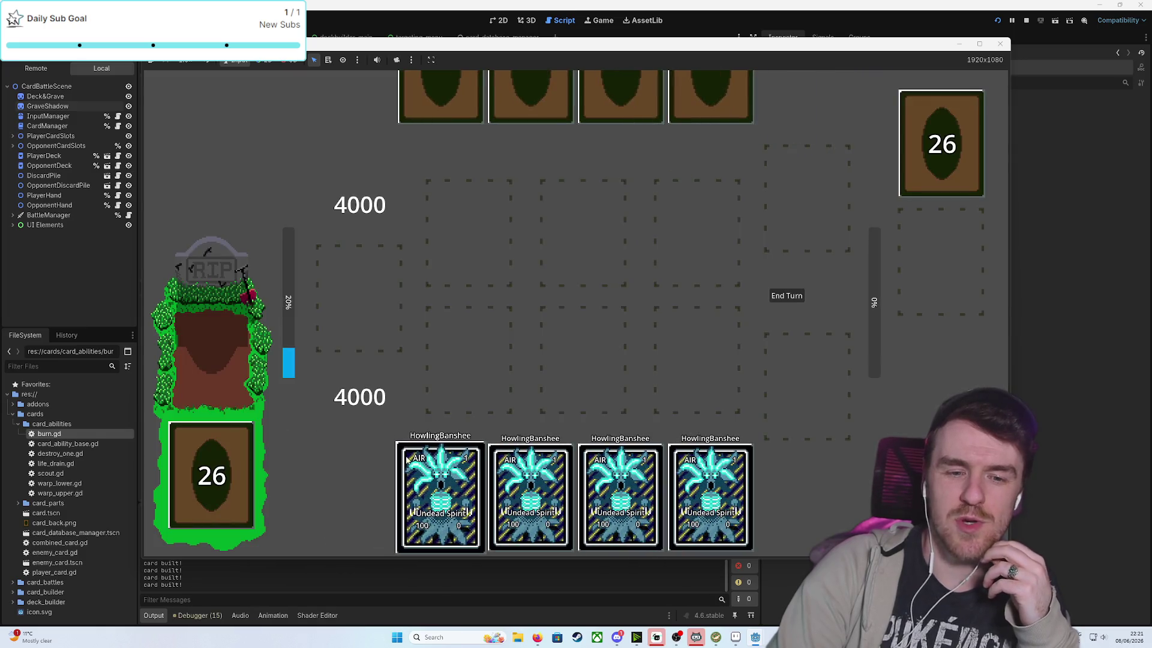
drag(447, 487, 564, 347)
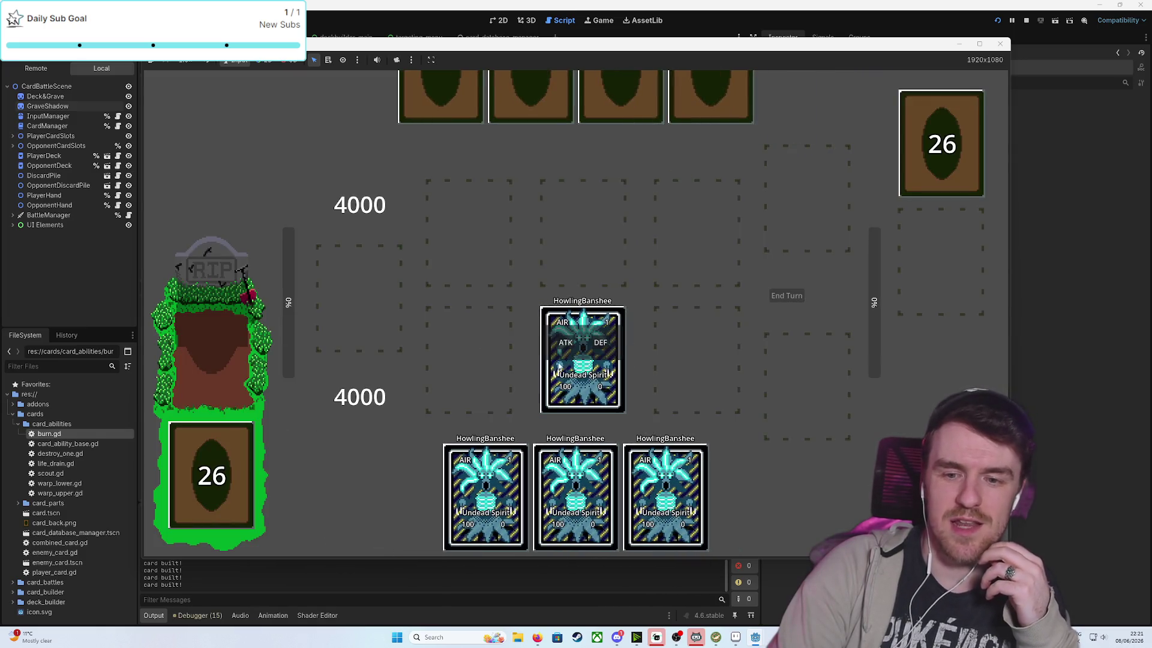
End turns repeatedly until the player's life reaches 0, then close the game
click(781, 301)
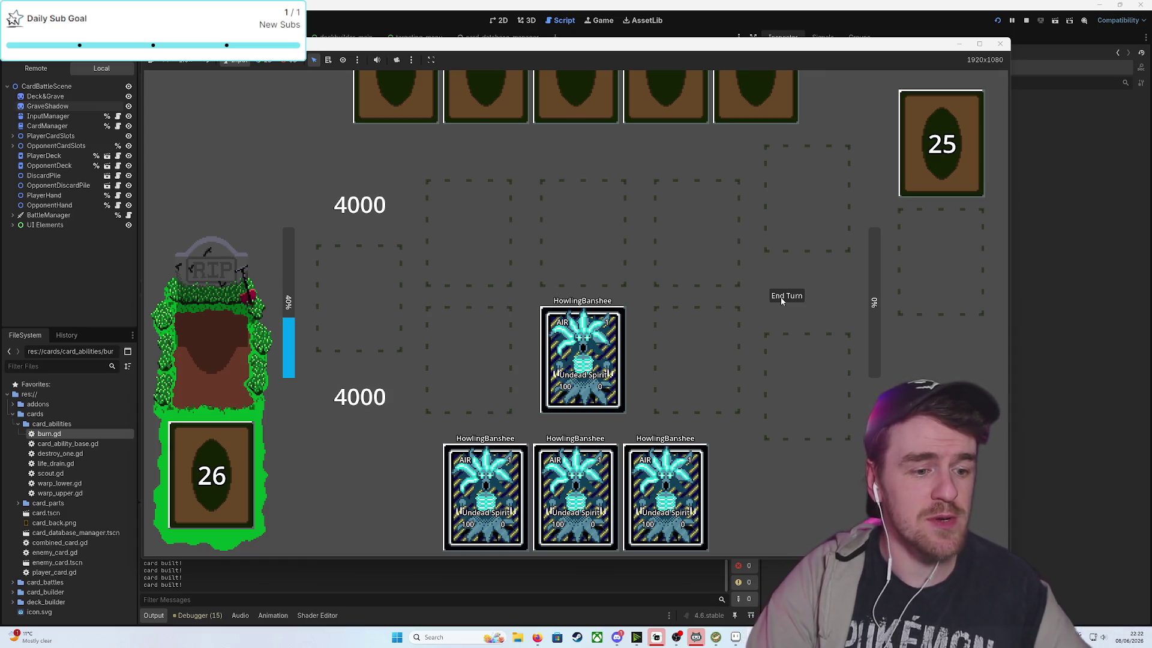
click(781, 301)
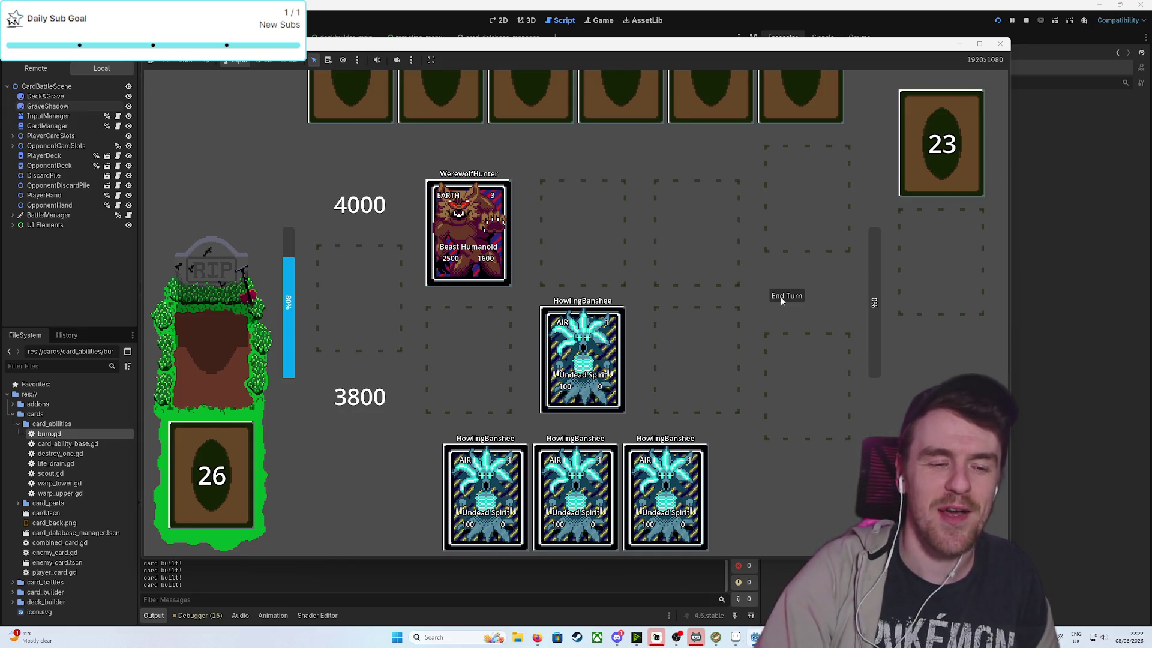
click(789, 288)
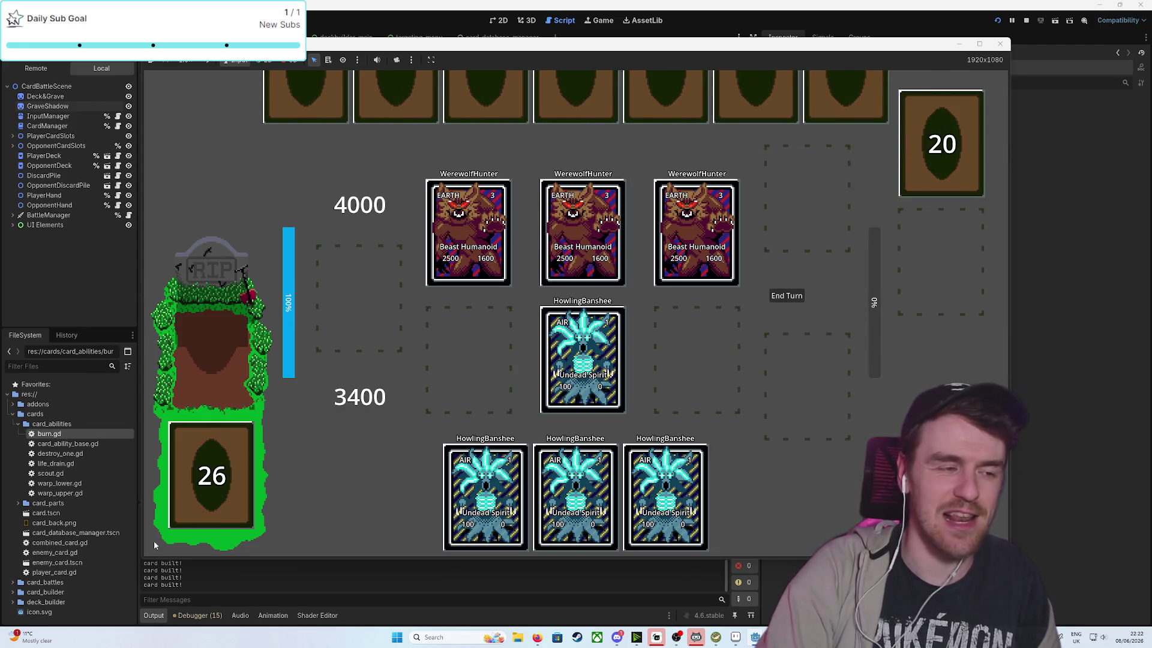
click(786, 296)
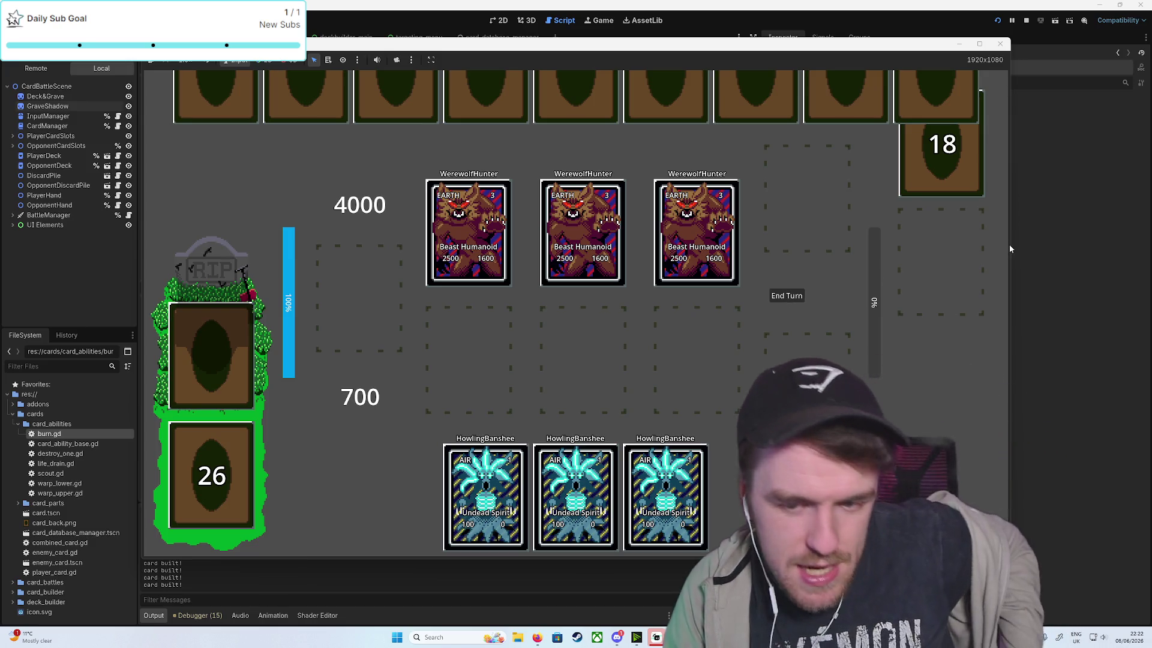
click(773, 294)
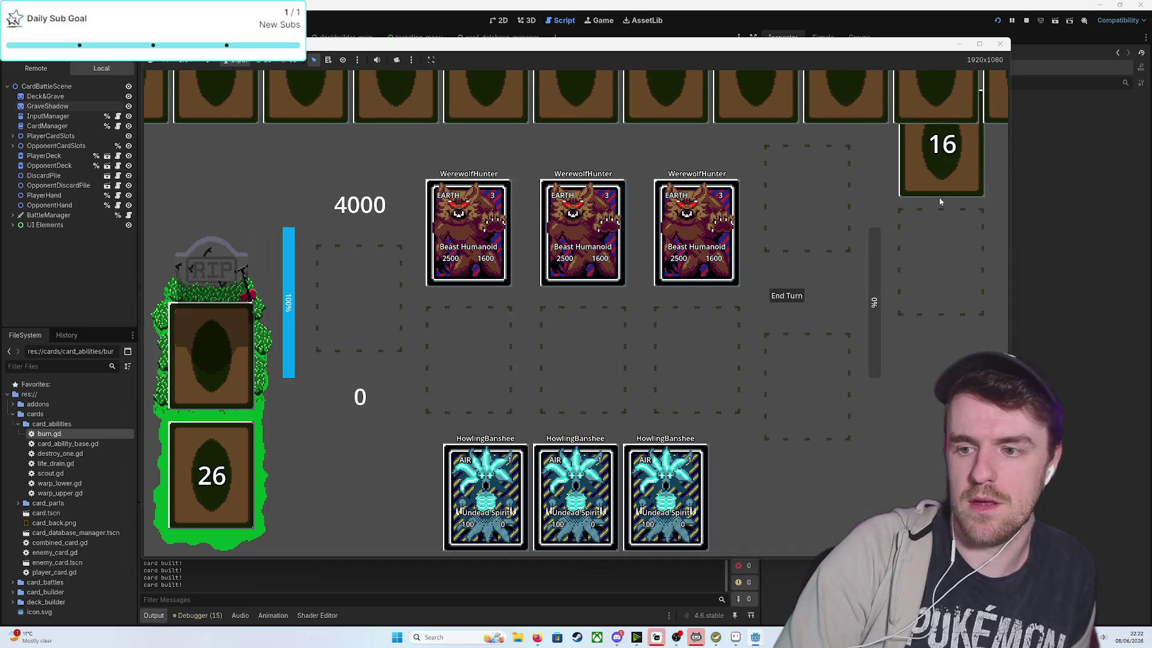
click(1000, 45)
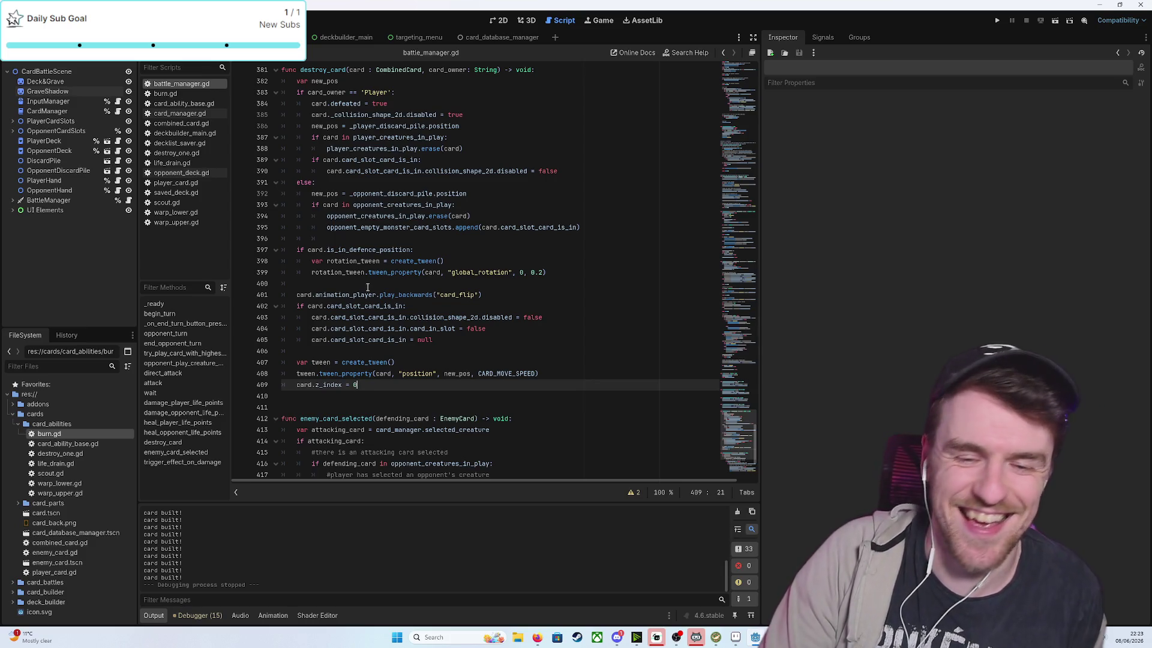
Widen the script editor and relaunch the game
scroll(378, 309, down, 5)
scroll(378, 310, up, 4)
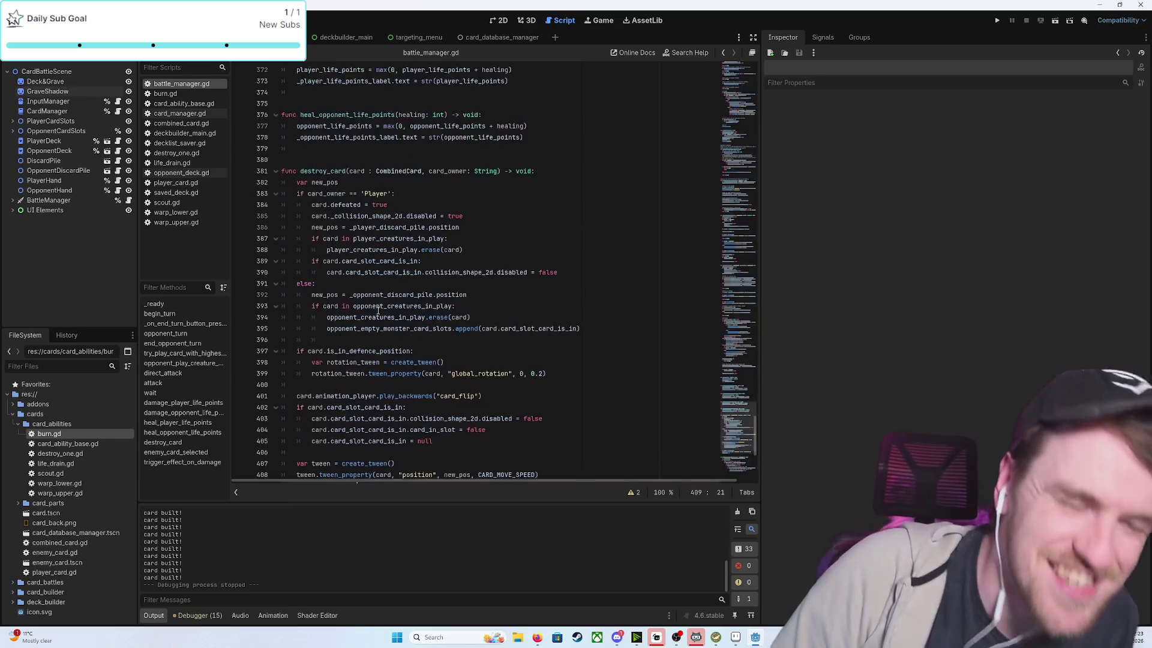
scroll(378, 309, down, 3)
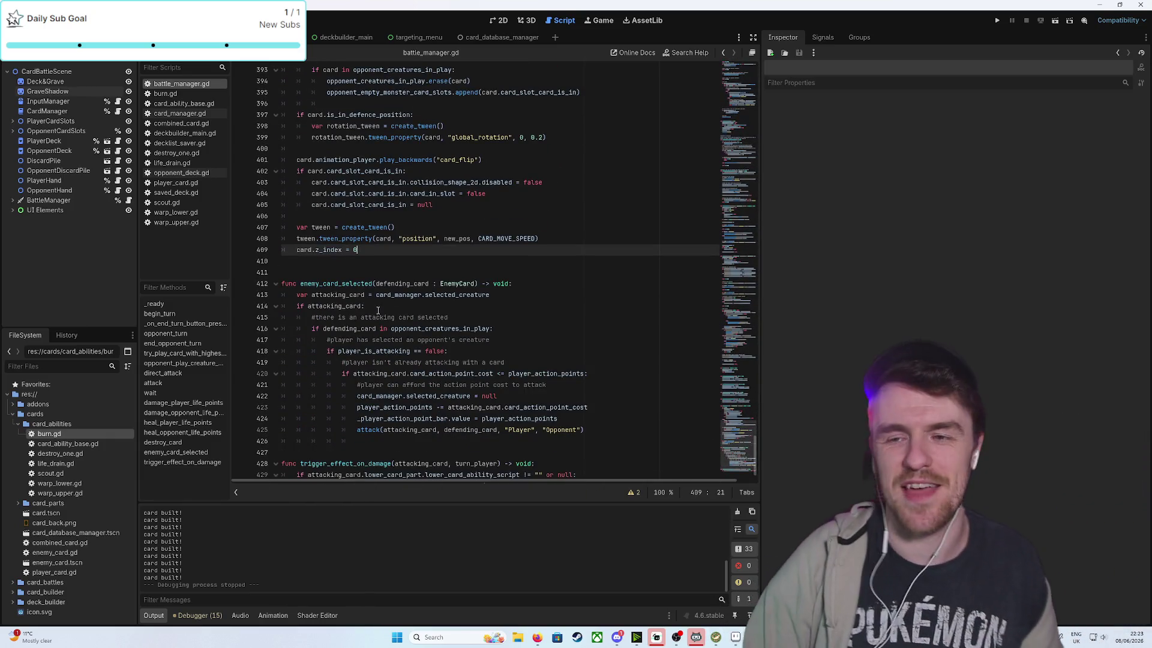
scroll(405, 323, up, 10)
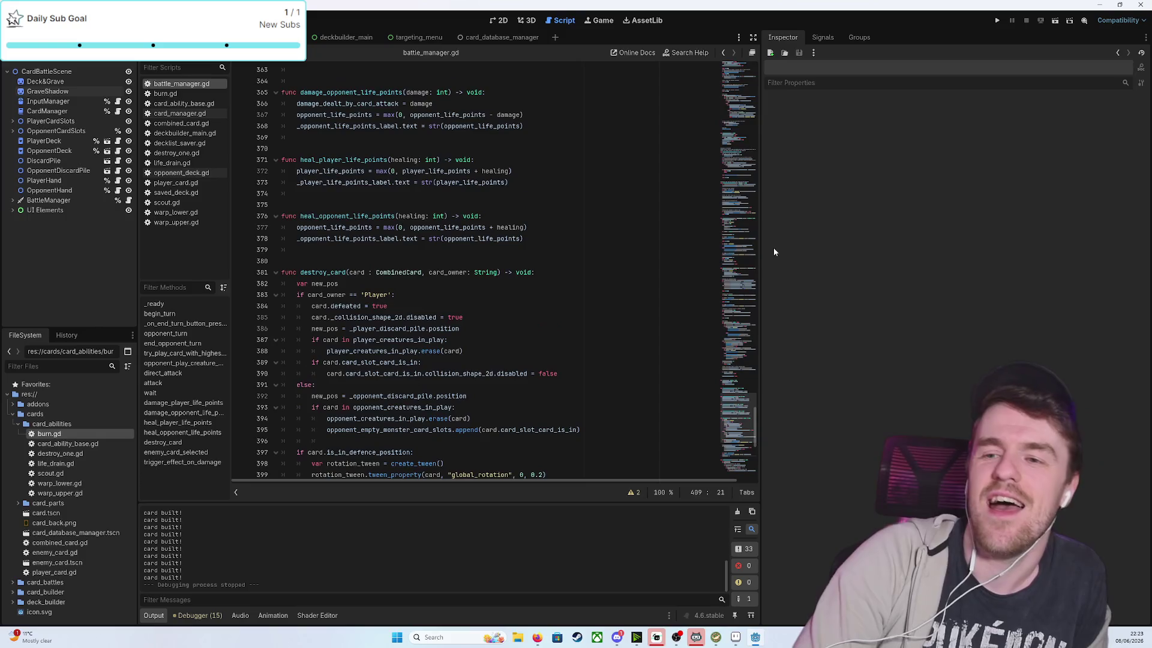
drag(761, 242, 883, 225)
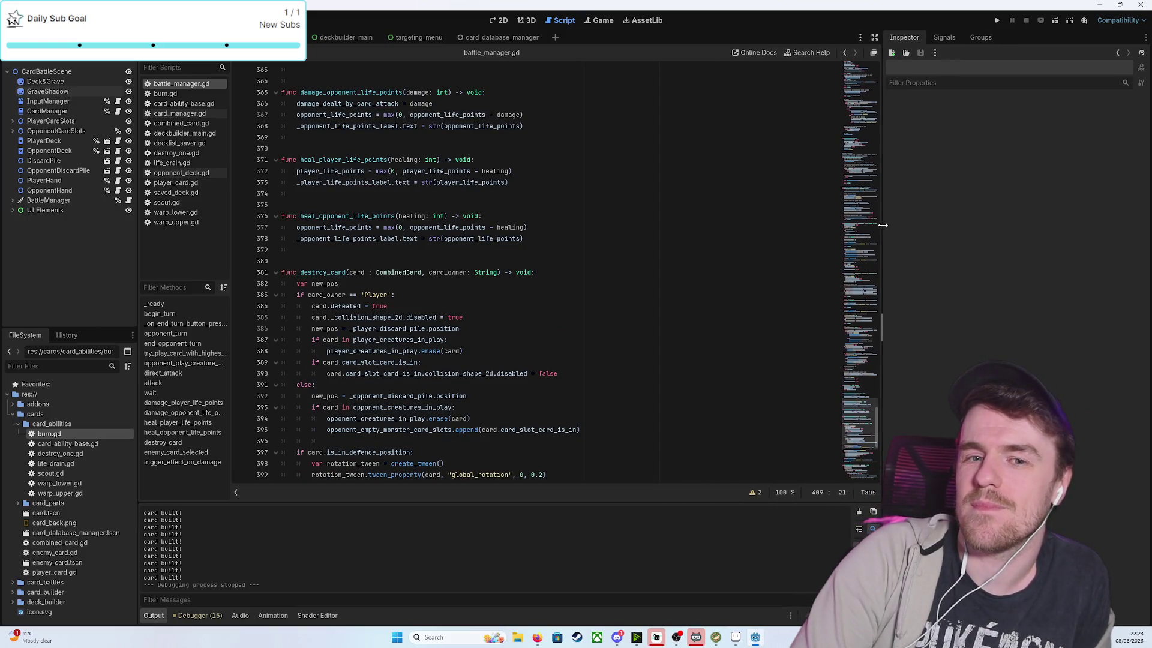
click(999, 21)
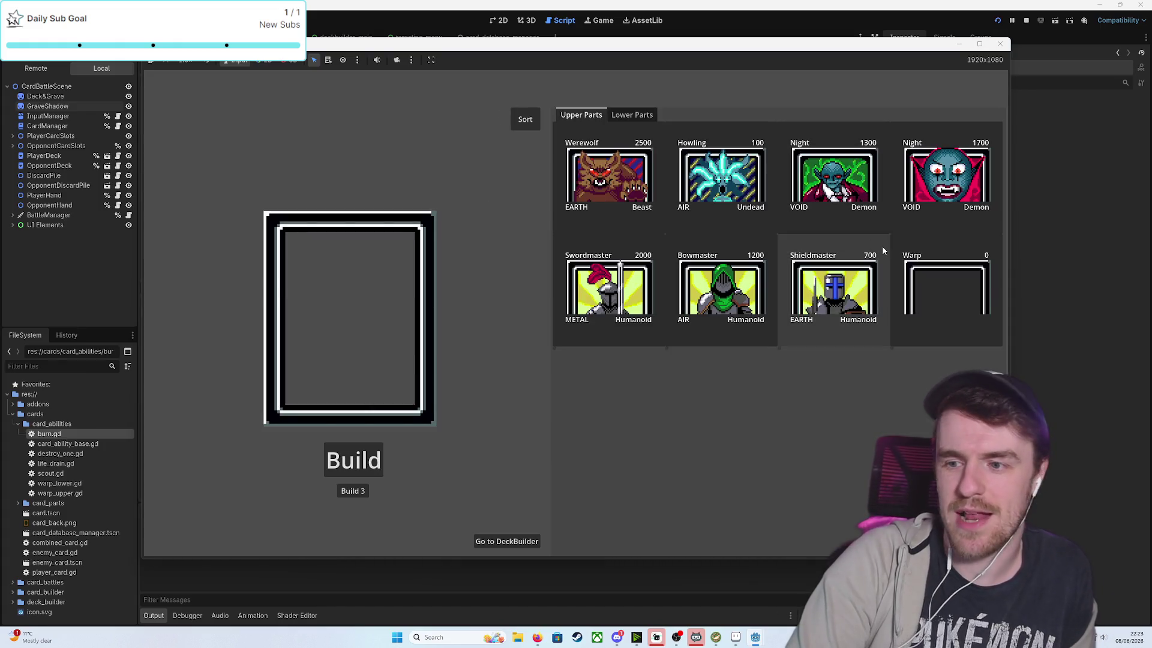
Combine the Warp upper part with the Flesh, then Flesh Upper, lower part
click(947, 288)
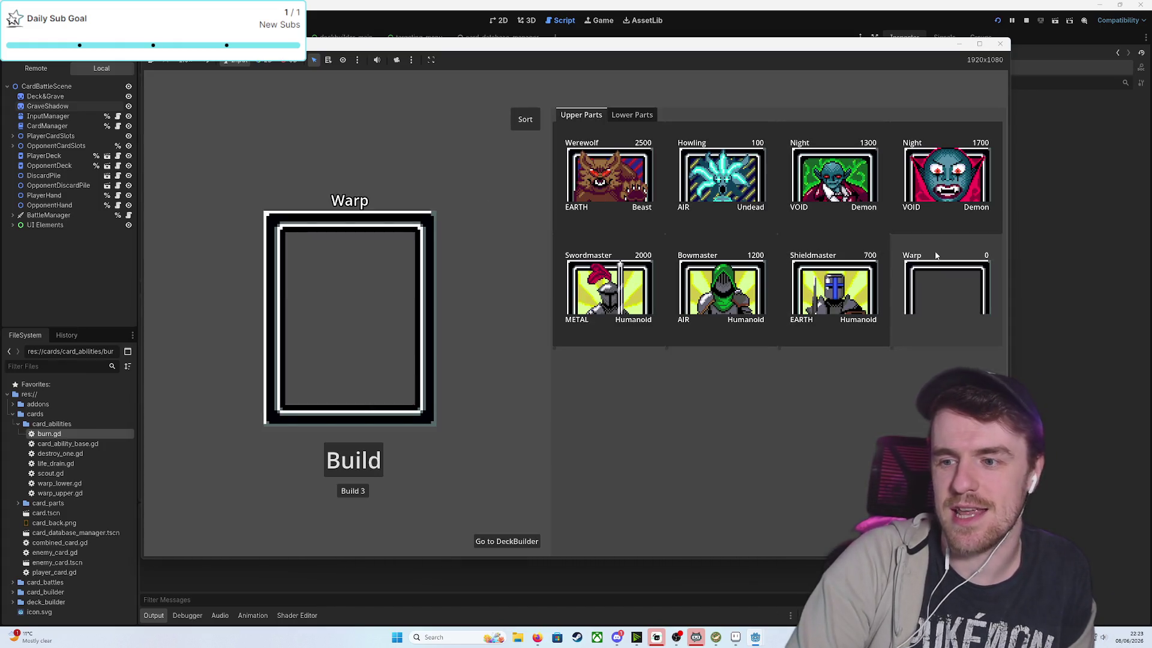
click(624, 115)
click(928, 293)
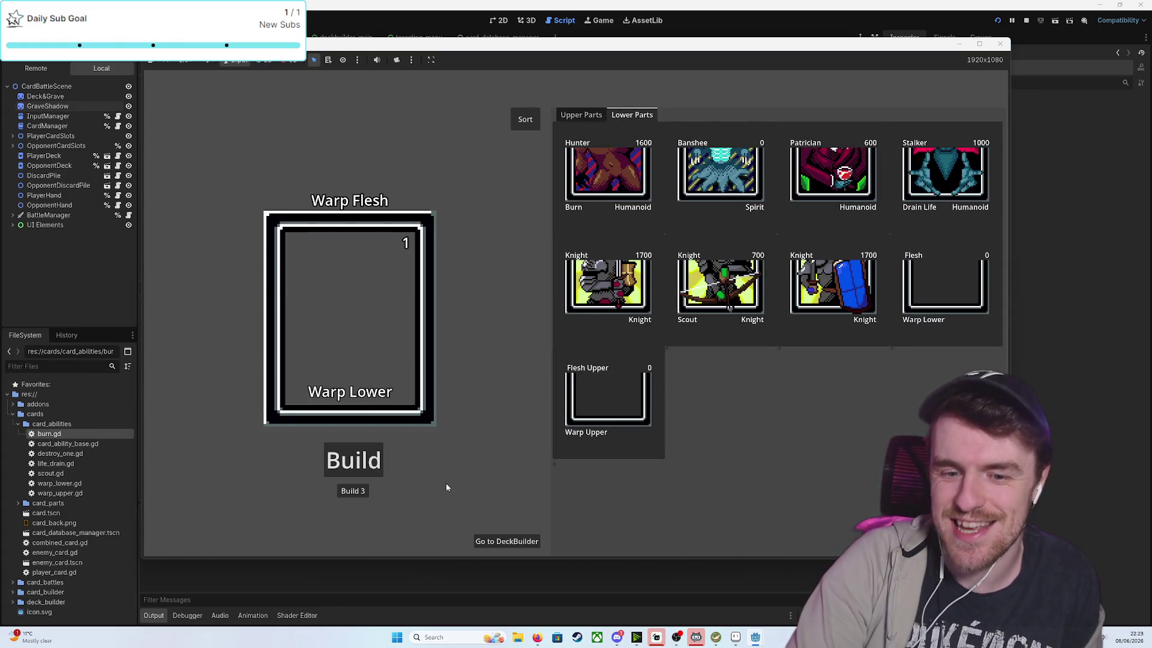
click(567, 114)
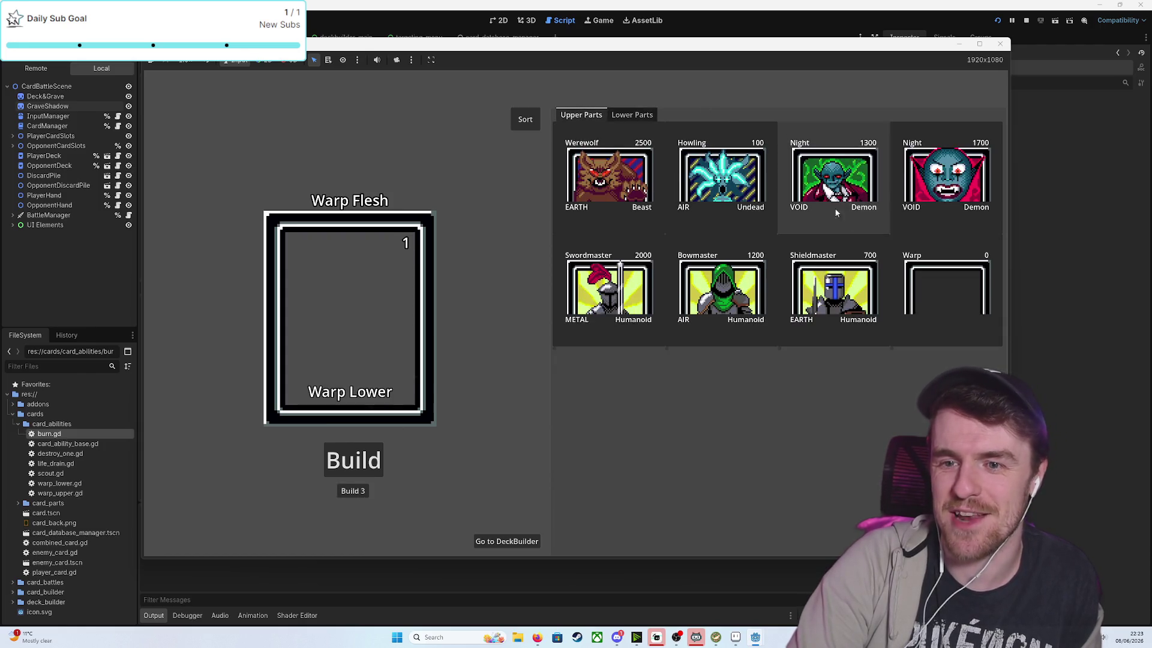
click(630, 114)
click(608, 396)
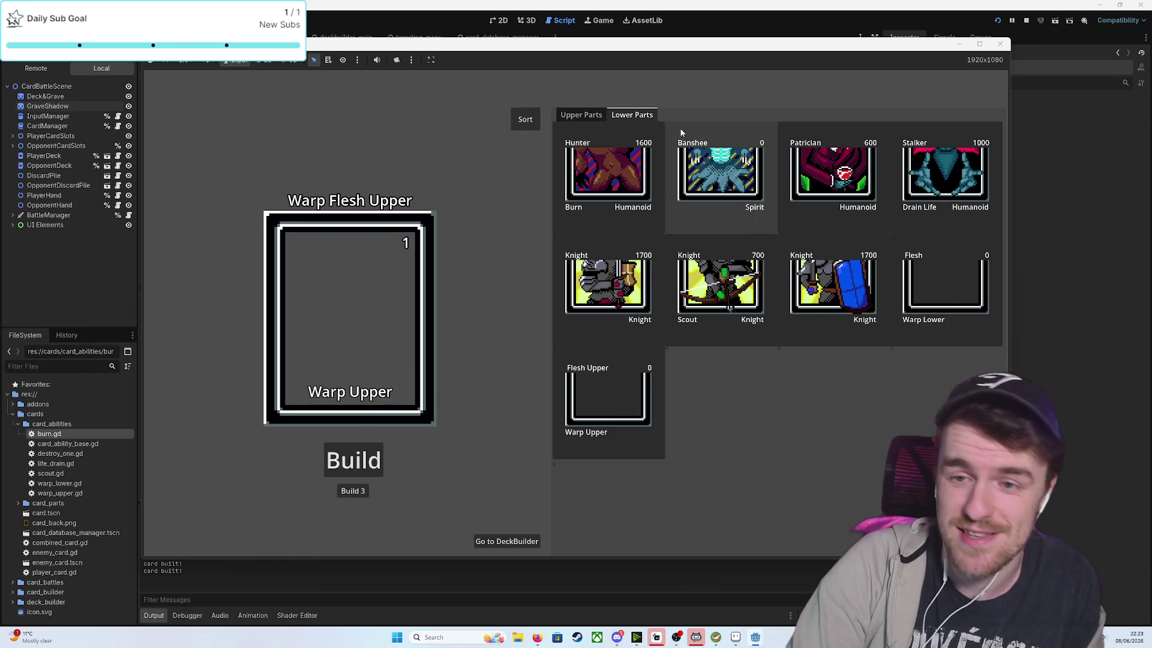
Pair the Bowmaster upper part with the Scout Knight, then 1700 Knight, lower part
click(581, 116)
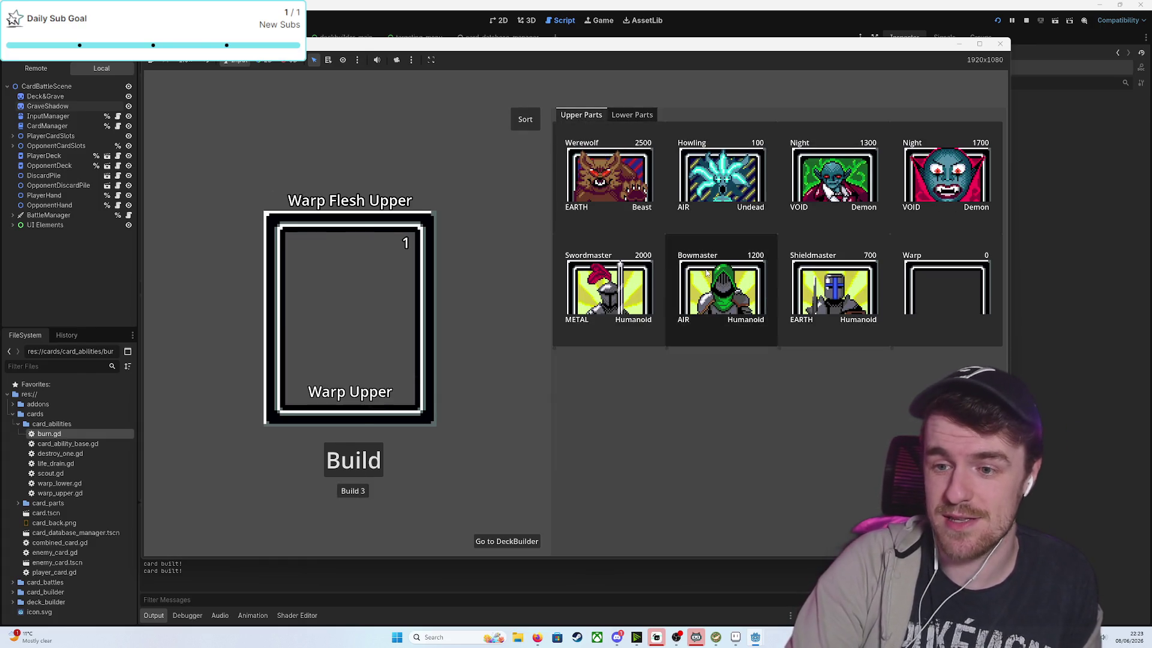
click(720, 288)
click(632, 114)
click(720, 287)
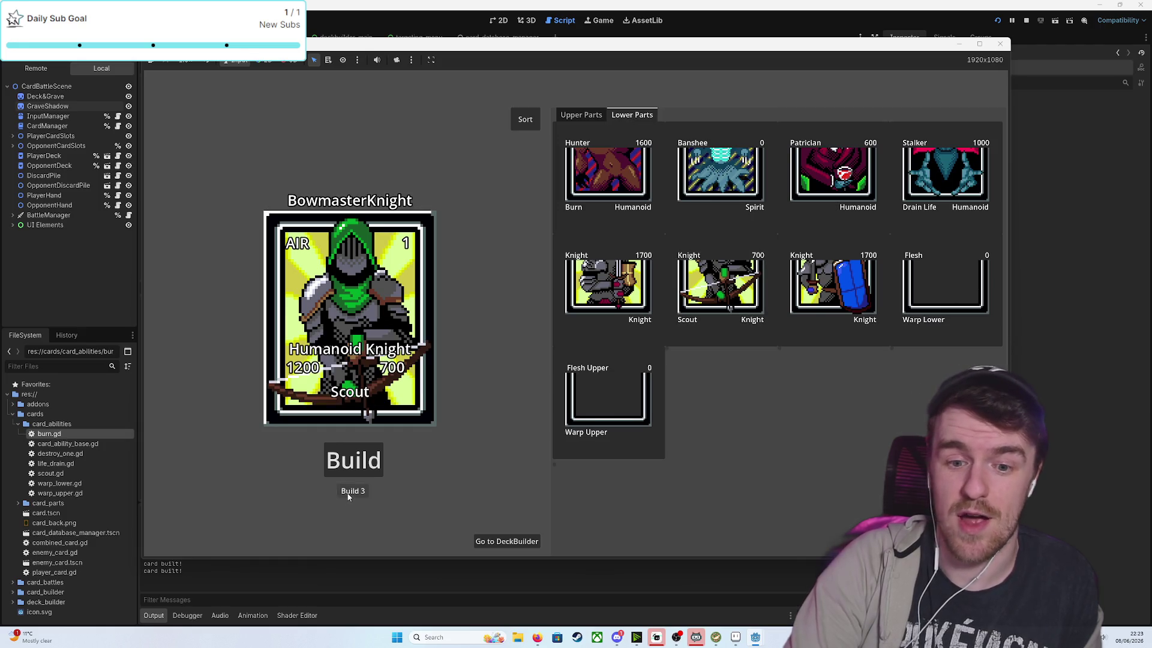
click(608, 287)
Pick Werewolf as the upper part and try Hunter and Banshee as lower parts
click(580, 115)
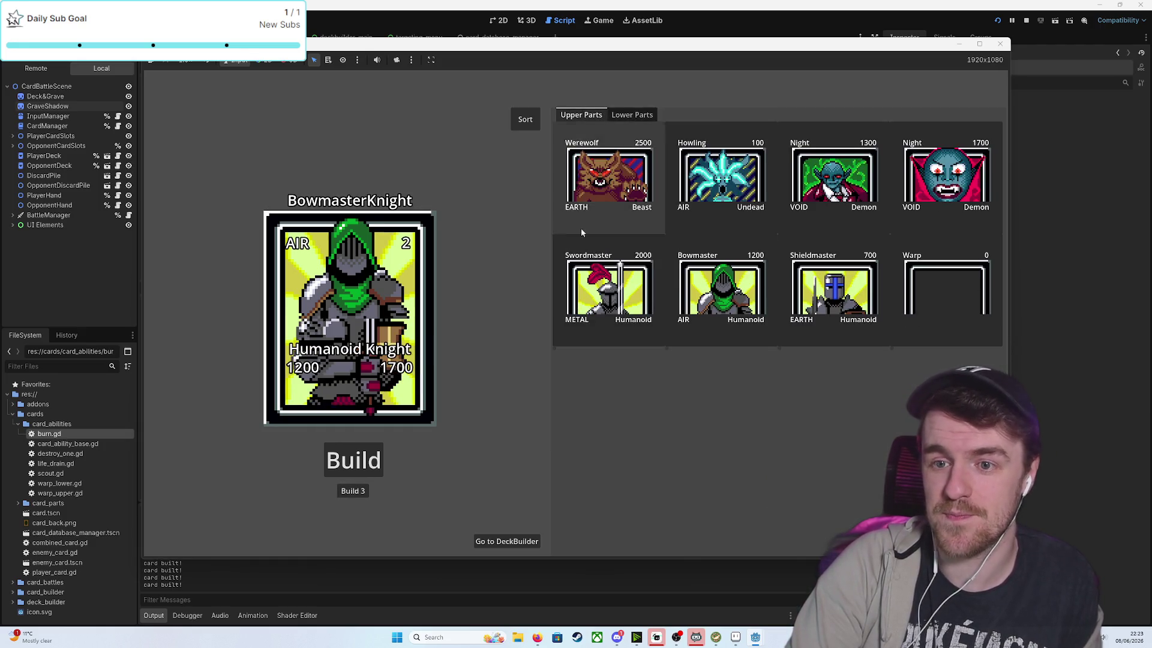
click(608, 287)
click(608, 174)
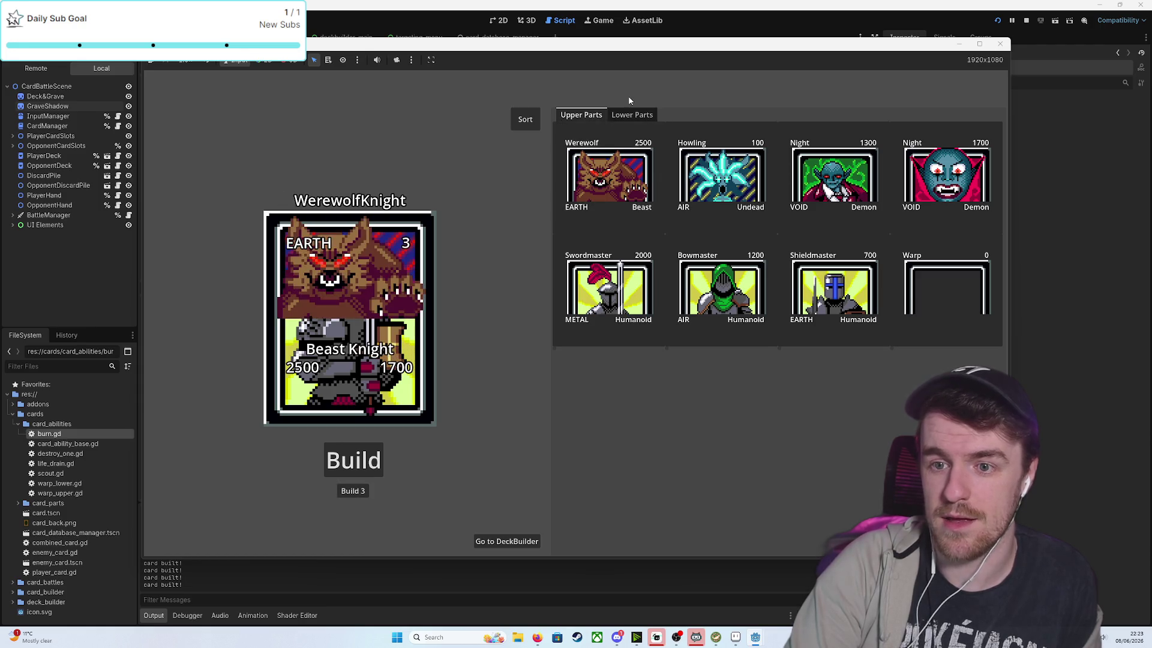
click(632, 114)
click(608, 174)
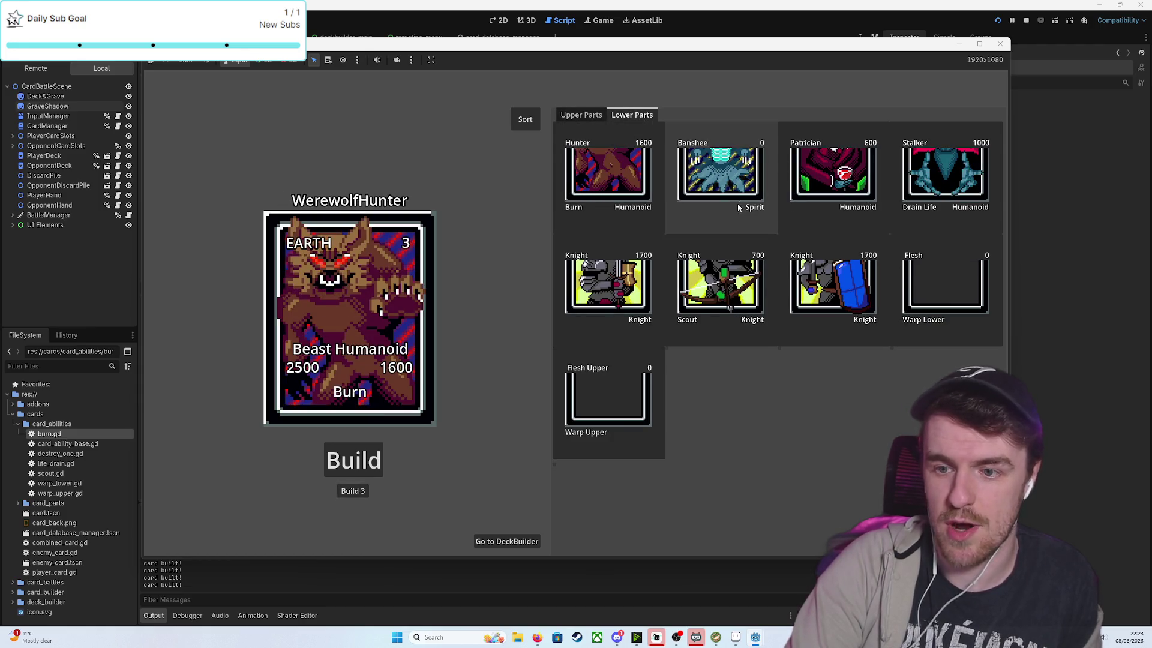
click(720, 174)
Choose the 1700 Night upper part, then go to the deck builder
click(584, 115)
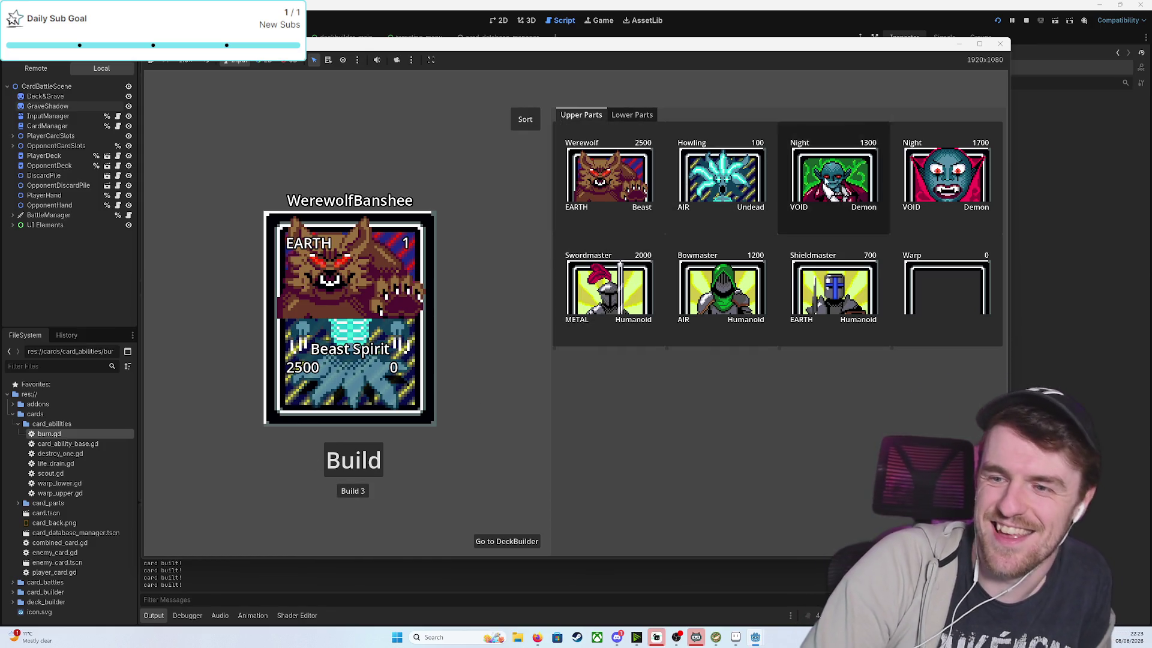
click(834, 174)
click(946, 174)
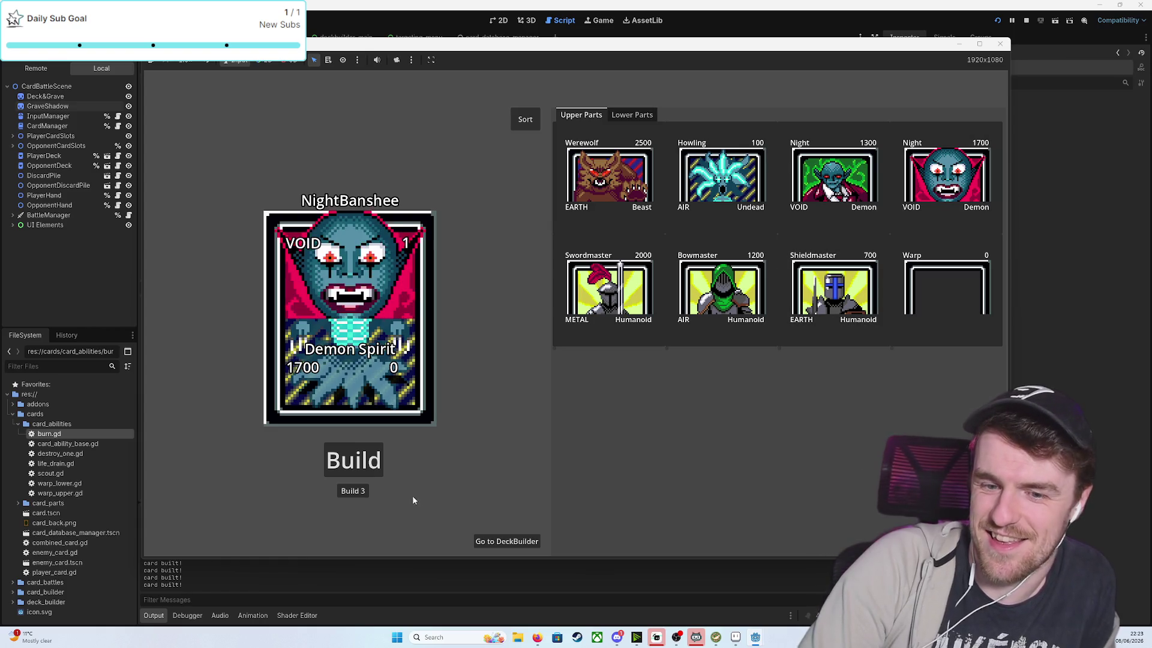
click(363, 492)
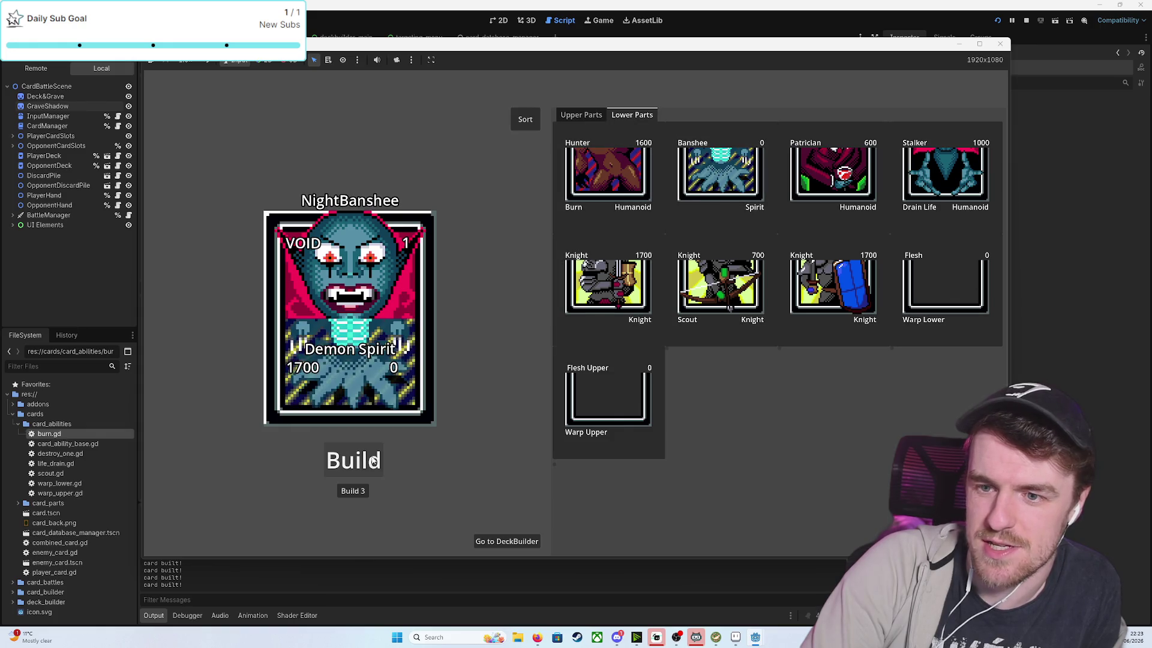
click(509, 543)
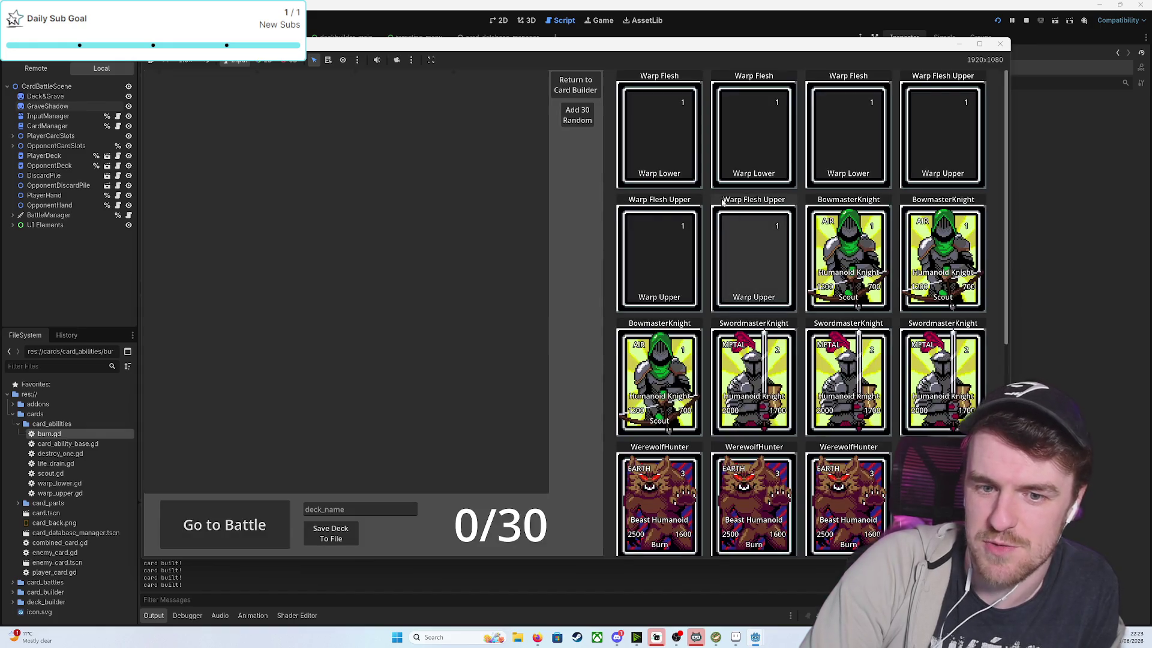
Fill the deck with 30 random cards, start a battle, and play NightBanshee in the middle
click(576, 115)
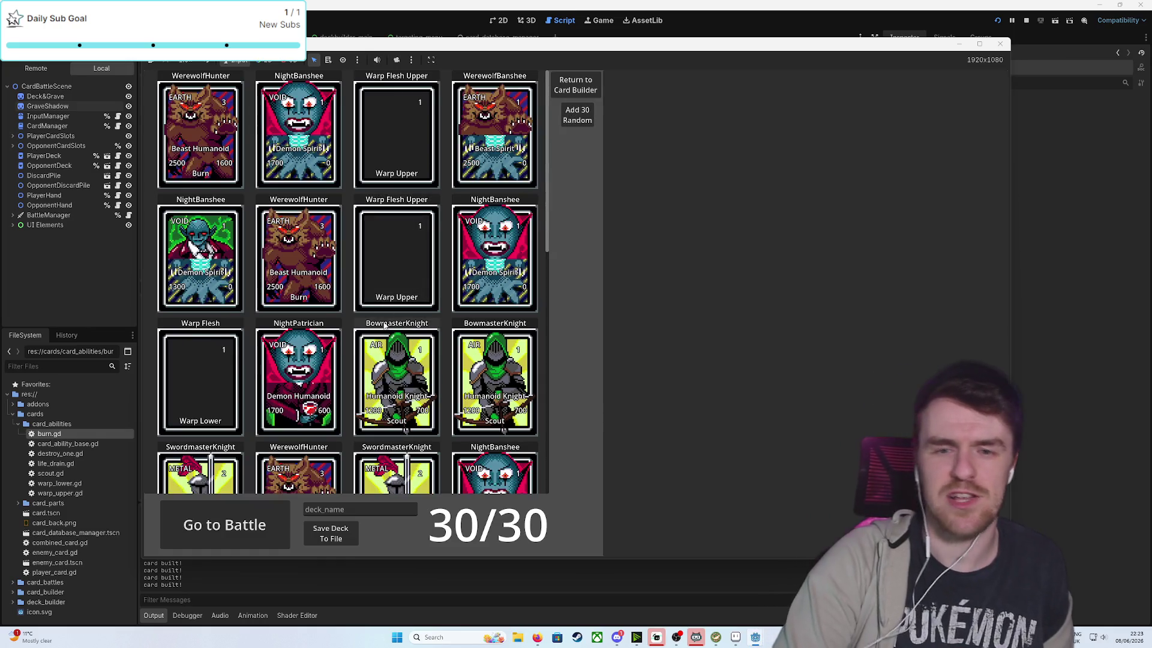
click(266, 513)
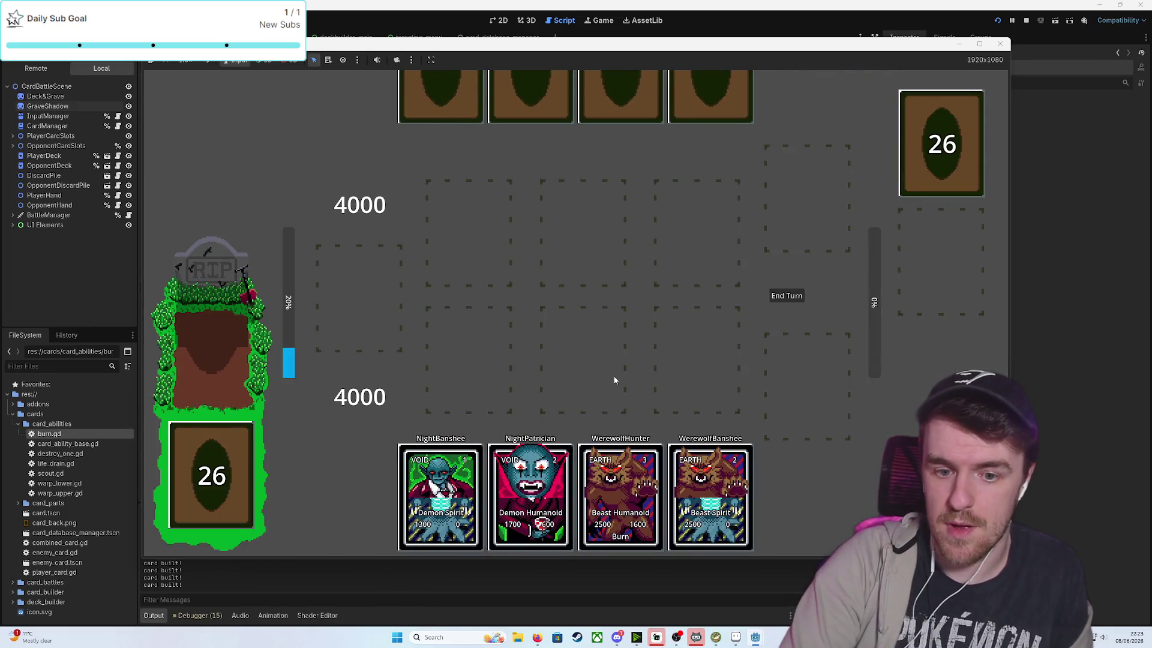
mouse_move(441, 492)
mouse_down()
mouse_move(607, 360)
mouse_move(576, 354)
mouse_up()
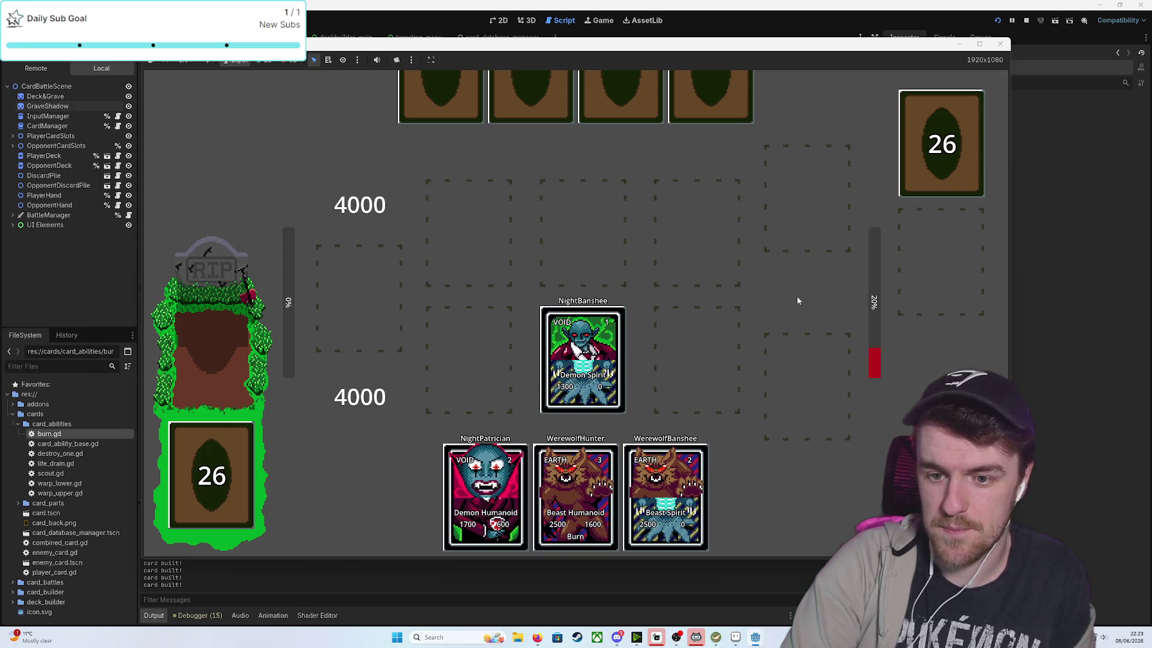
click(797, 297)
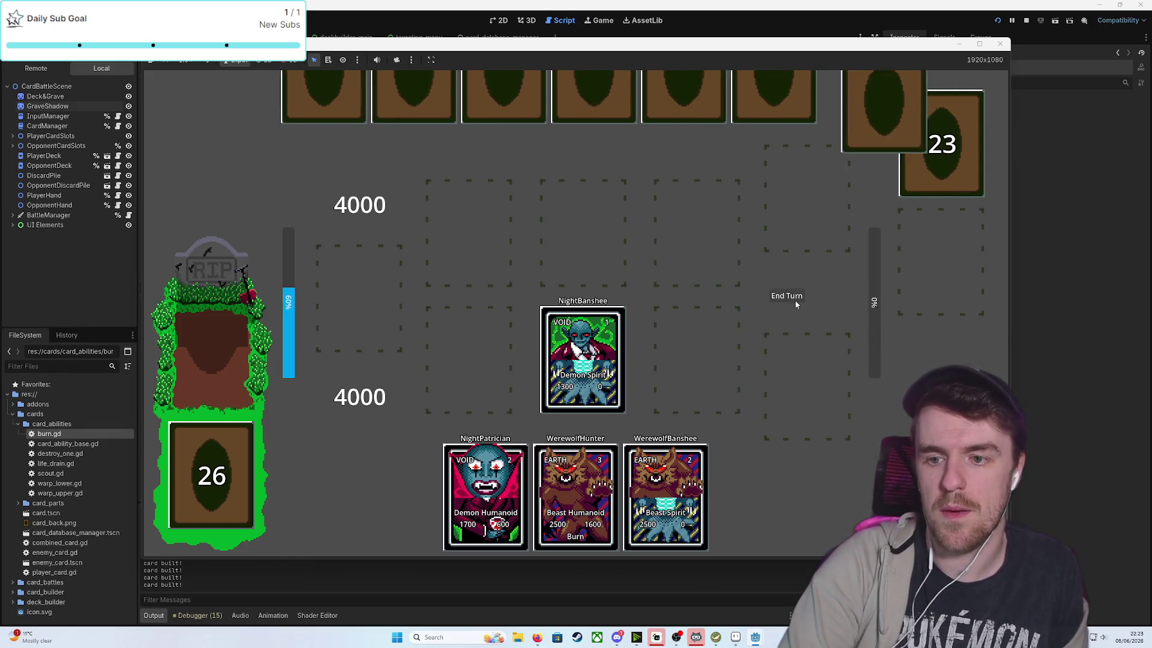
End the turn and draw several cards from the player's deck
click(227, 471)
click(226, 471)
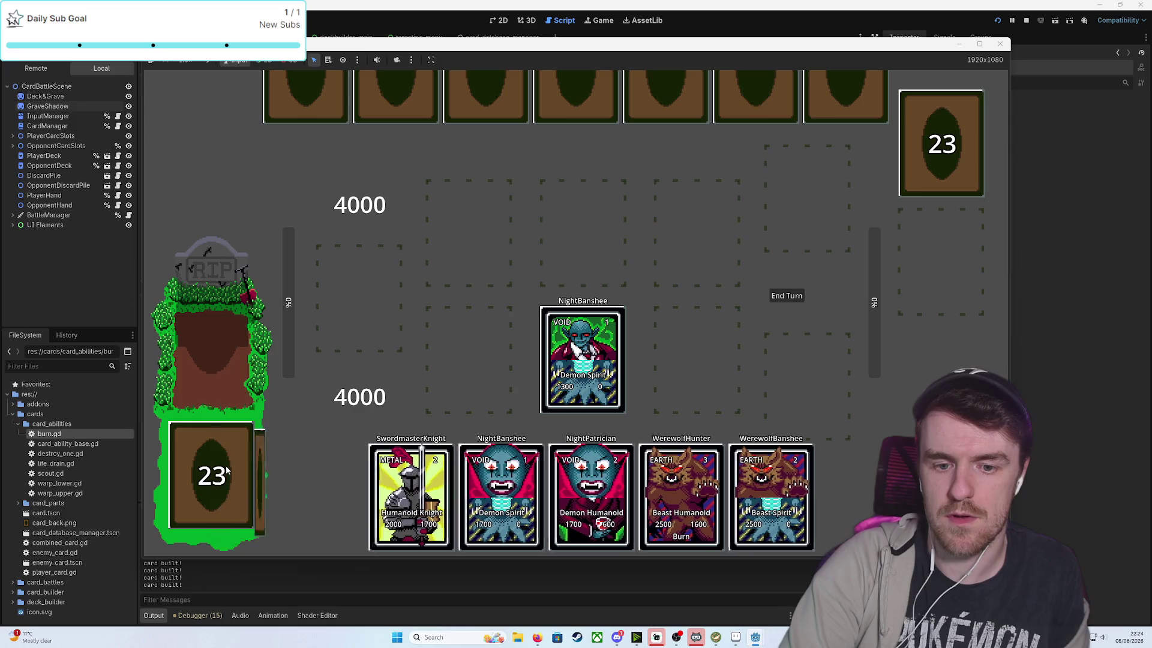
click(803, 298)
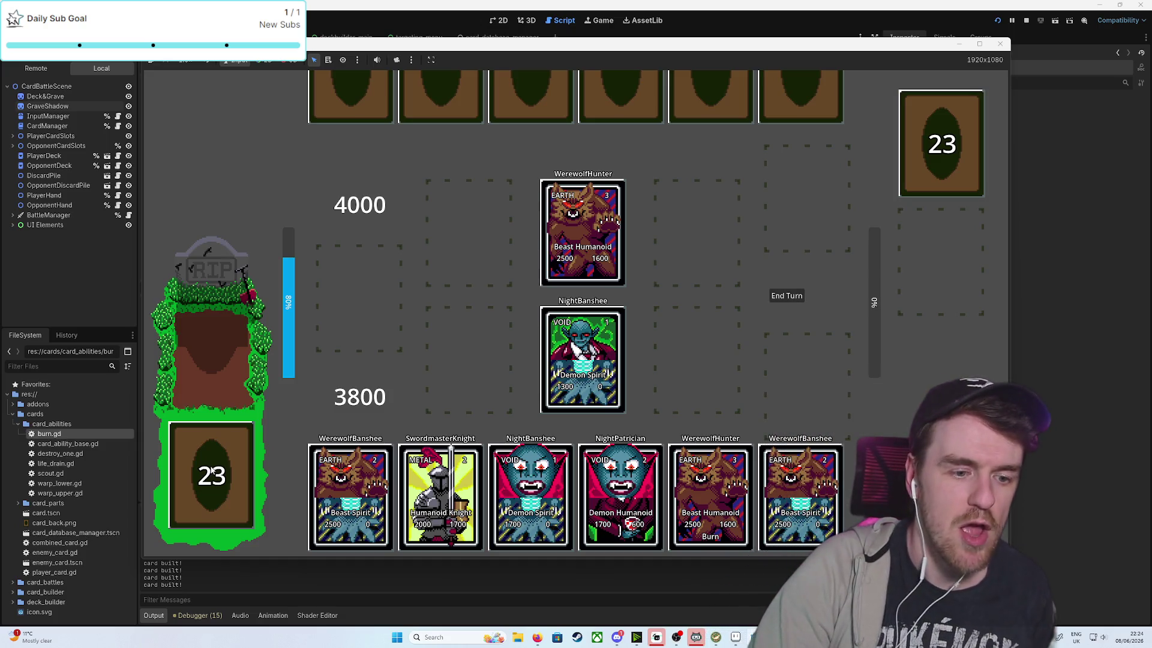
click(213, 472)
click(213, 472)
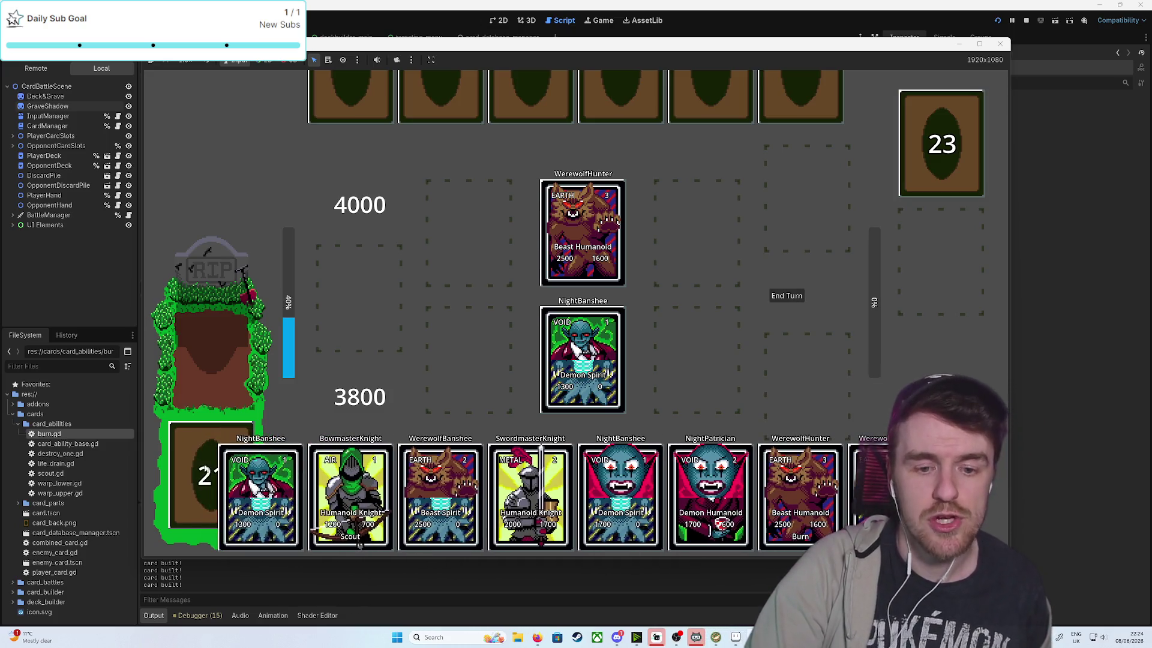
click(213, 472)
click(212, 438)
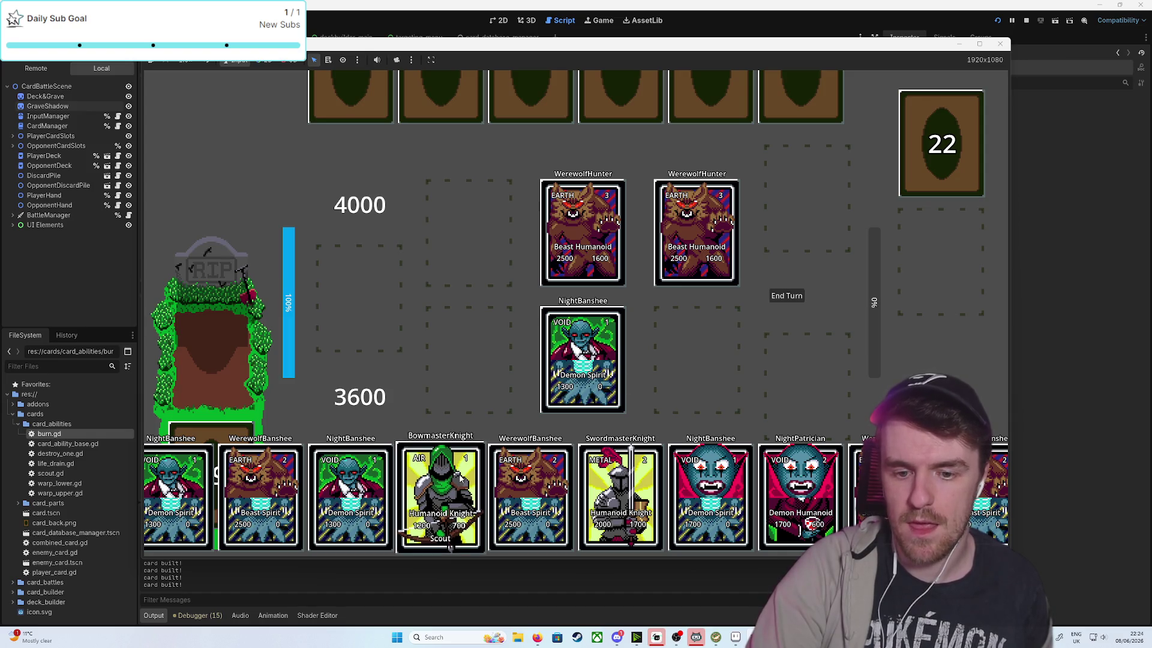
Play BowmasterKnight with a Scout pick and WerewolfBanshee onto empty slots, then draw more
drag(441, 492, 456, 356)
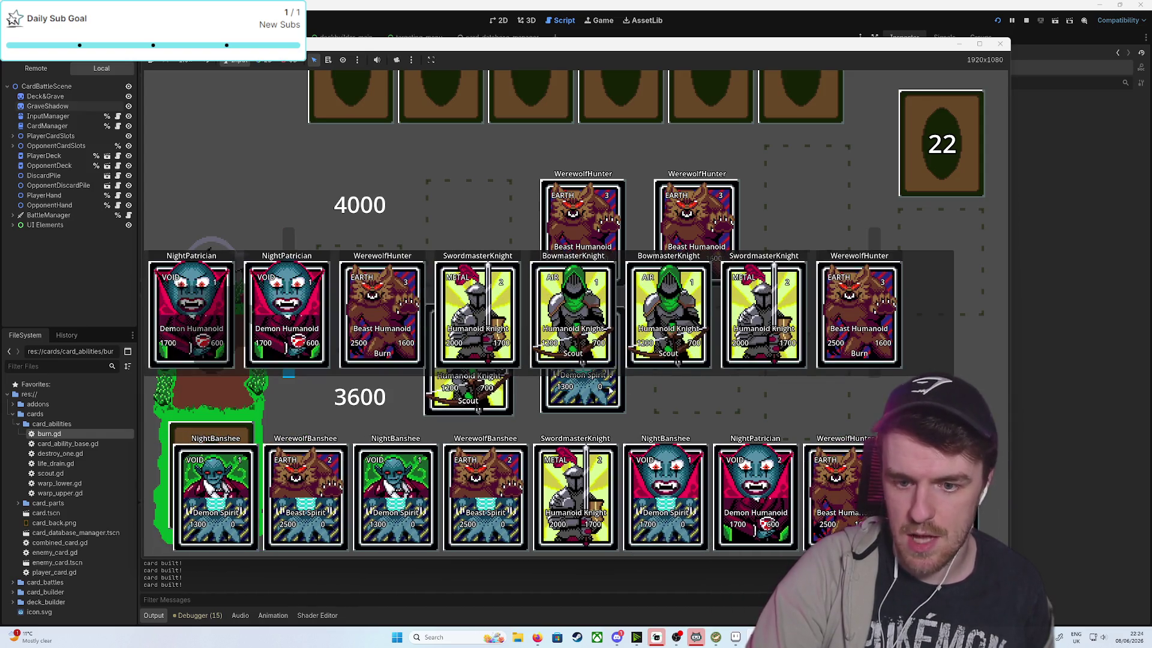
click(854, 317)
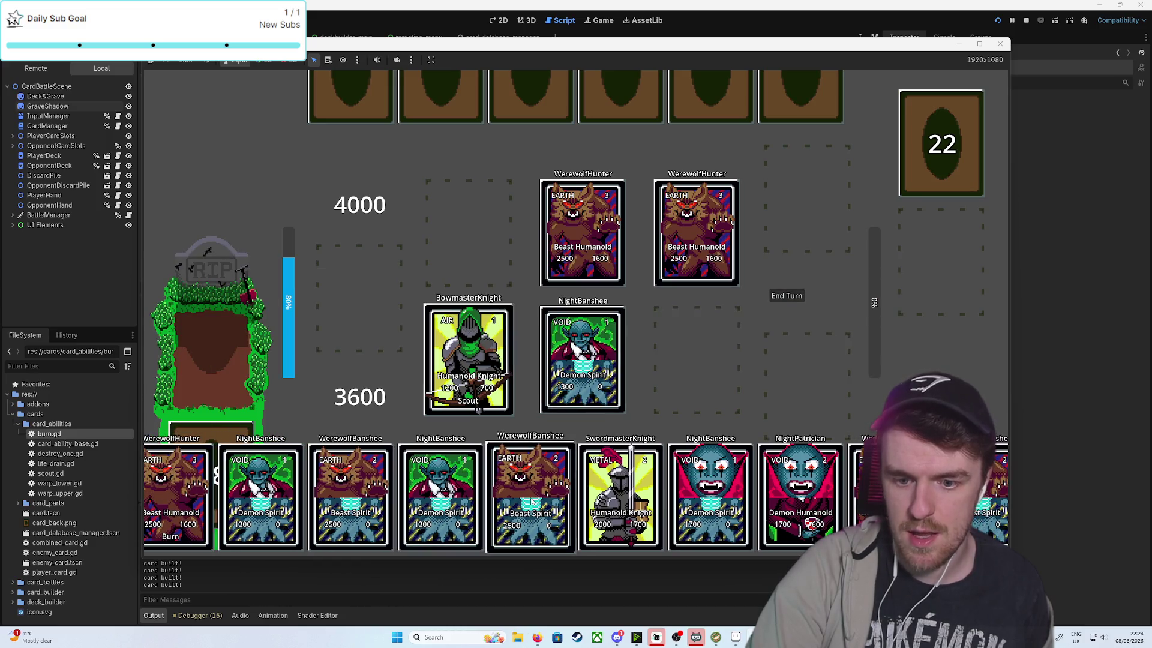
mouse_move(532, 503)
mouse_down()
mouse_move(696, 402)
mouse_move(696, 372)
mouse_up()
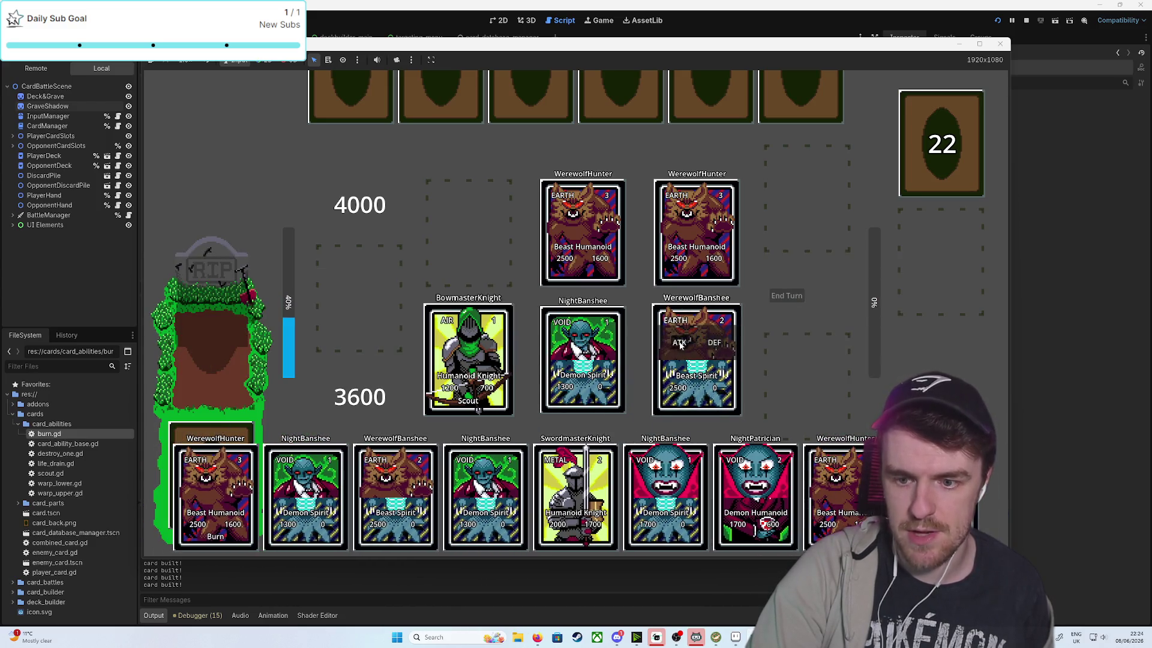
click(785, 300)
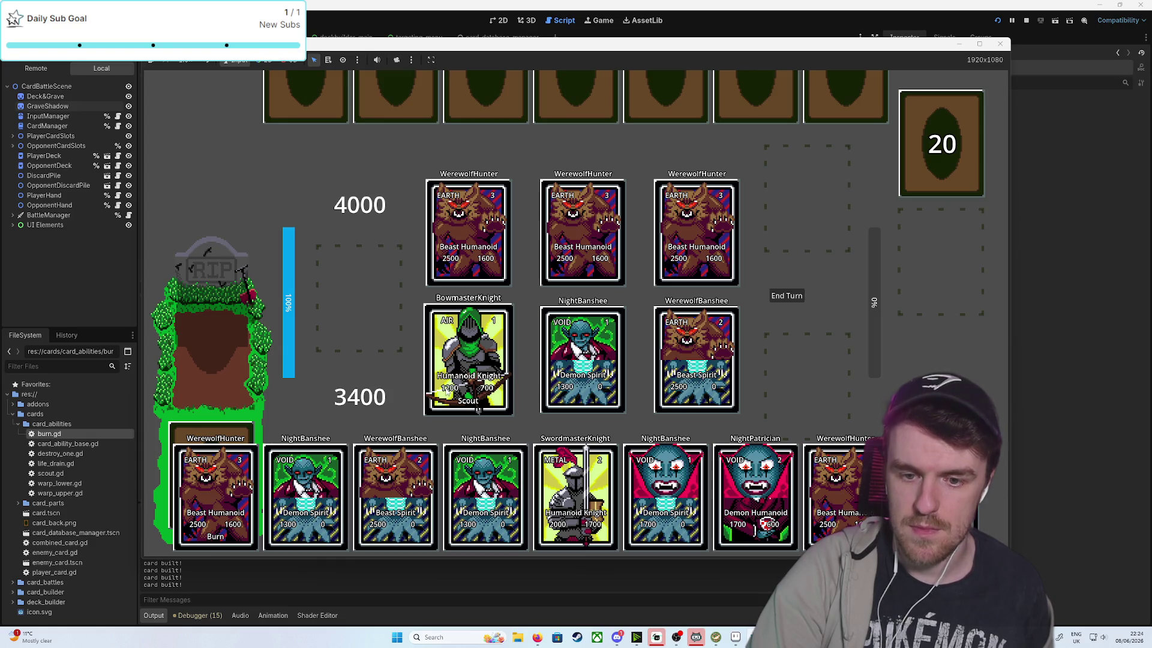
click(447, 393)
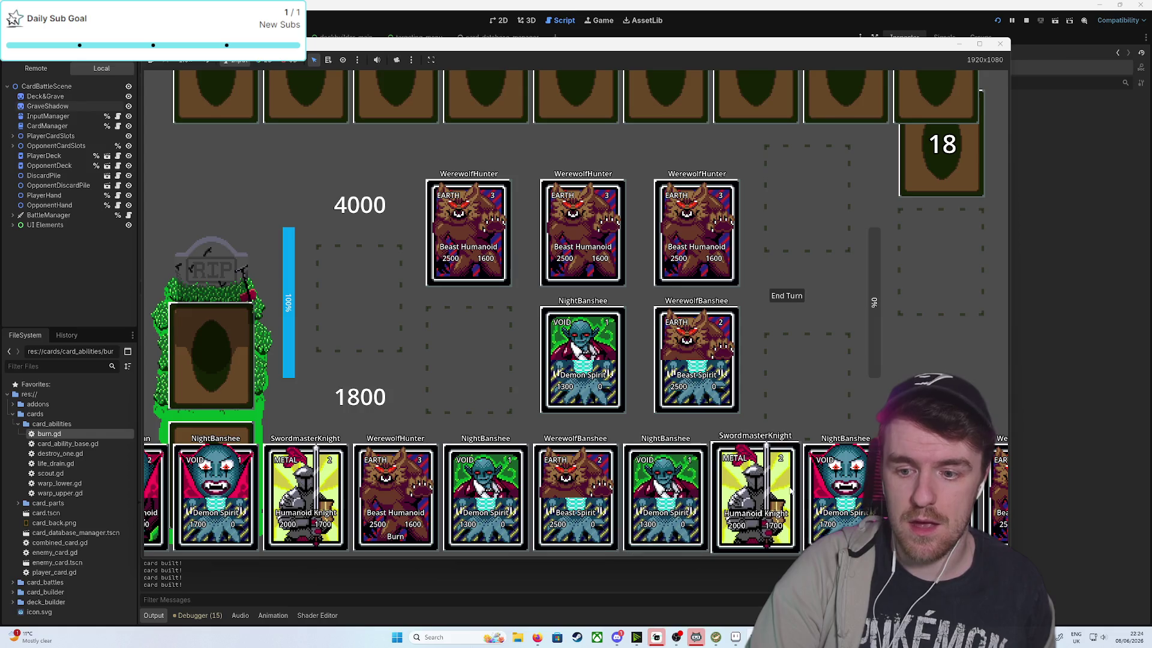
Play NightBanshee left, end the turn, then play NightBanshee and WerewolfBanshee
mouse_move(666, 498)
mouse_down()
mouse_move(514, 370)
mouse_move(485, 367)
mouse_up()
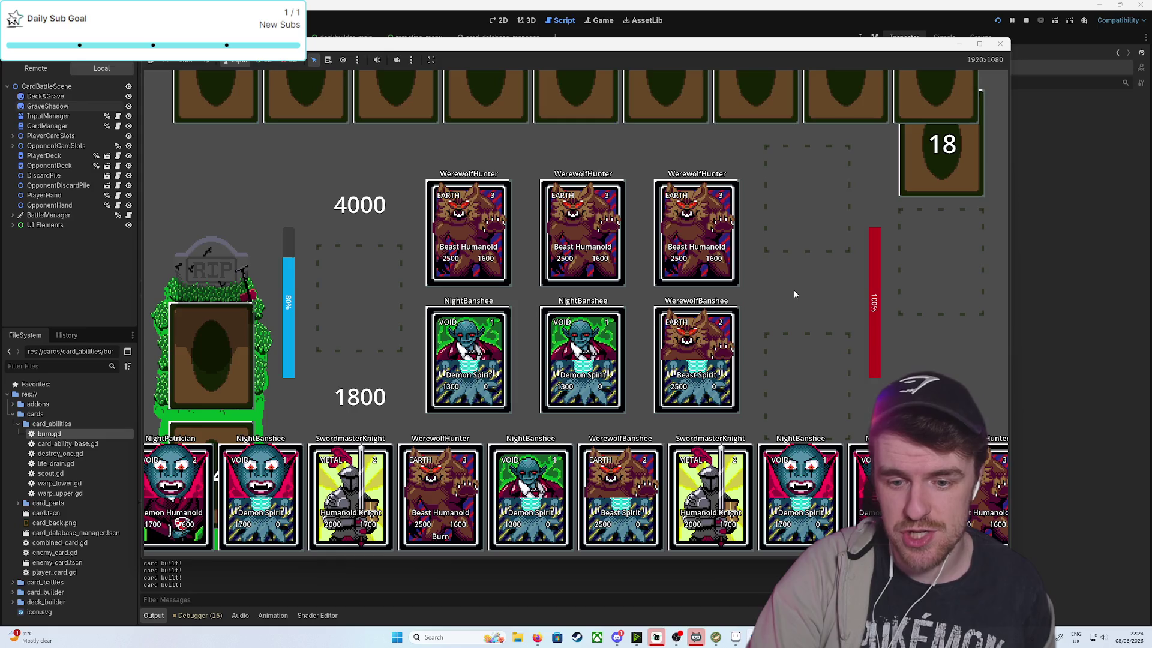
click(793, 289)
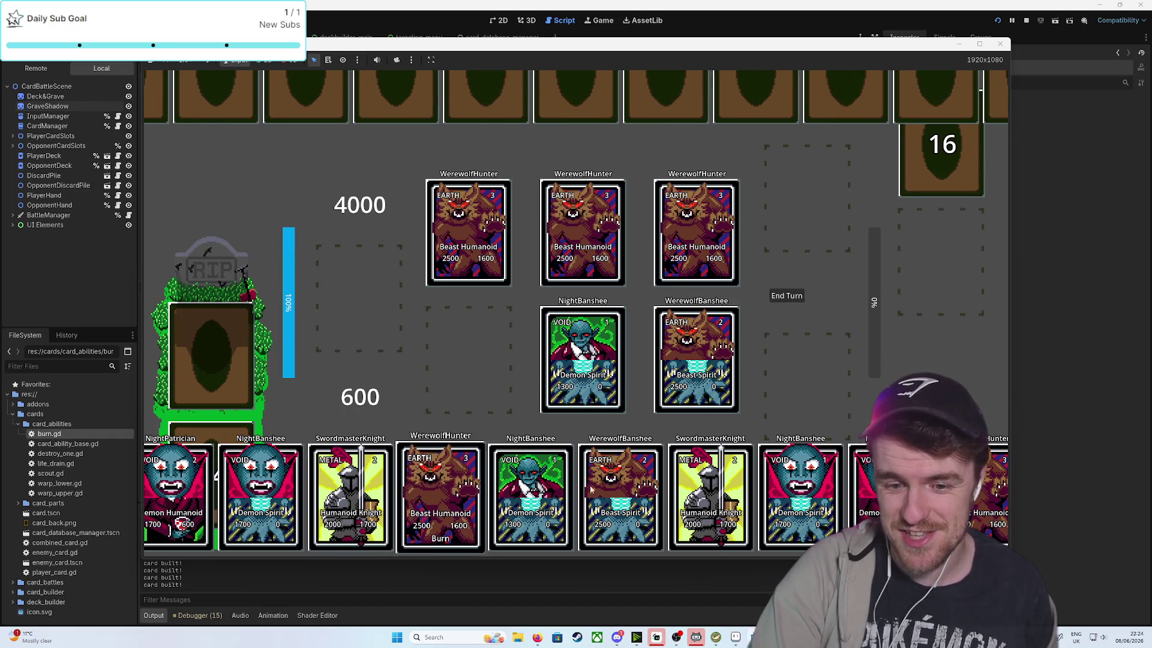
drag(260, 498, 468, 360)
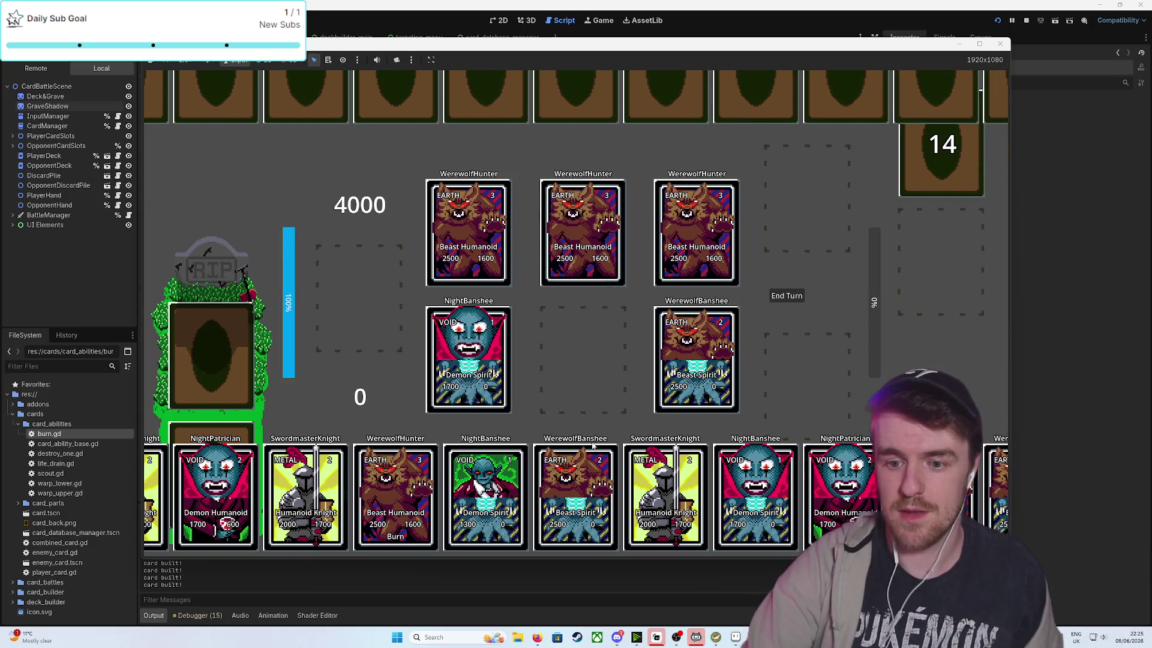
drag(593, 447, 569, 343)
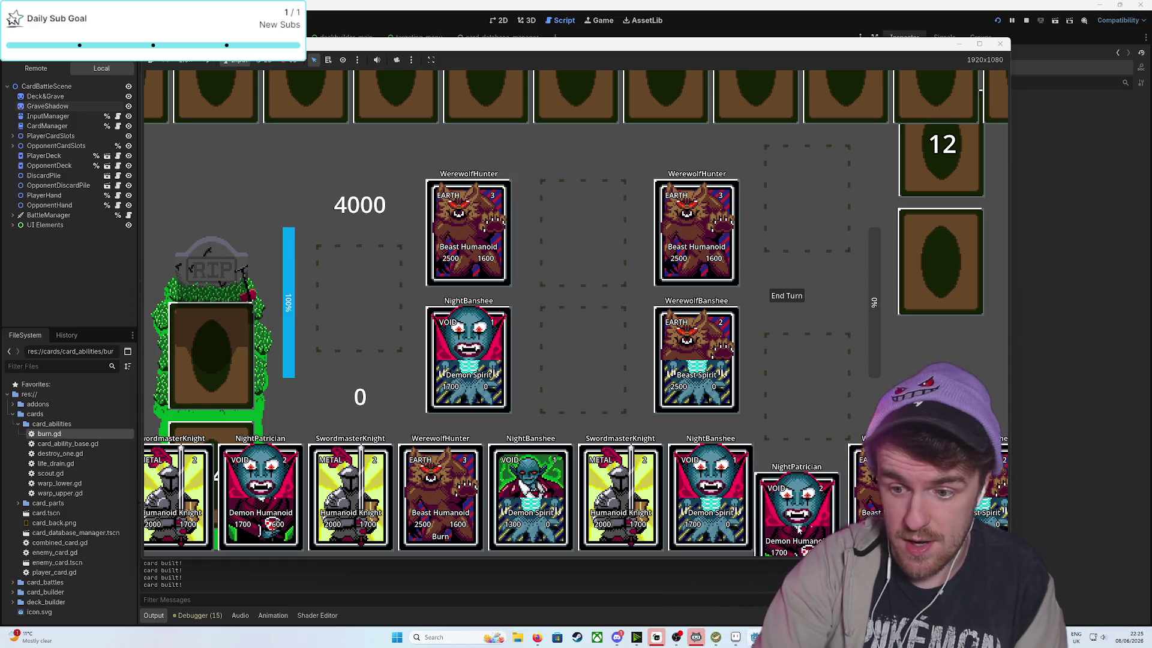
Play NightPatrician and the Warp Flesh Upper card, swapping parts with a chosen target
drag(795, 498, 592, 376)
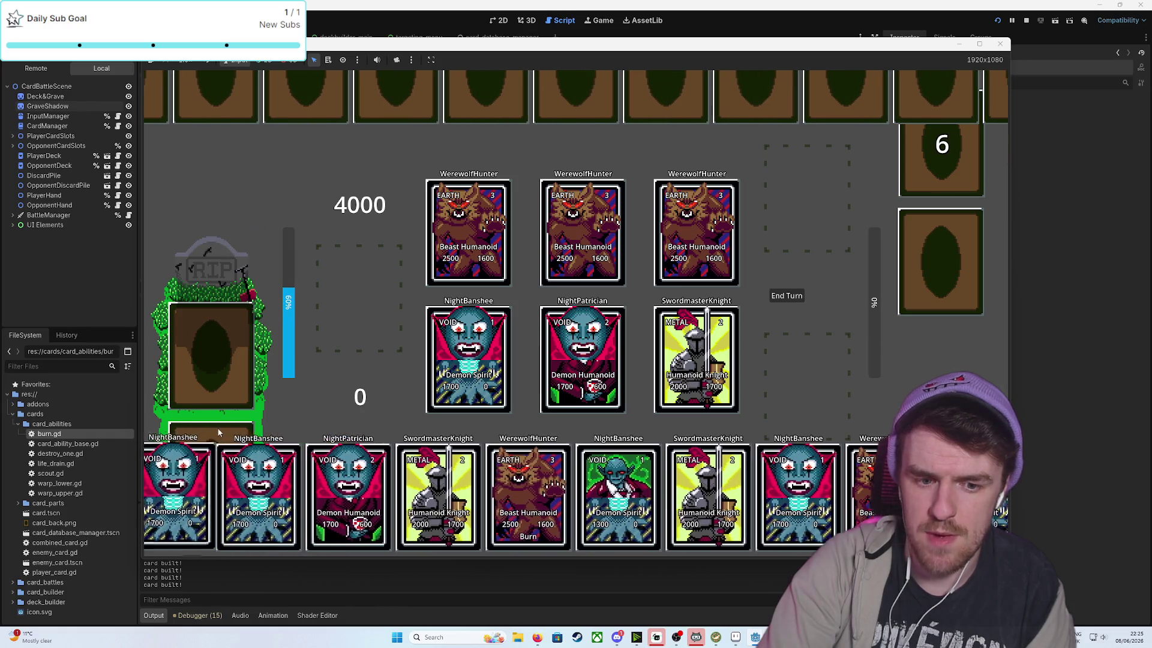
mouse_move(149, 466)
mouse_down()
mouse_move(444, 384)
mouse_move(699, 354)
mouse_move(812, 380)
mouse_up()
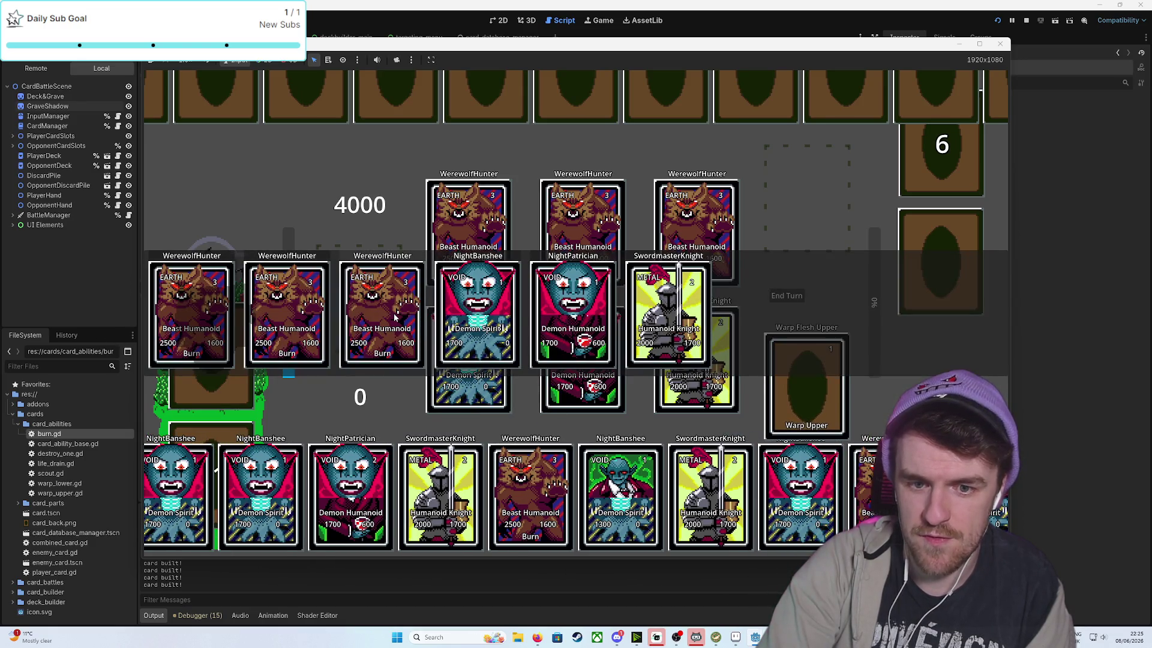
click(581, 304)
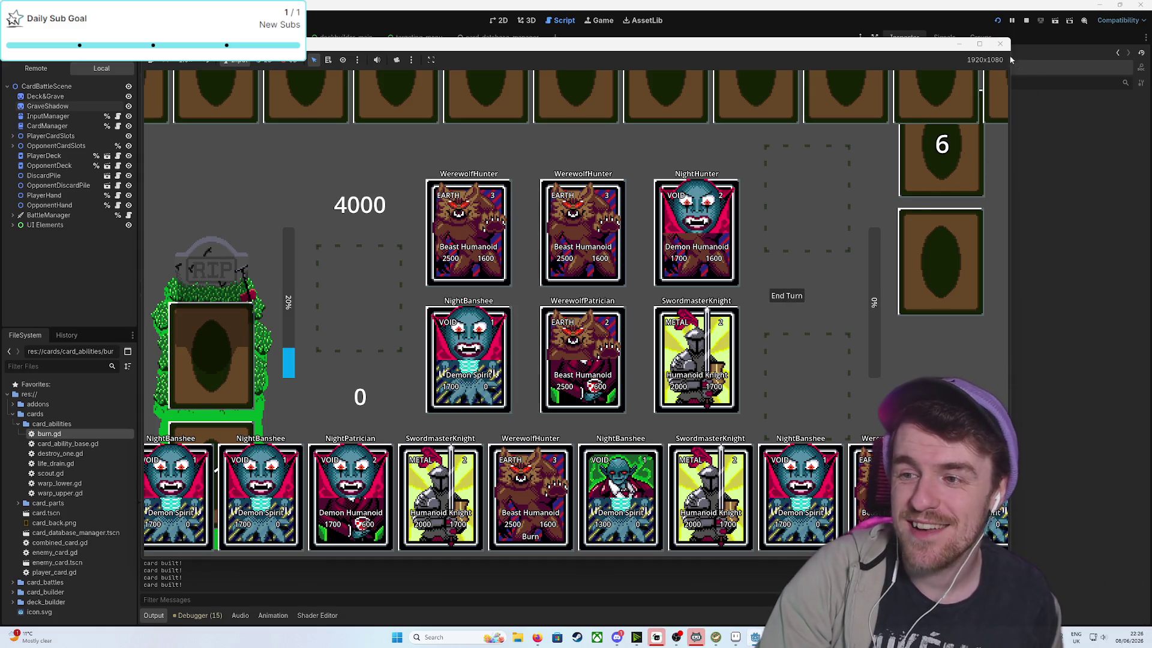
Restart the game and select the Flesh Upper lower and Howling upper parts
click(999, 21)
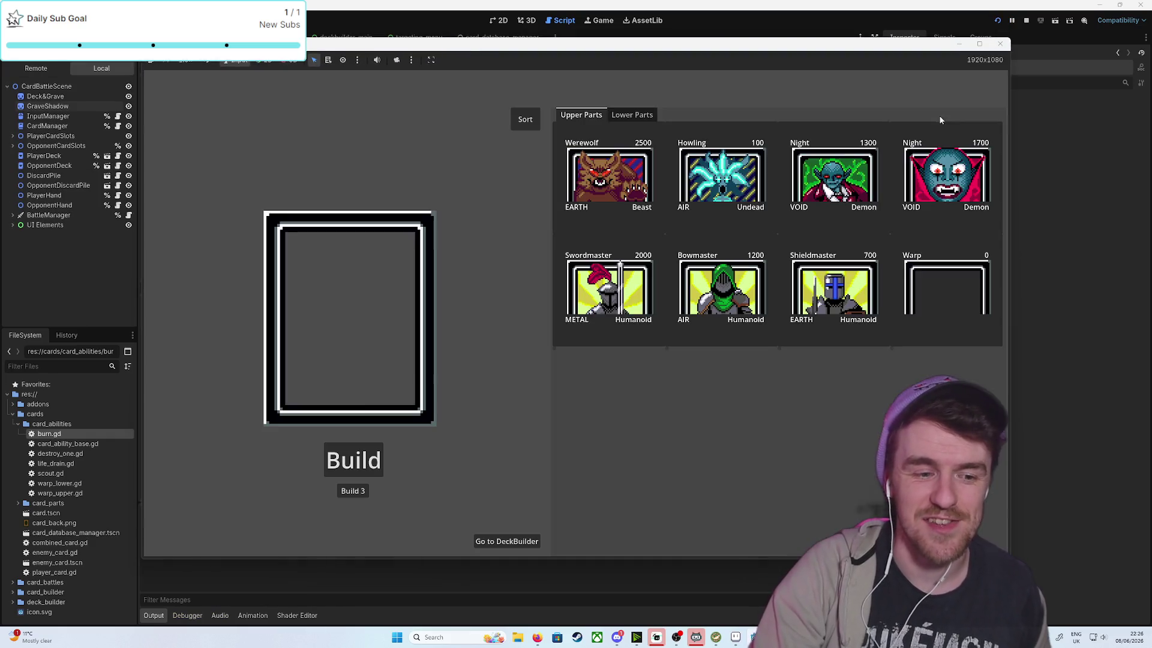
click(651, 115)
click(573, 382)
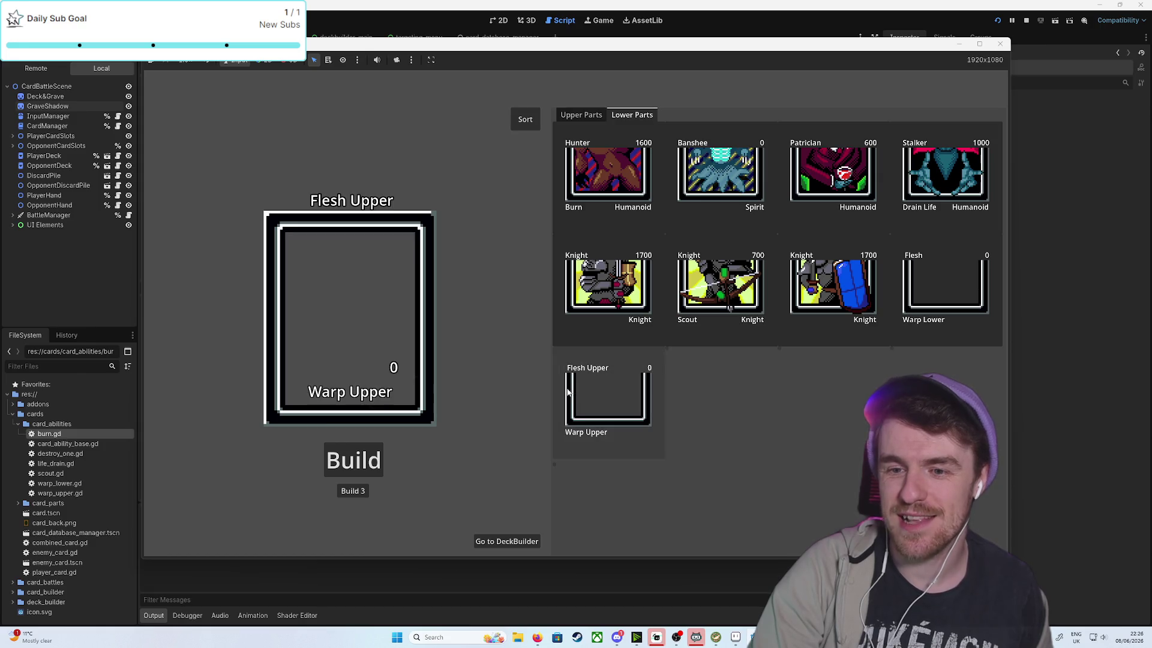
click(593, 117)
click(623, 171)
click(736, 173)
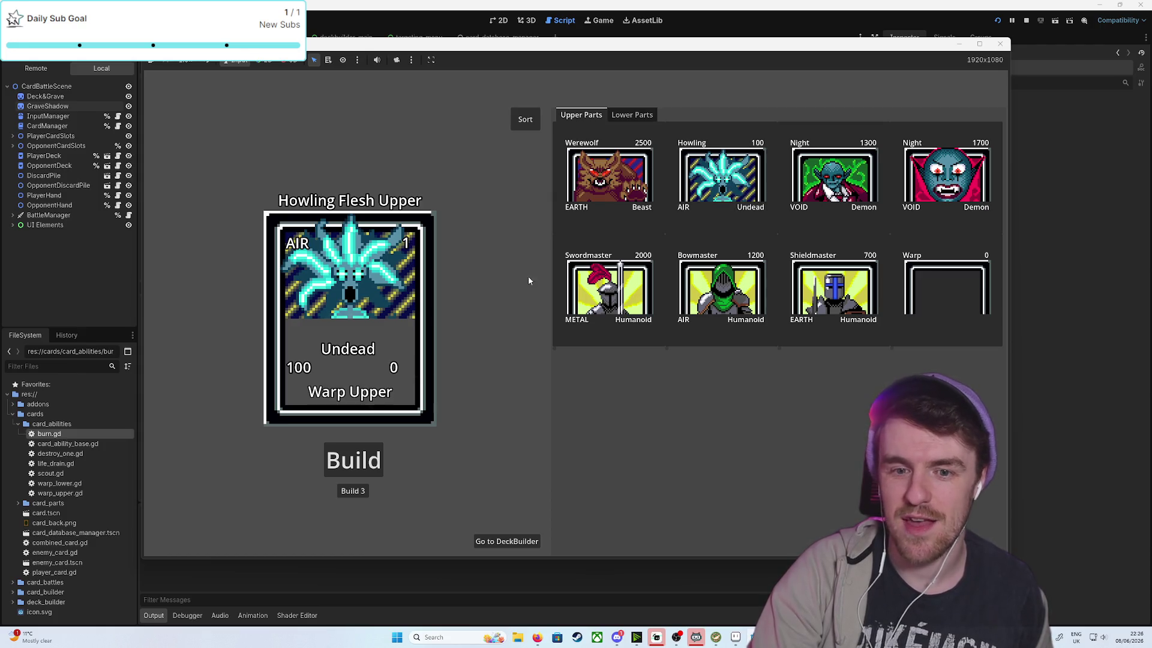
Build two batches of Howling Flesh Upper cards and open the deck builder
click(347, 492)
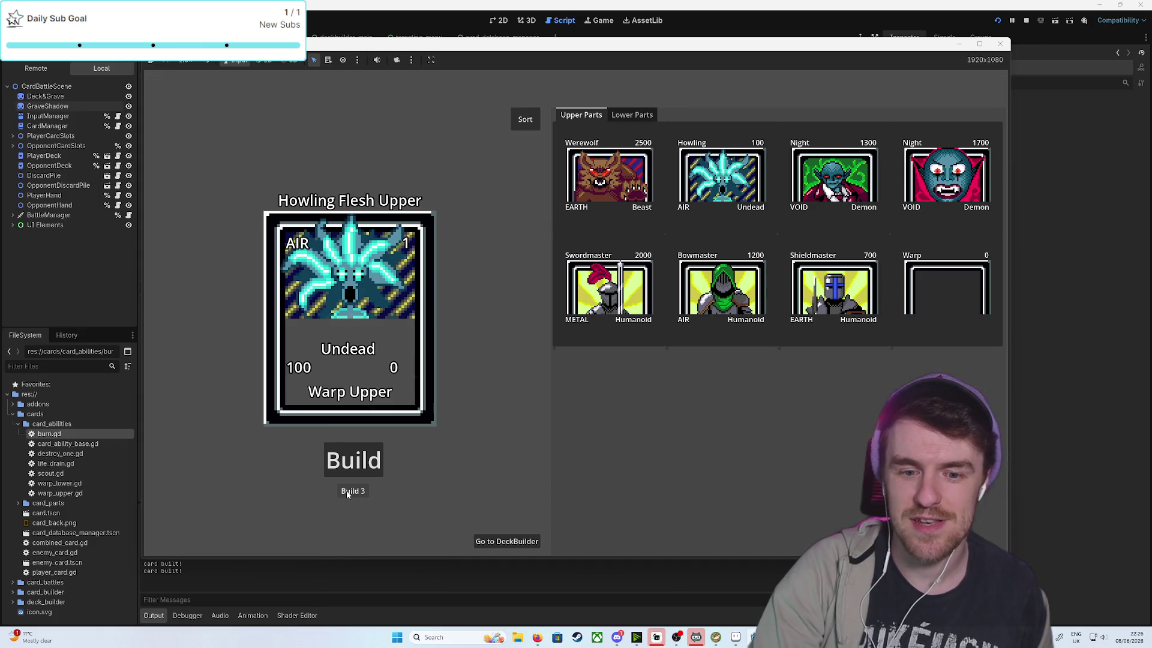
click(351, 496)
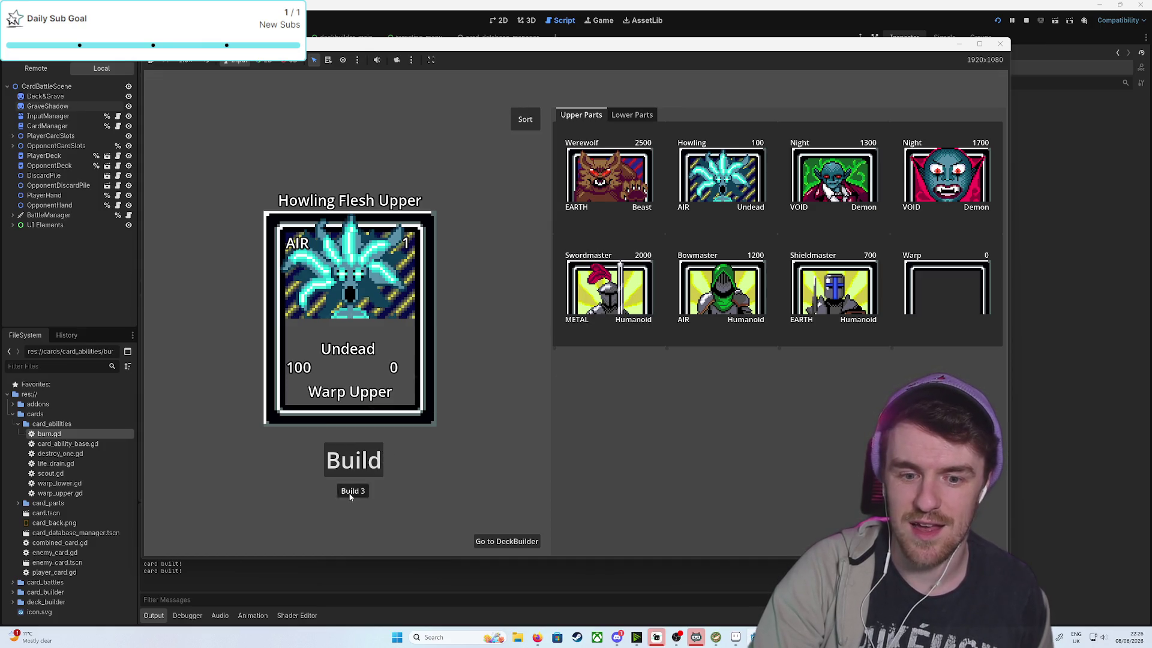
click(352, 493)
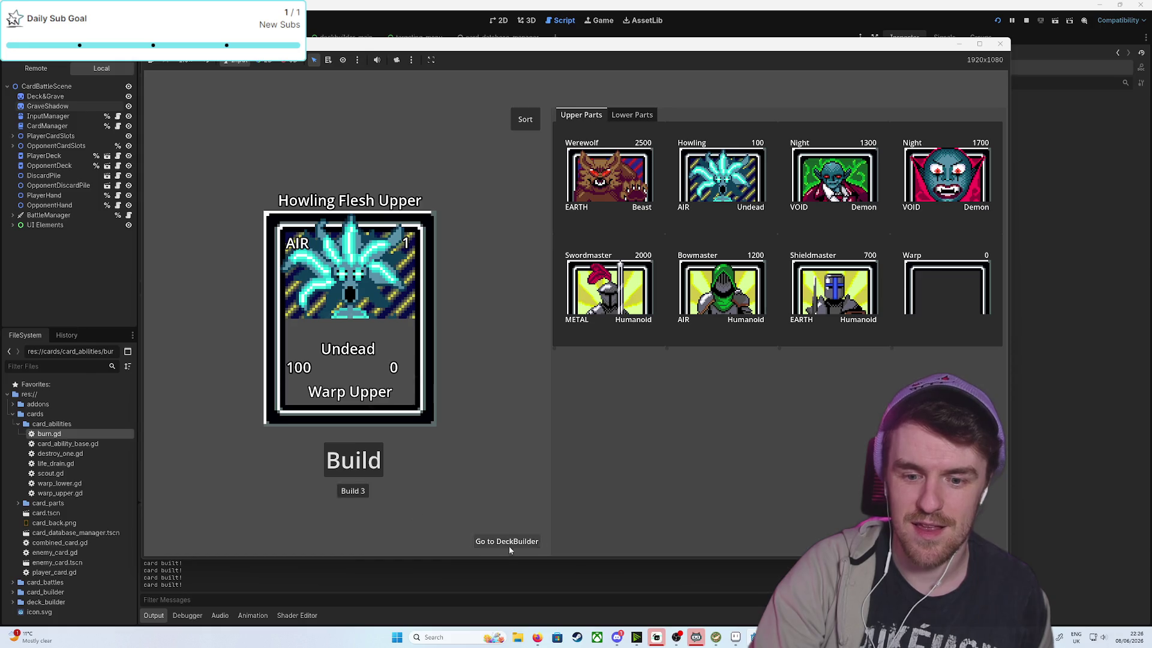
click(508, 543)
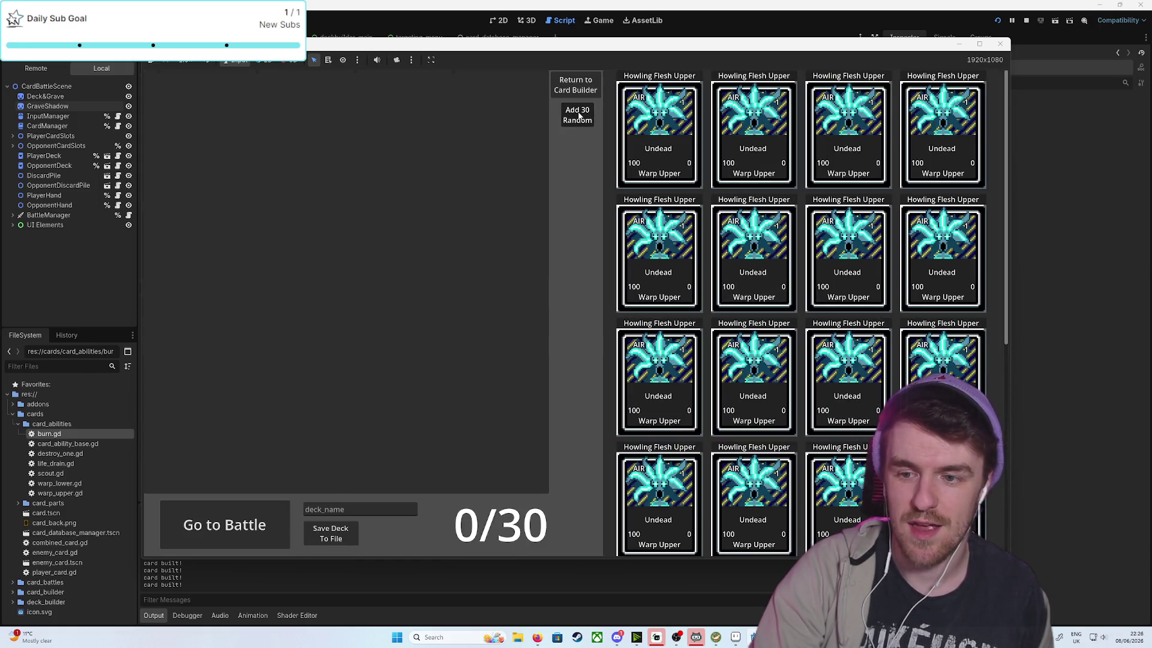
Add 30 random cards, start a battle, play a Howling Flesh Upper card, and close
click(579, 116)
click(224, 504)
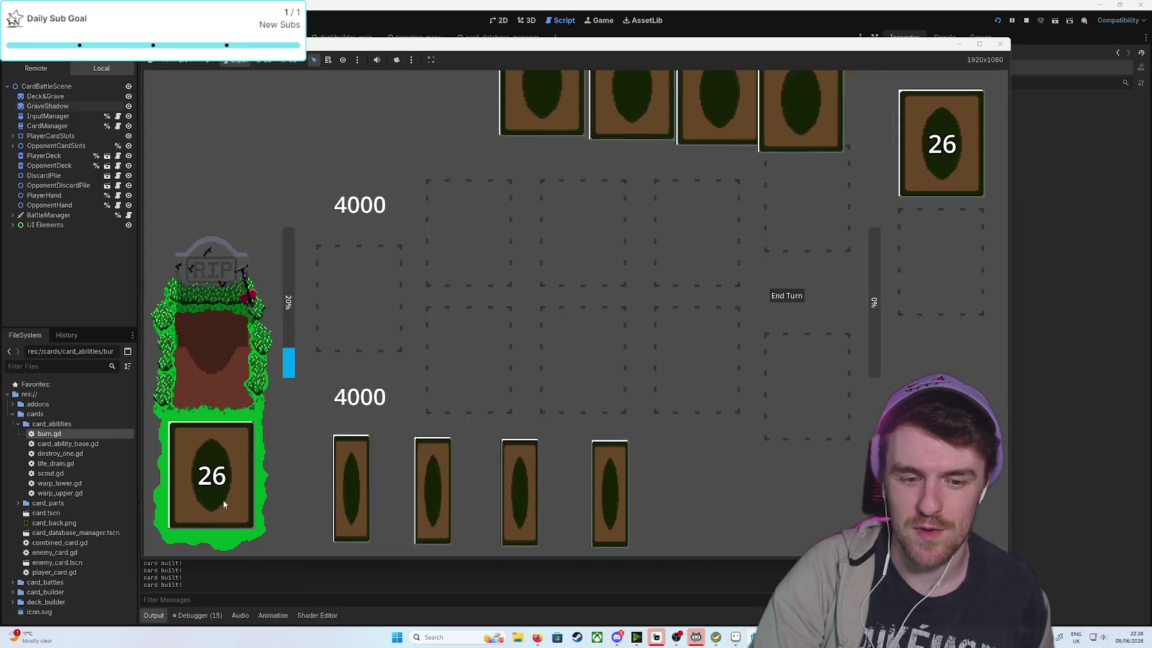
drag(426, 496, 582, 373)
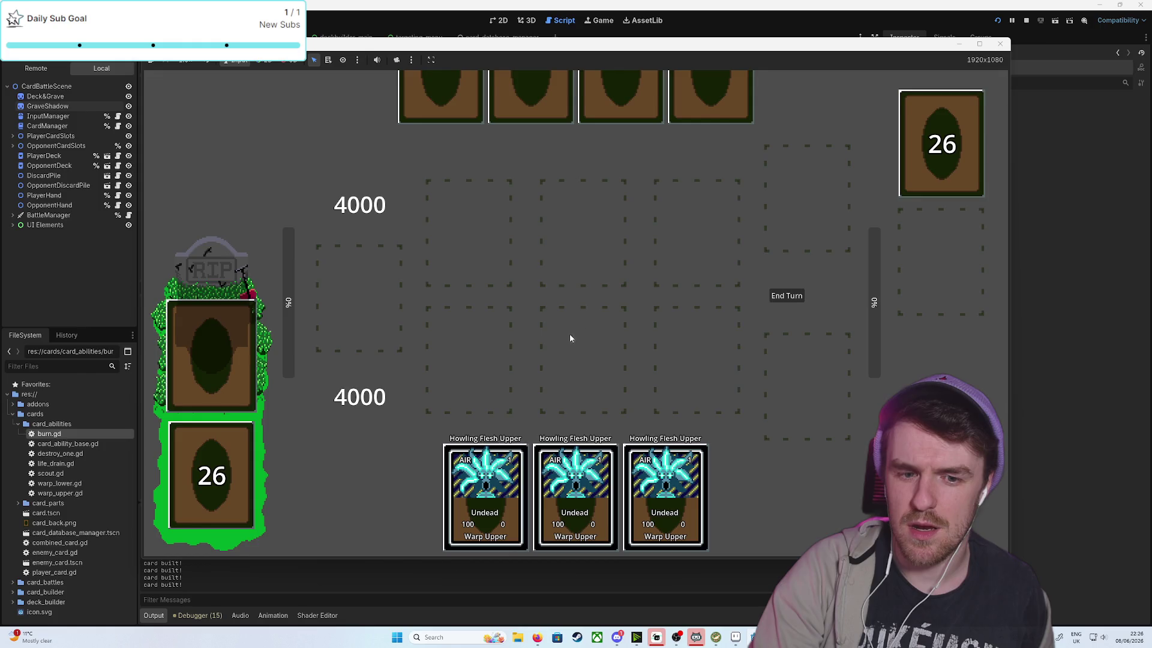
click(1000, 45)
Open the warp_upper.gd script
scroll(543, 281, up, 15)
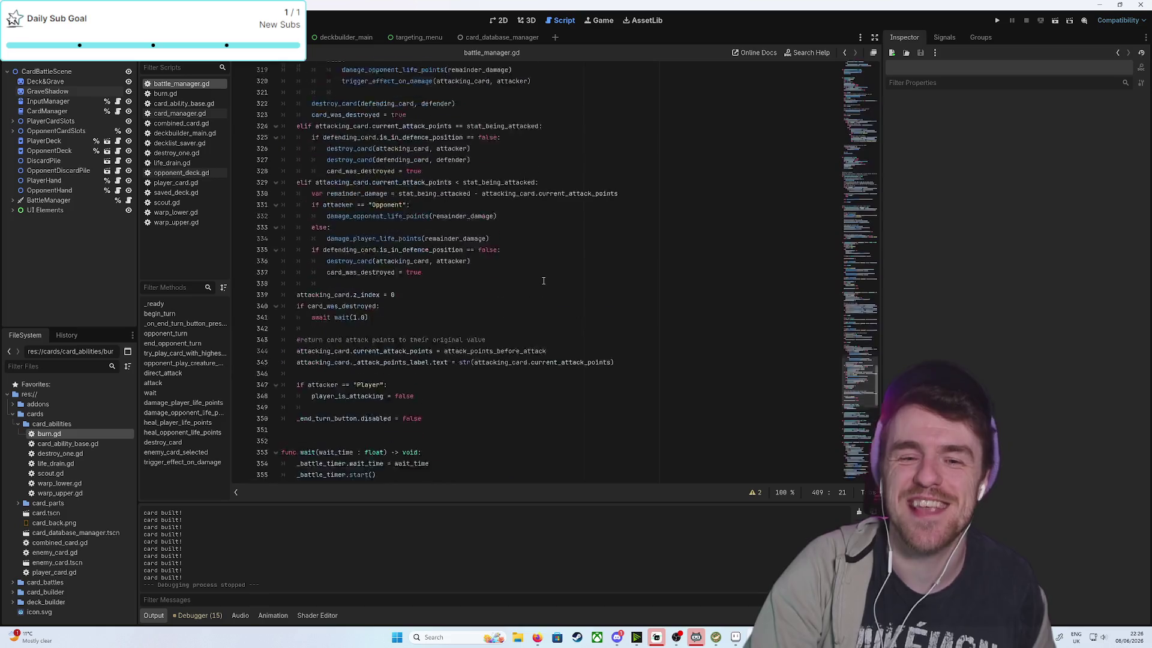
scroll(543, 281, up, 20)
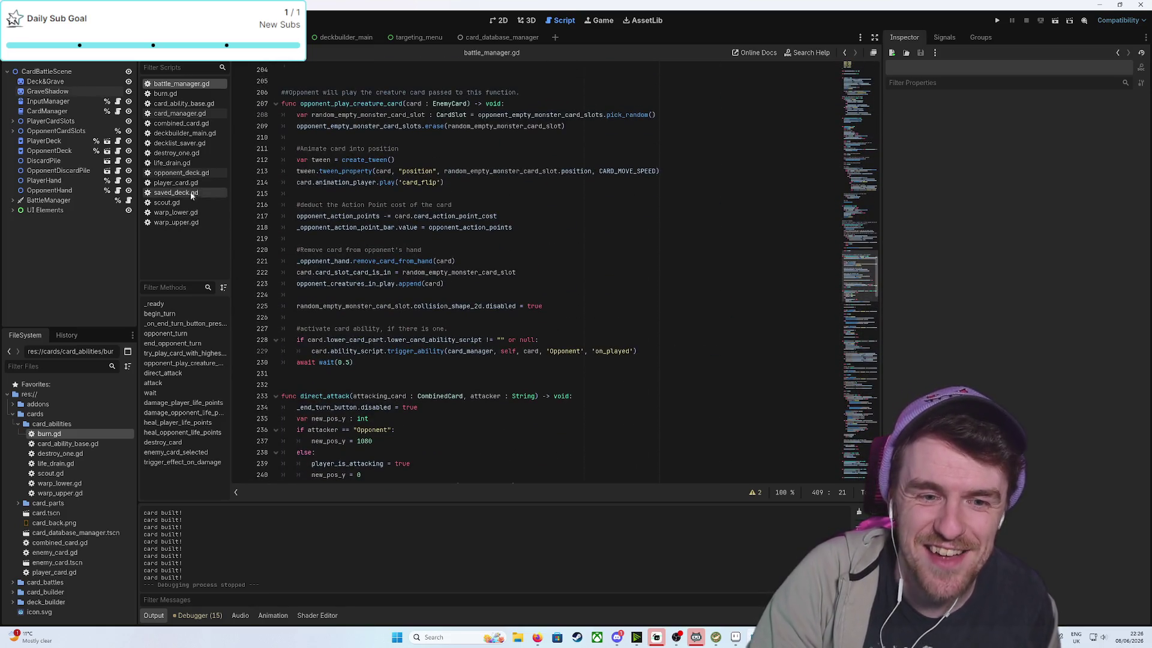
click(185, 223)
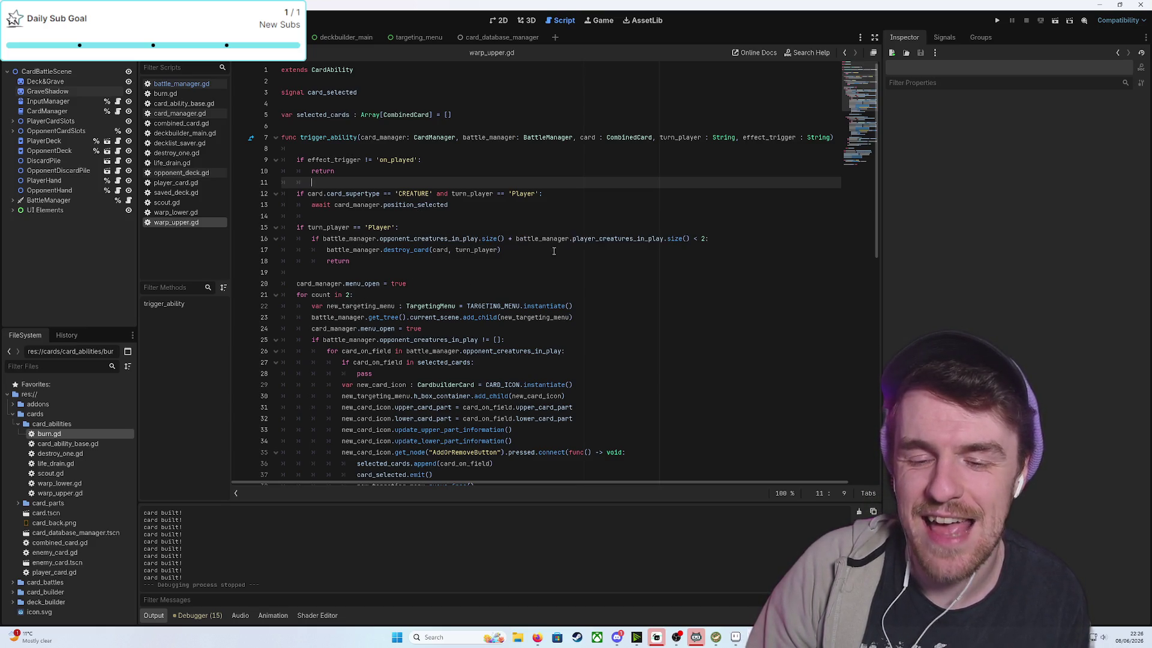
Nest destroy_card under if card.card_supertype == 'MAGIC':, save, and relaunch the game
click(714, 239)
key(Return)
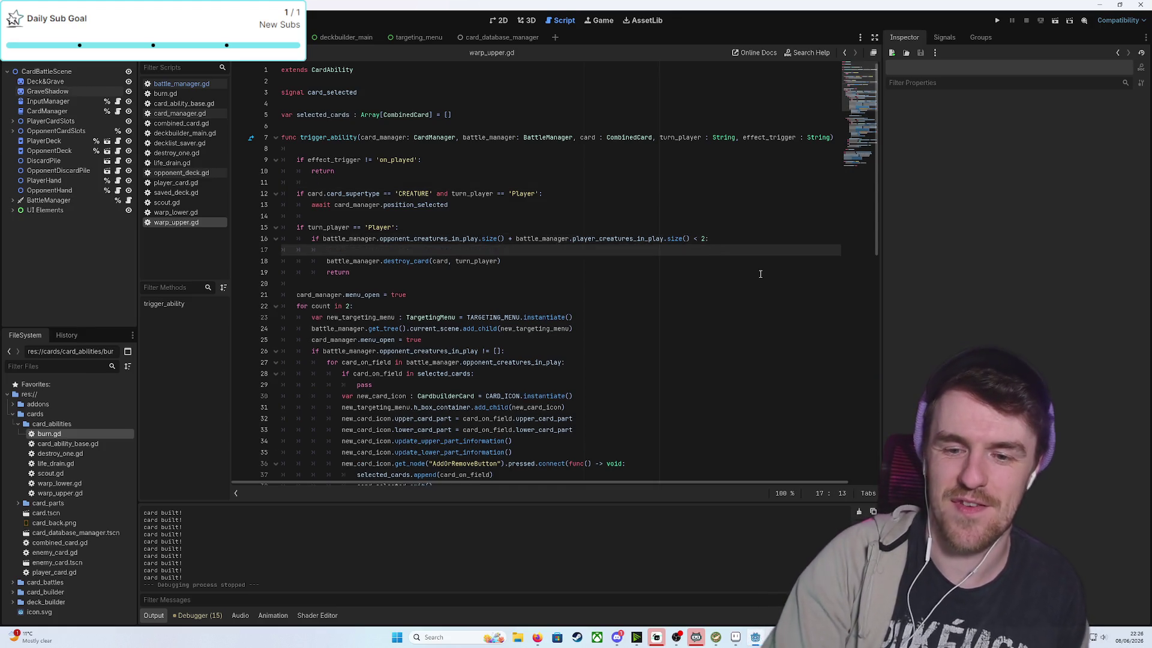
text(if )
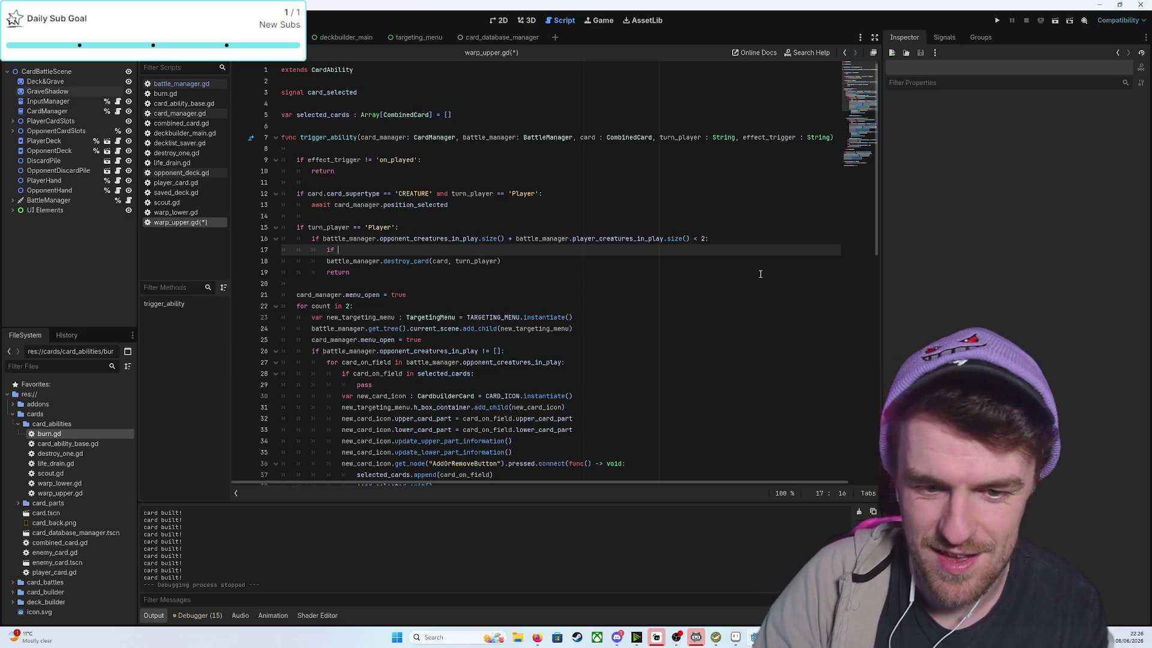
text(card.)
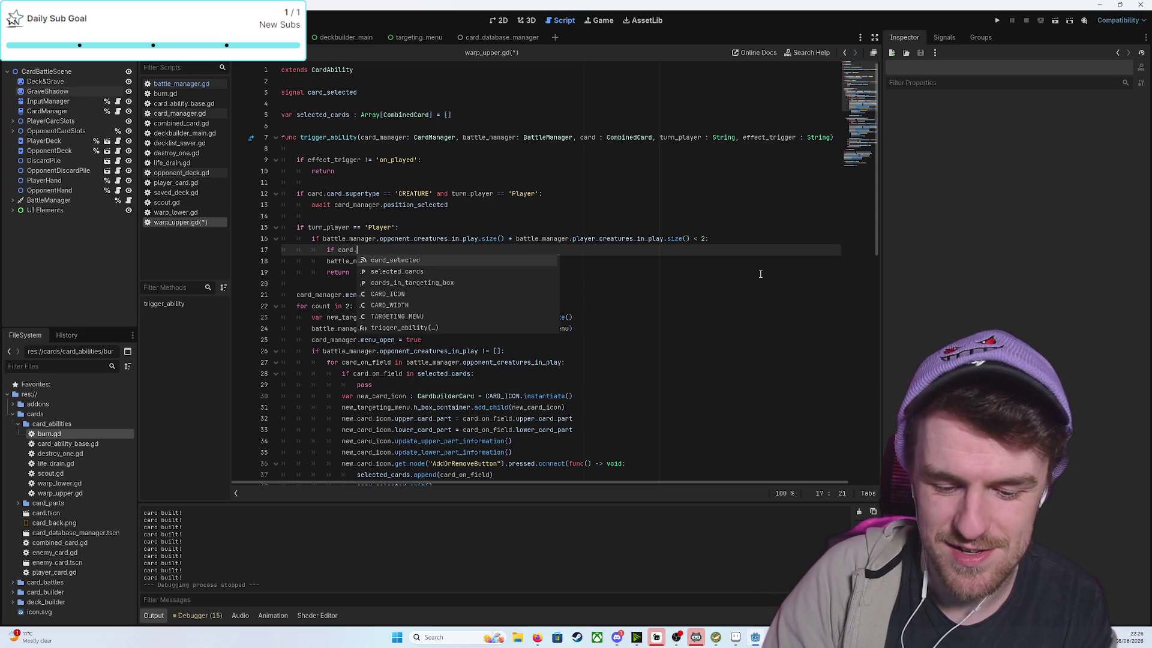
text(card_supertype)
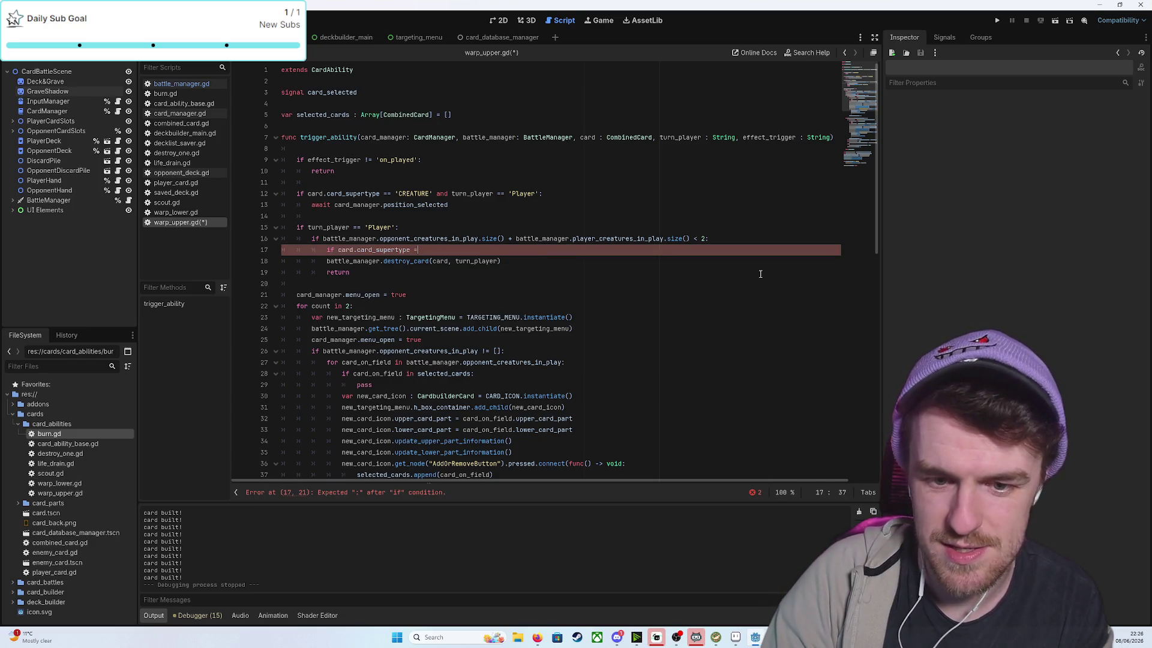
text( == 'MAGIC')
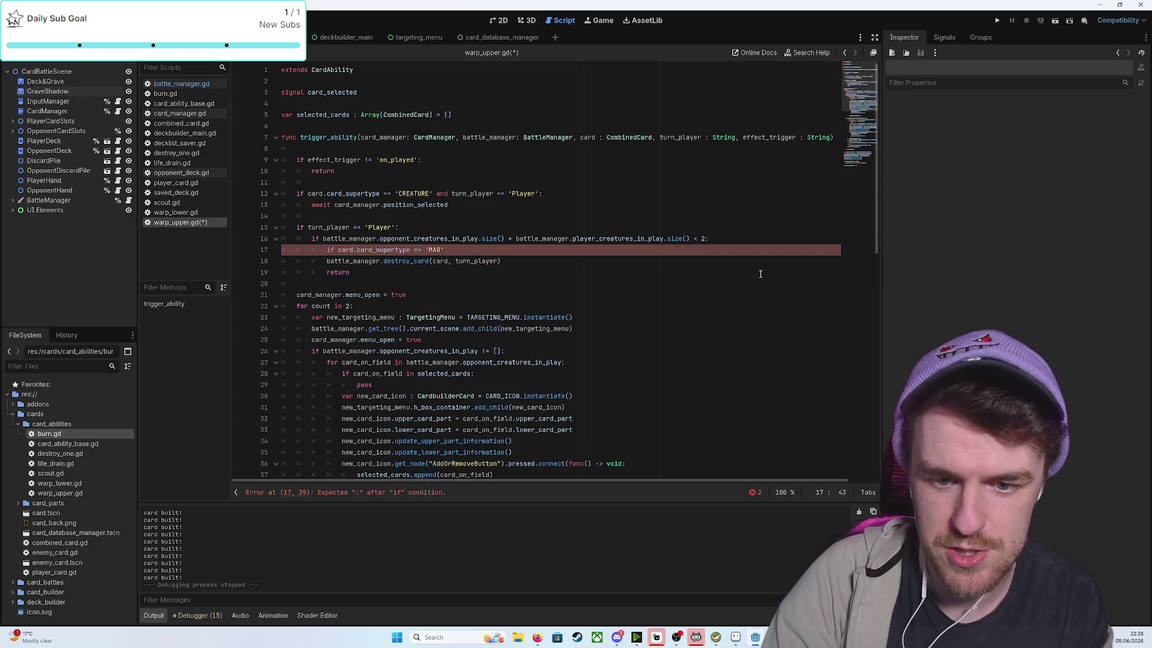
text(:)
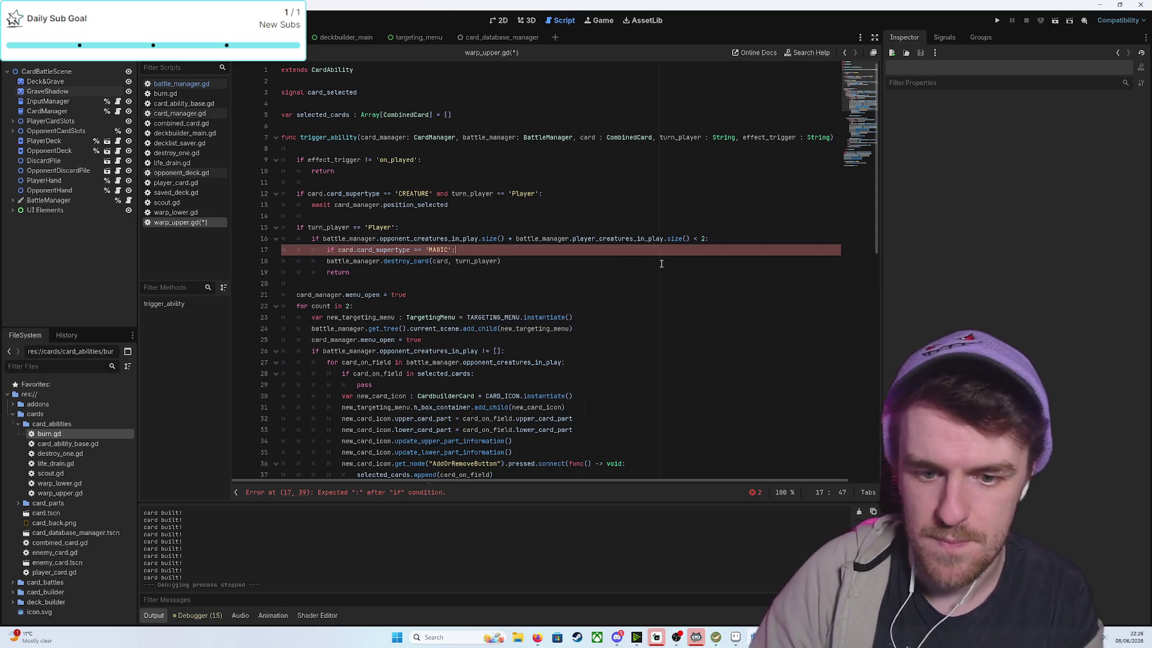
click(327, 262)
key(Tab)
click(336, 283)
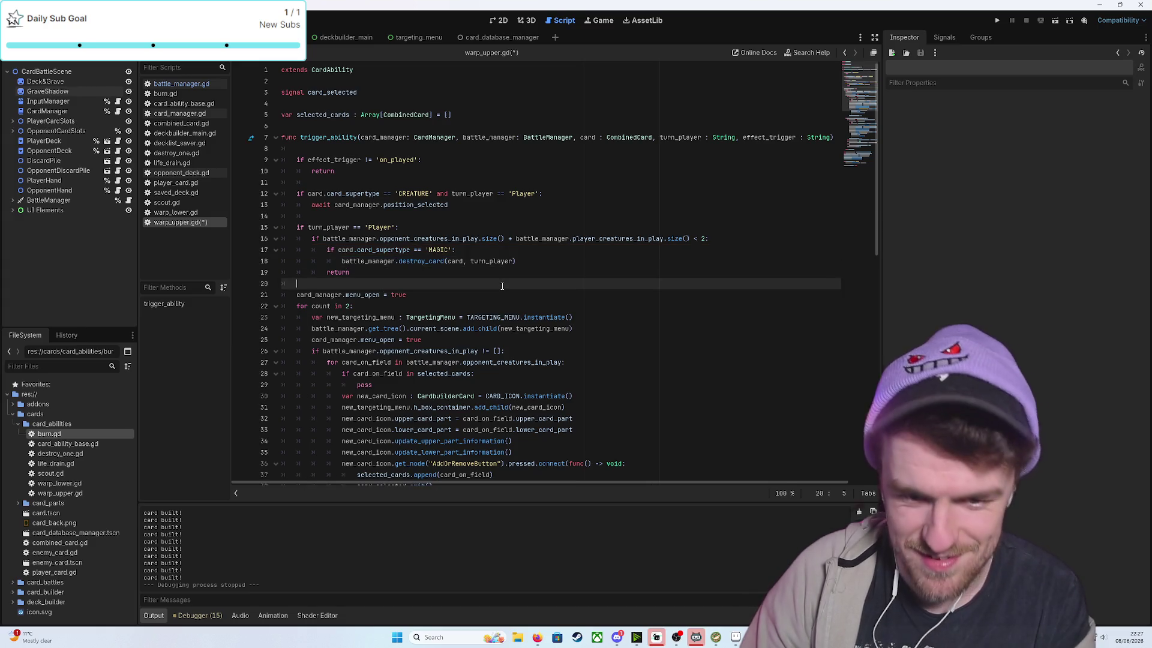
key(ctrl+s)
click(999, 19)
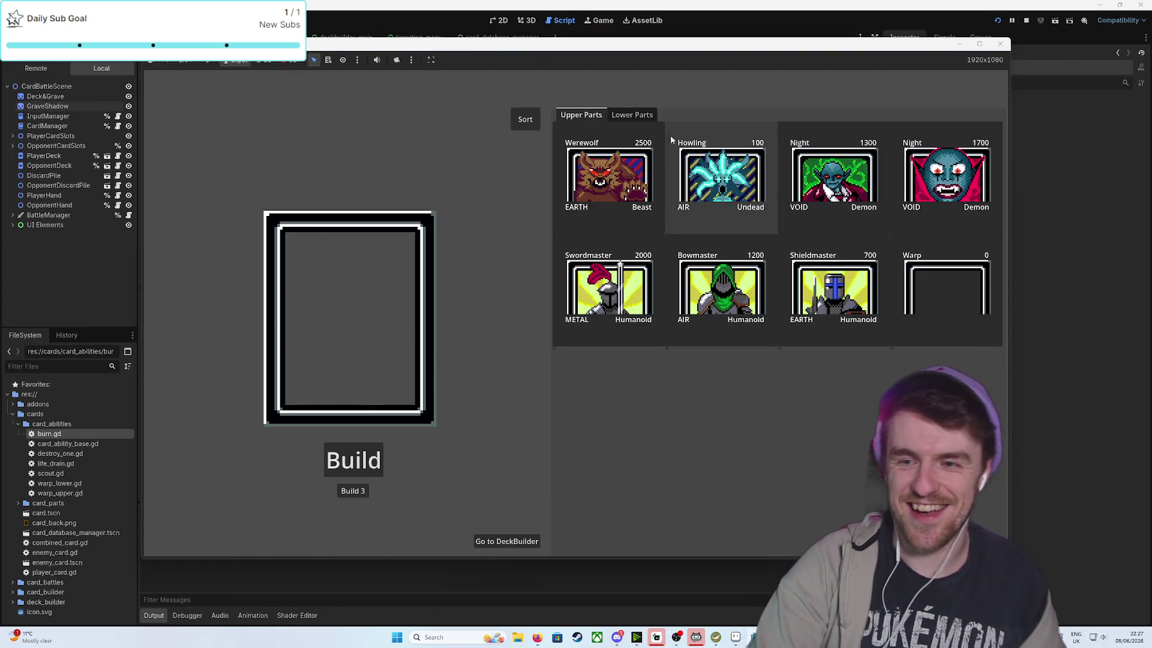
Select the Howling upper and Flesh Upper lower parts and build three copies
click(609, 174)
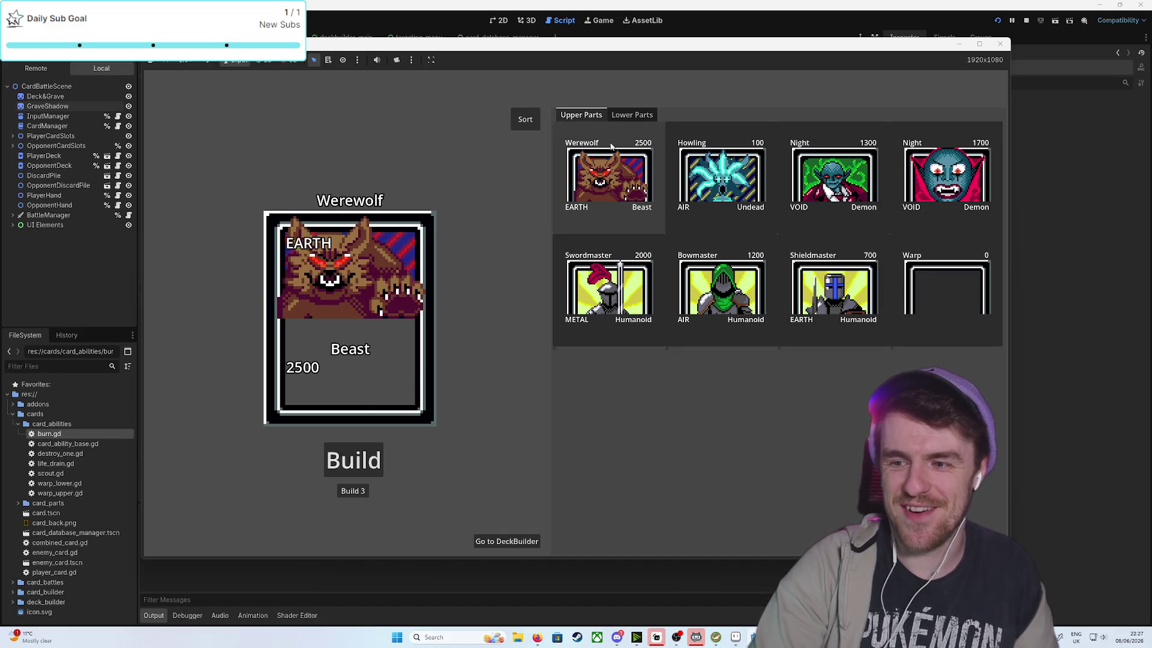
click(722, 174)
click(631, 115)
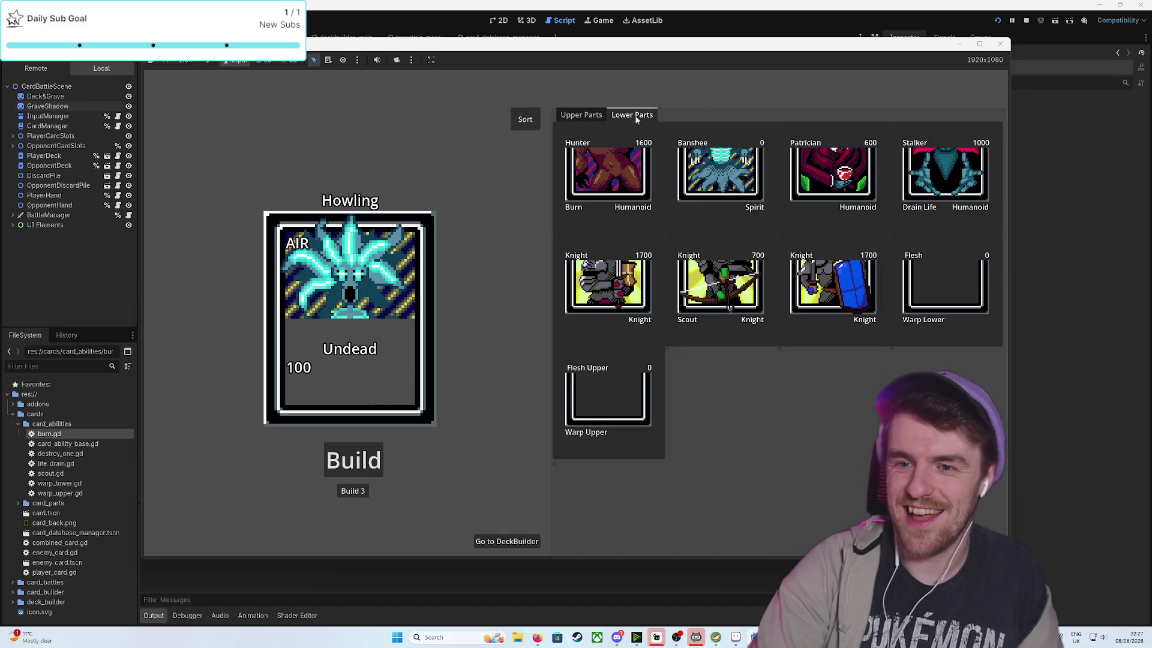
click(945, 281)
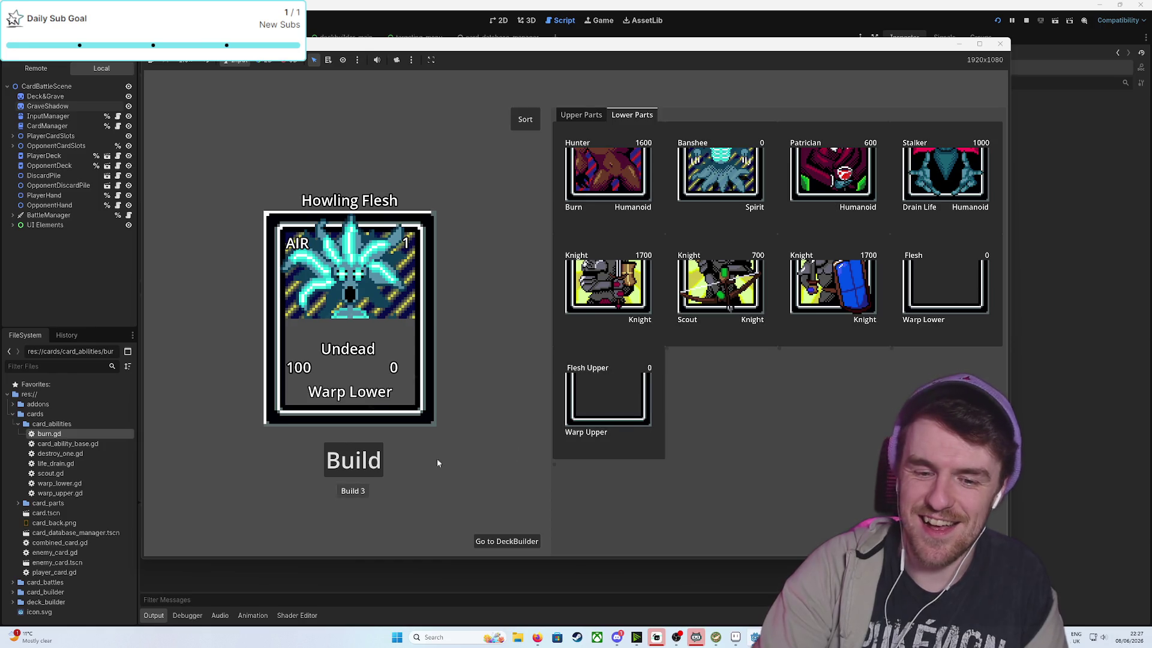
click(608, 396)
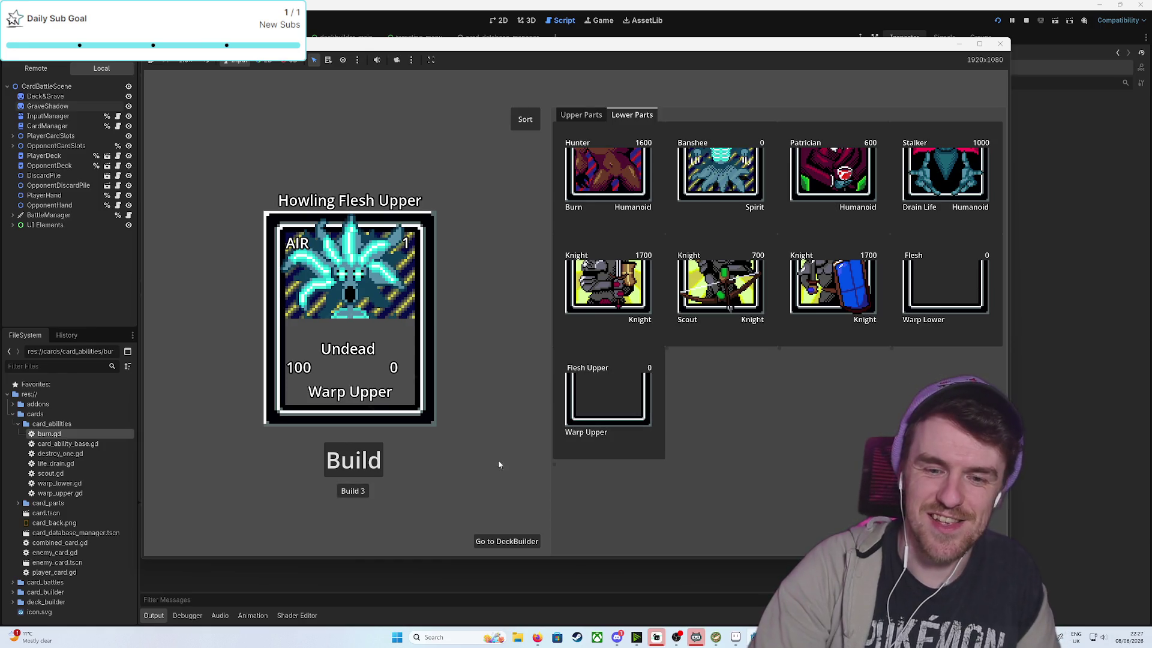
click(349, 492)
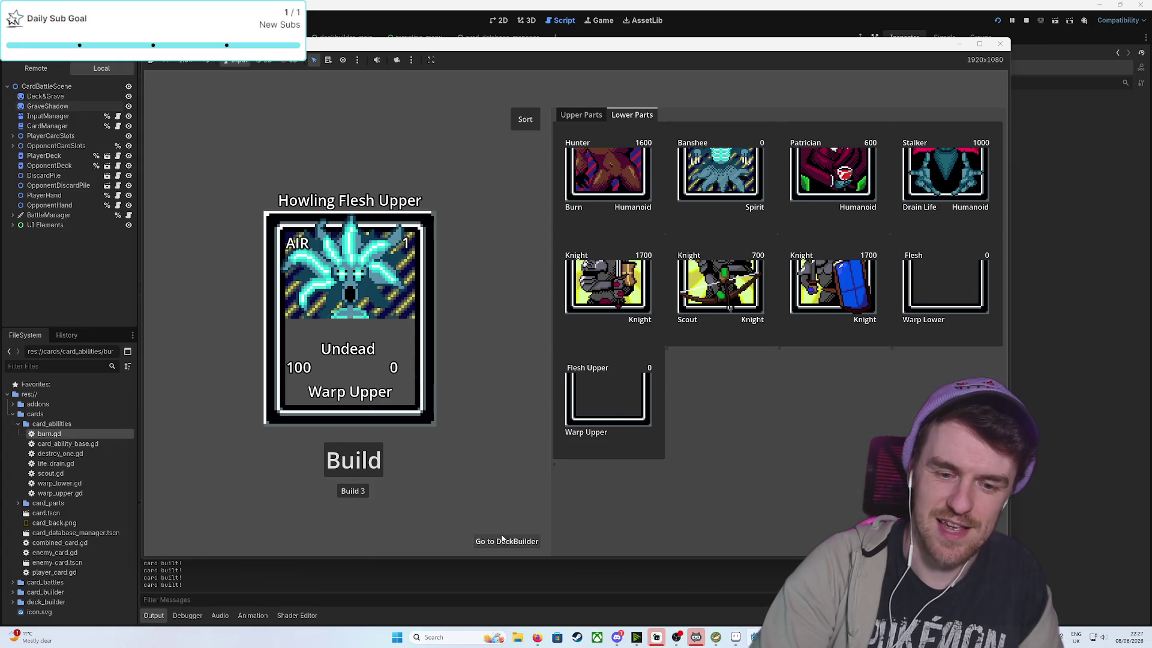
Fill the deck with 30 random cards and start a battle
click(499, 542)
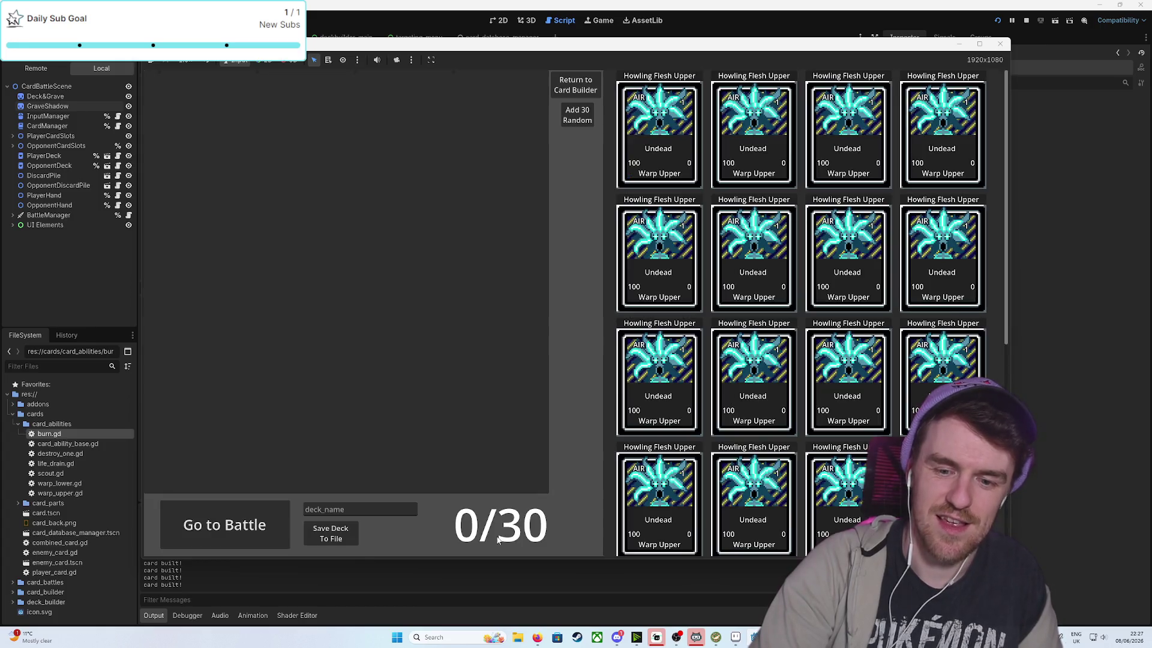
click(591, 120)
click(253, 518)
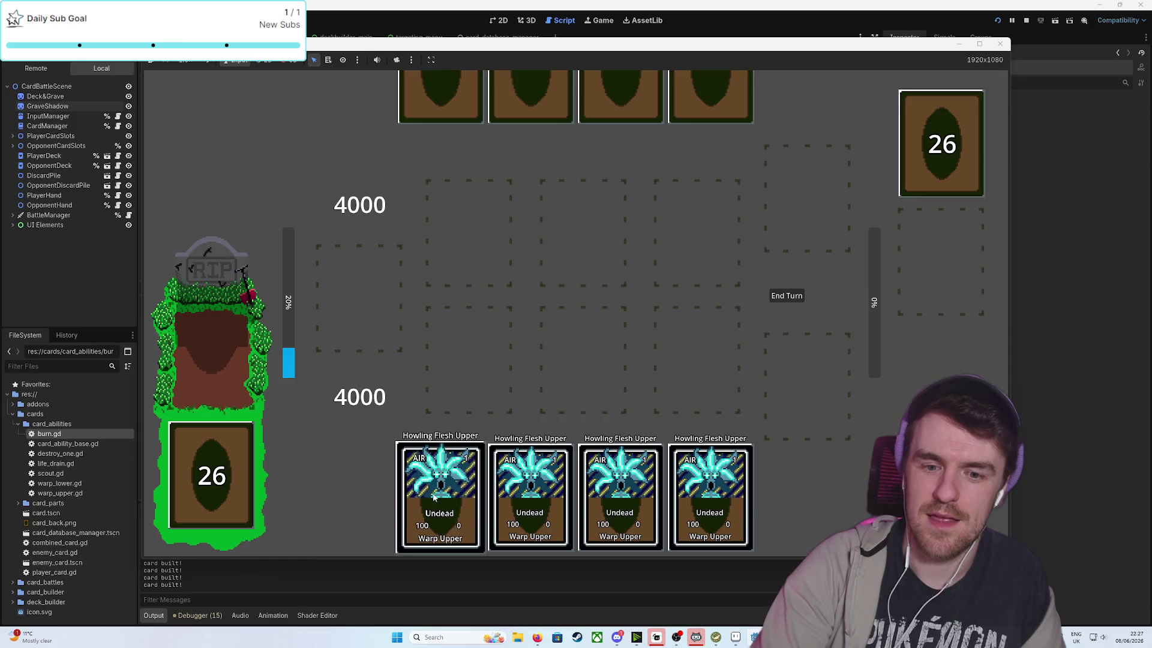
Play a Howling Flesh Upper card in the centre slot and end two turns
drag(436, 492, 567, 346)
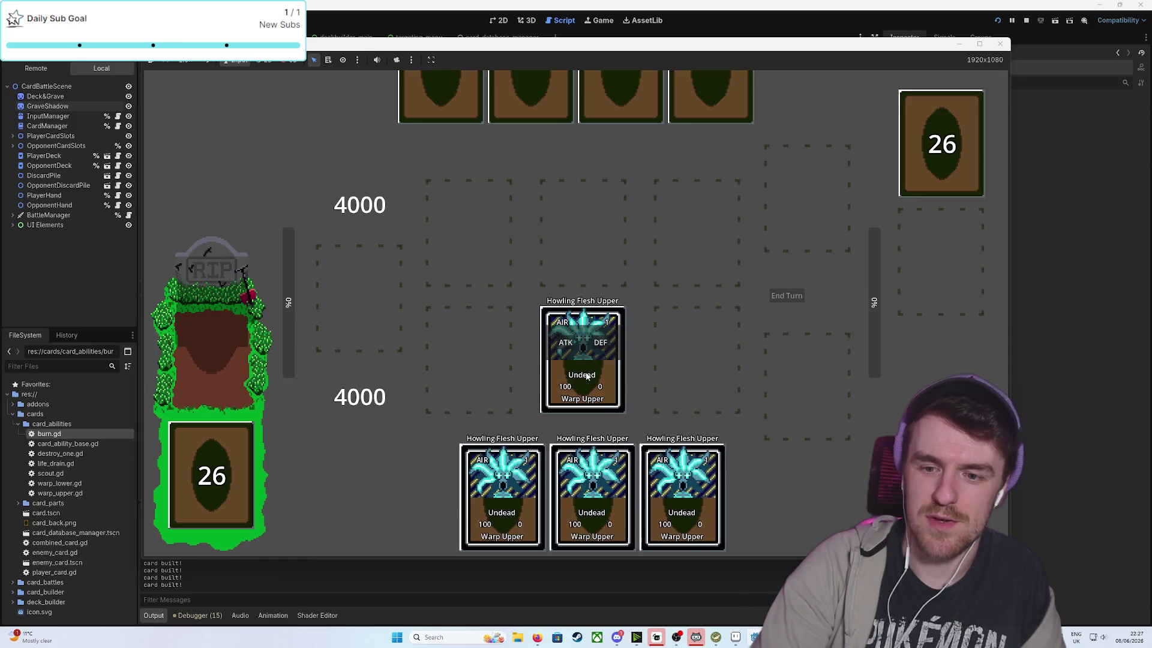
click(791, 290)
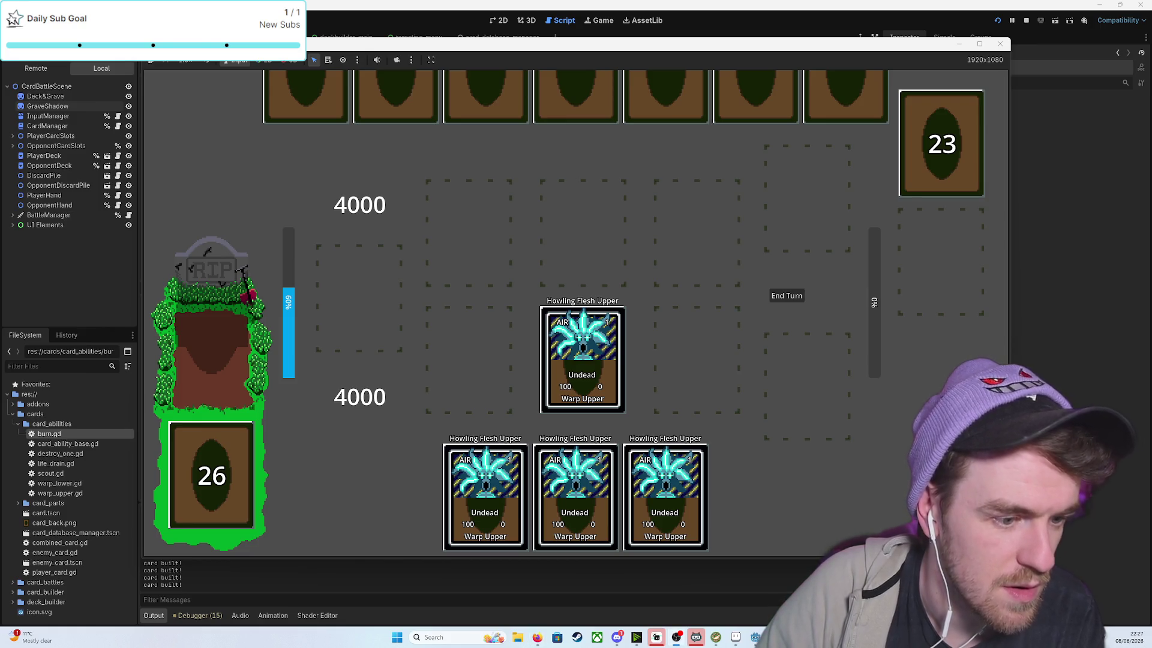
click(801, 293)
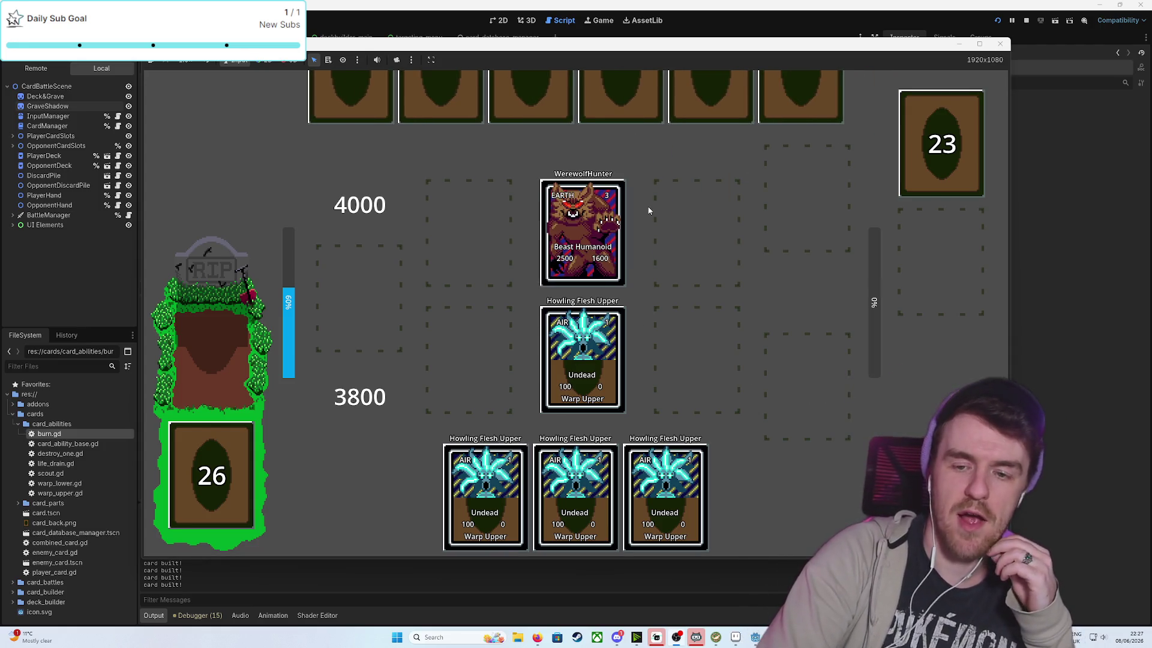
Field another card left, warp halves with a chosen card, end the turn, and close
mouse_move(485, 474)
mouse_down()
mouse_move(482, 483)
mouse_move(479, 376)
mouse_up()
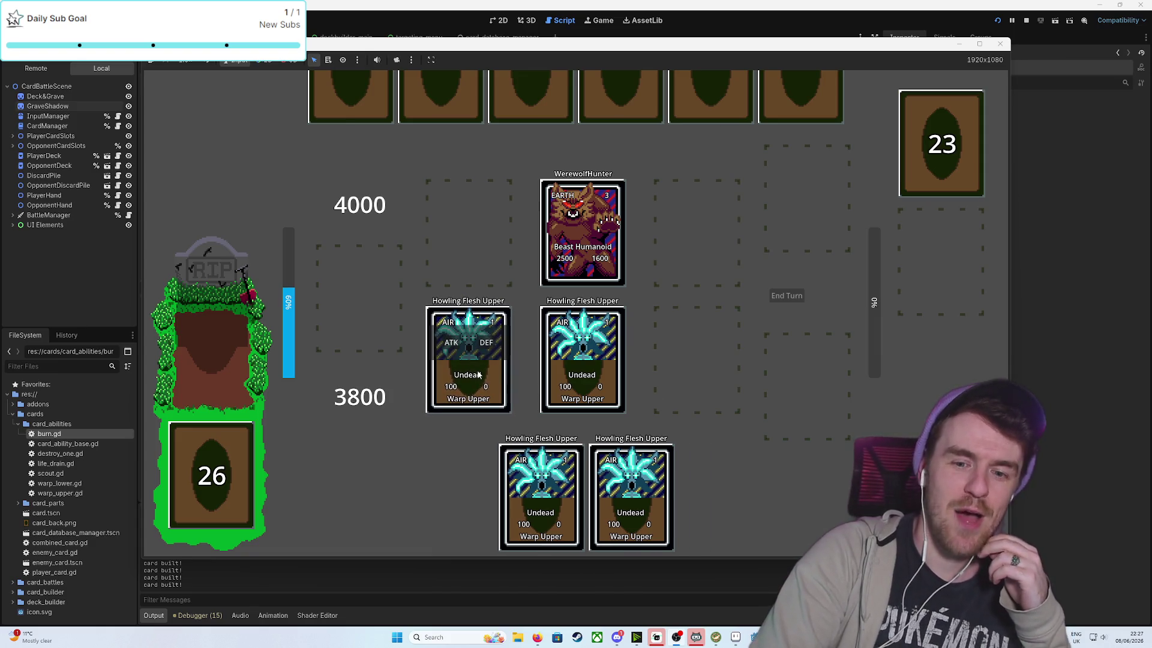
click(457, 344)
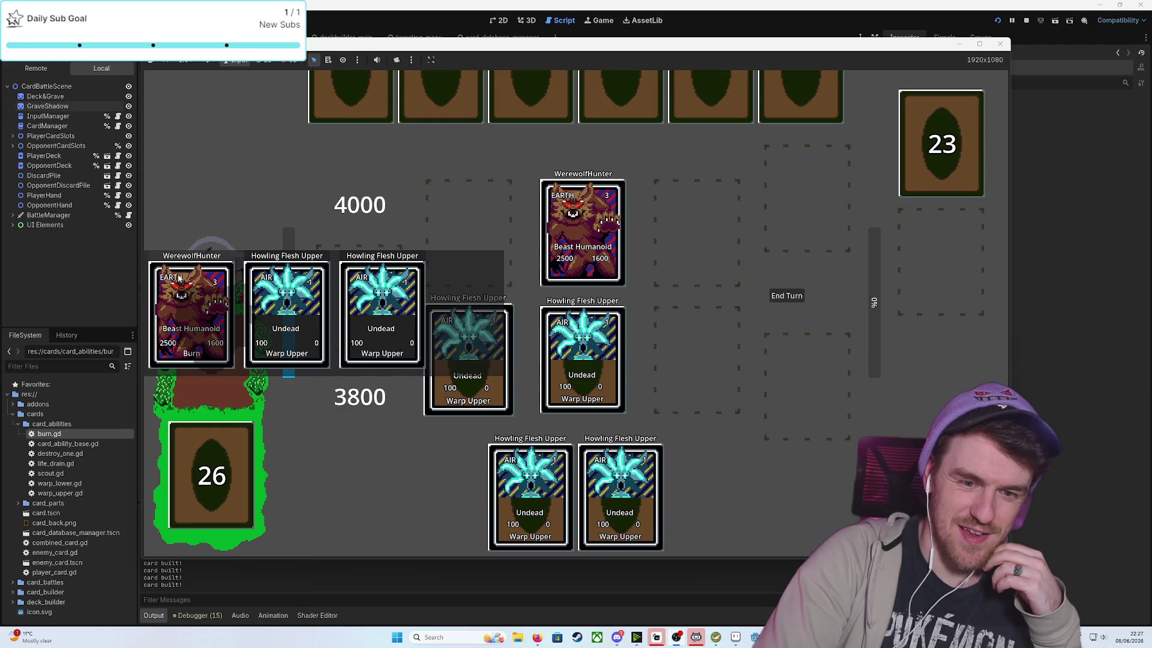
click(178, 278)
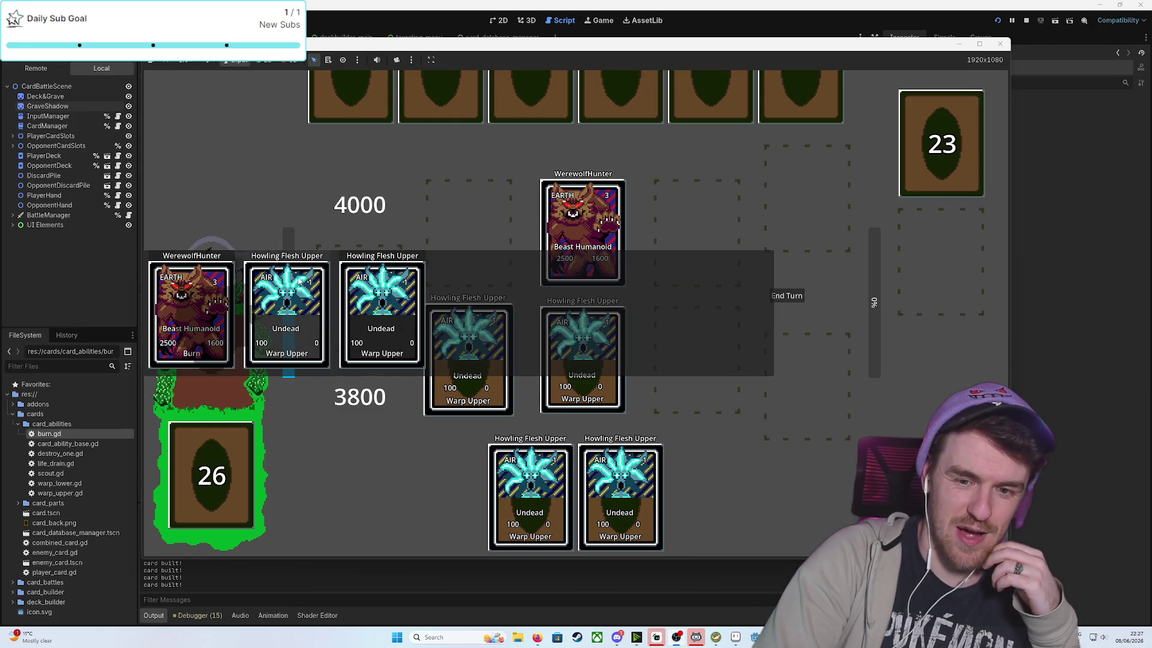
click(298, 281)
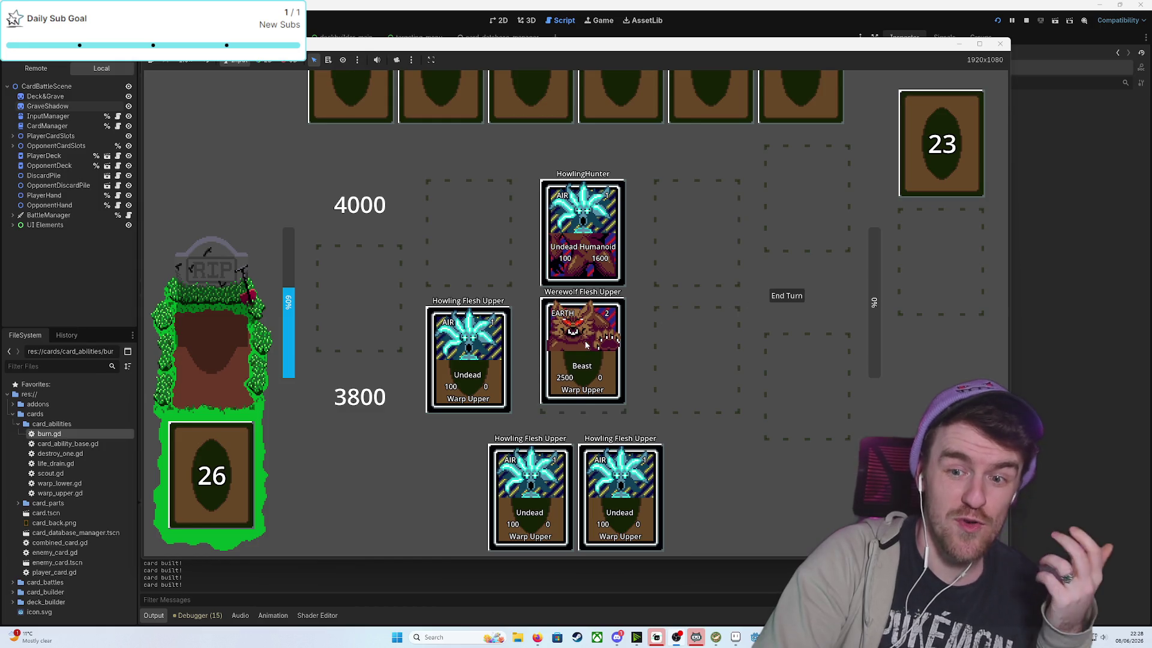
click(747, 295)
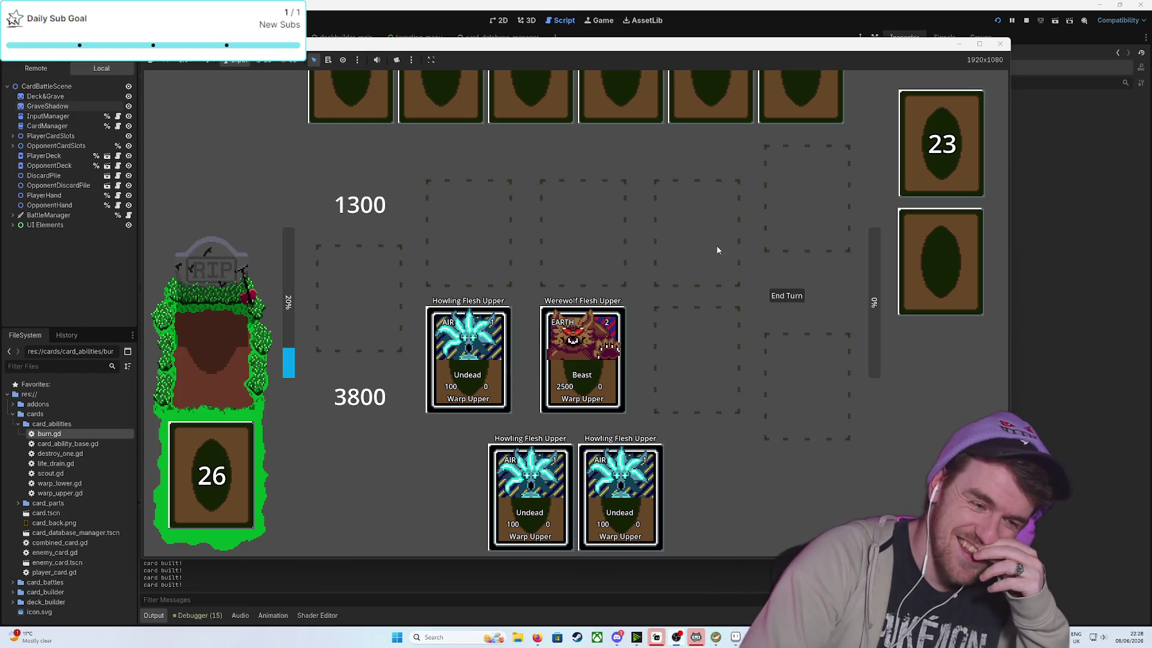
click(999, 44)
Look over the board scene in the 2D view, then add a new empty scene tab
click(503, 21)
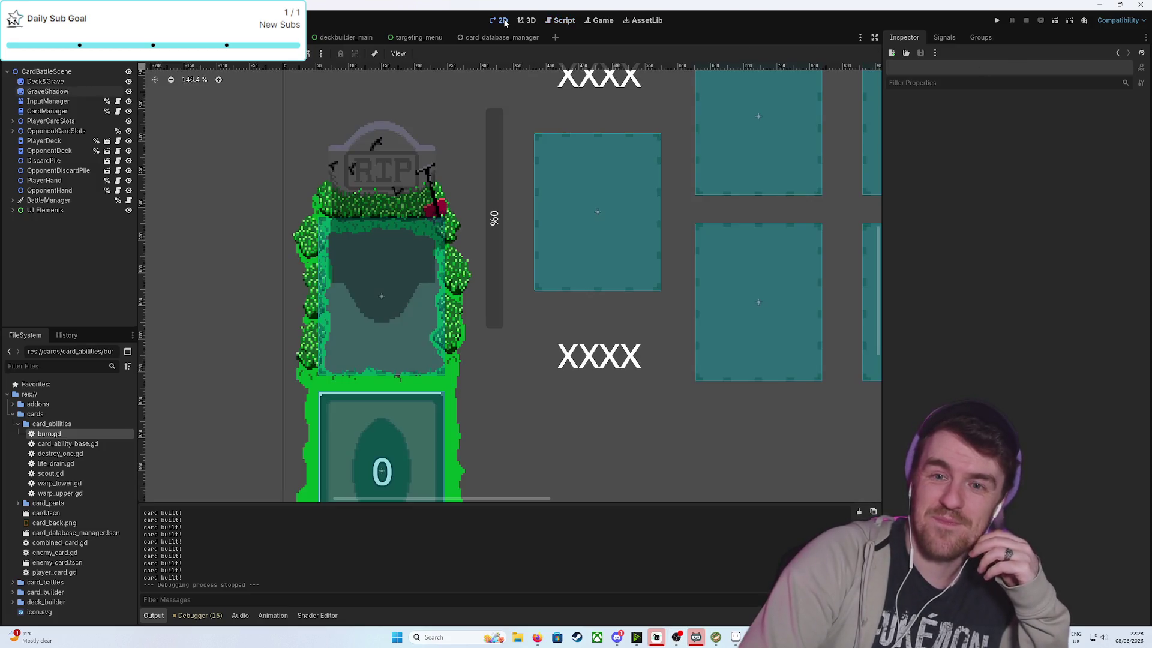
scroll(582, 342, down, 4)
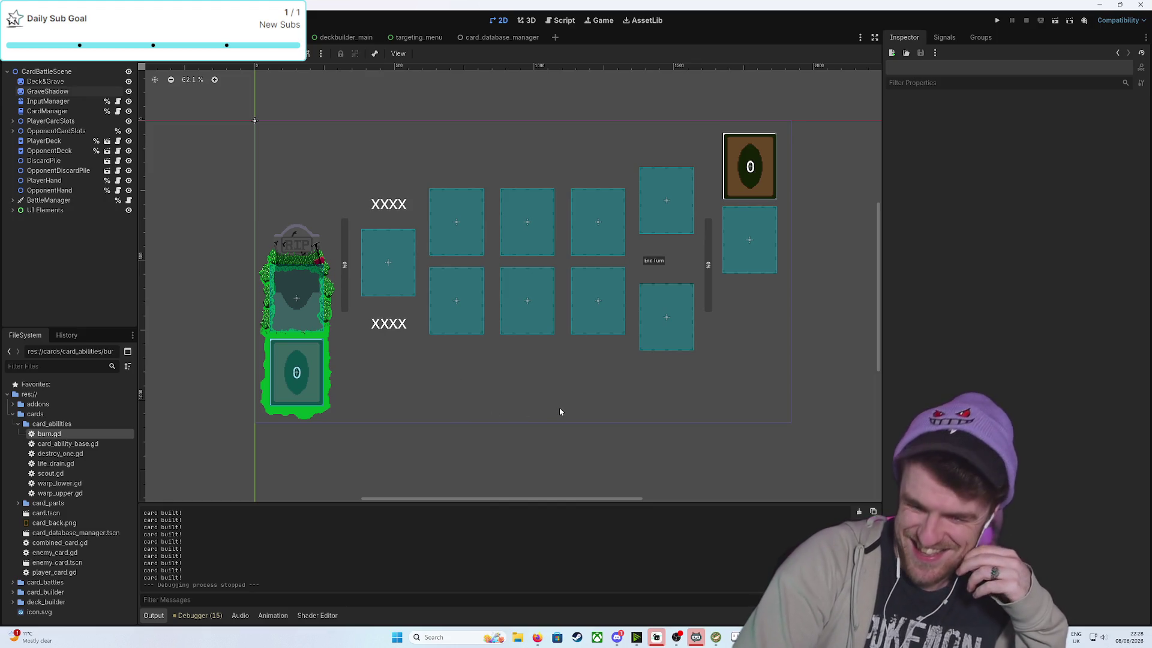
scroll(561, 404, up, 4)
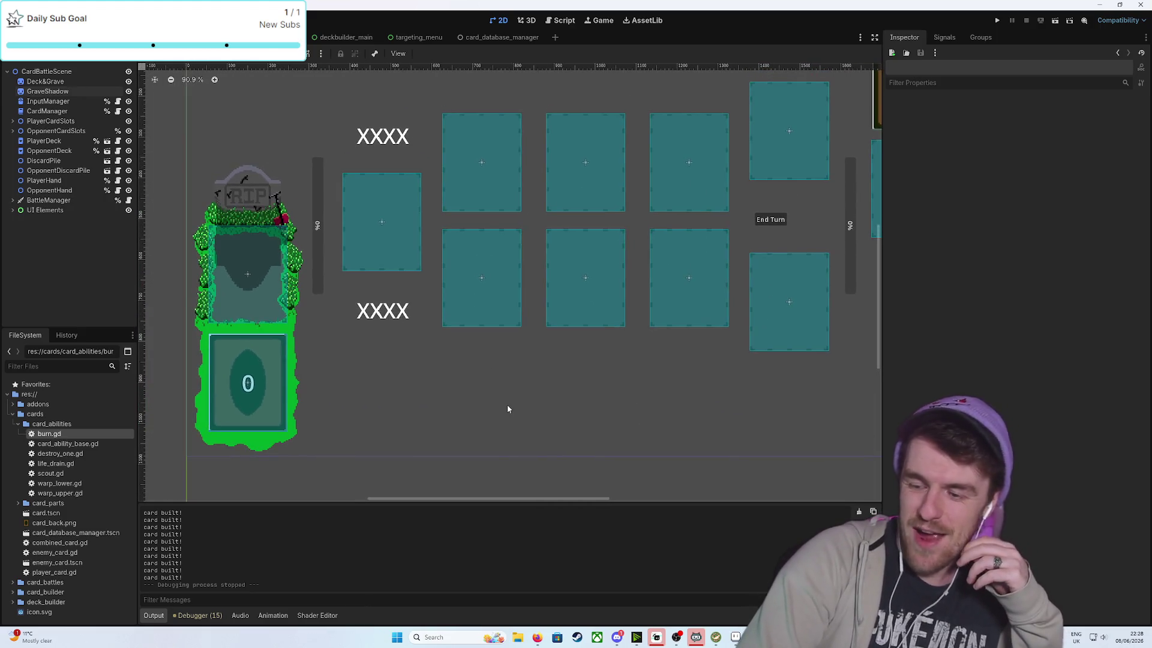
scroll(584, 404, down, 2)
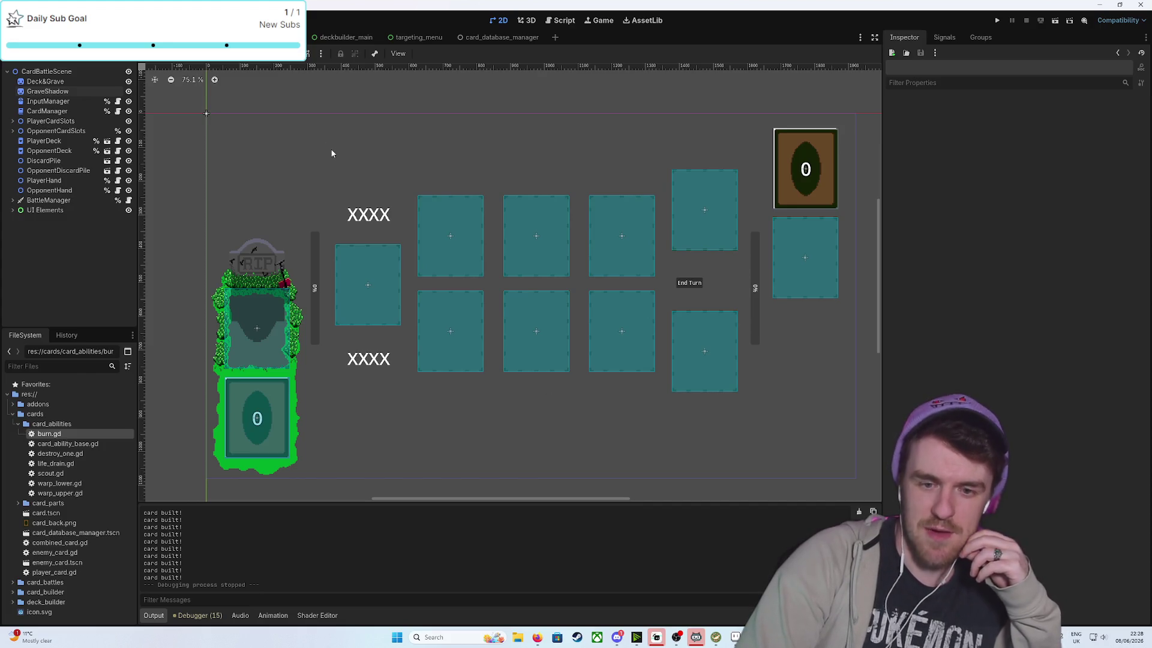
click(555, 37)
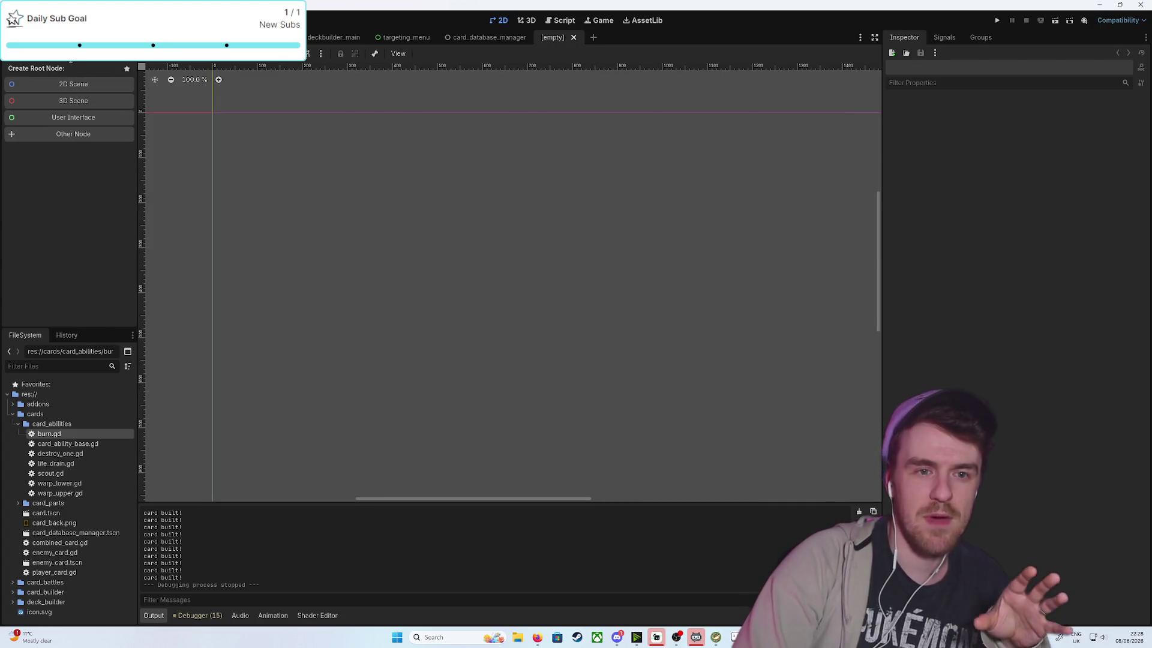
Create a CPUParticles2D root node by searching 'par' in Other Node
click(60, 134)
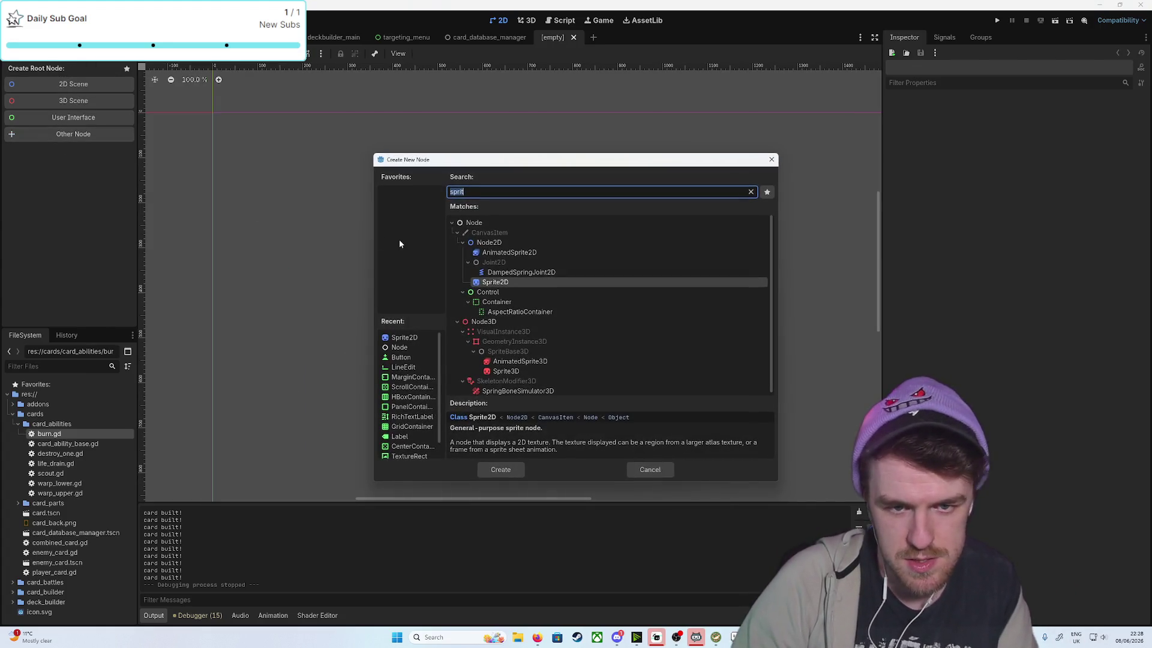
text(par)
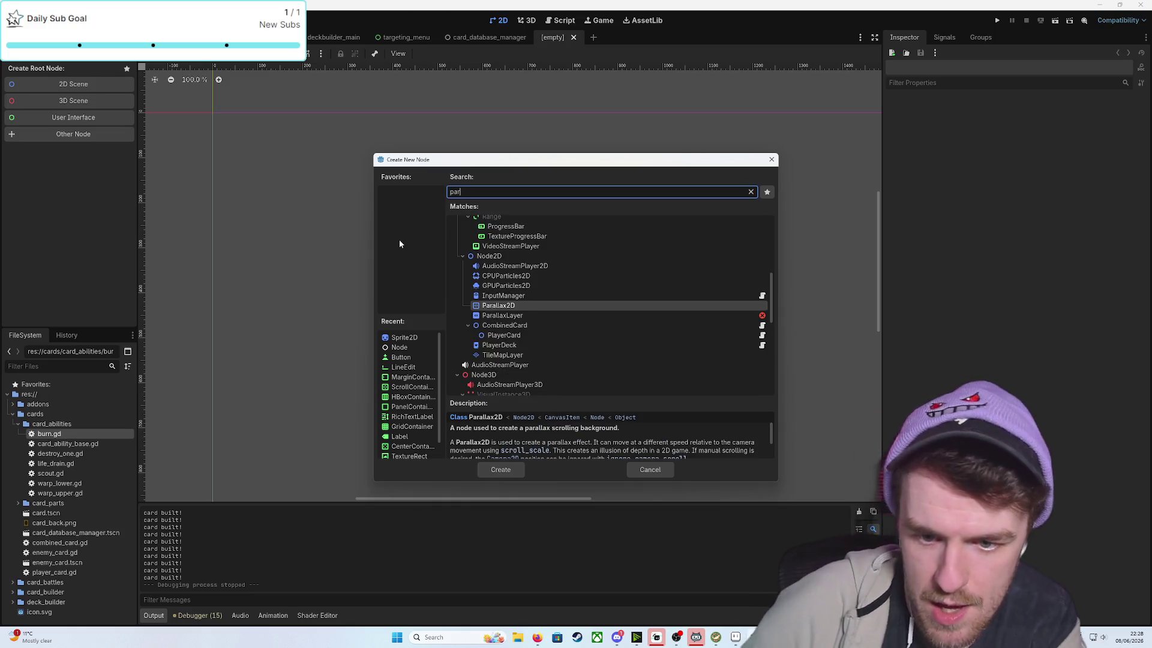
click(544, 277)
click(501, 470)
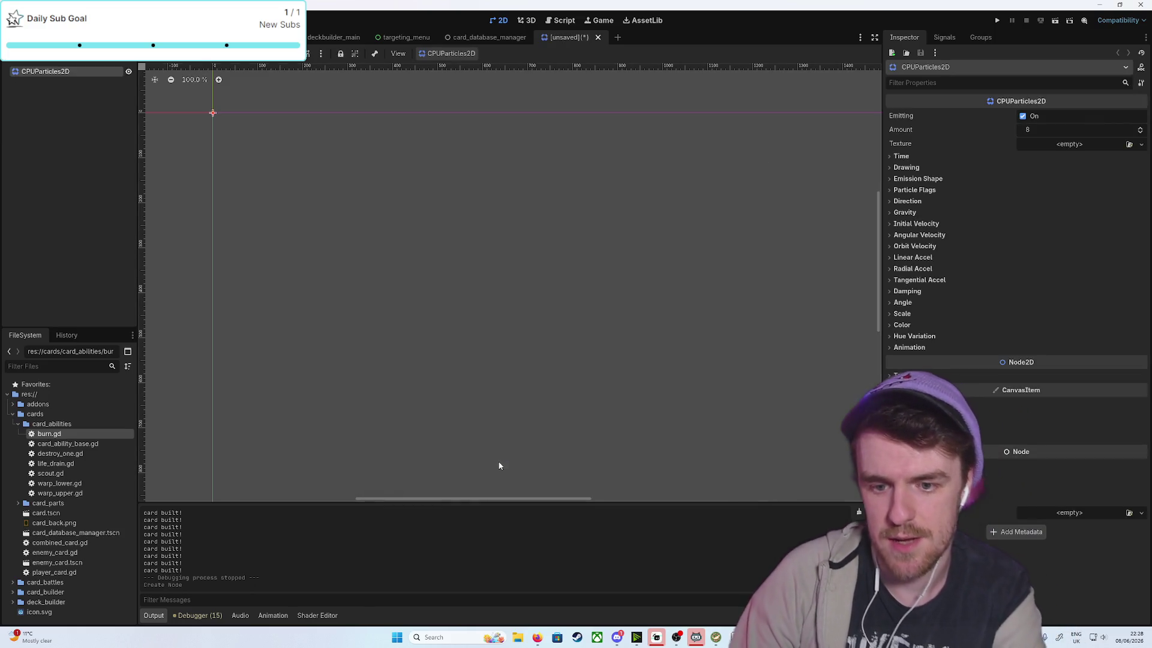
Centre and zoom the viewport on the particle emitter, then switch to Aseprite
drag(314, 134, 580, 304)
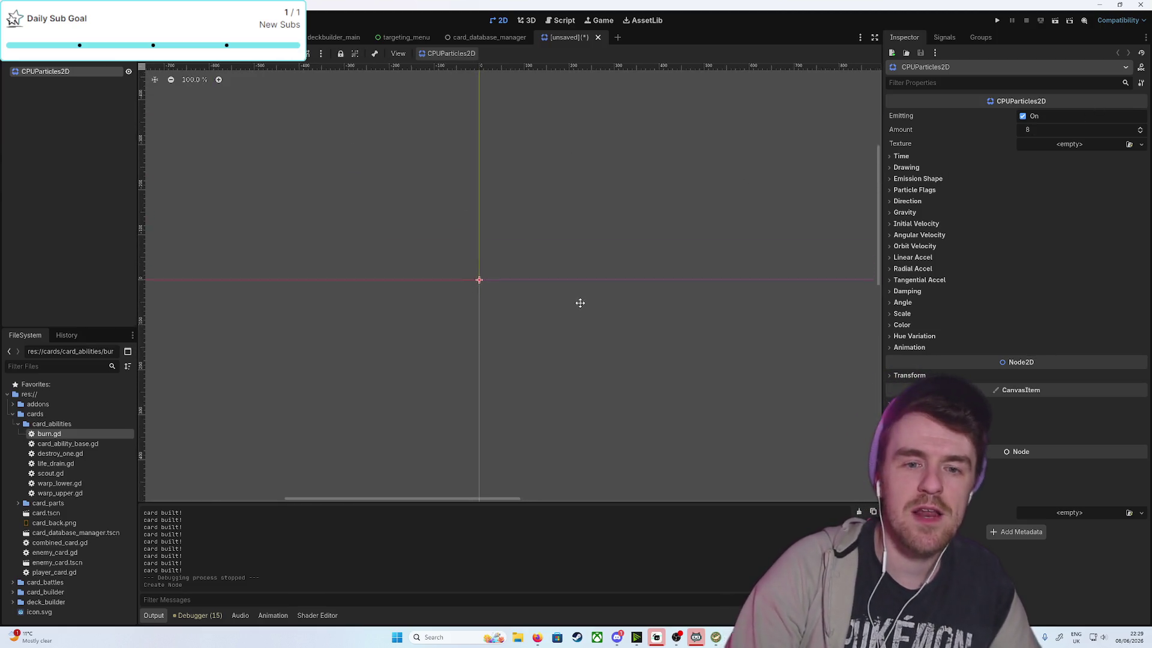
scroll(548, 320, up, 3)
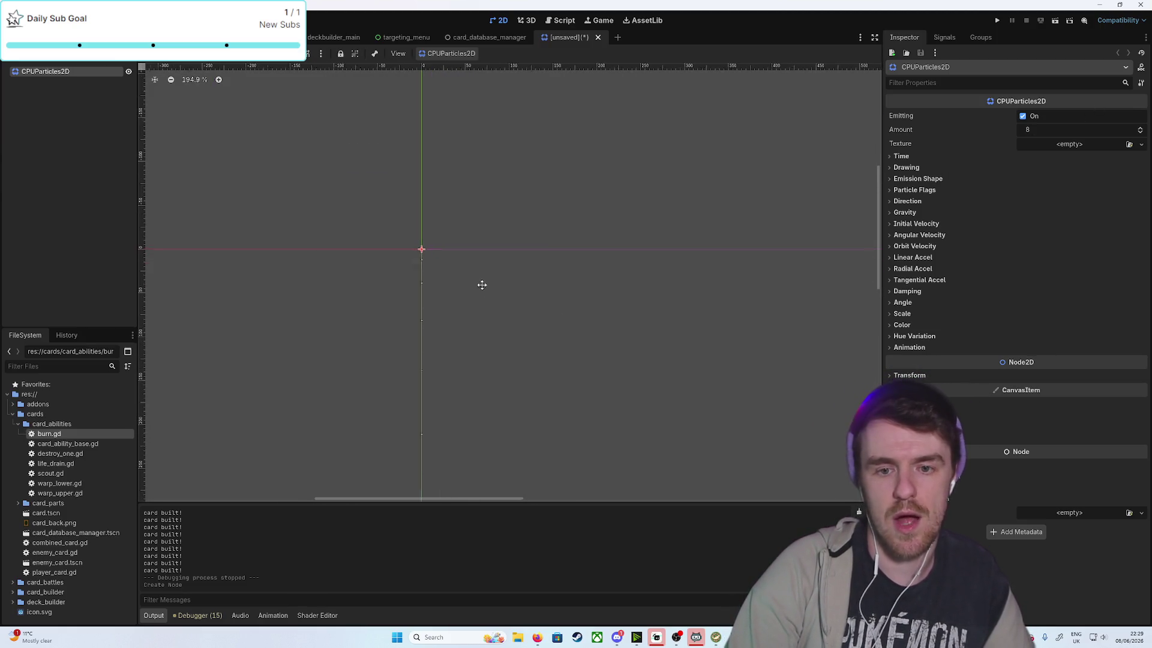
scroll(519, 314, up, 5)
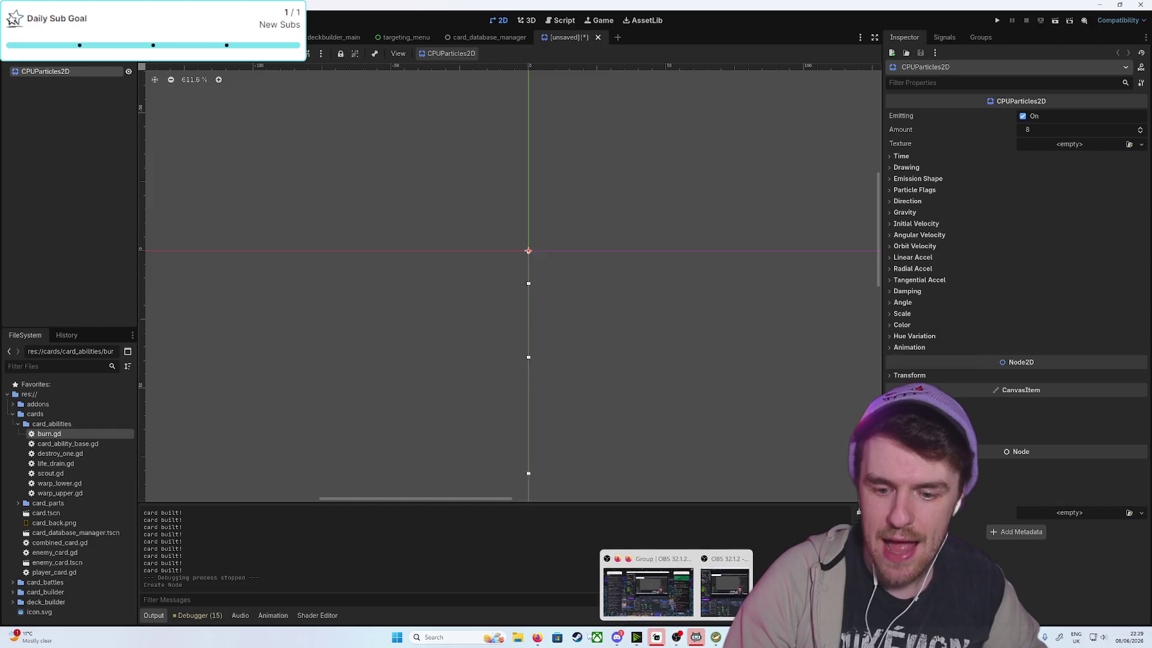
mouse_move(546, 638)
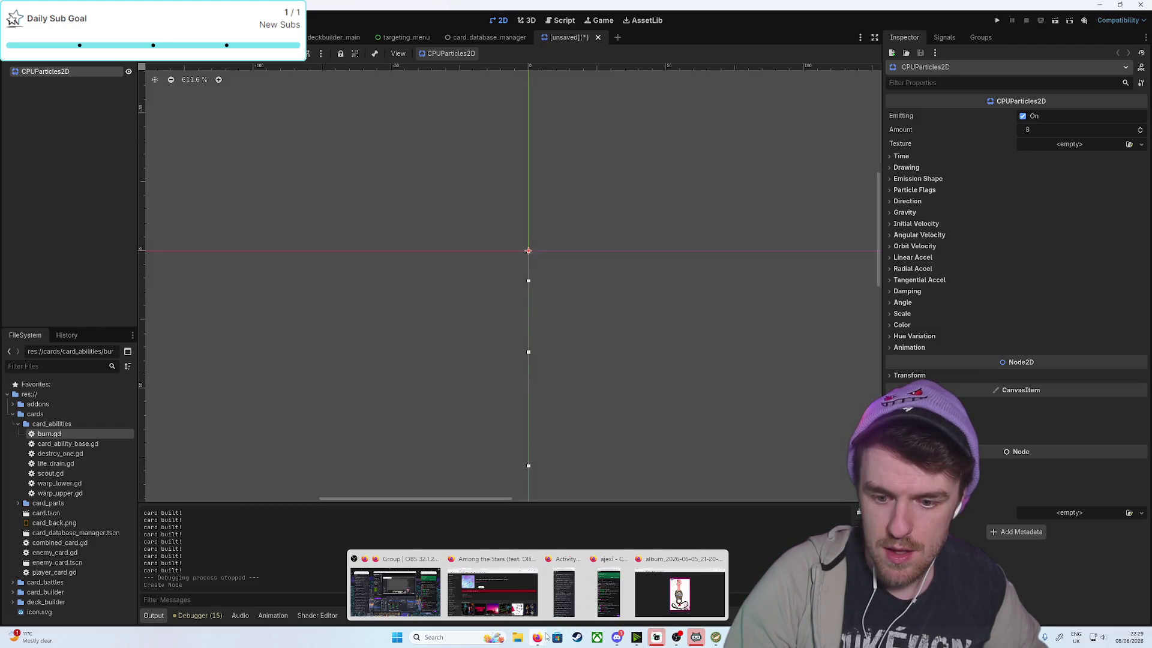
click(656, 637)
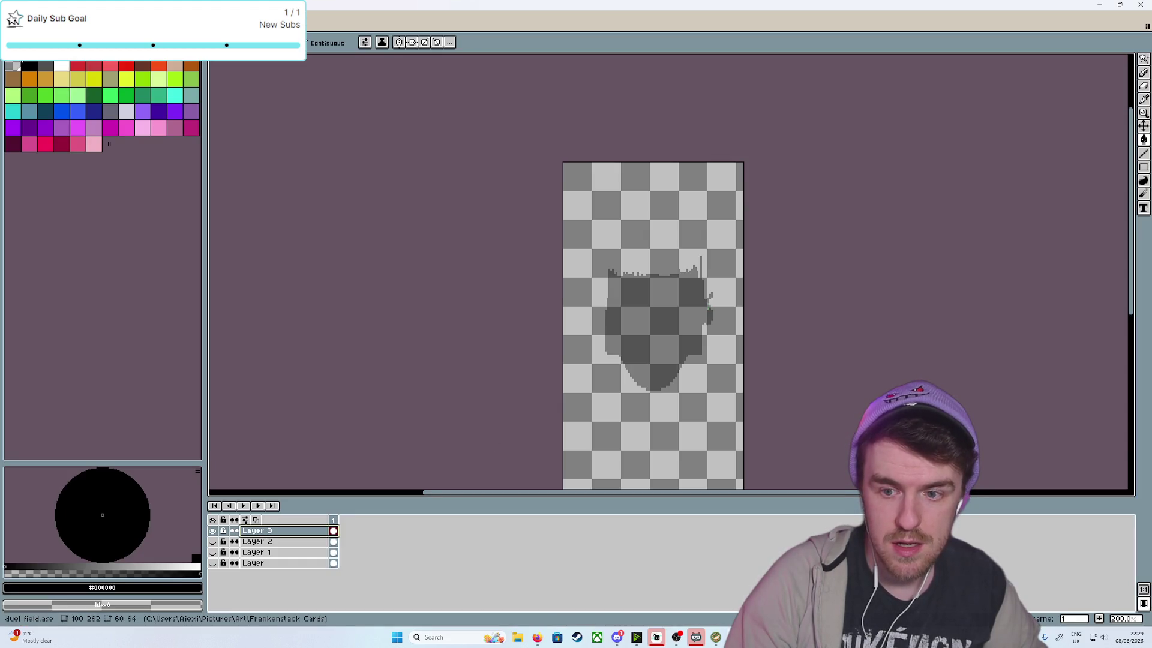
Show Layer 2, Layer 1 and the bottom Layer, and hide Layer 3's dark brown shape
click(636, 337)
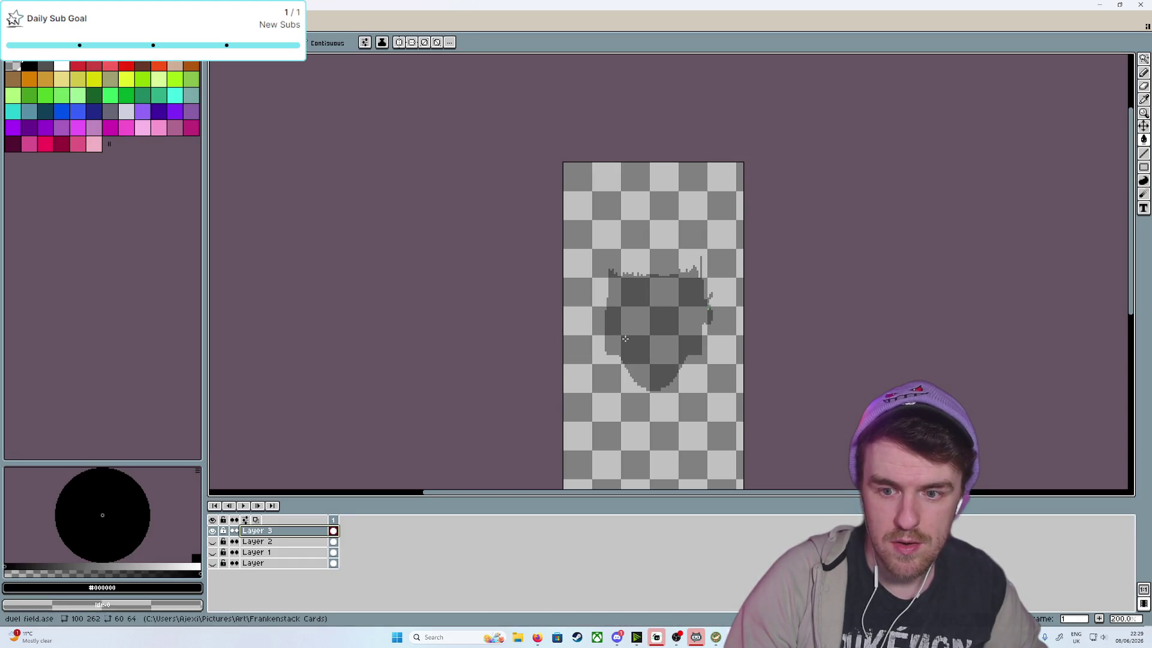
click(214, 542)
click(215, 553)
click(214, 563)
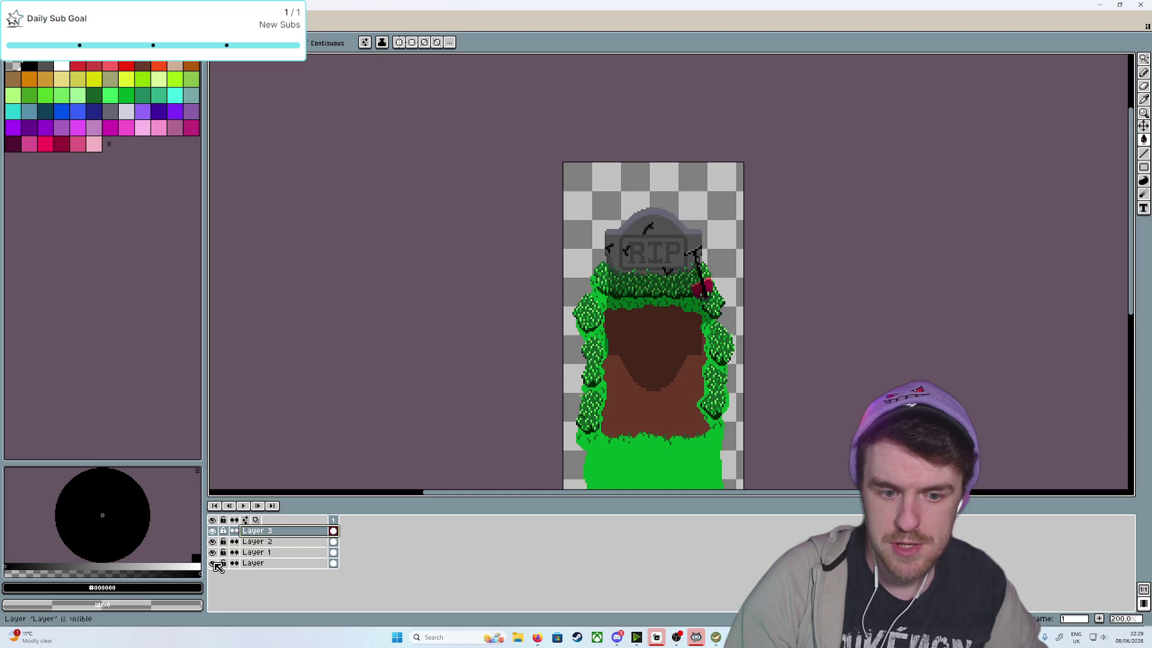
click(213, 531)
Save the grave artwork, then close the duel field.ase sprite
click(11, 25)
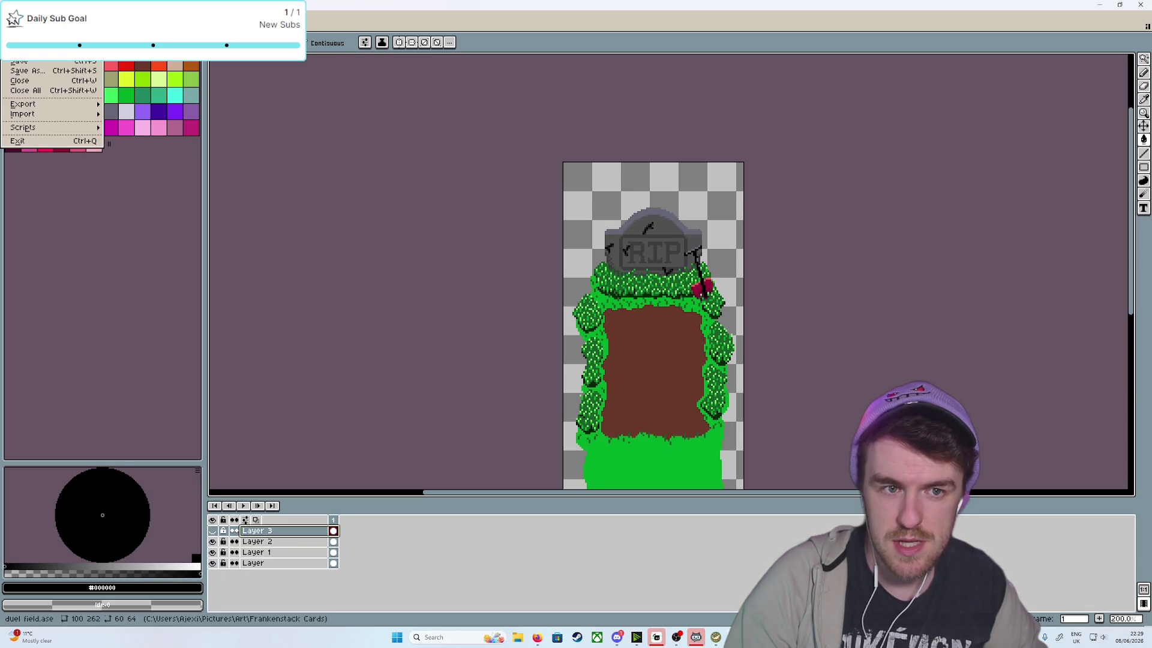
click(24, 62)
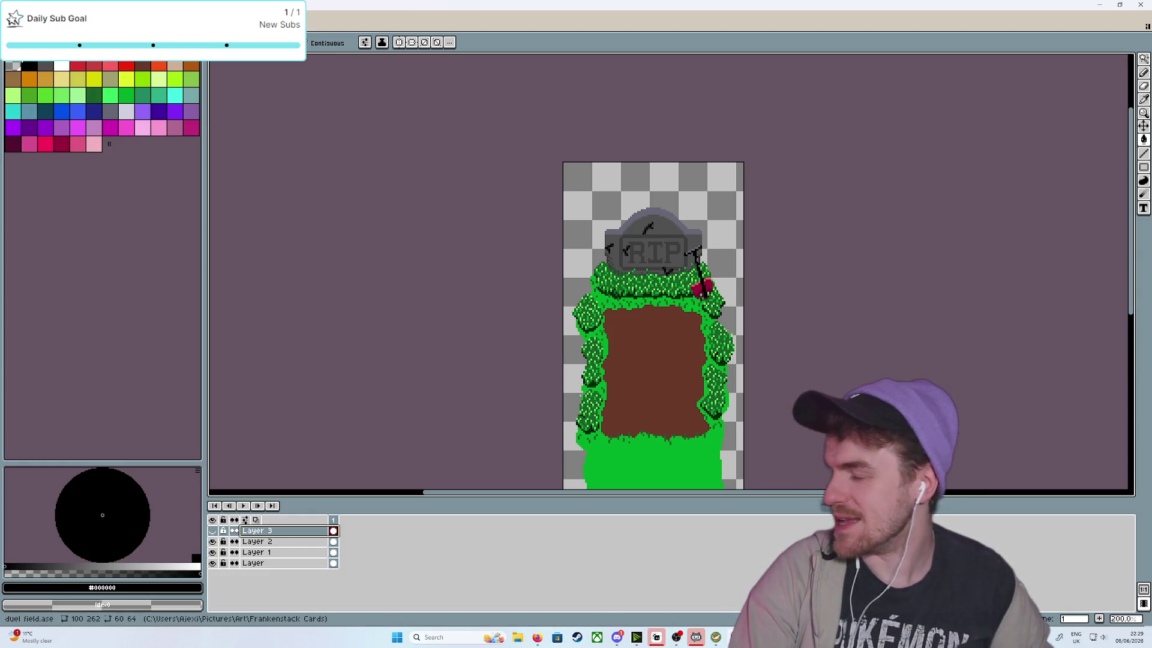
key(ctrl+w)
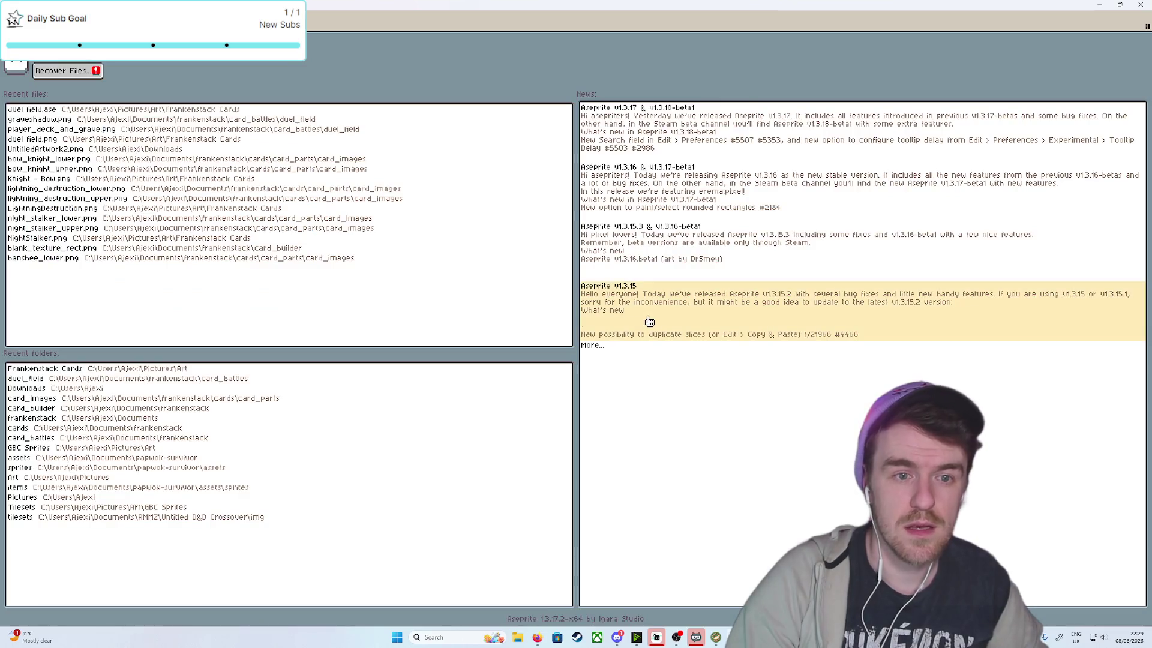
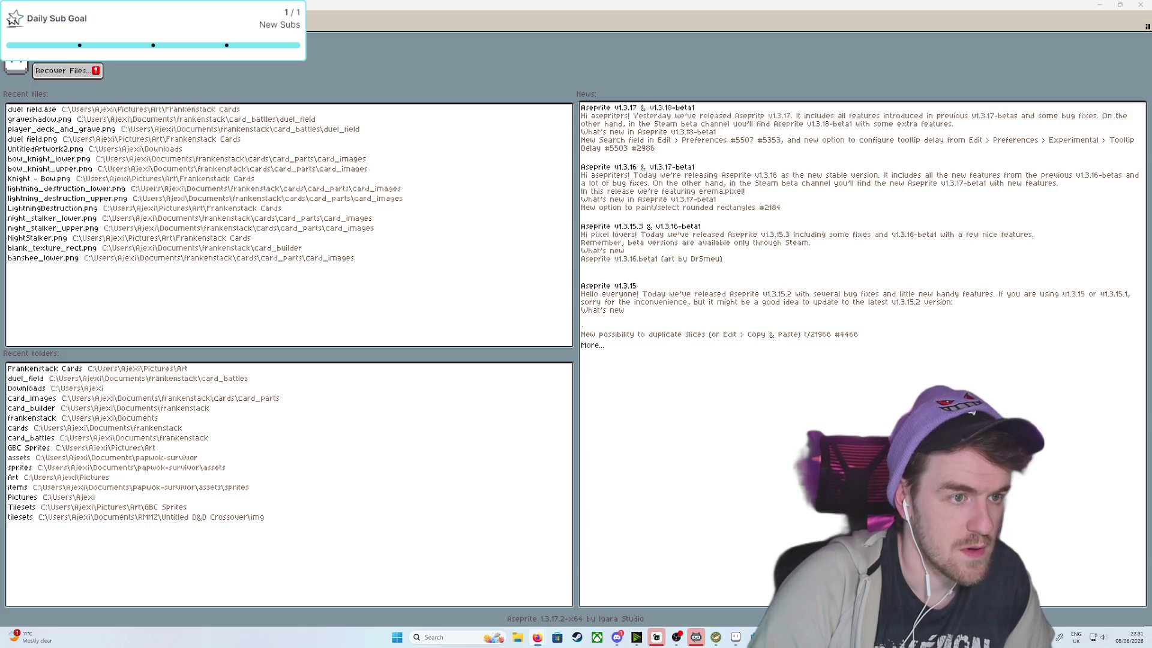
Bring up the DDS Card Base.png sprite tab in Aseprite's editor
click(120, 59)
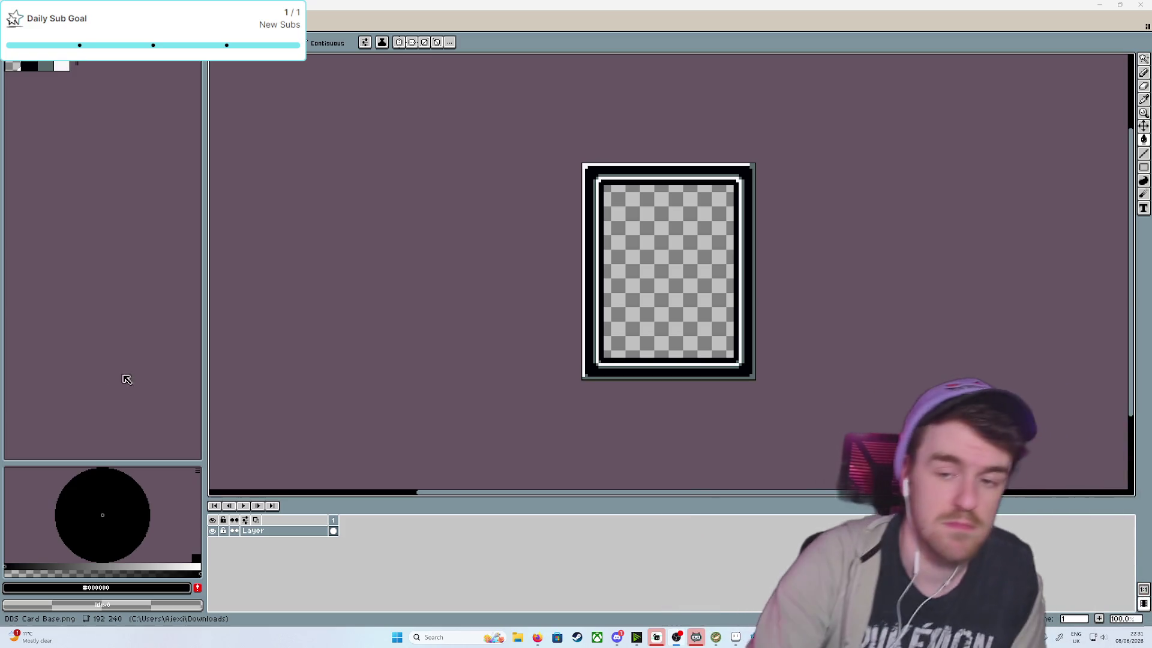
scroll(711, 325, up, 2)
Pick the frame's white and paint-bucket the black and grey top, left and right border bands white
scroll(704, 285, down, 1)
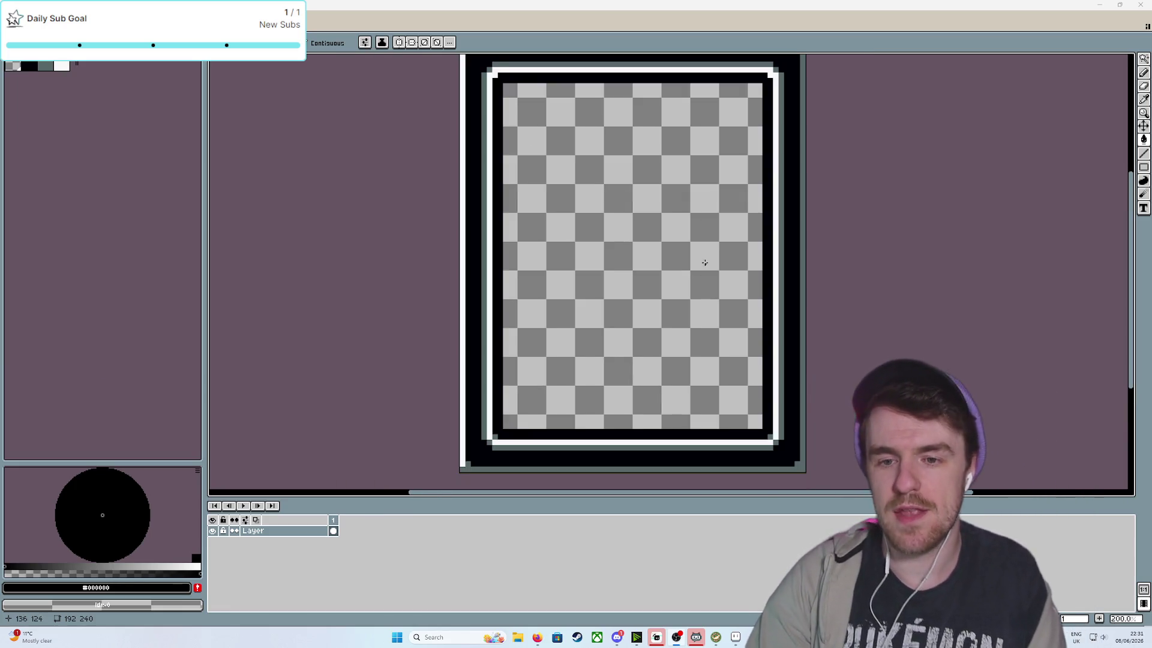
drag(705, 283, 662, 315)
key(i)
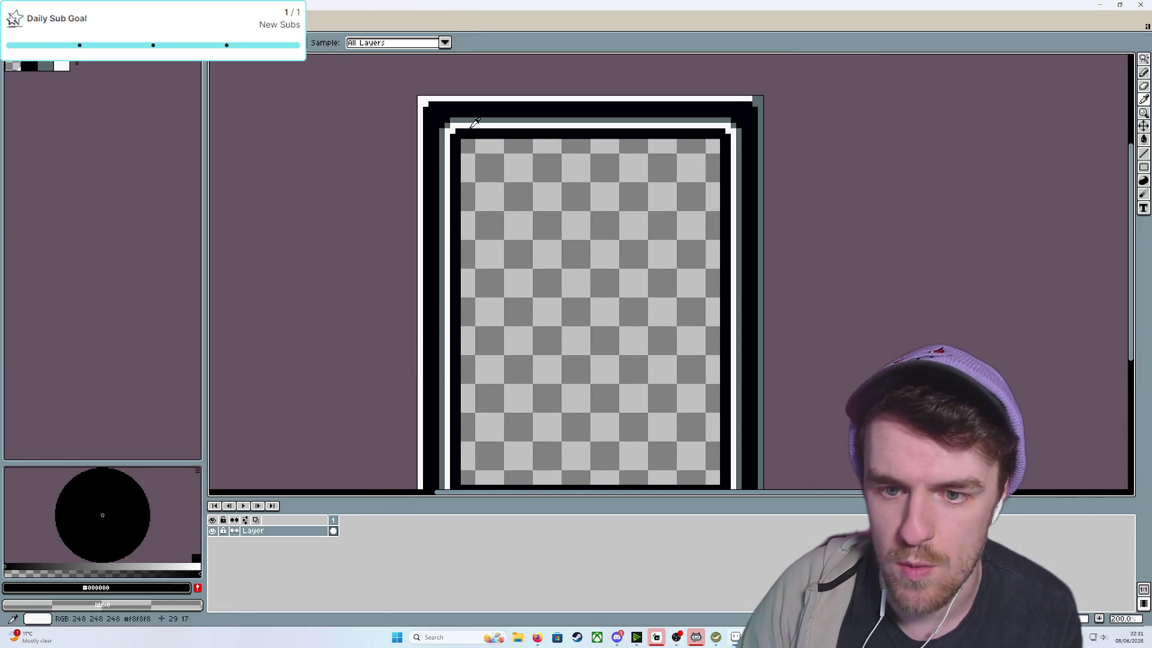
click(473, 123)
key(b)
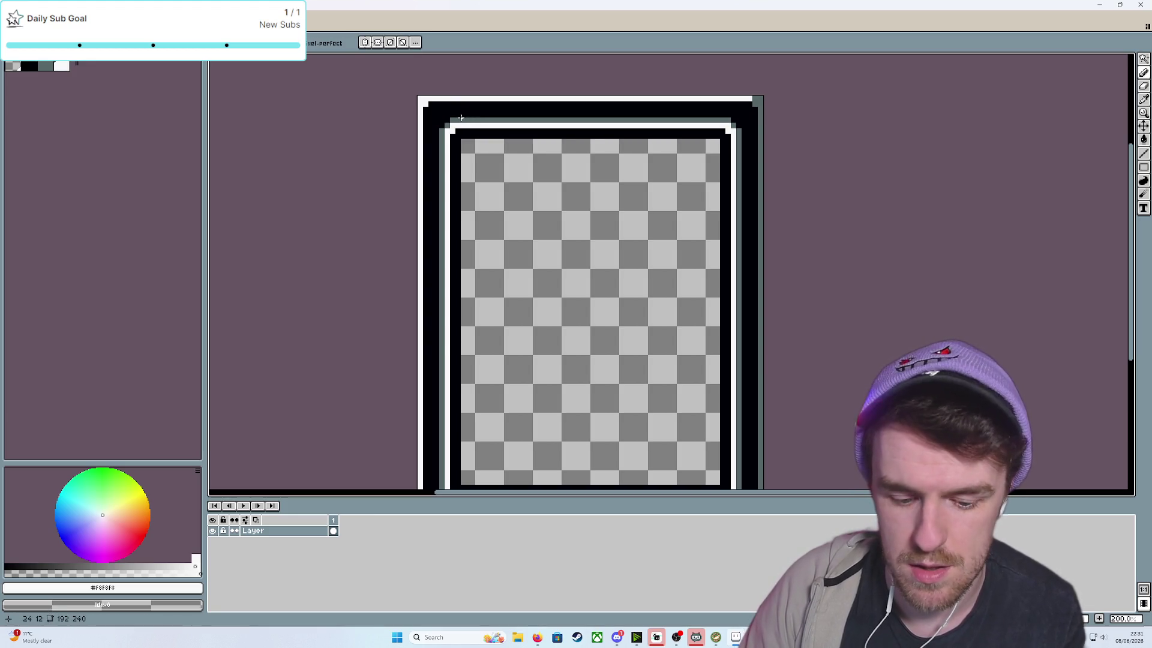
key(g)
click(460, 111)
click(460, 119)
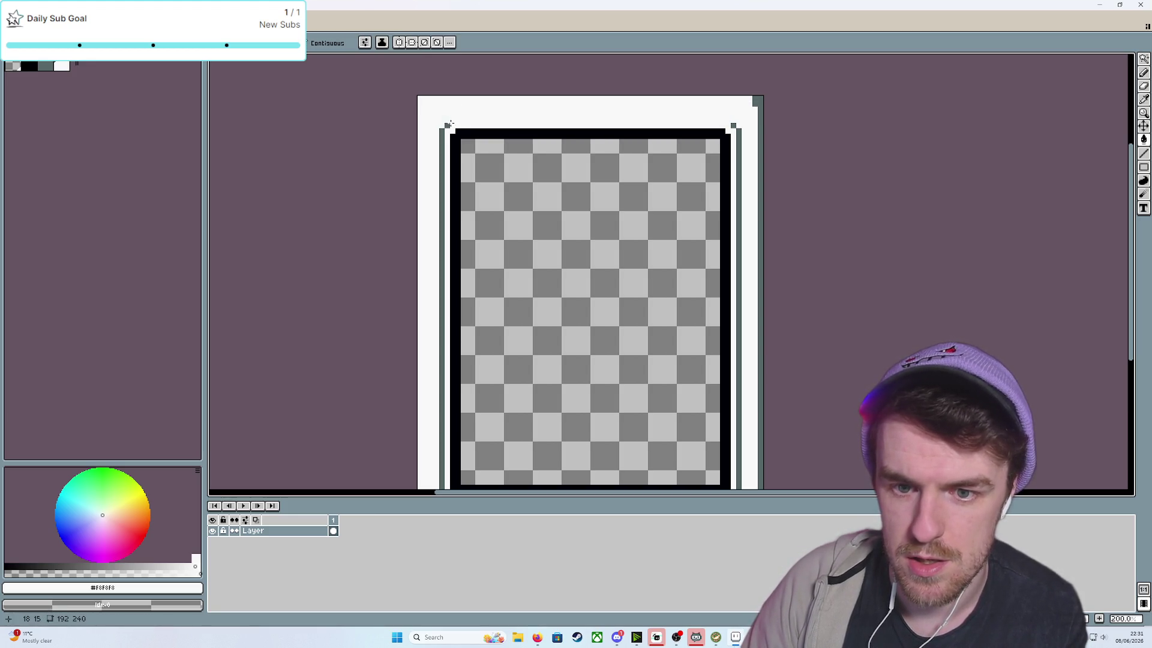
click(440, 133)
click(727, 130)
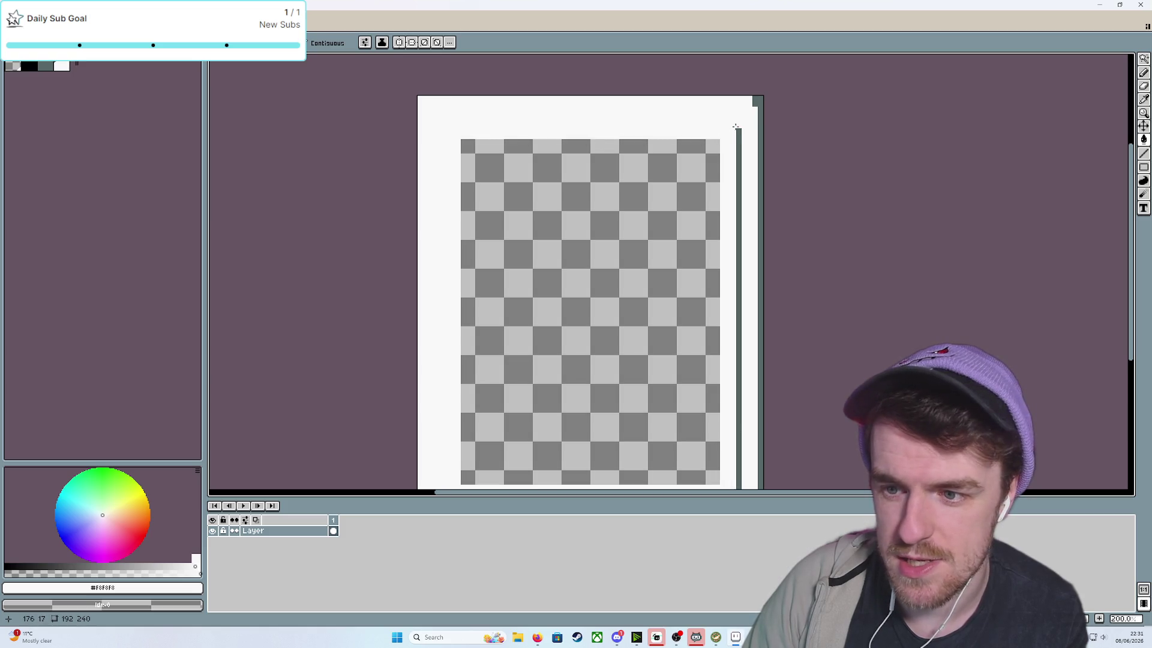
click(738, 129)
click(757, 103)
Fill the grey bottom bar white, then undo and redo fills to compare before viewing the whole card
scroll(563, 327, down, 4)
scroll(563, 327, up, 5)
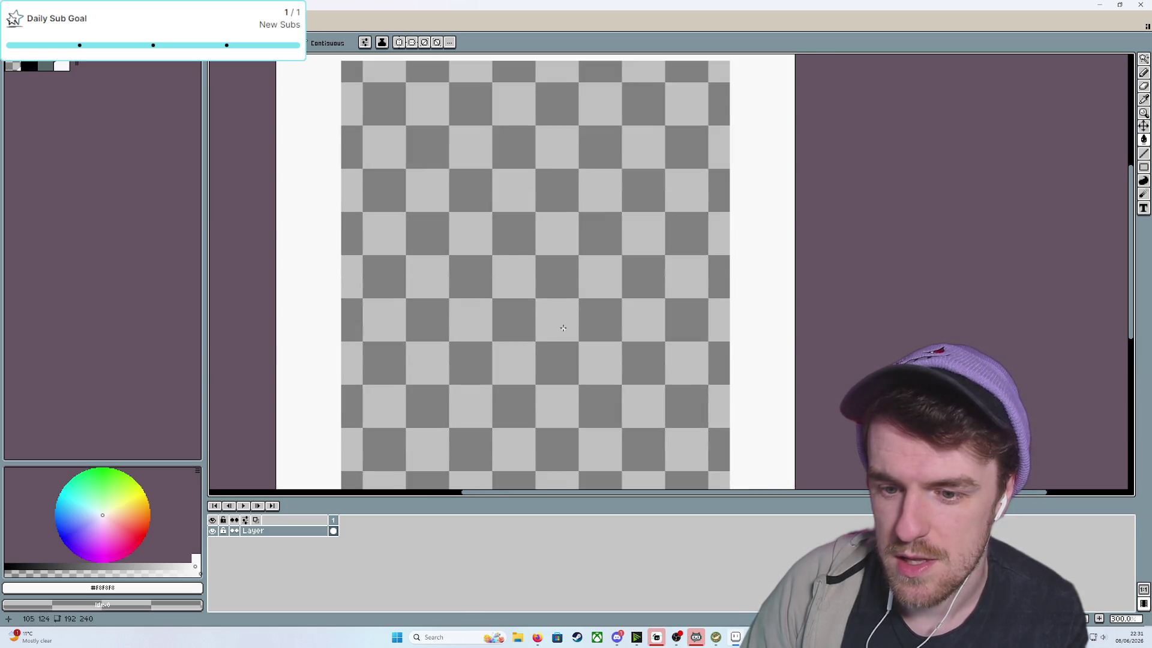
scroll(447, 353, down, 3)
scroll(447, 353, left, 1)
click(389, 426)
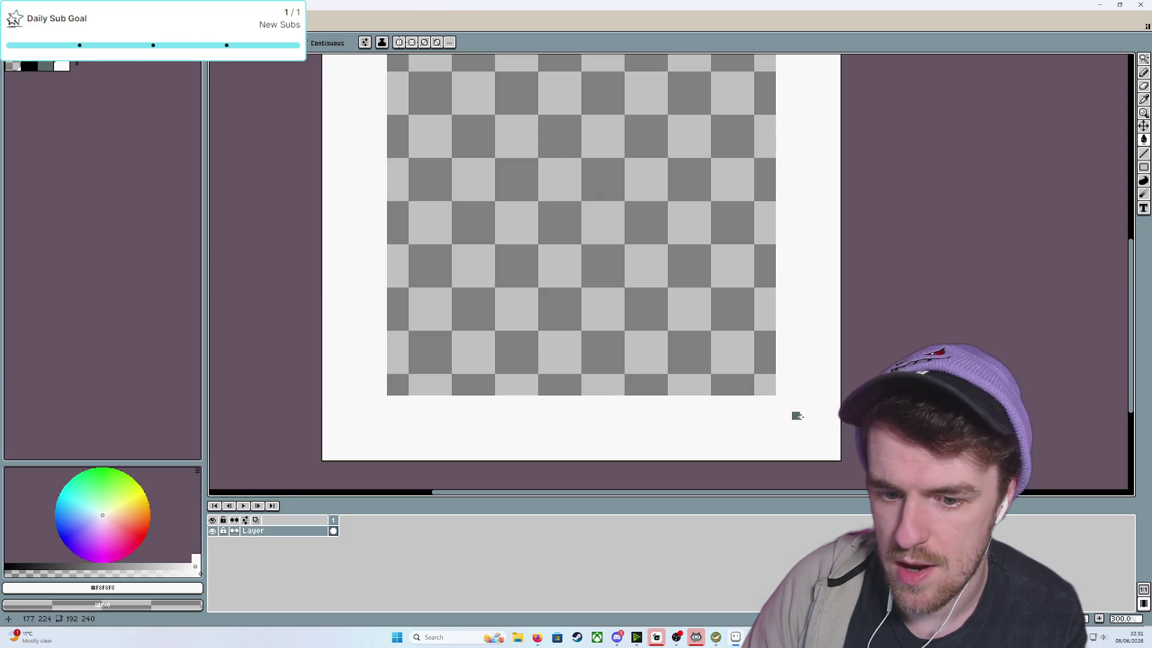
scroll(693, 348, down, 2)
key(ctrl+z)
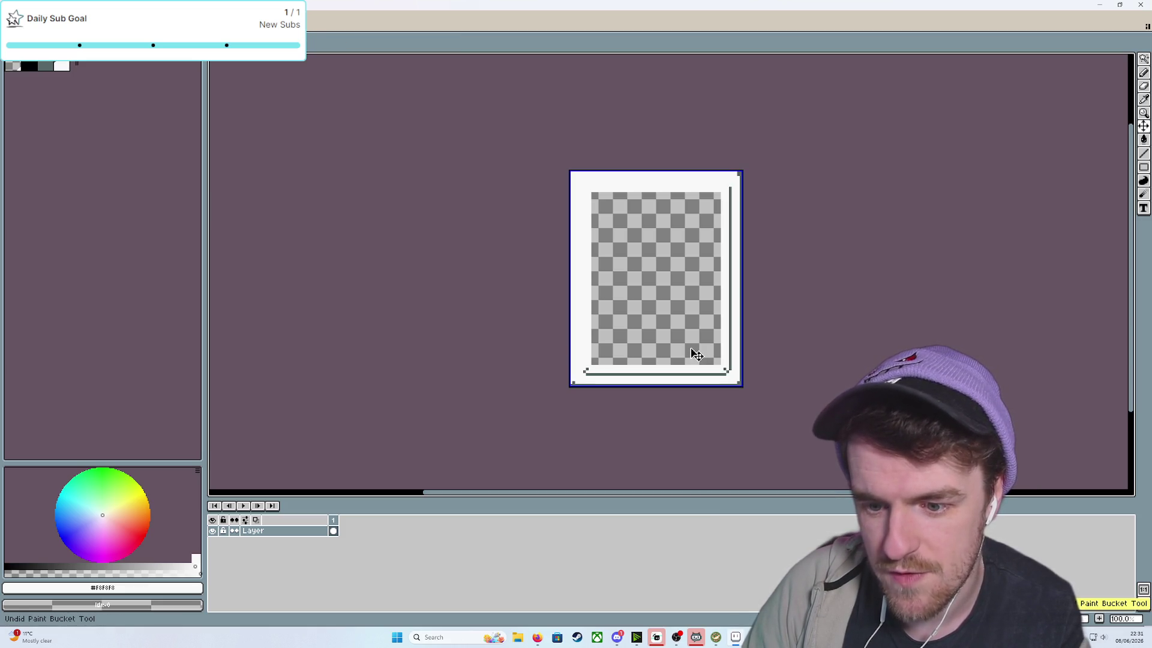
key(ctrl+z)
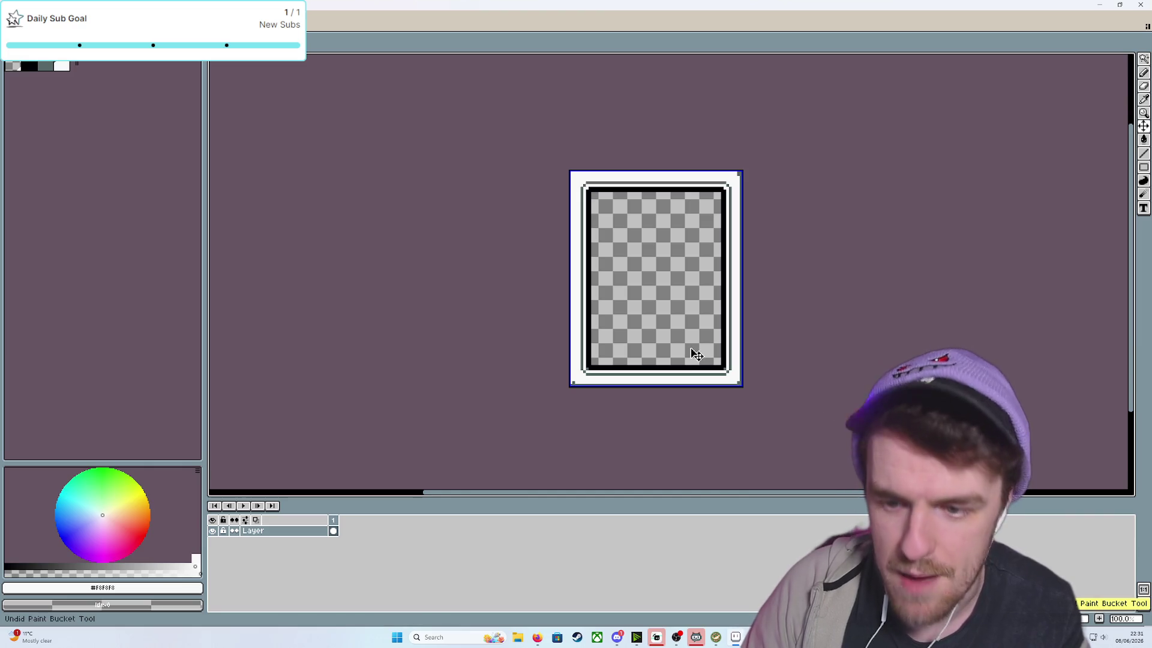
key(ctrl+y)
key(ctrl+y)
key(ctrl+y)
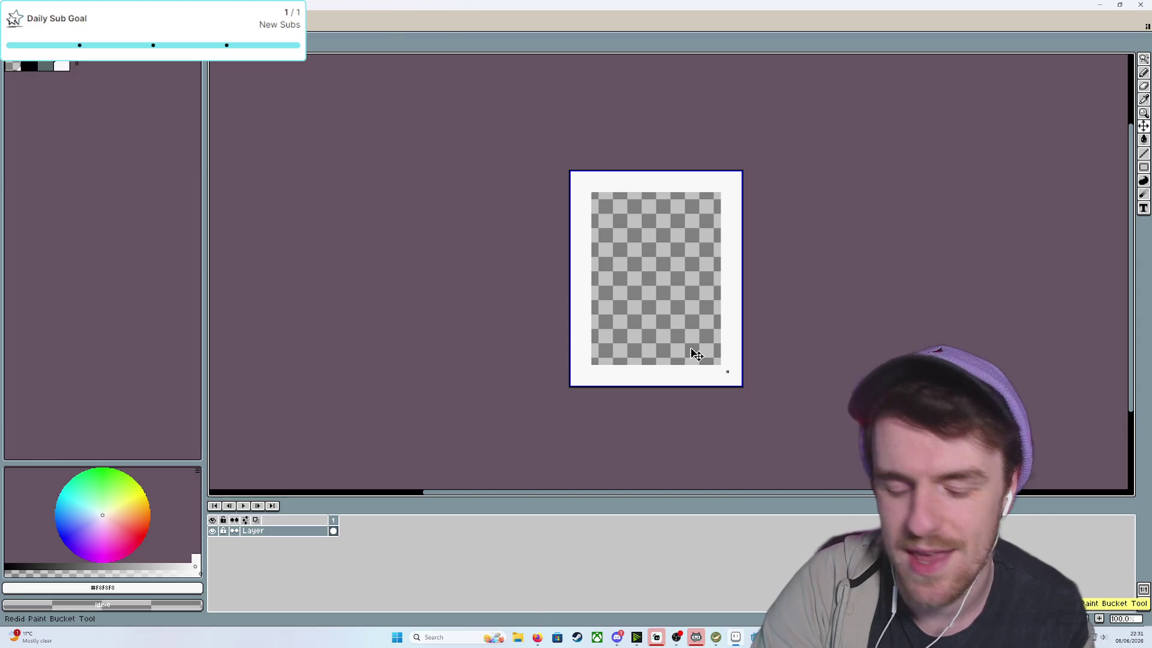
scroll(735, 378, up, 4)
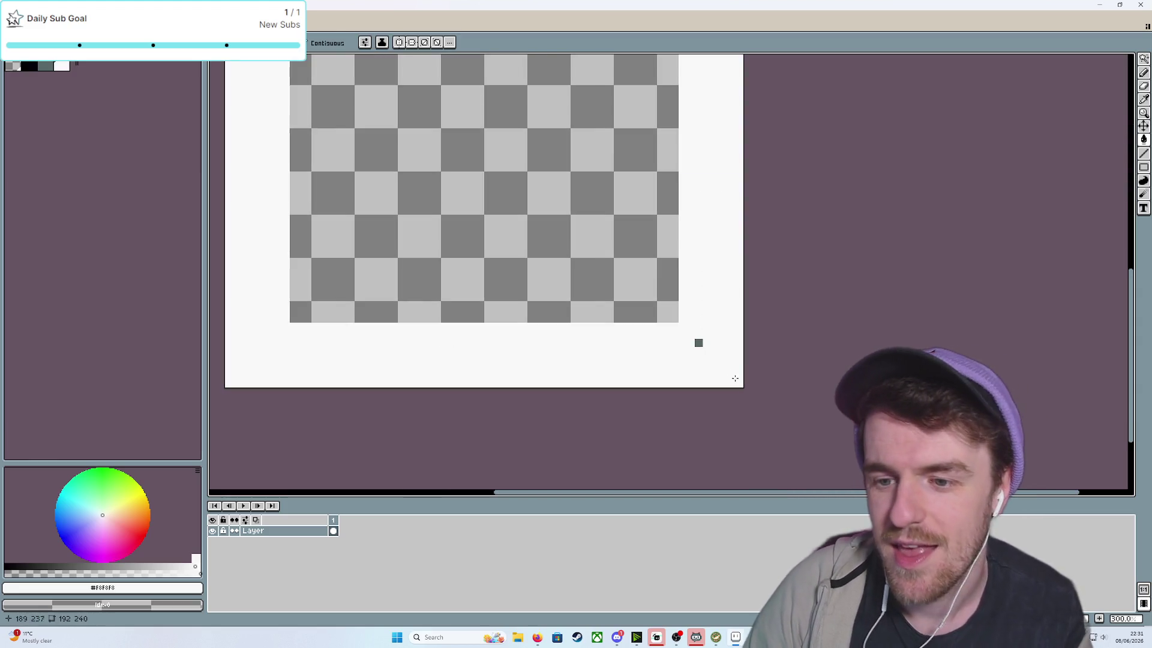
key(Home)
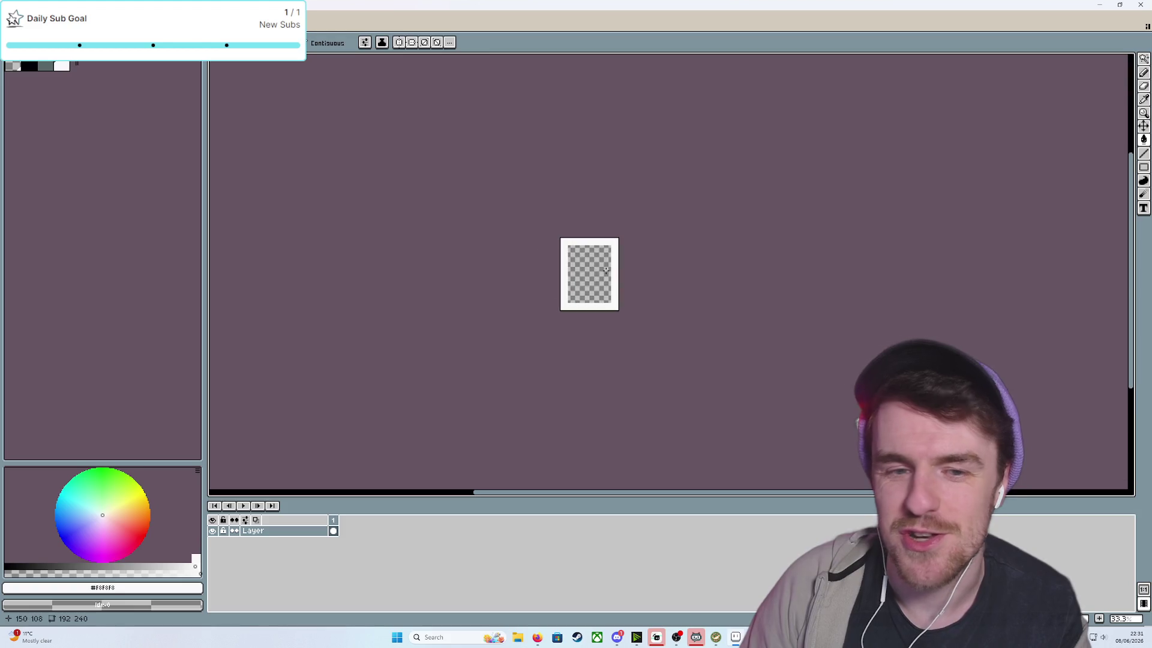
click(12, 24)
Start Export As and browse to the frankenstack/card_battles/duel_field folder
mouse_move(46, 103)
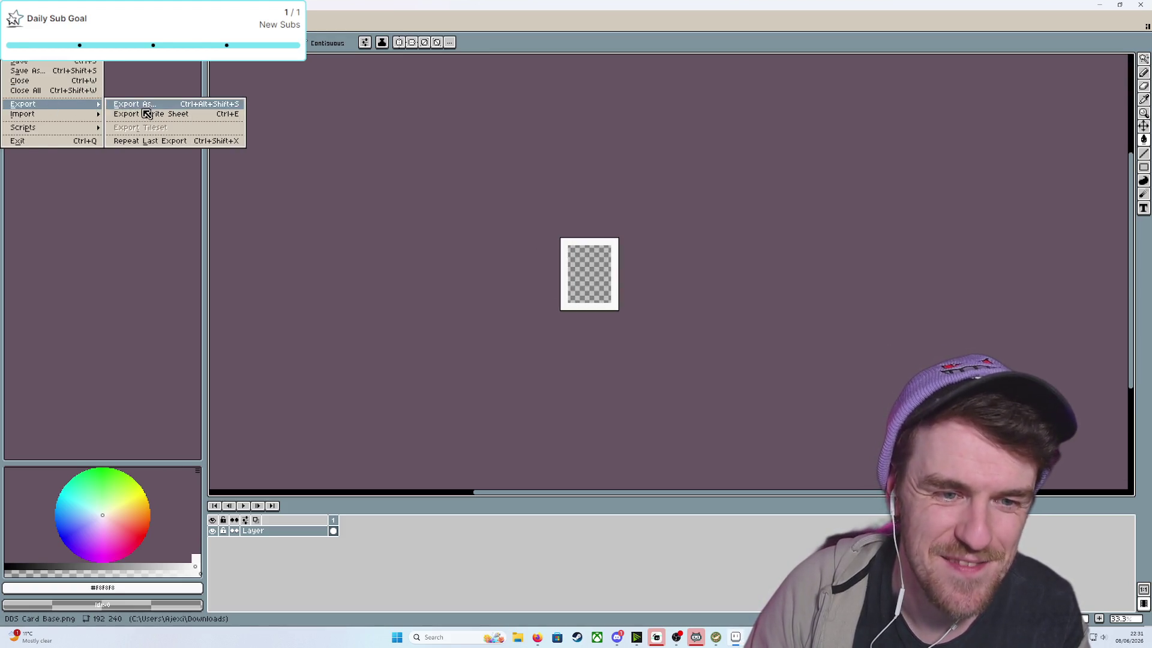
click(148, 113)
click(440, 168)
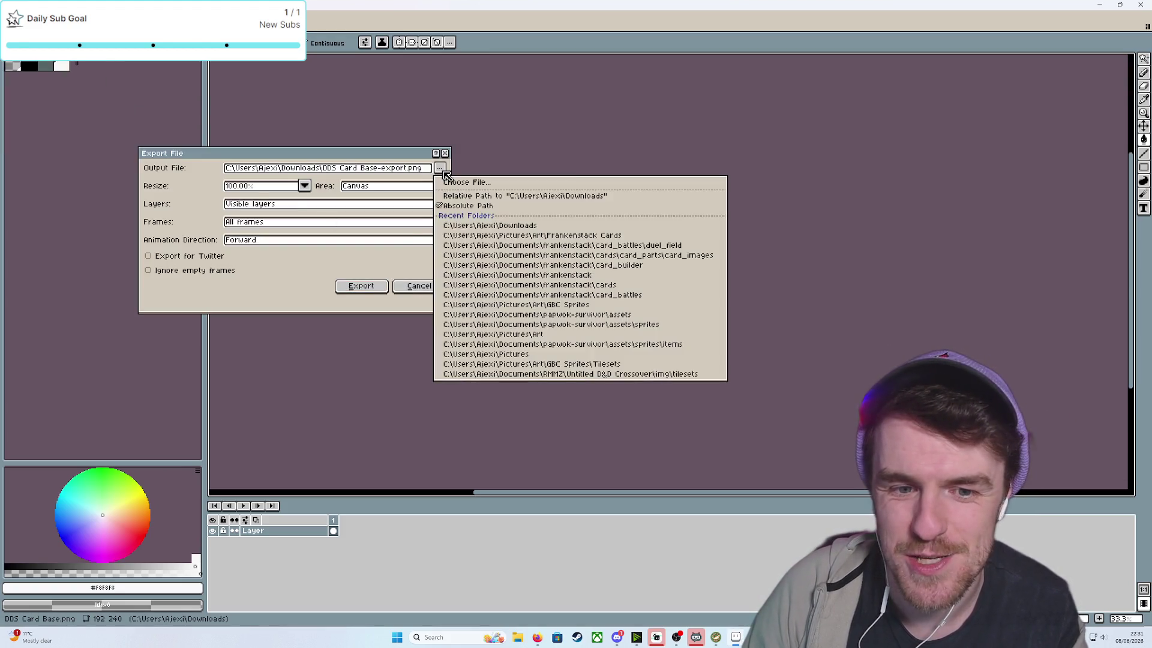
click(474, 187)
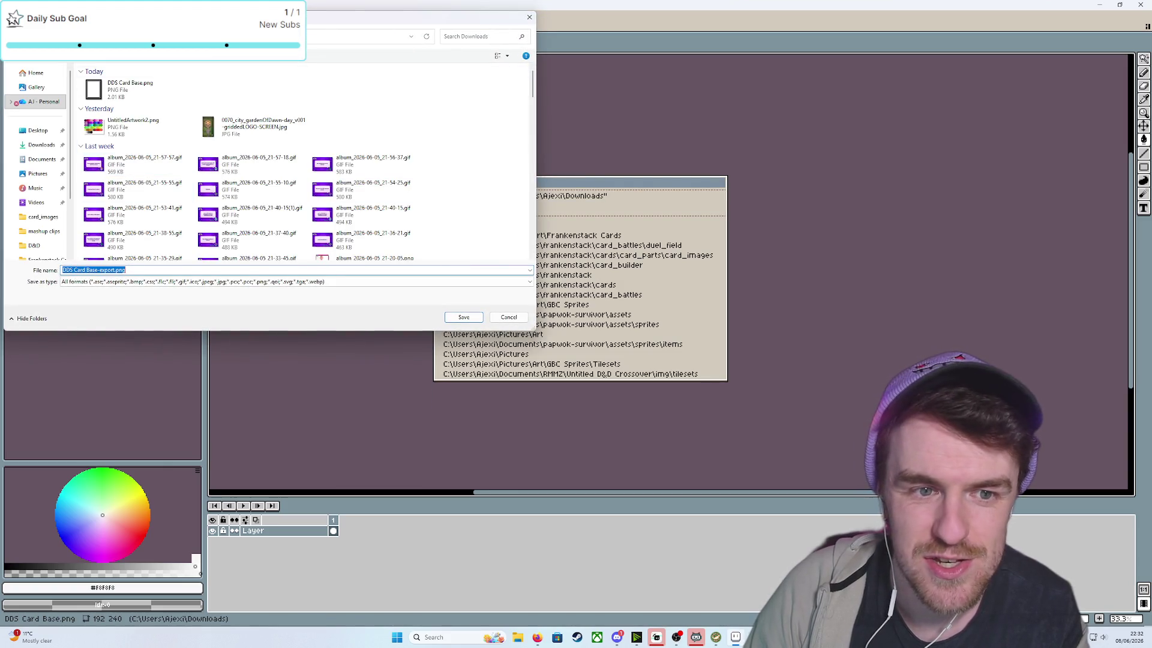
click(43, 172)
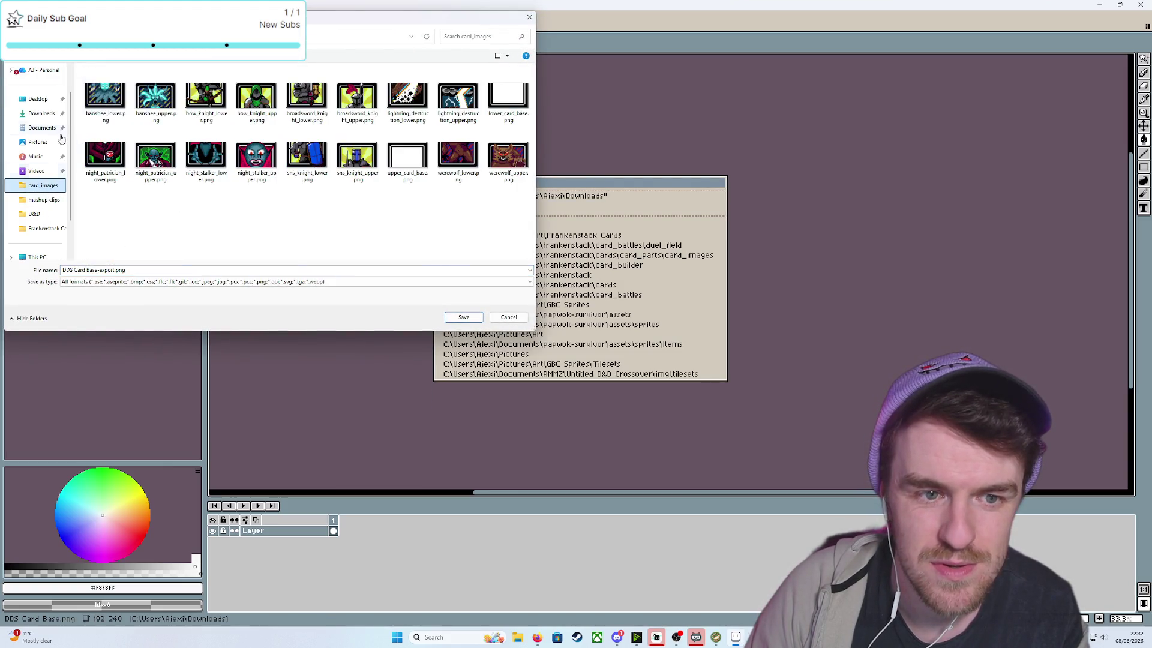
click(54, 229)
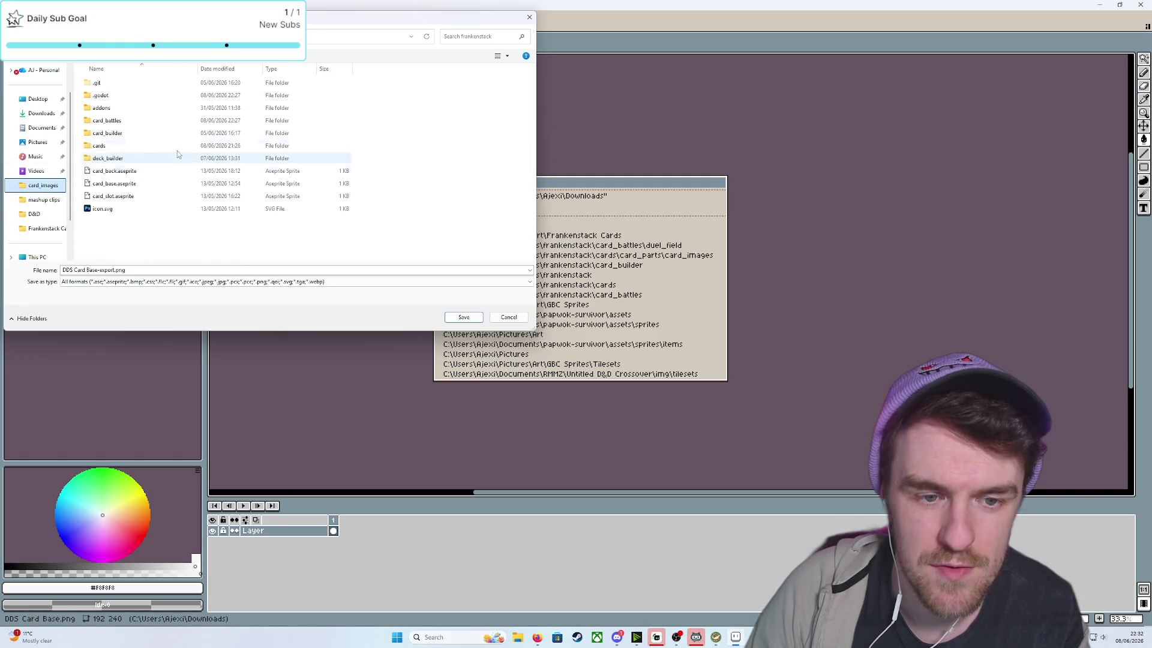
double_click(118, 123)
double_click(172, 104)
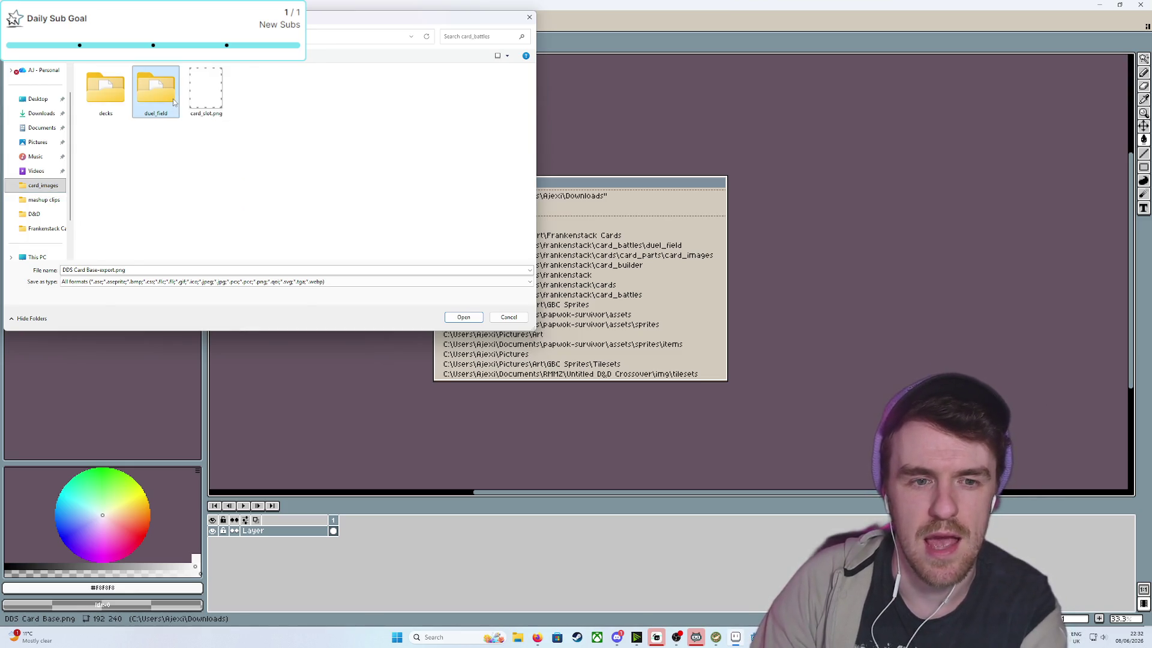
Name the export card_particle_texture.png and export the sprite there
click(116, 286)
click(114, 286)
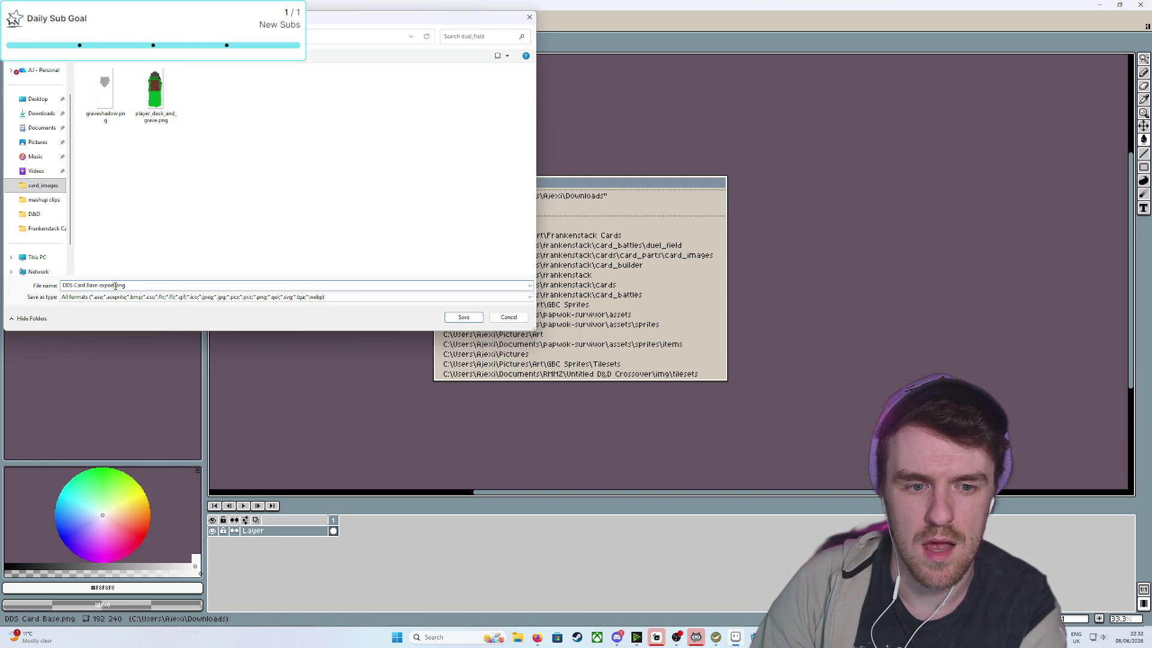
drag(102, 285, 43, 287)
text(card)
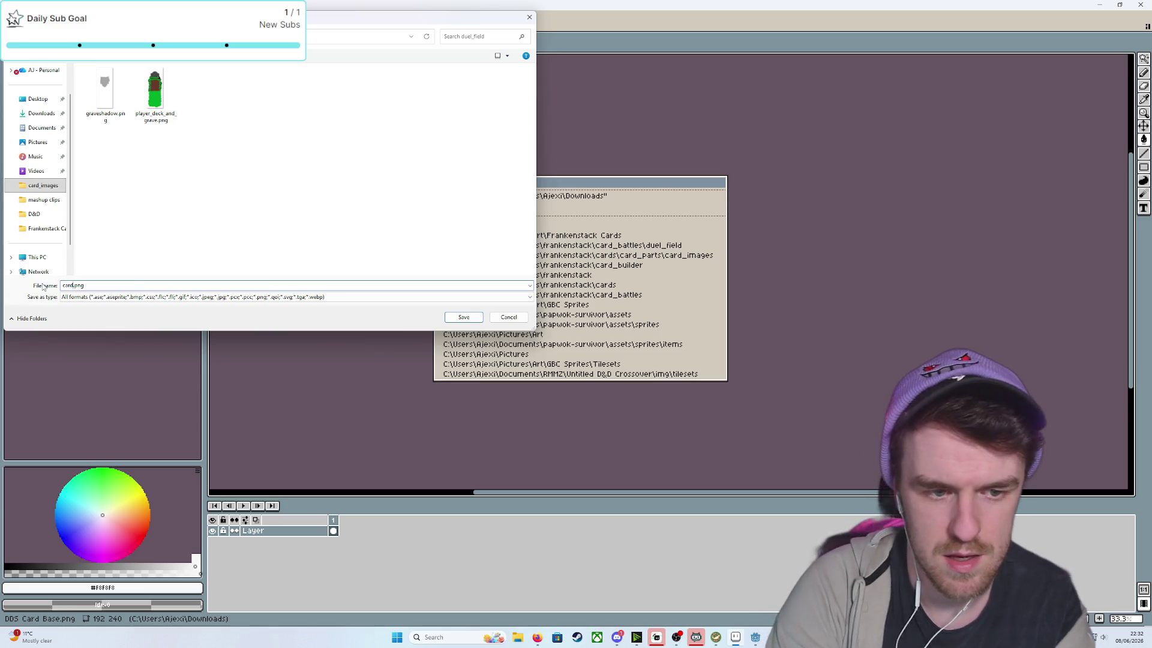
text(_particle_t)
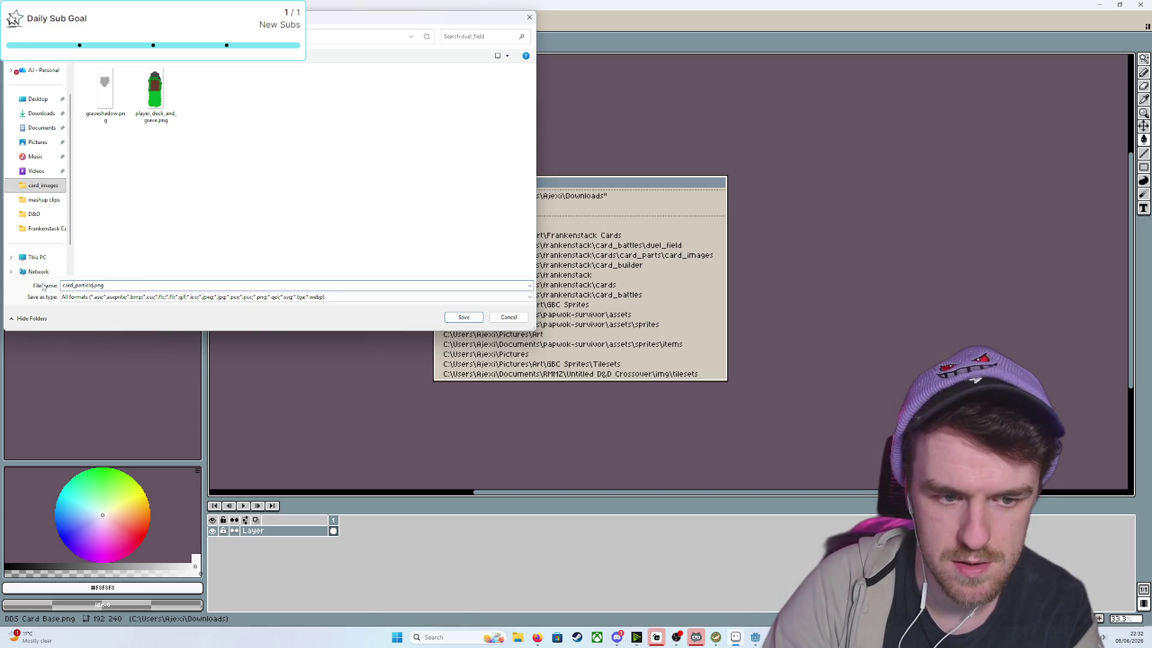
text(exture)
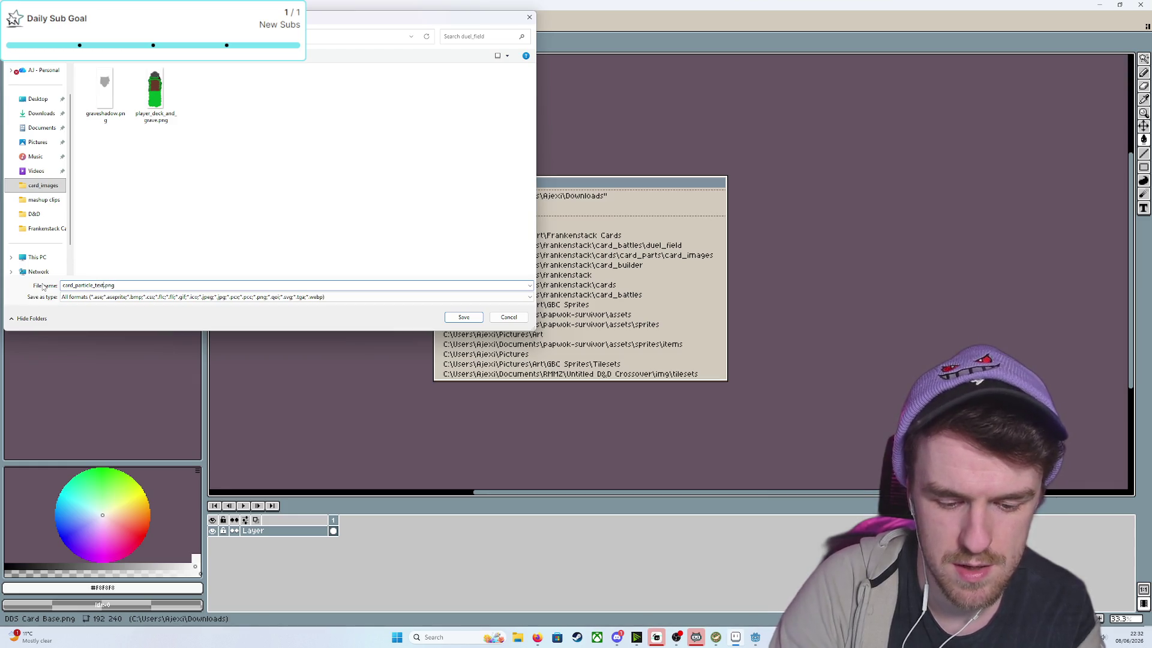
click(465, 320)
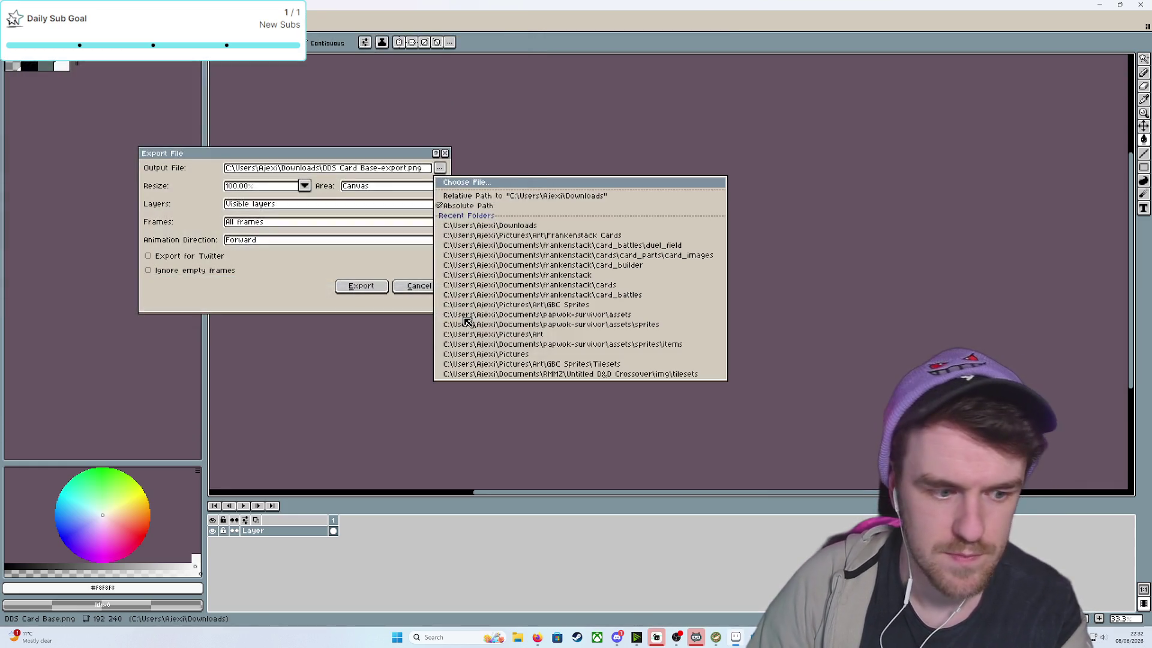
click(364, 287)
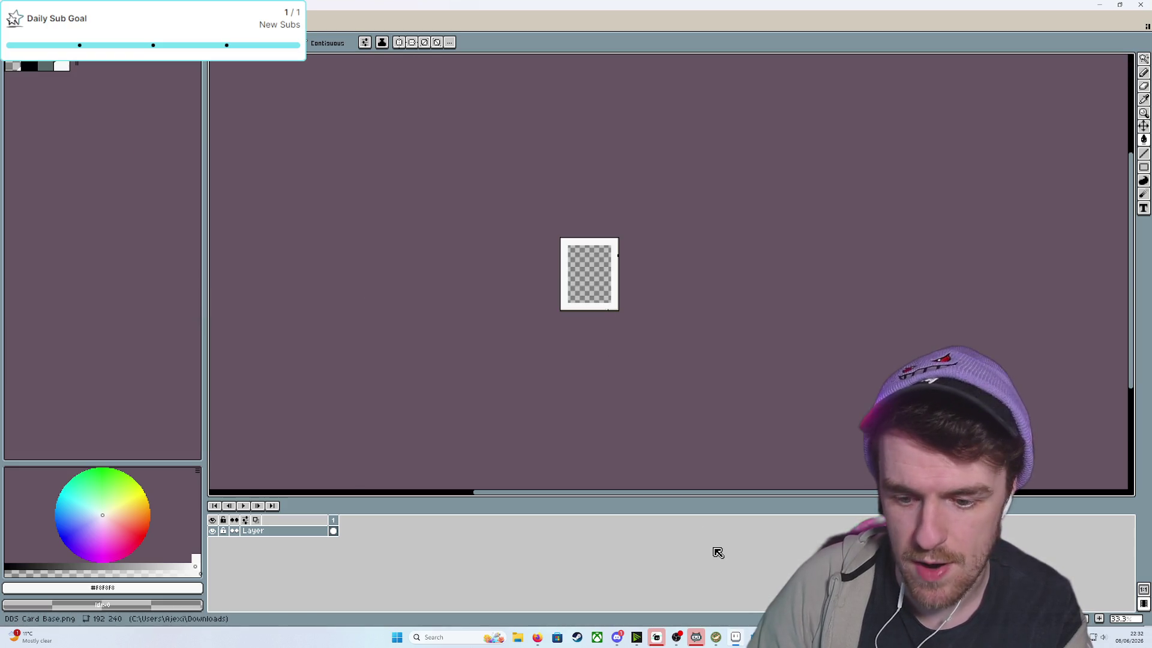
scroll(671, 457, up, 3)
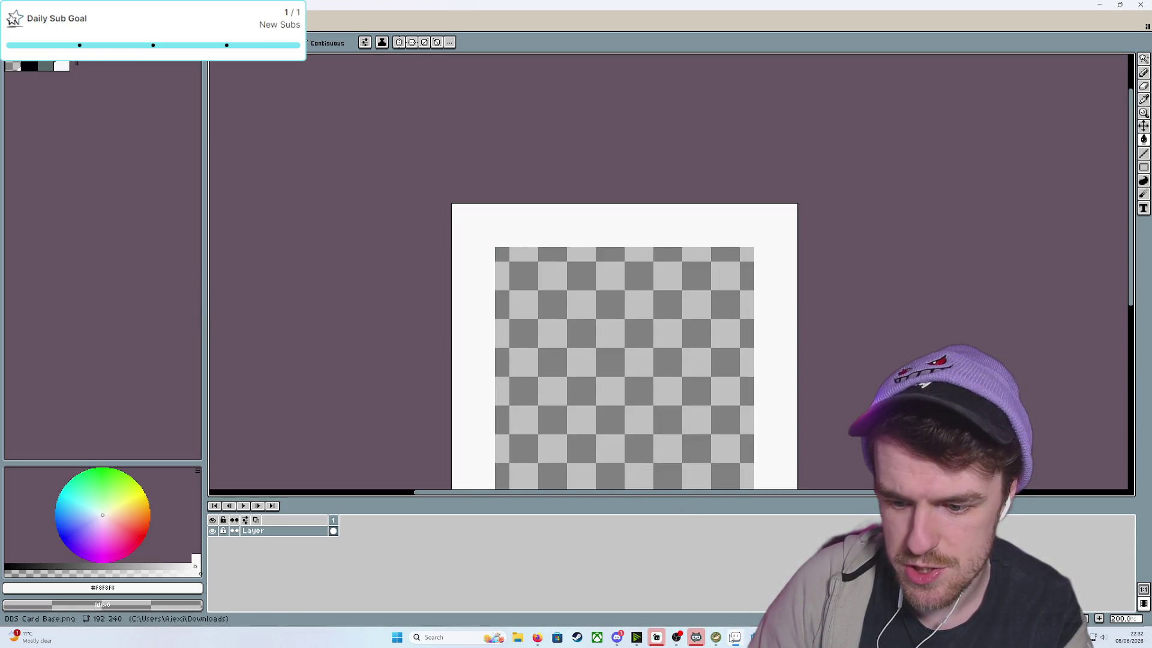
click(735, 637)
key(ctrl+s)
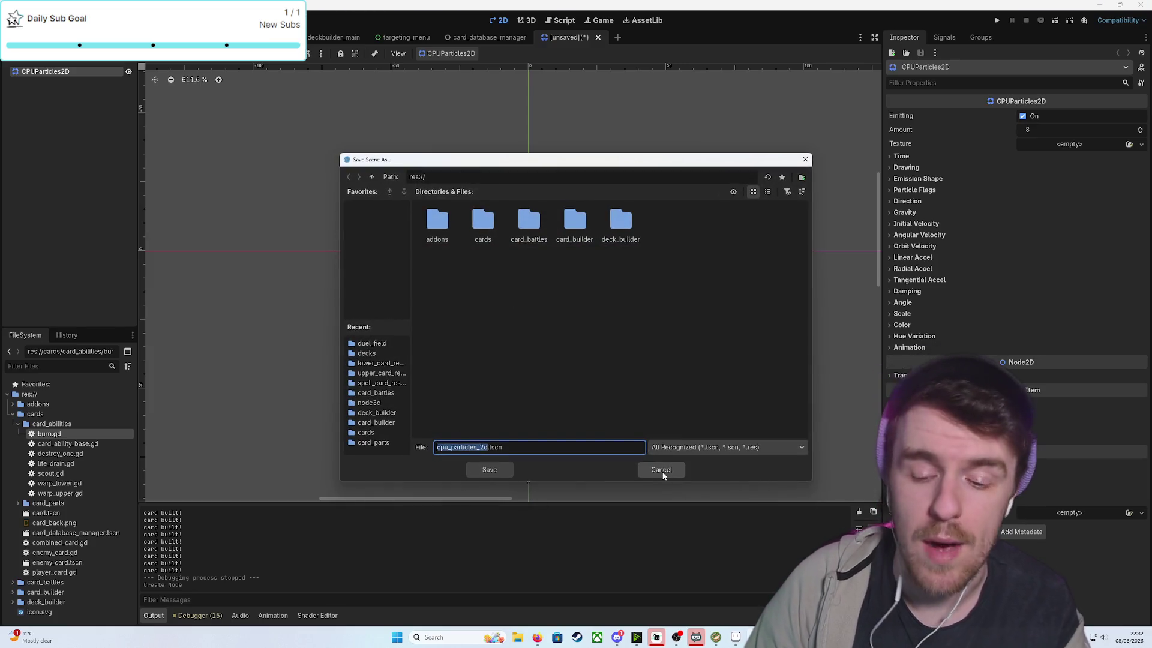
Save the CPUParticles2D scene as card_effect_activate.tscn in card_battles/duel_field
double_click(528, 221)
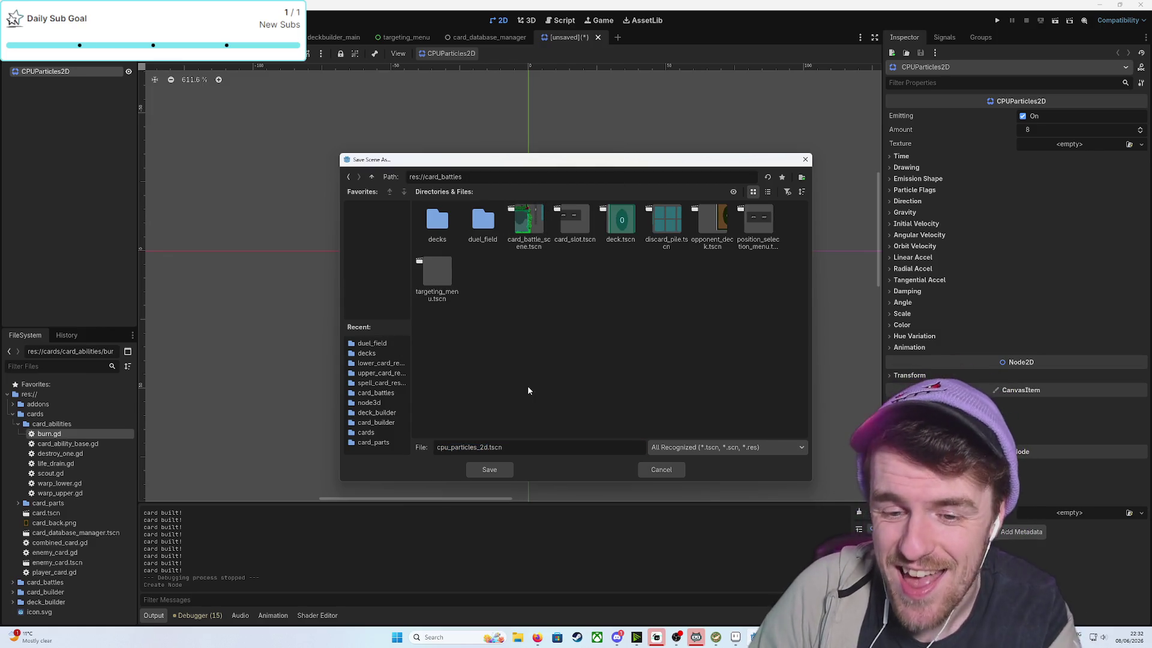
double_click(482, 221)
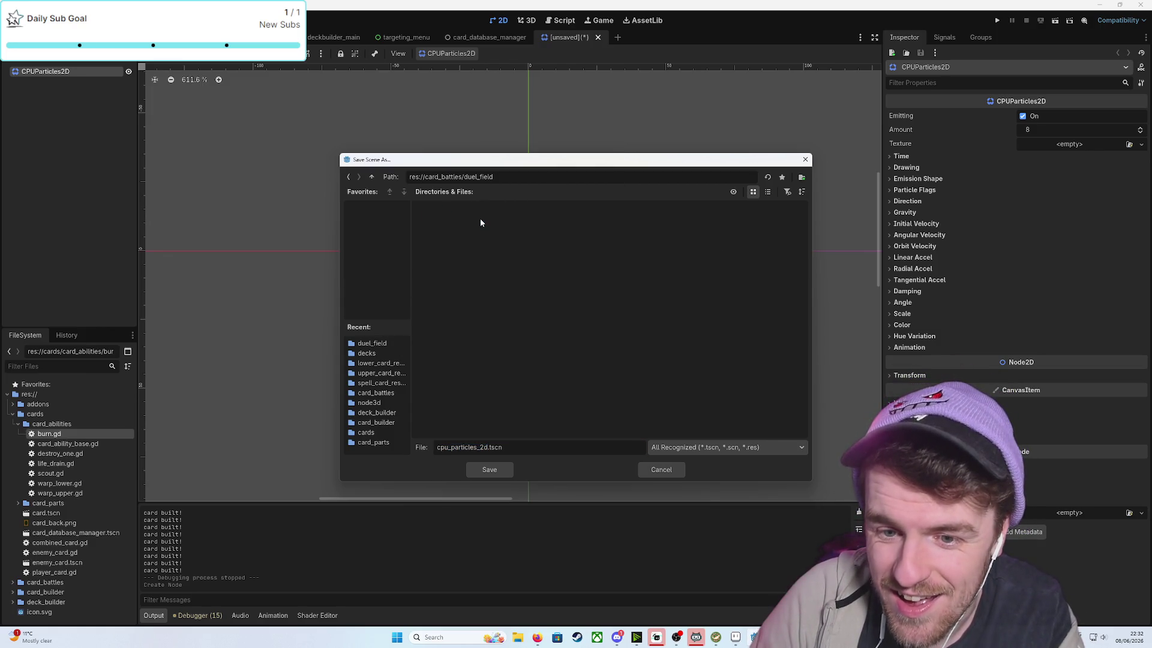
double_click(488, 449)
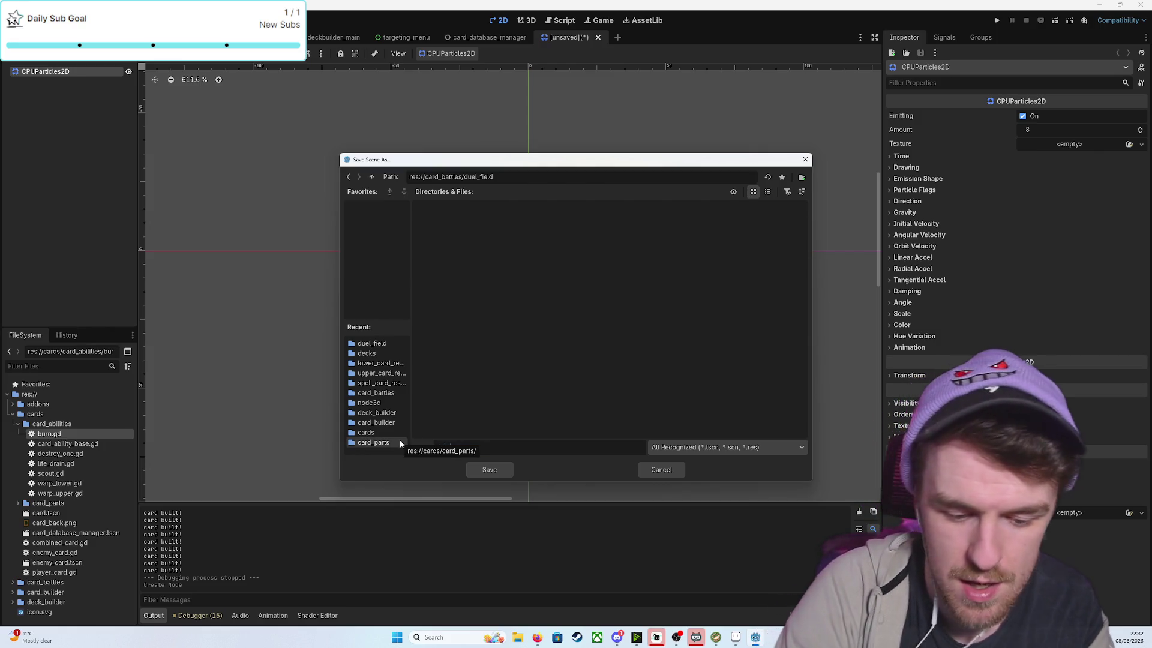
text(duel_field)
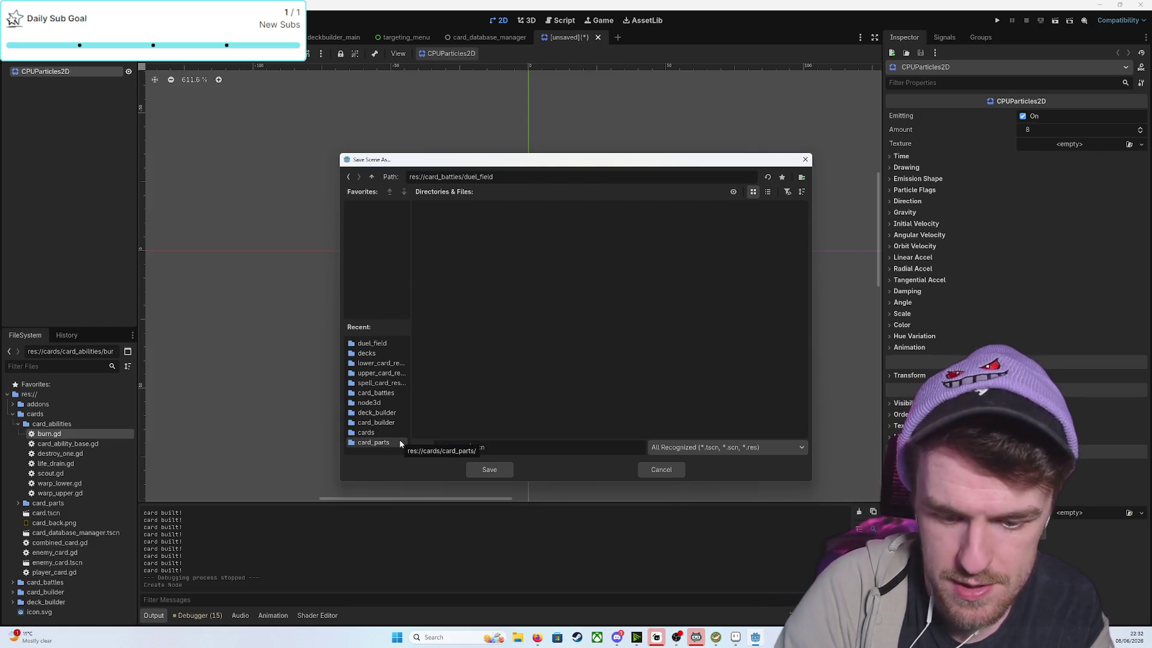
text(ctivate.tscn)
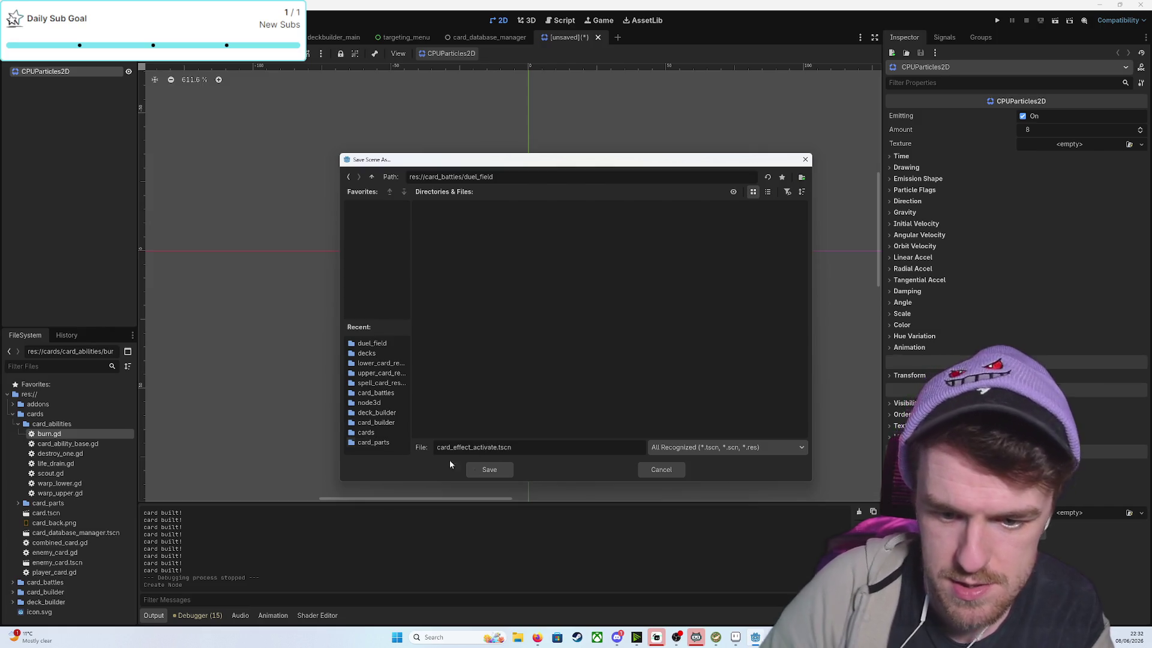
click(502, 470)
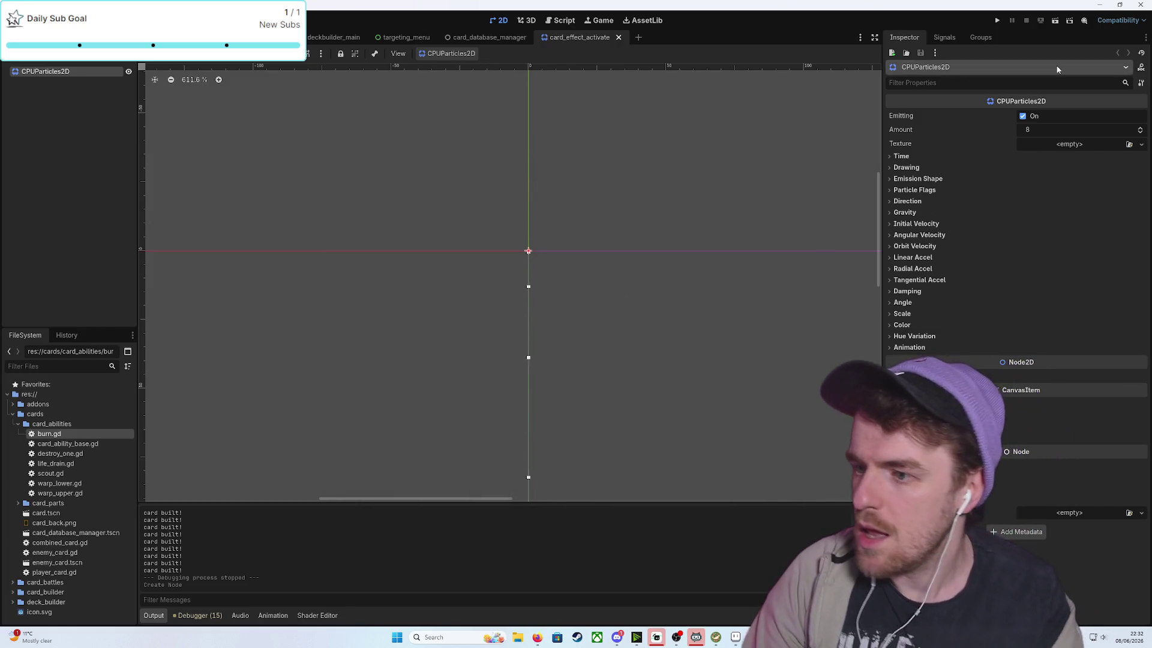
click(1141, 145)
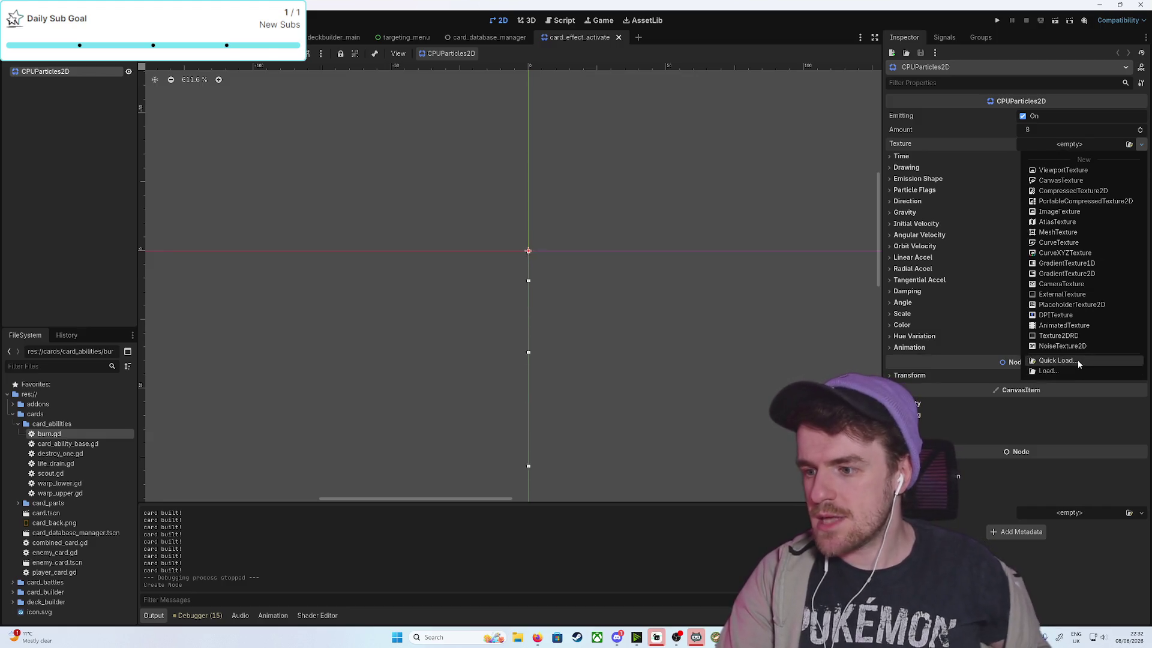
Quick Load card_particle_texture.png as the particle node's Texture
click(1078, 360)
double_click(436, 310)
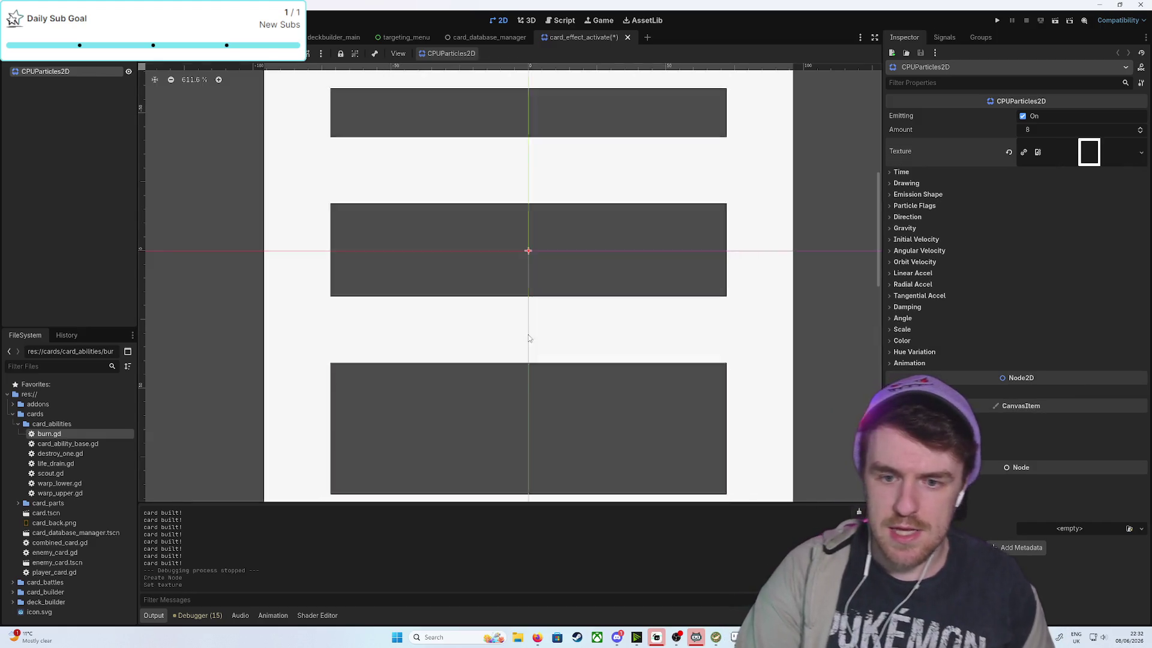
scroll(528, 339, down, 6)
scroll(528, 339, down, 6)
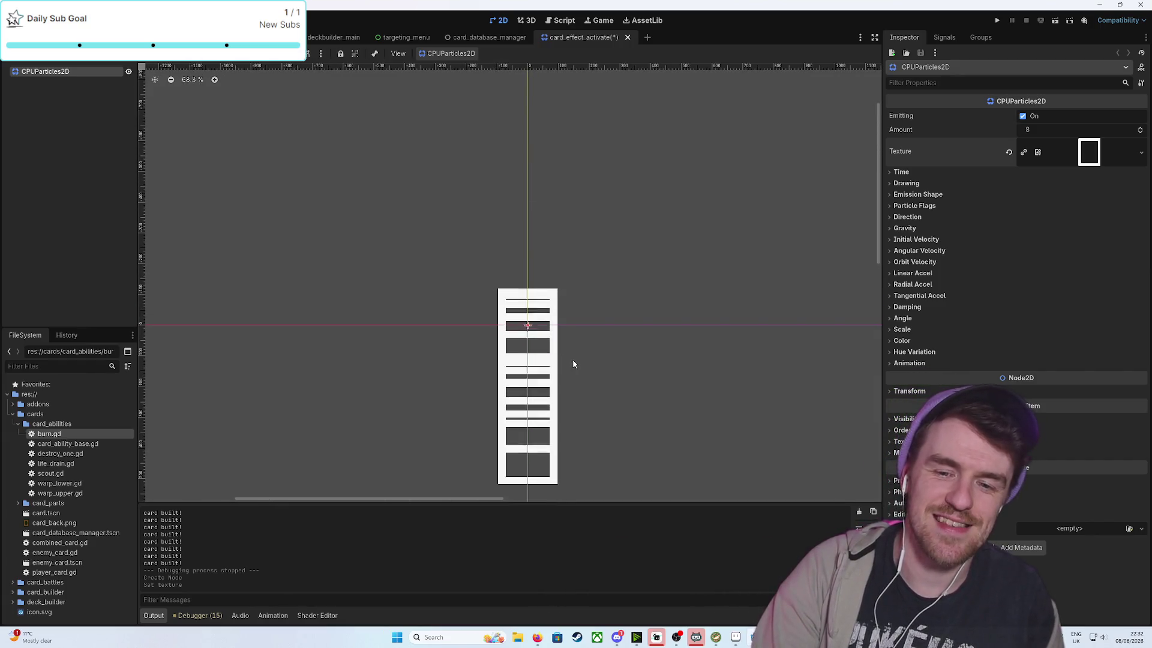
scroll(570, 362, up, 4)
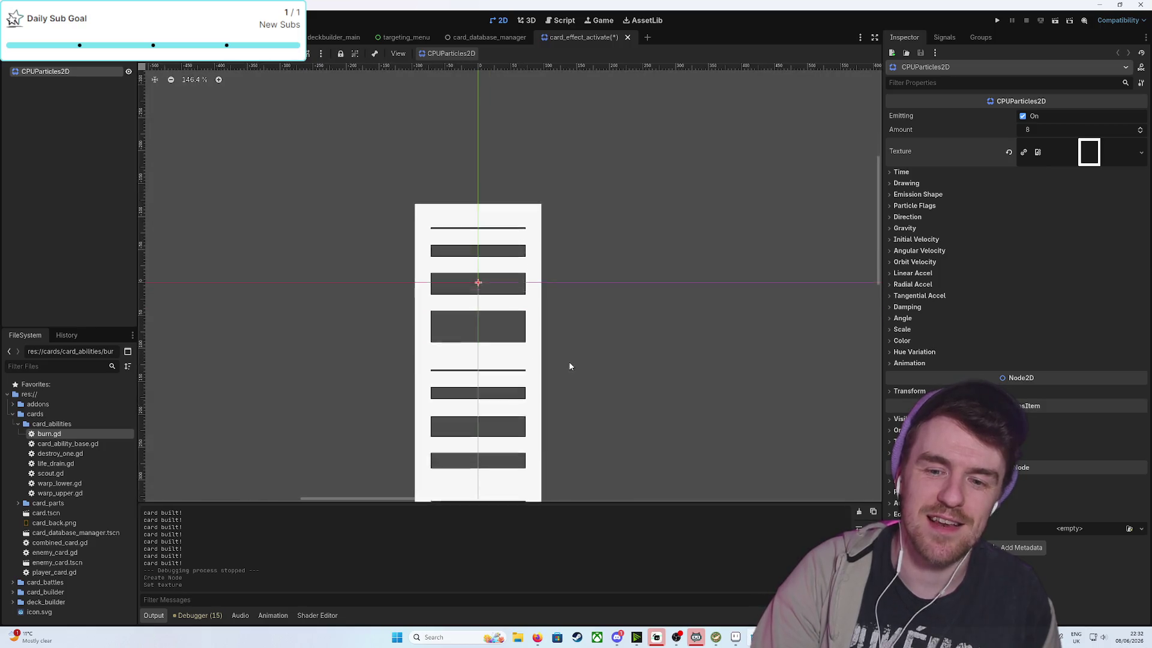
scroll(569, 362, up, 3)
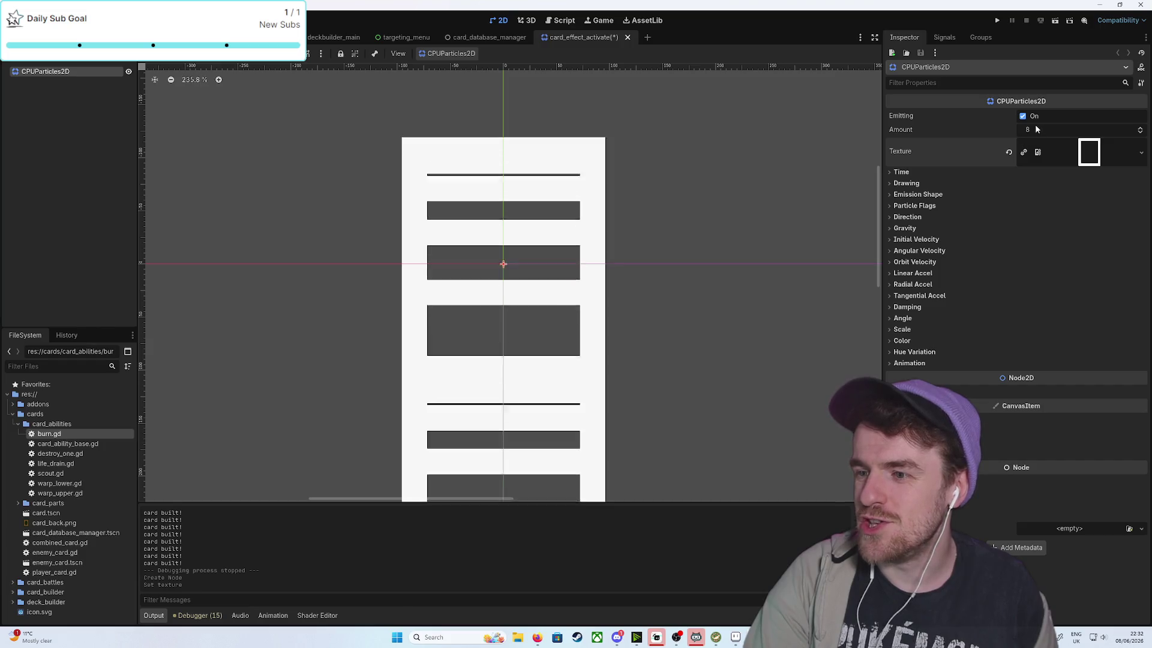
Set the particle Amount to 1 and the Gravity y value to 0
click(1138, 132)
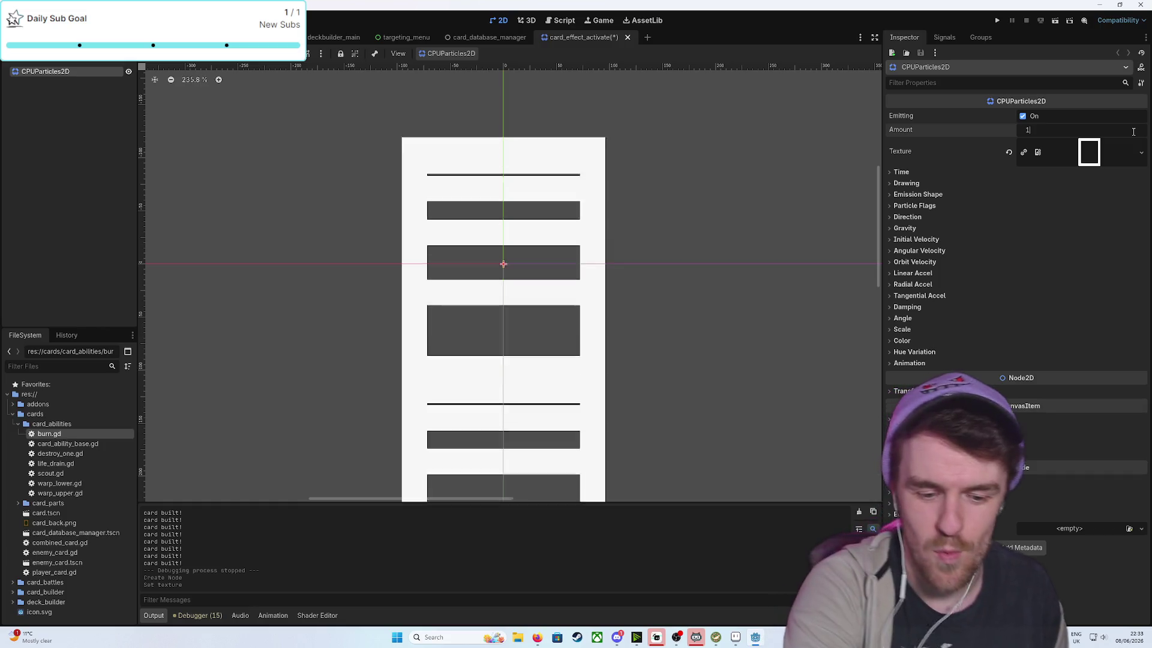
text(1)
key(Return)
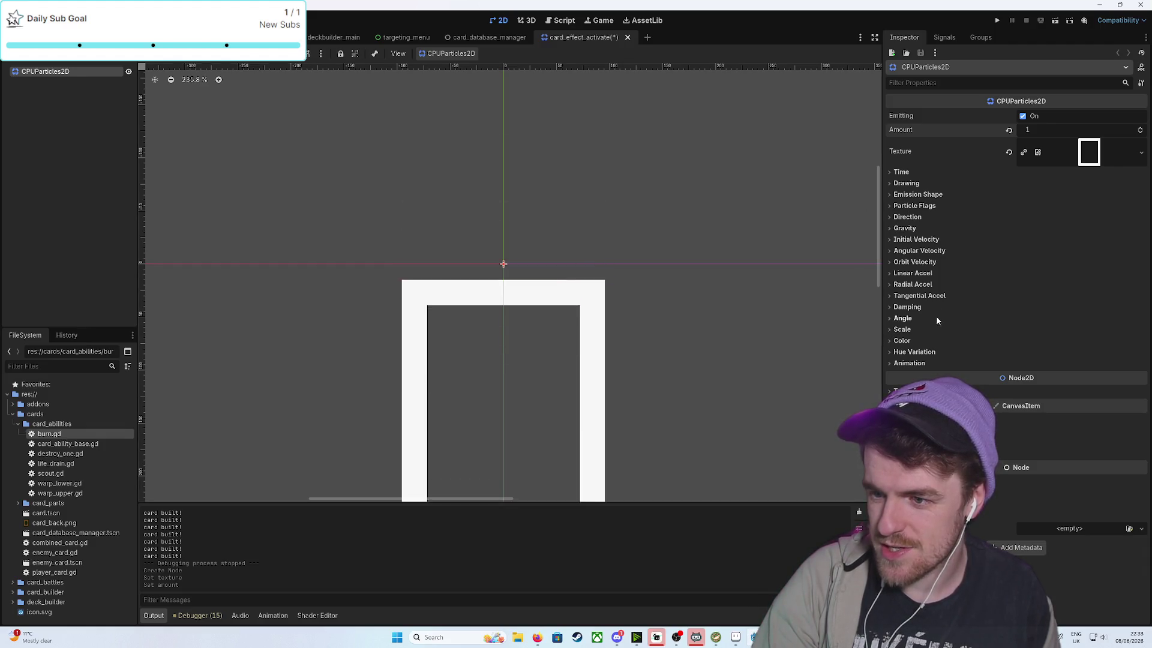
click(903, 229)
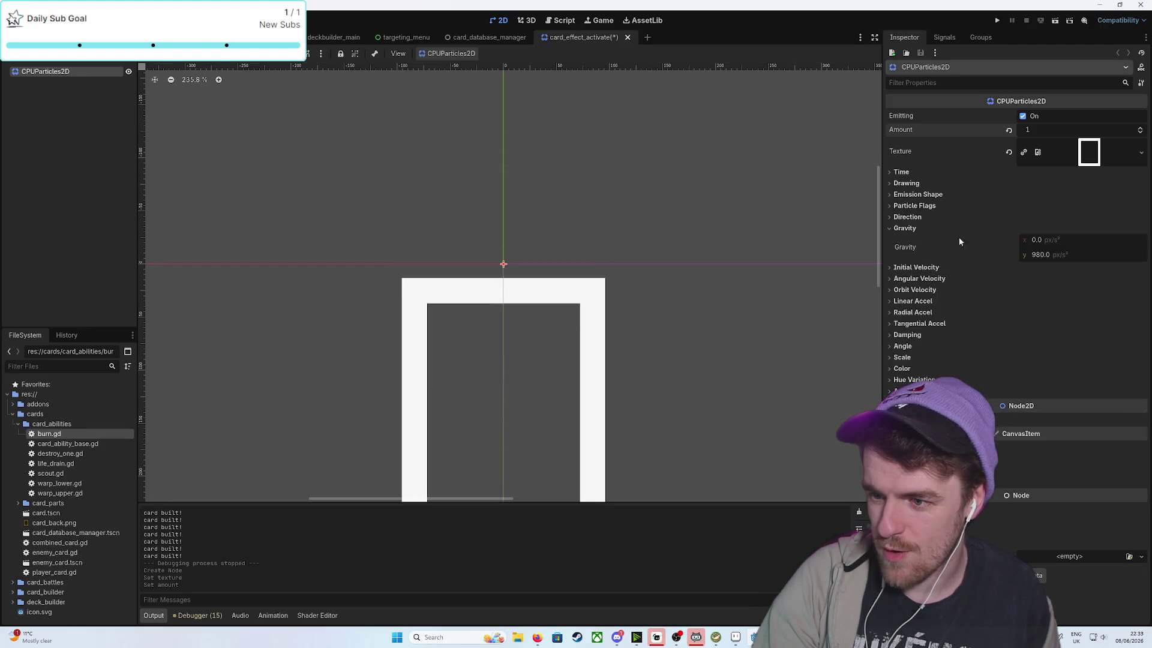
click(1061, 257)
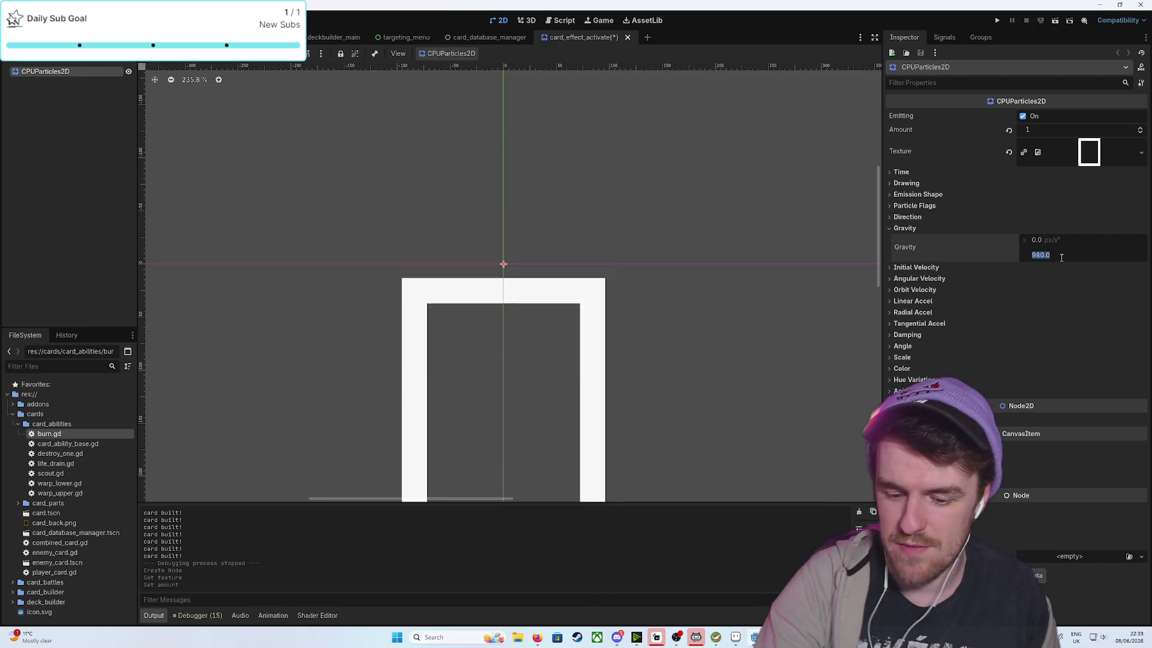
text(0)
key(Return)
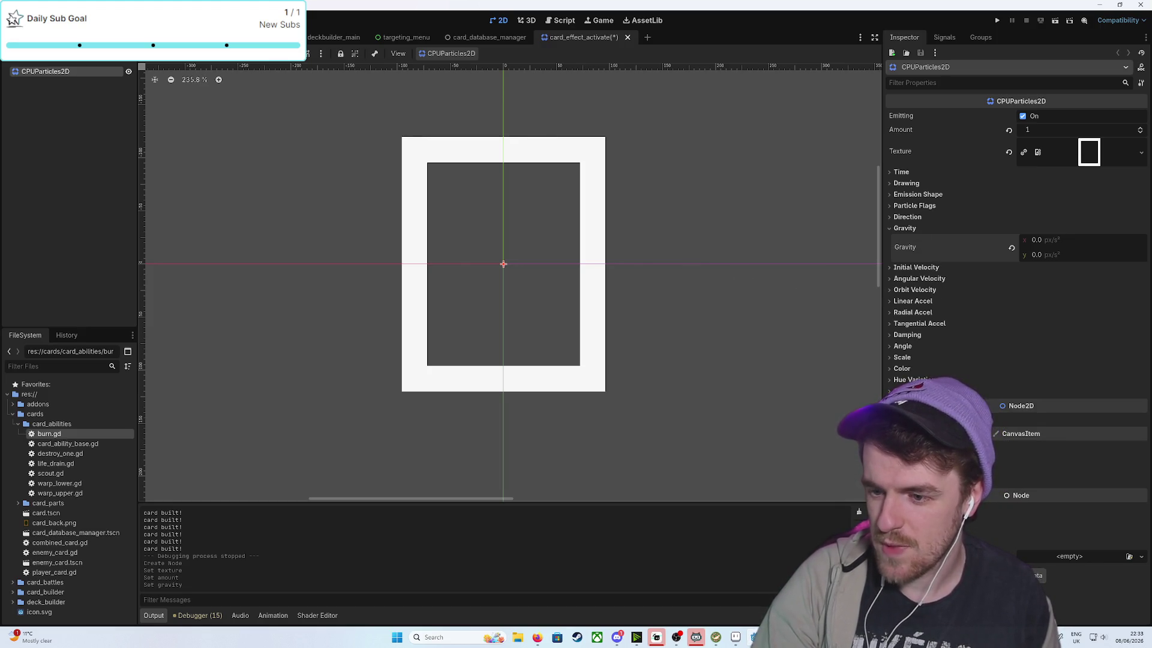
Add a new Scale Amount Curve rising from 0 to full size, and raise Amount to 3
click(900, 357)
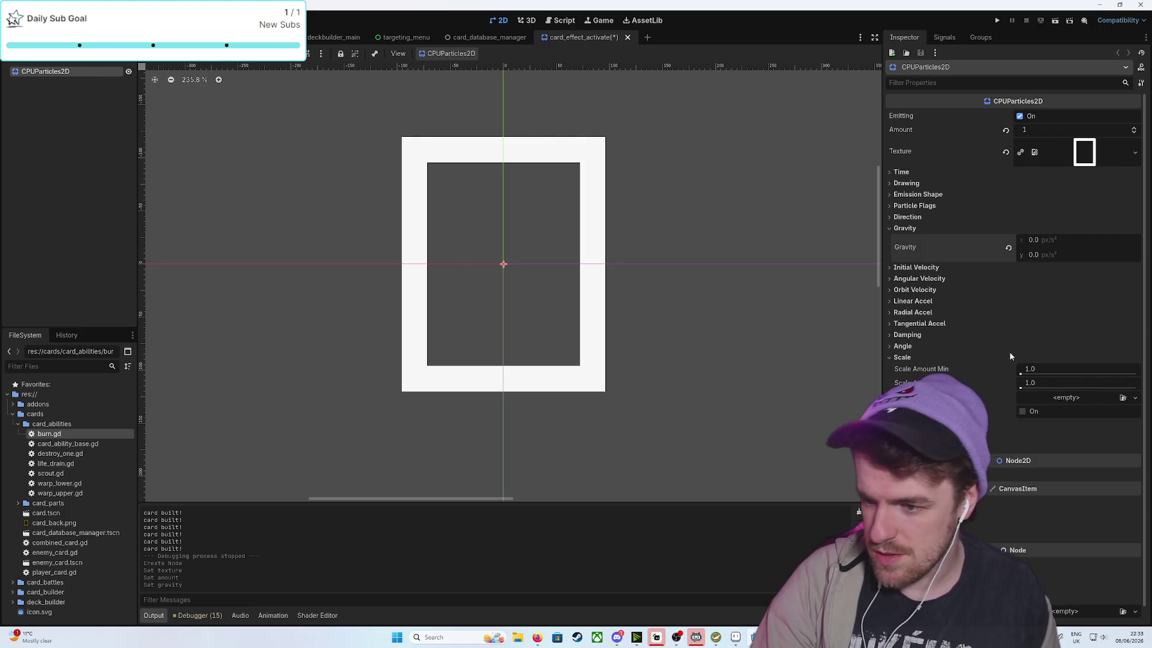
click(1060, 398)
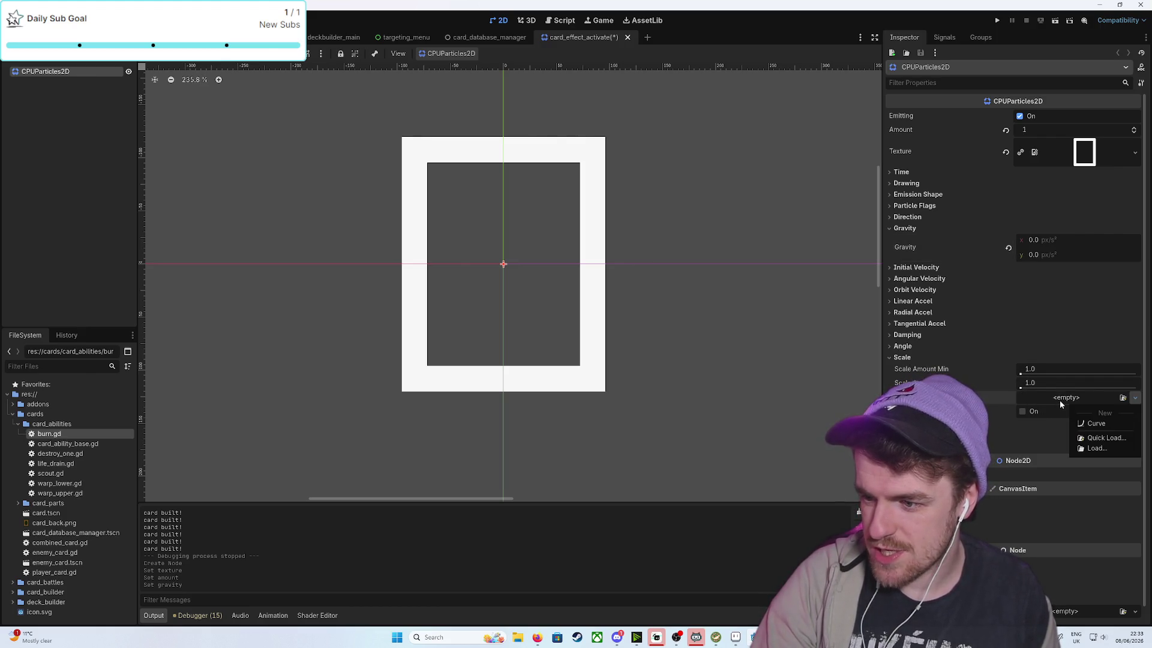
click(1086, 420)
click(1059, 405)
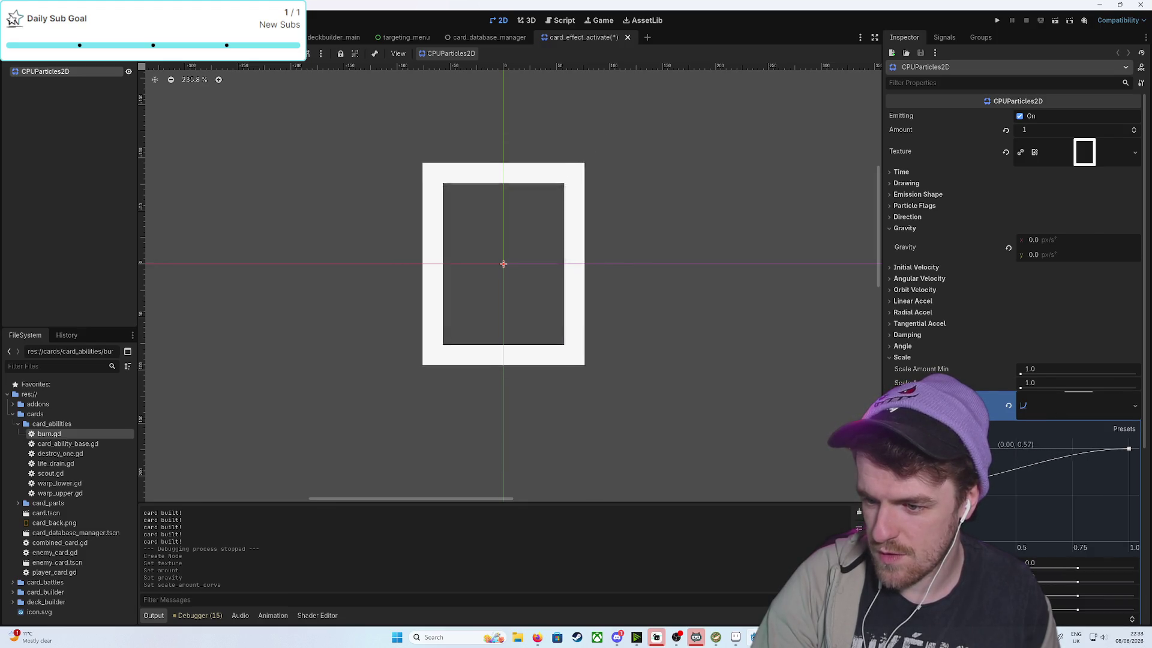
drag(907, 448, 908, 540)
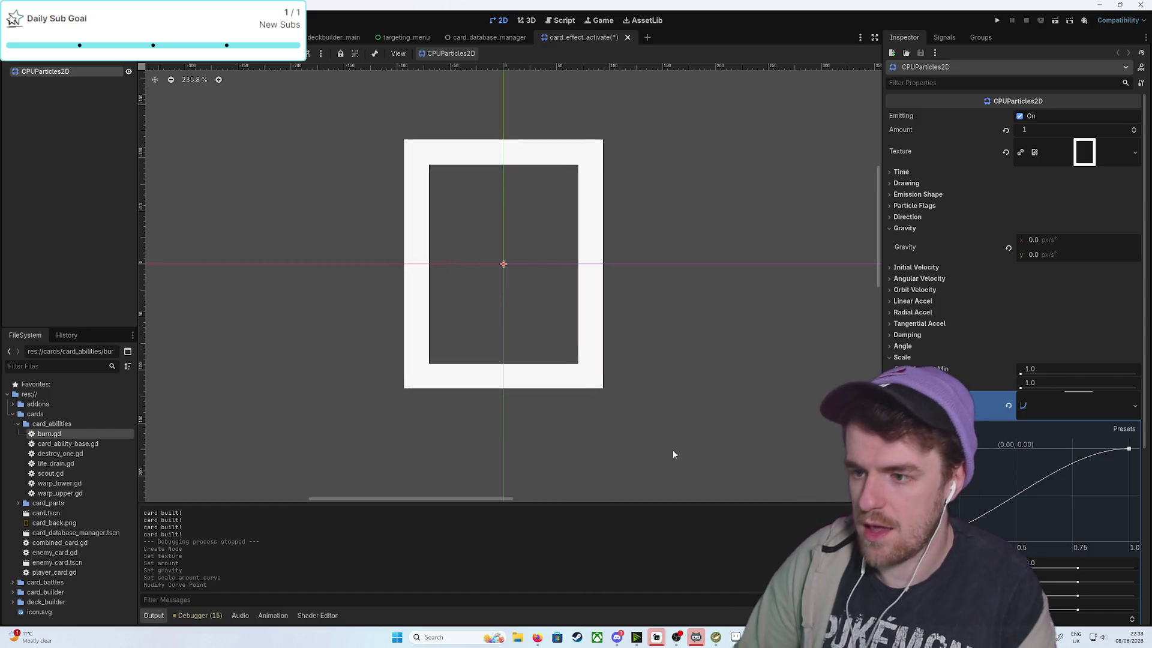
click(1134, 128)
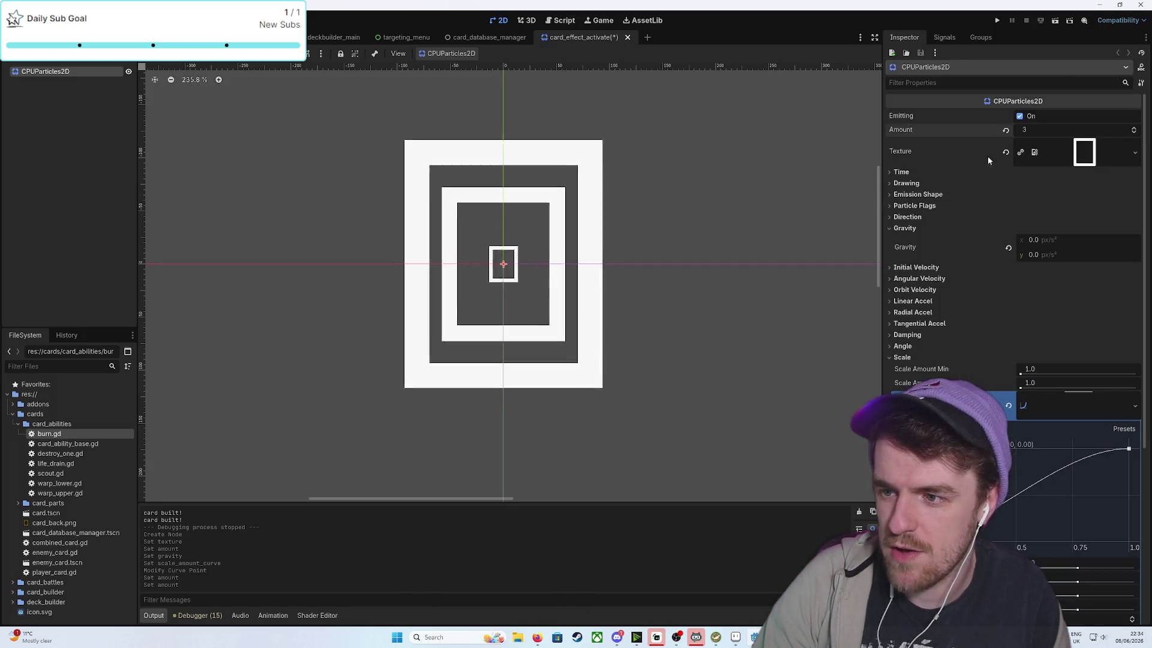
click(1020, 116)
click(902, 173)
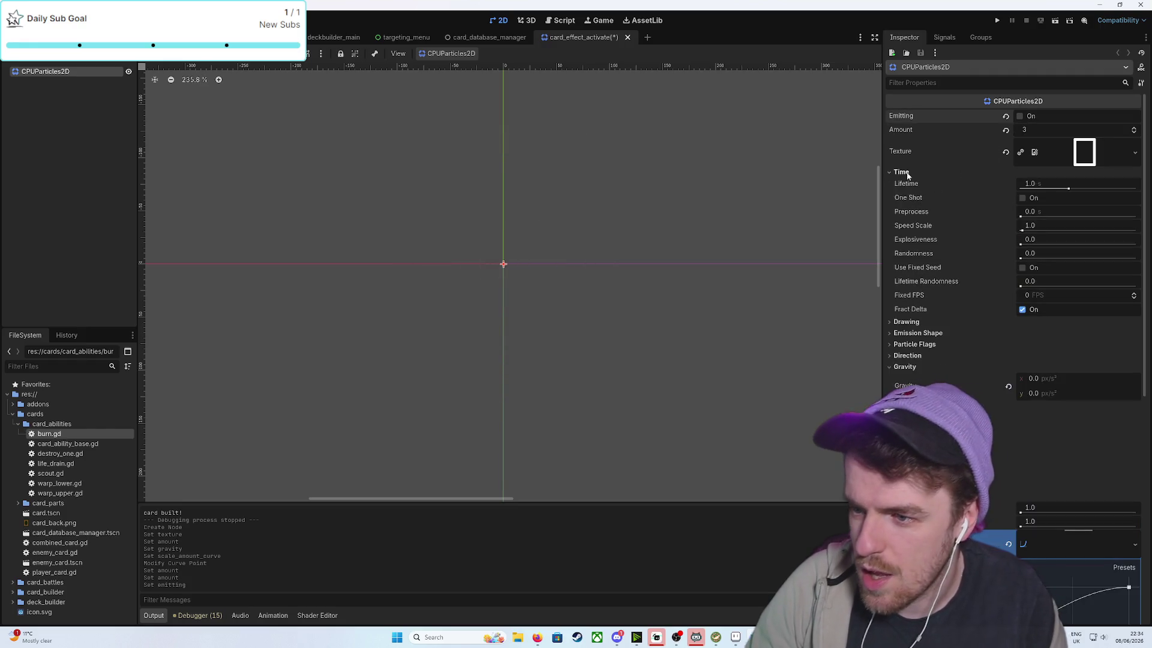
click(1023, 199)
click(1020, 116)
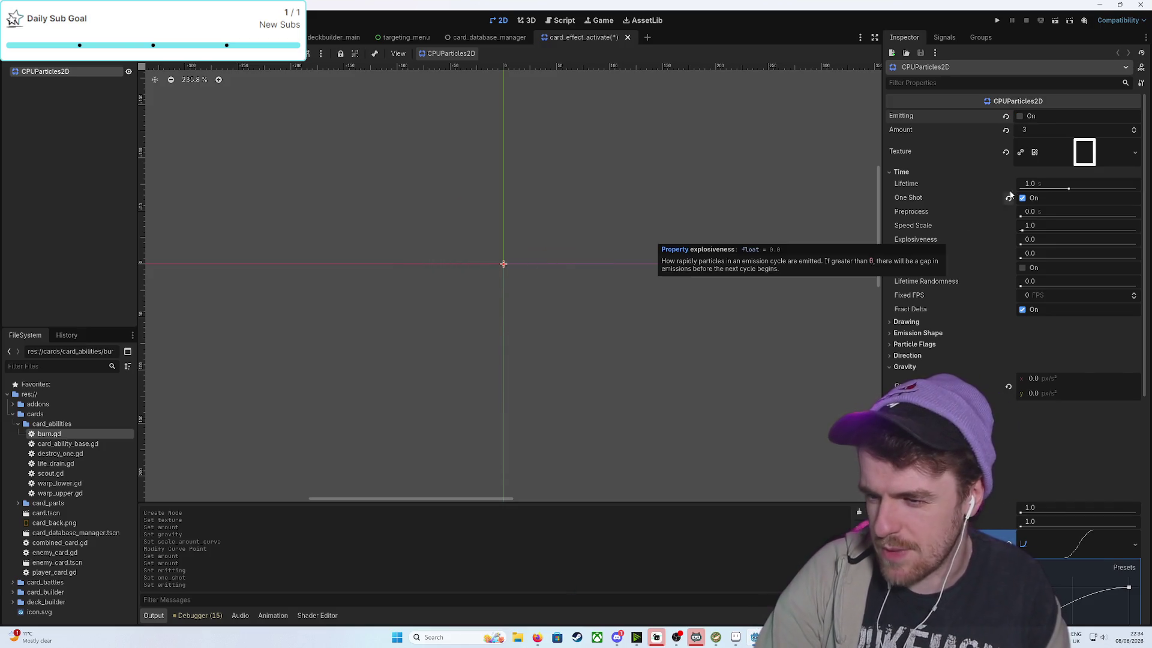
scroll(960, 276, down, 2)
scroll(960, 278, down, 8)
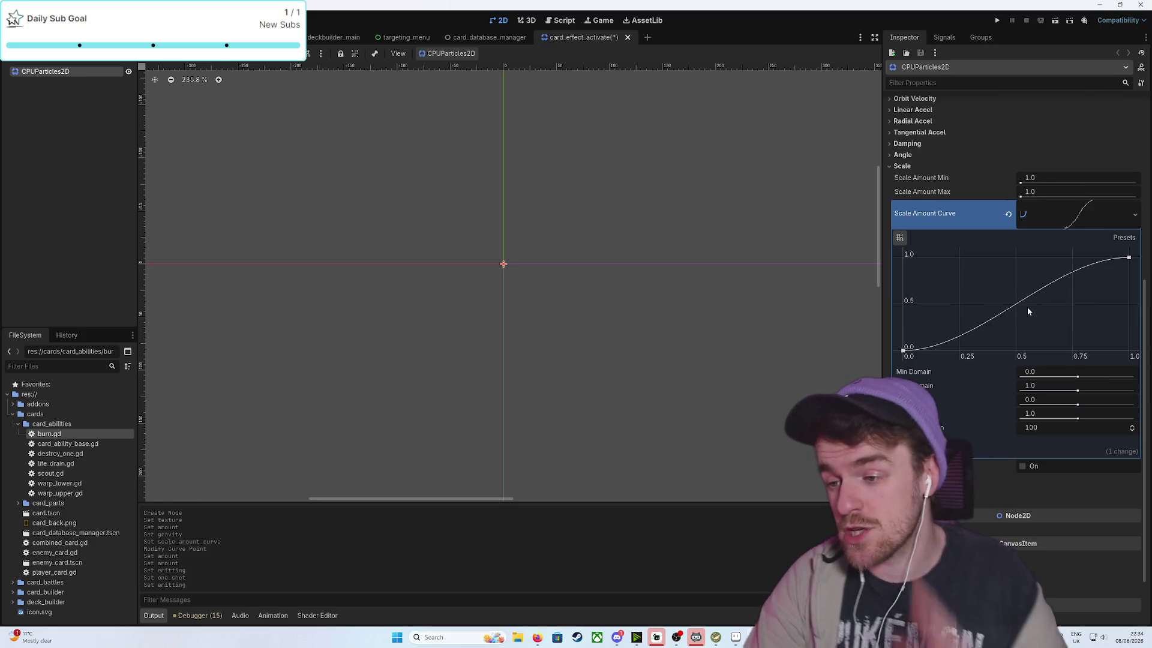
scroll(969, 231, up, 10)
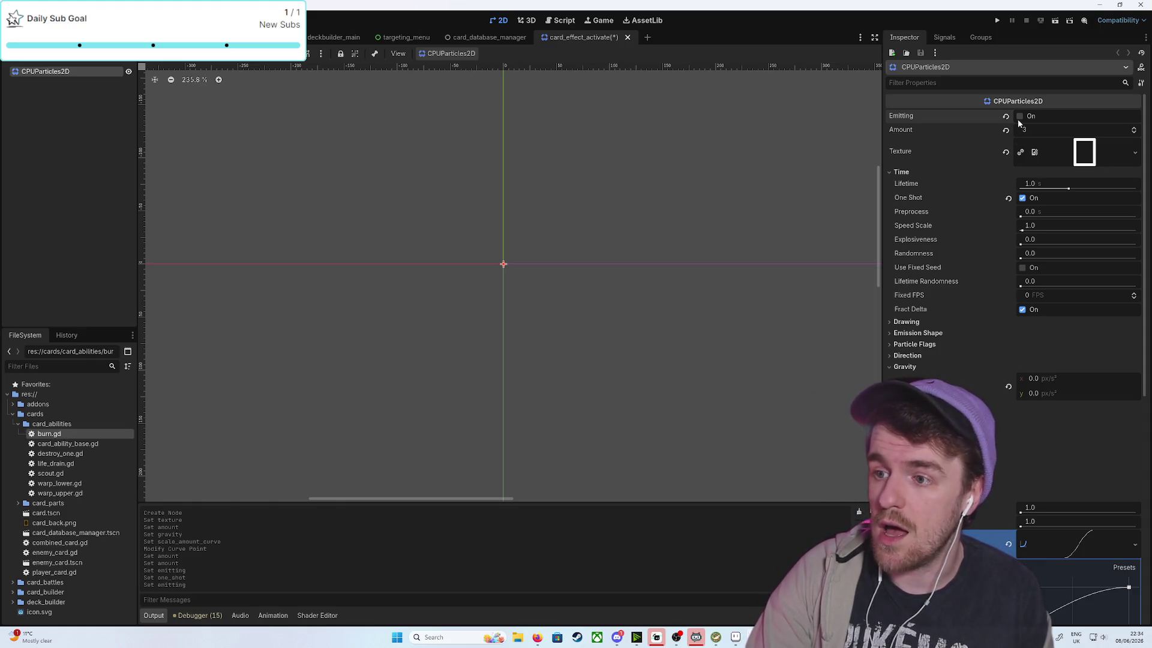
click(1022, 198)
click(1021, 116)
scroll(971, 219, down, 6)
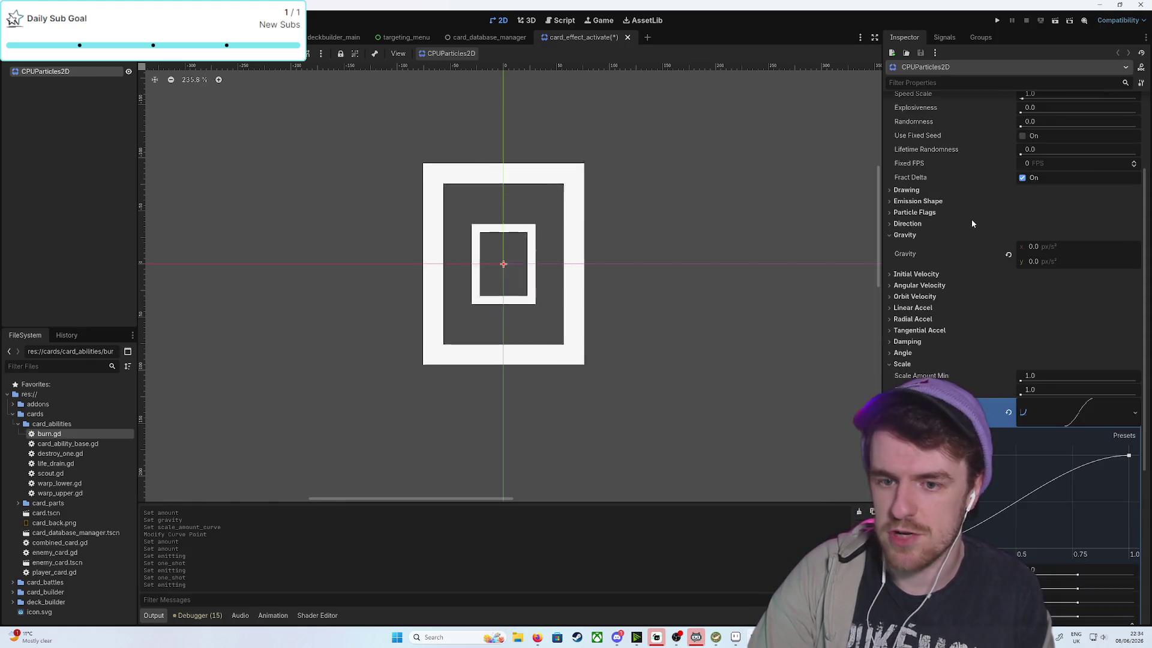
scroll(971, 218, down, 2)
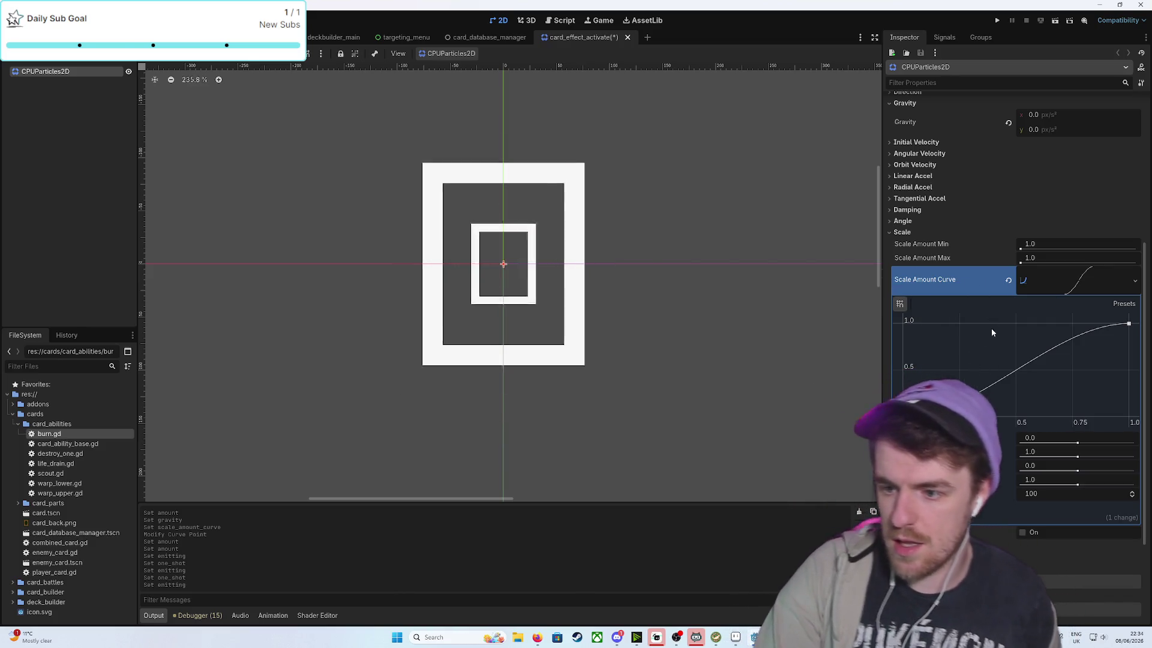
Add a scale curve point near (0.35, 1.0) and drag the scale slider, leaving Max at 70.77
drag(903, 410, 902, 287)
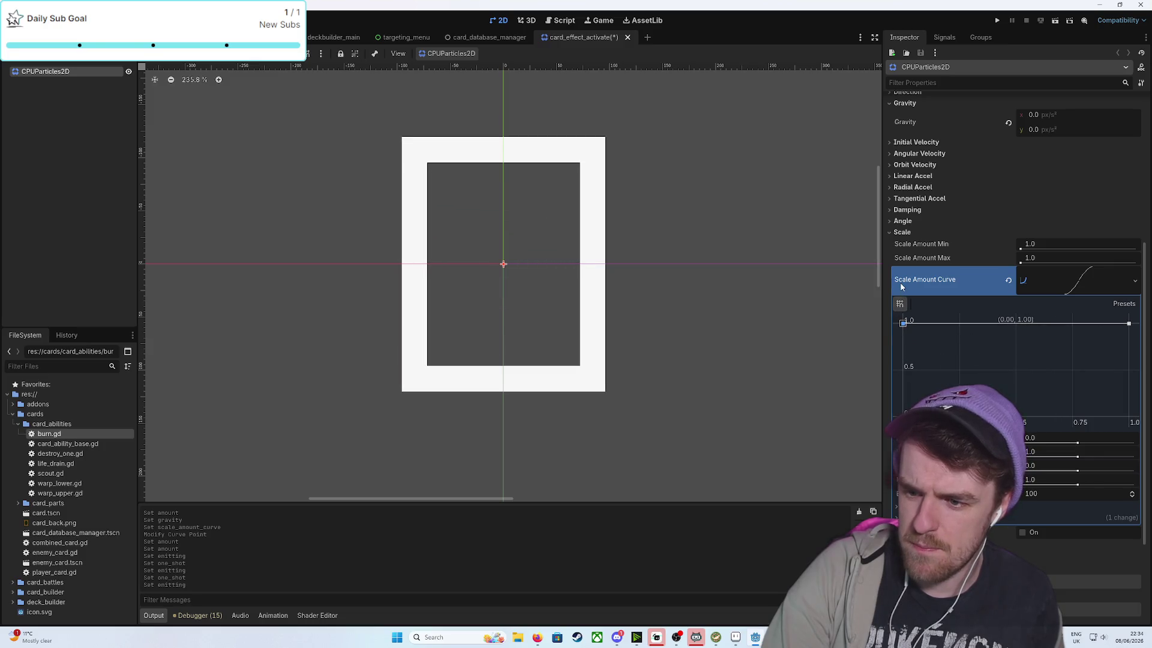
drag(880, 406, 877, 425)
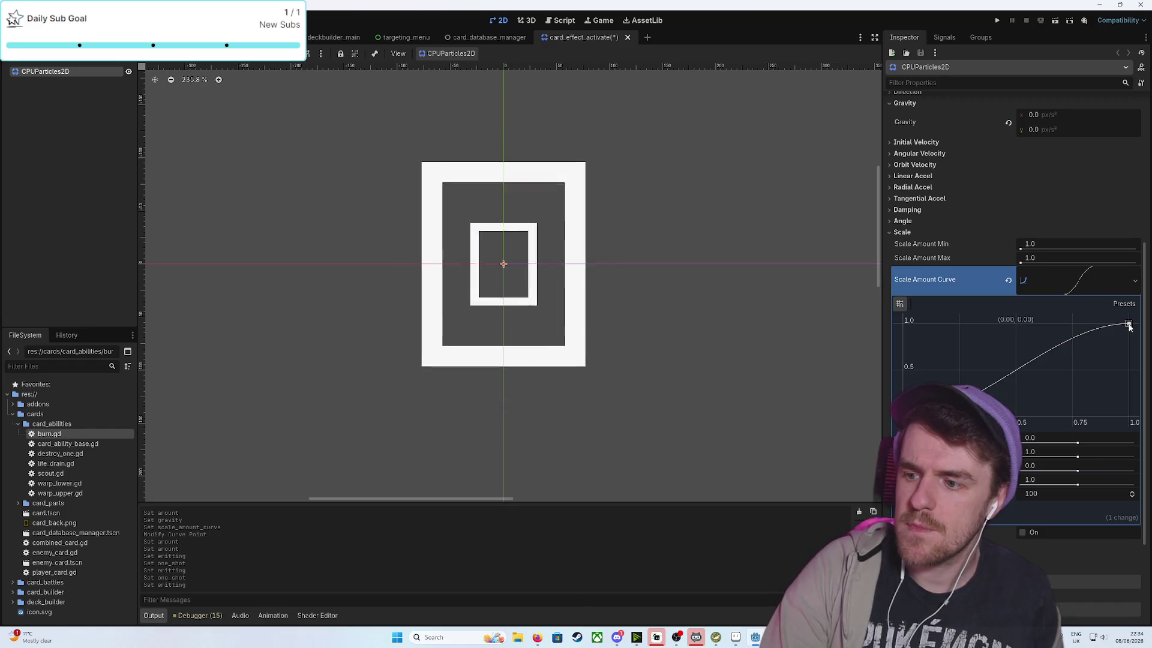
drag(1009, 383, 982, 346)
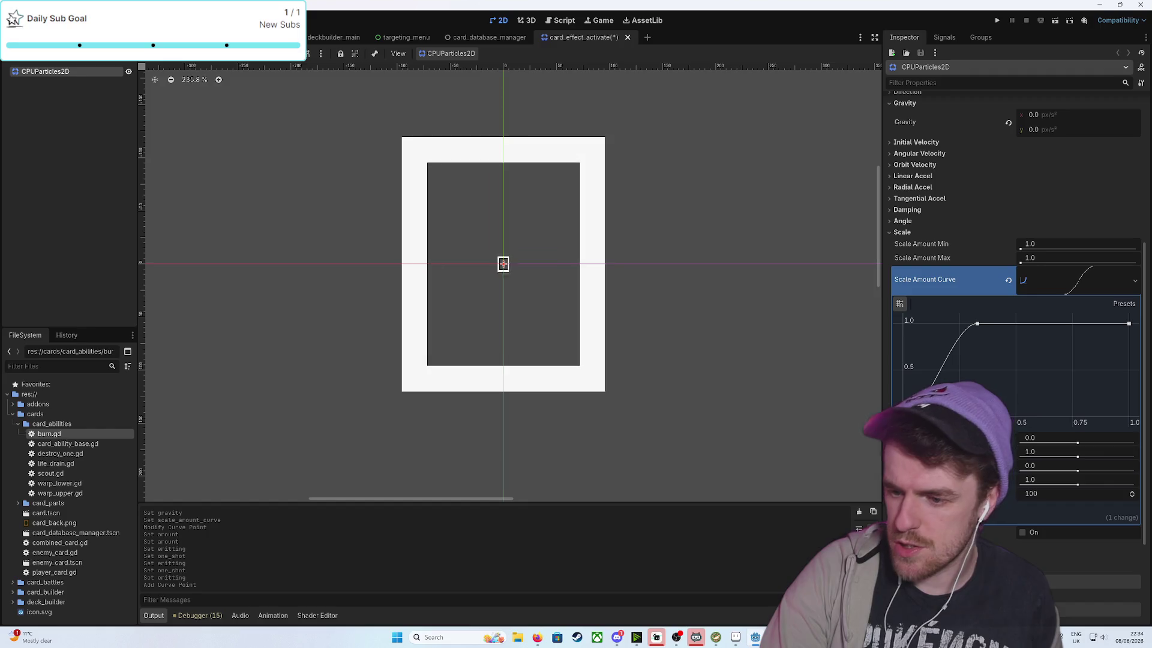
click(954, 517)
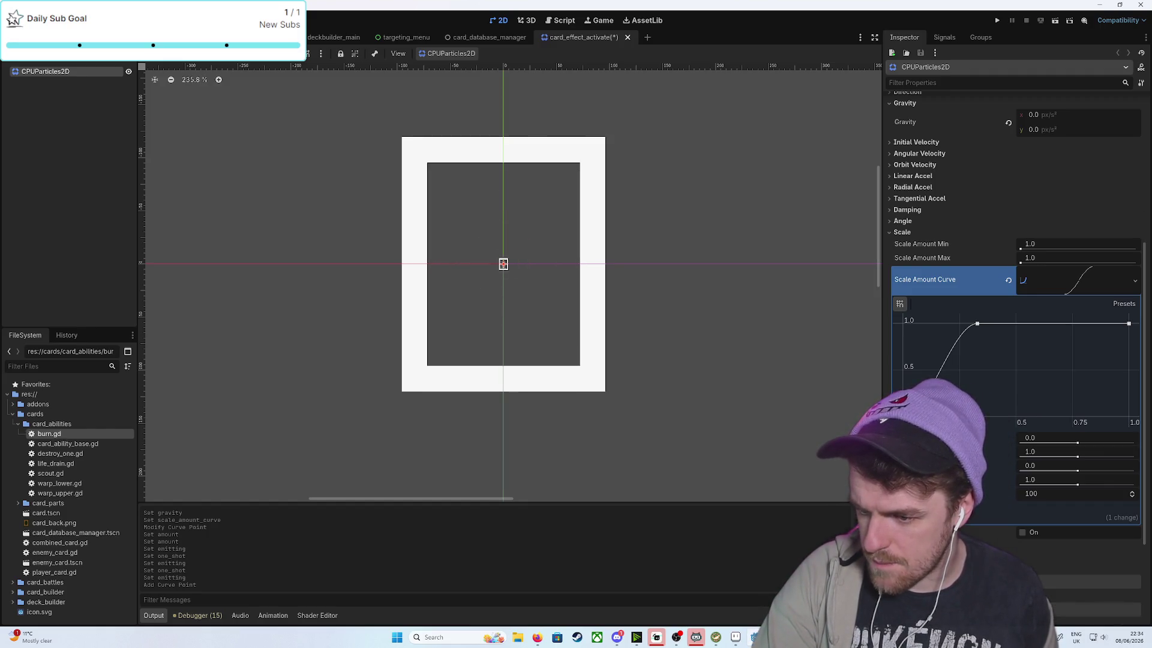
click(1060, 282)
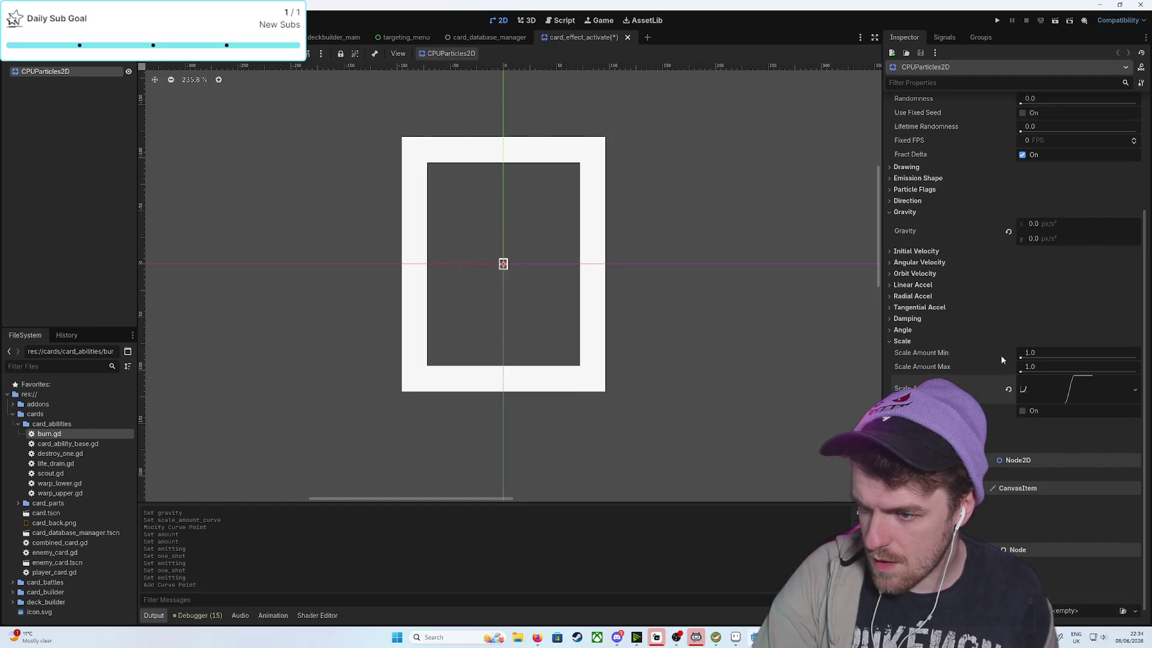
drag(1030, 358, 1027, 359)
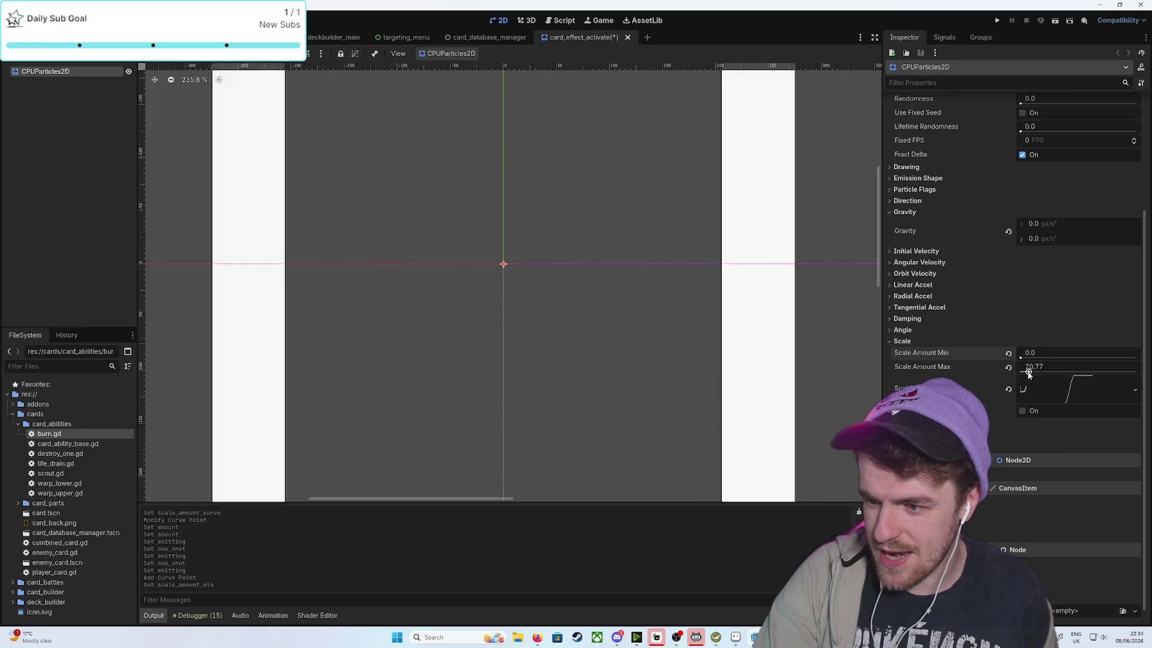
Set Scale Amount Min and Max both to 1.0, then collapse the Scale section
drag(1029, 373, 1016, 375)
click(1026, 354)
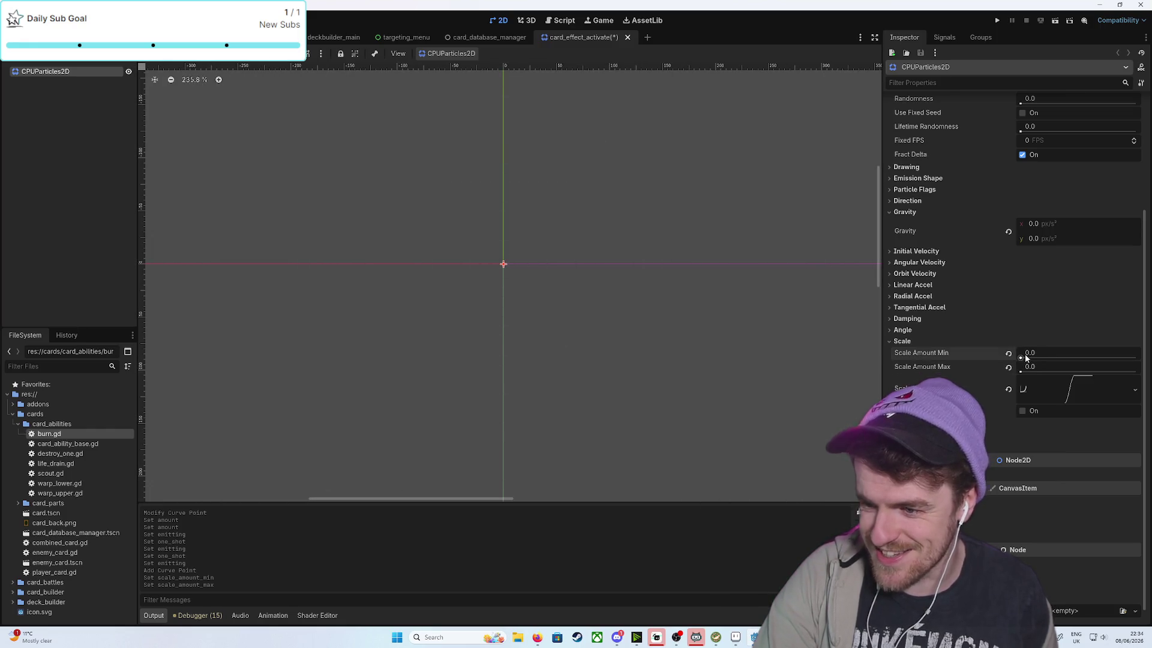
text(1)
key(Return)
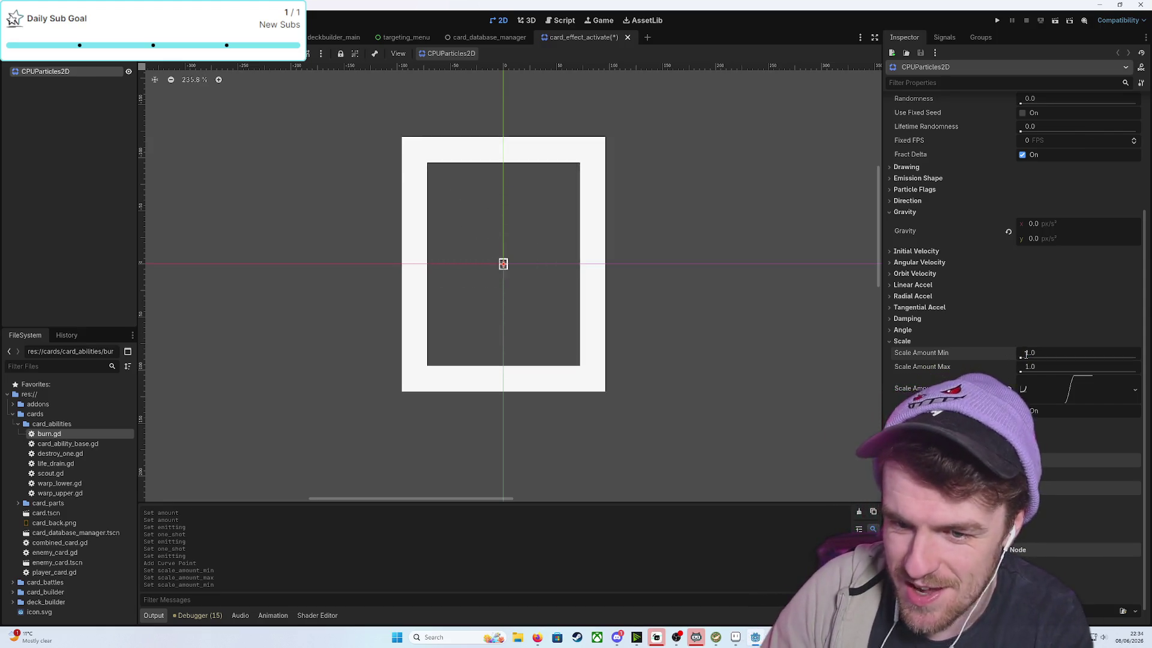
click(1029, 367)
text(2)
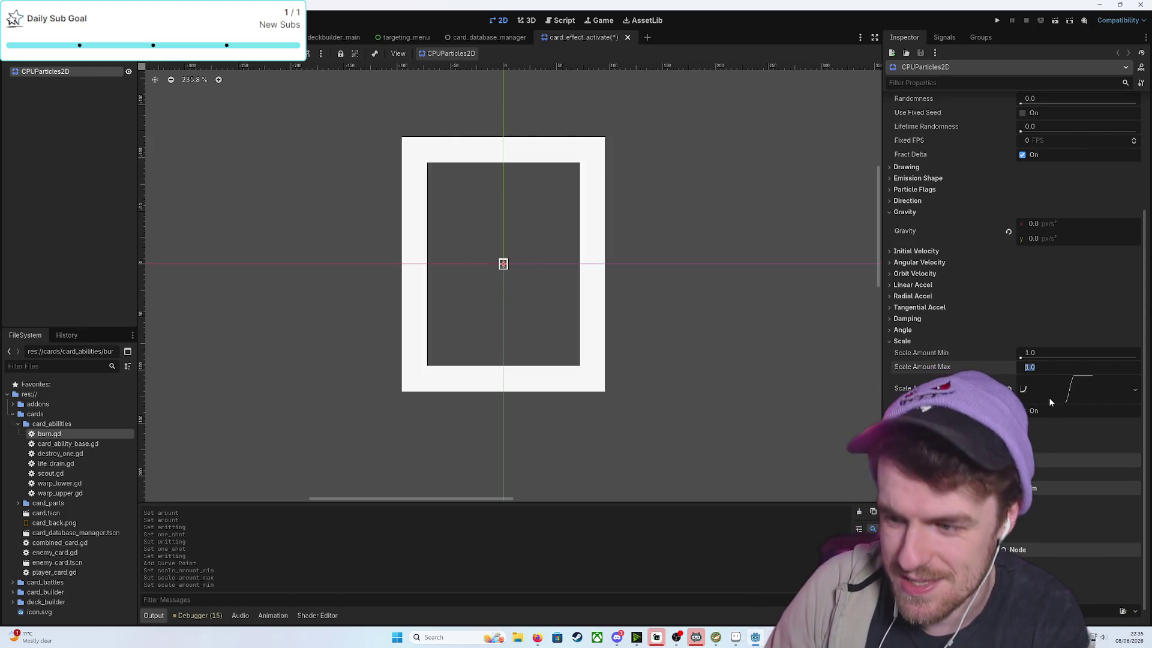
key(Return)
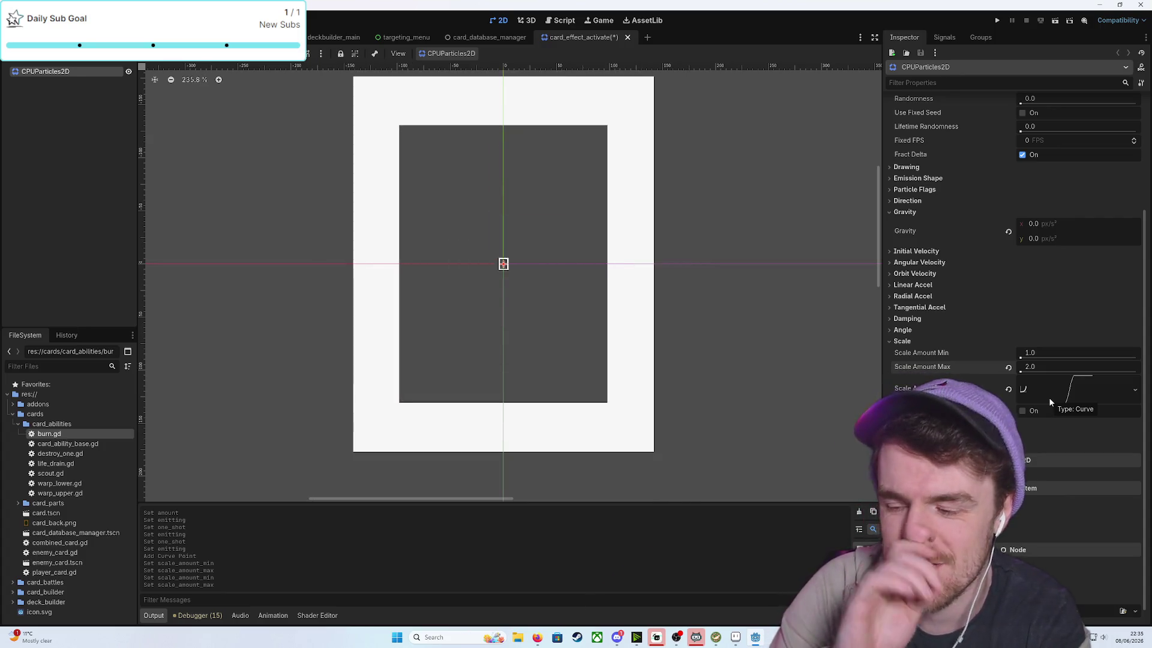
click(1008, 367)
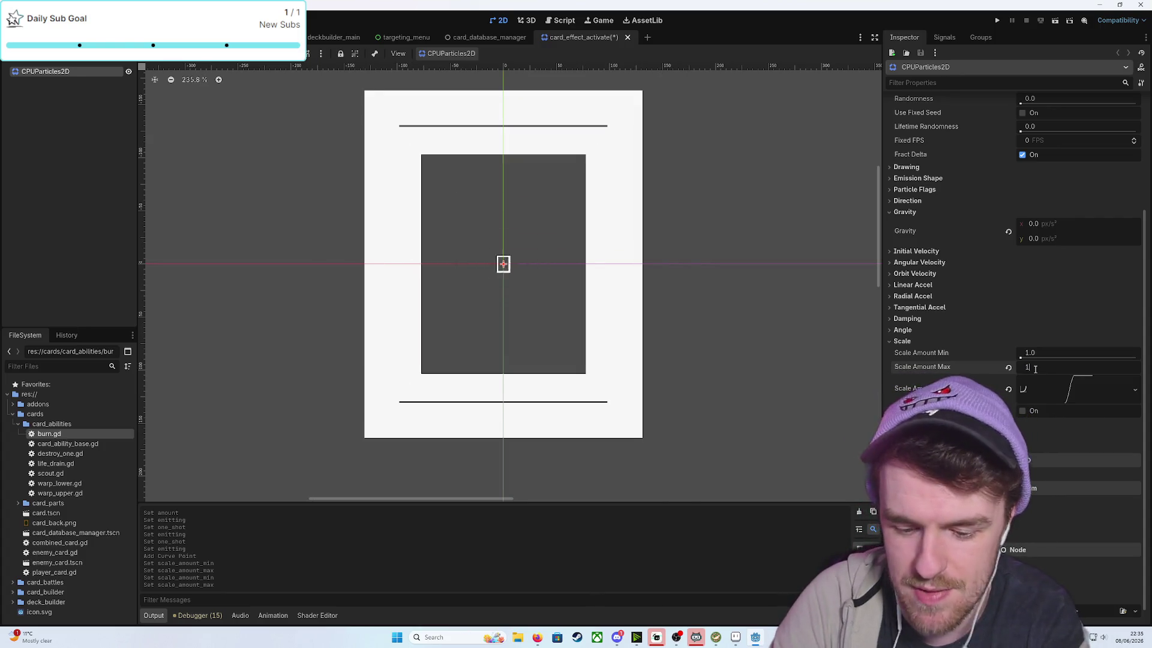
scroll(624, 327, down, 2)
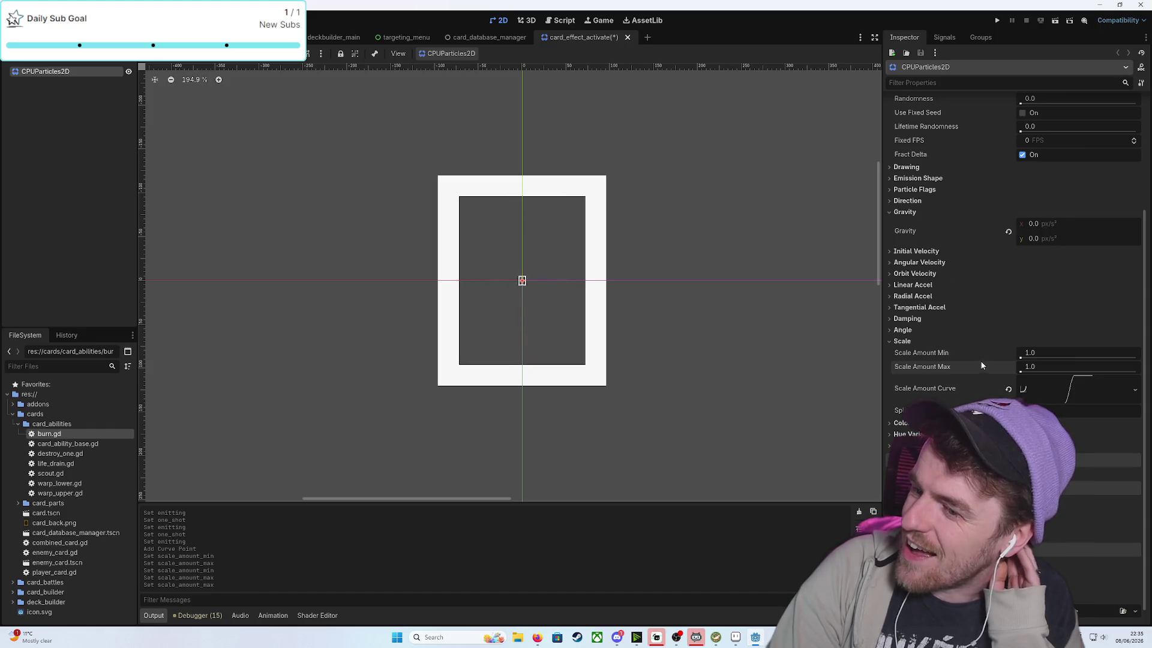
click(903, 341)
click(906, 418)
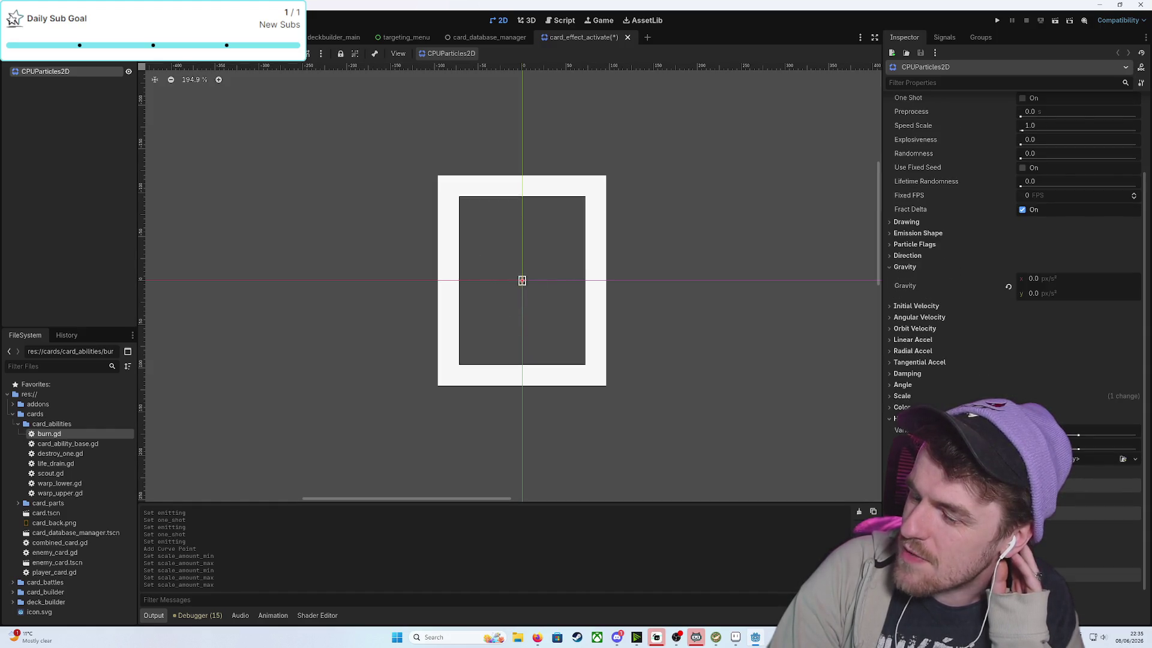
click(1064, 459)
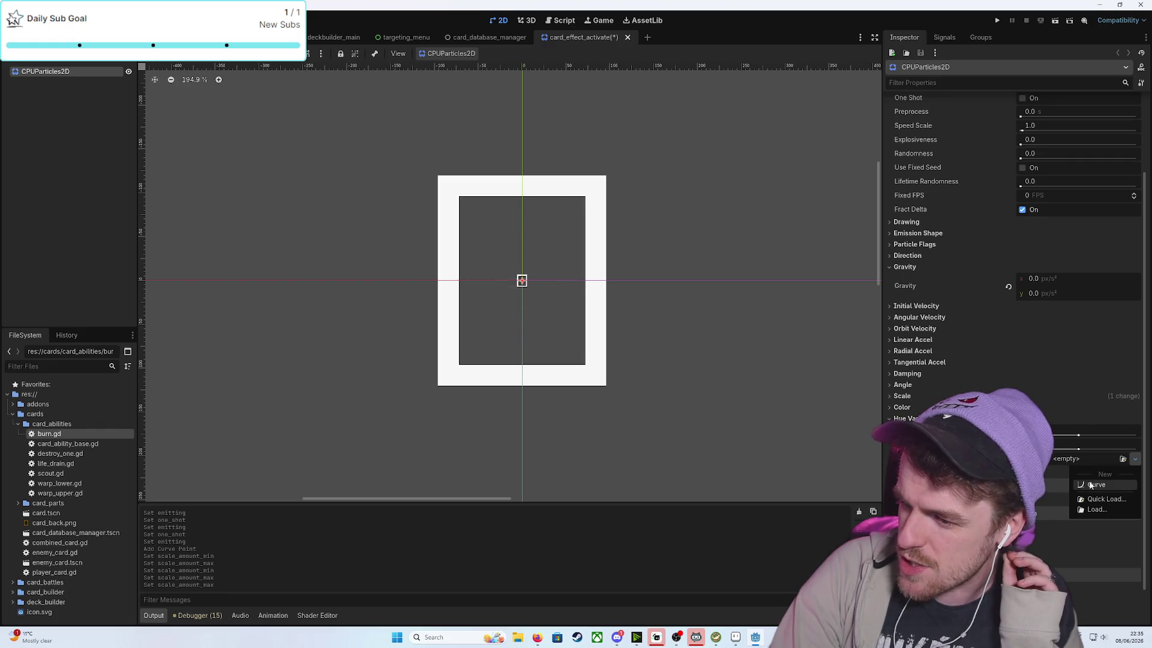
click(1091, 488)
click(1044, 470)
scroll(1044, 470, down, 3)
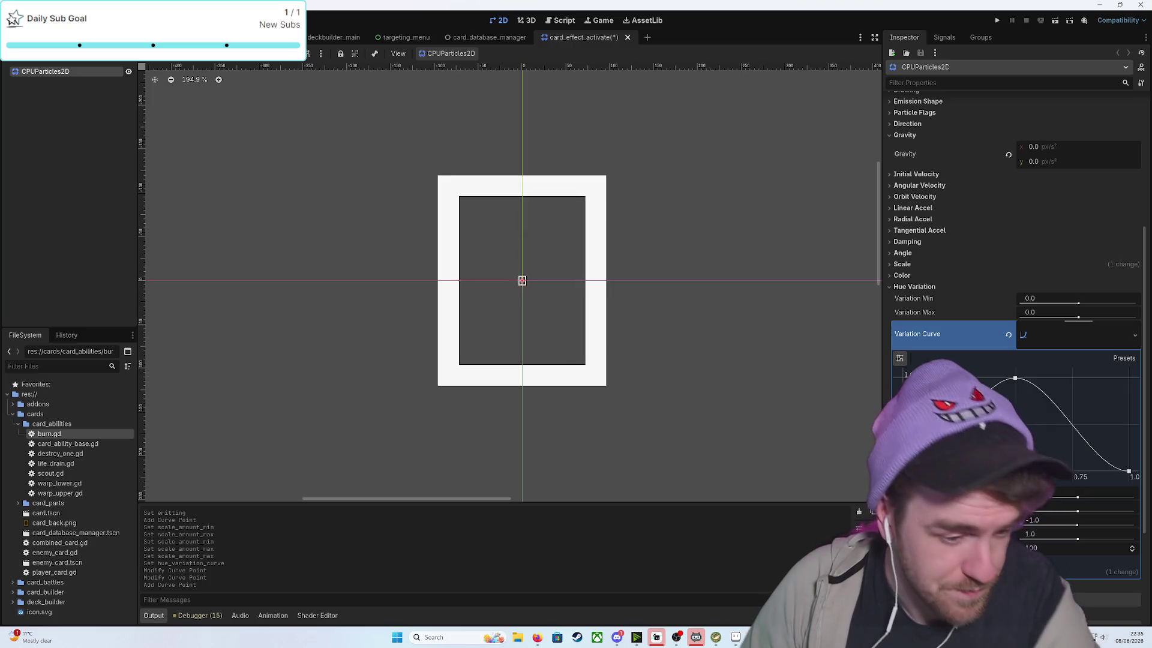
key(ctrl+z)
key(ctrl+z)
key(ctrl+z)
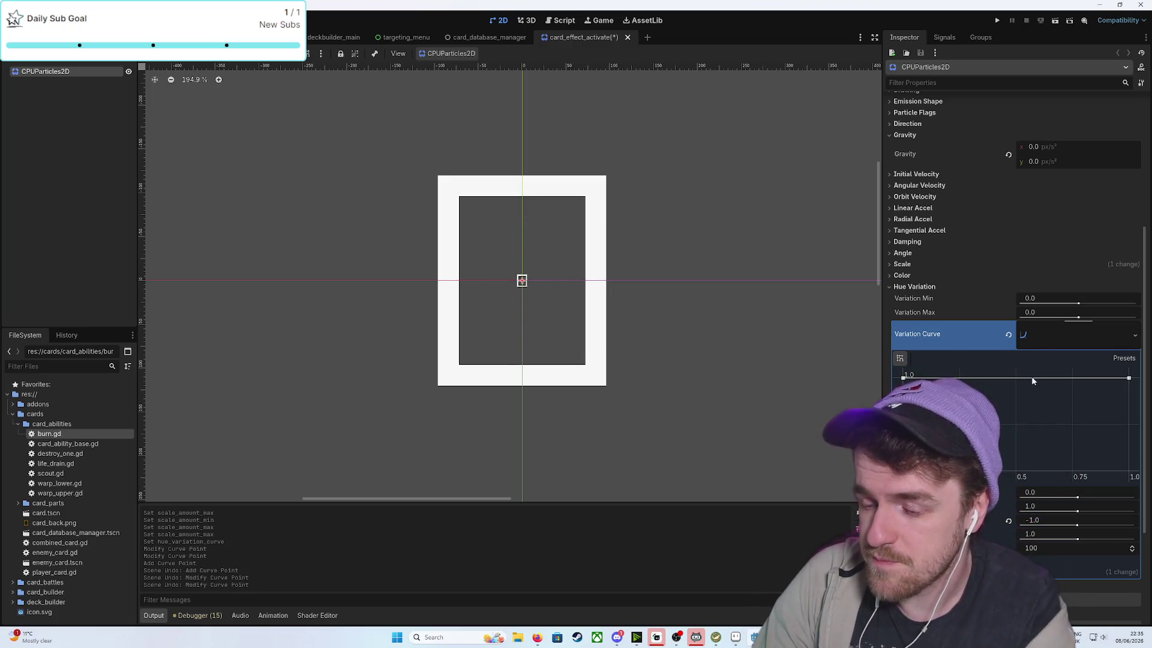
click(1056, 333)
right_click(1066, 423)
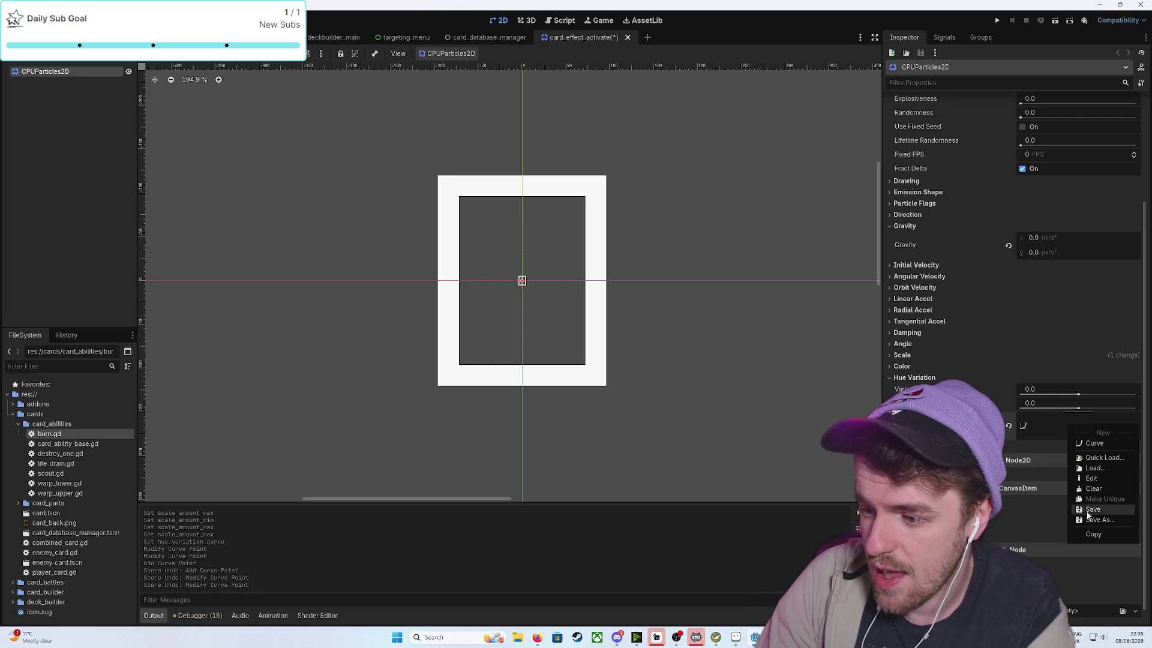
click(1098, 490)
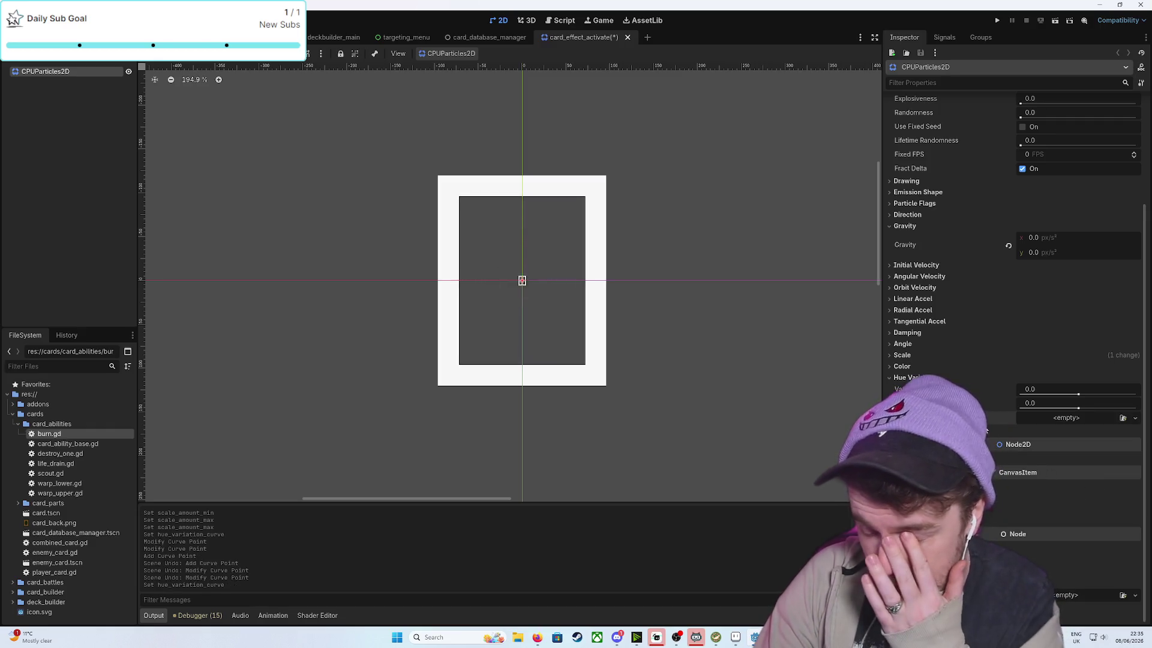
scroll(985, 430, up, 1)
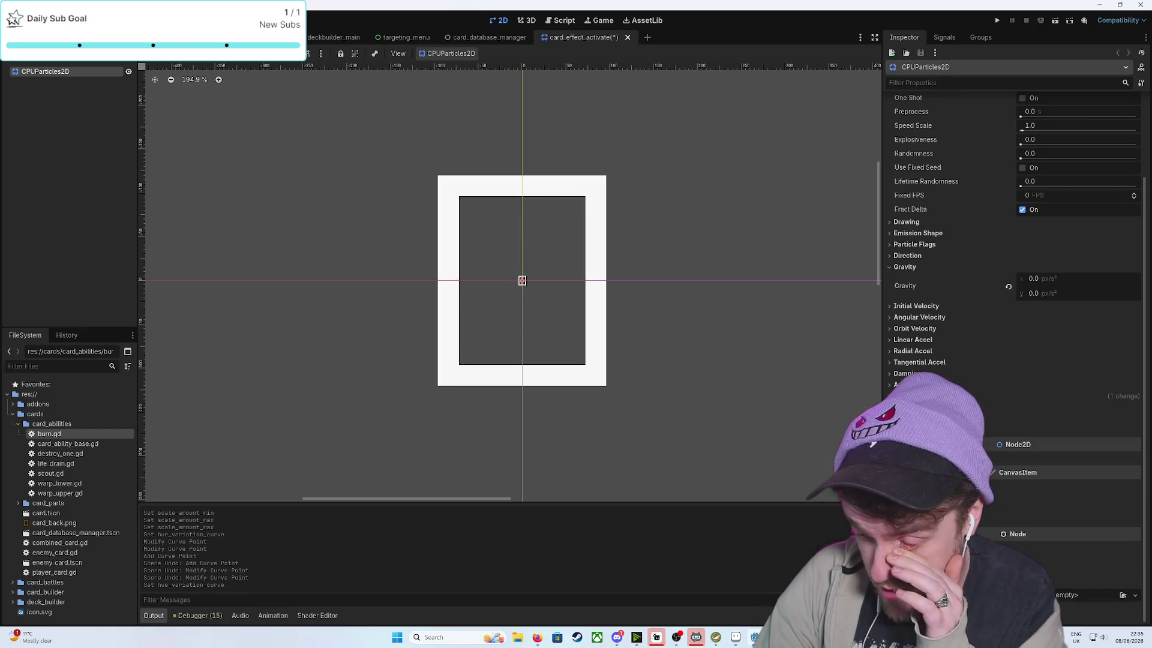
Try a new Color Ramp gradient, clear it, and collapse the Gravity and Direction sections
click(918, 407)
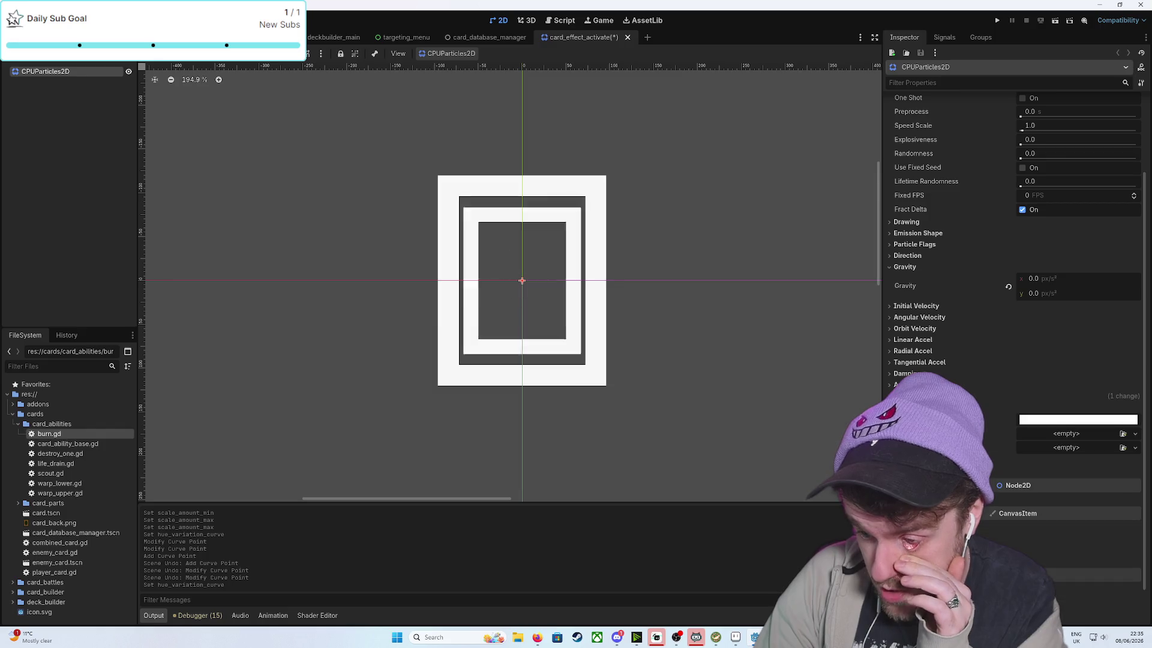
click(1056, 433)
click(1084, 460)
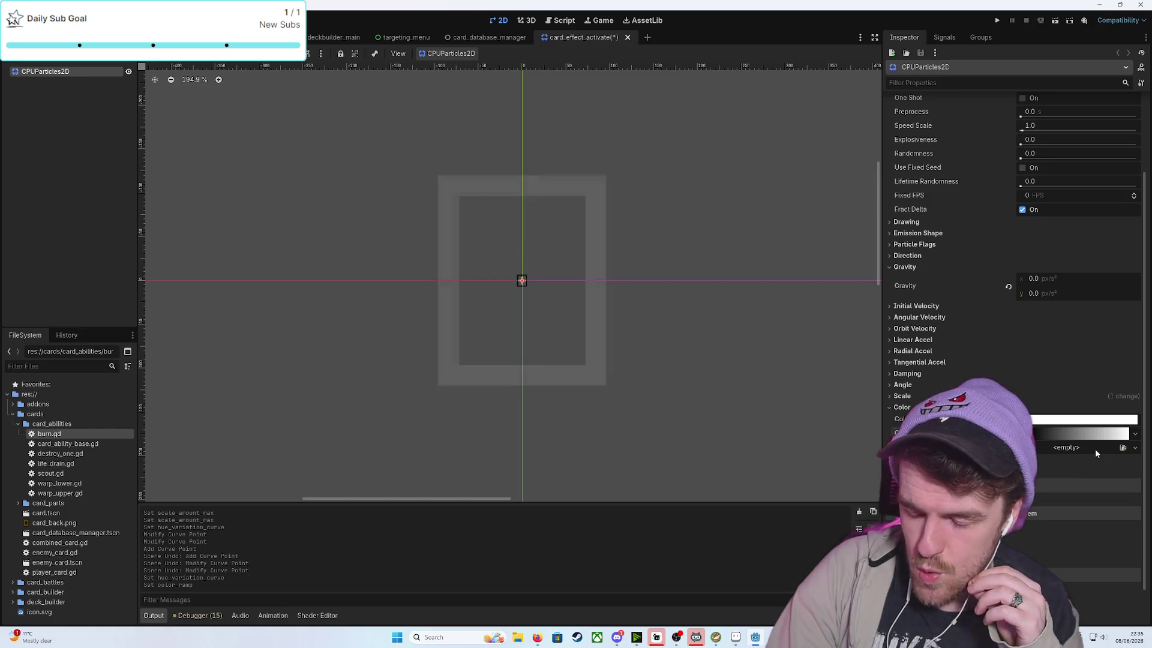
click(1079, 434)
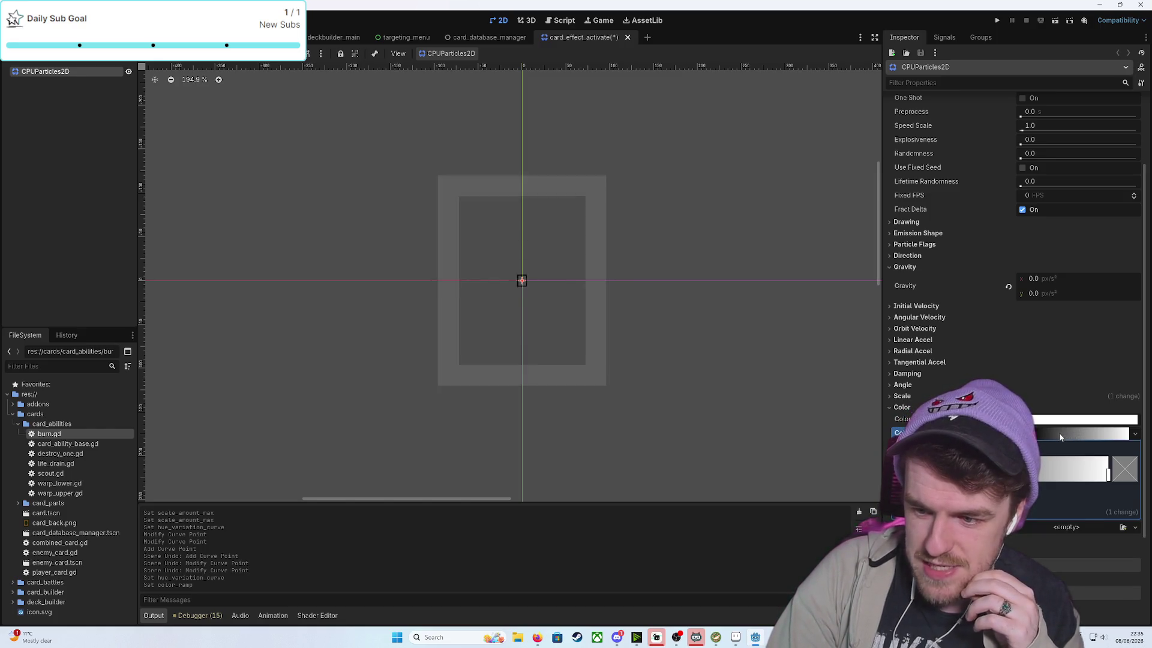
right_click(1060, 433)
click(1091, 492)
click(904, 407)
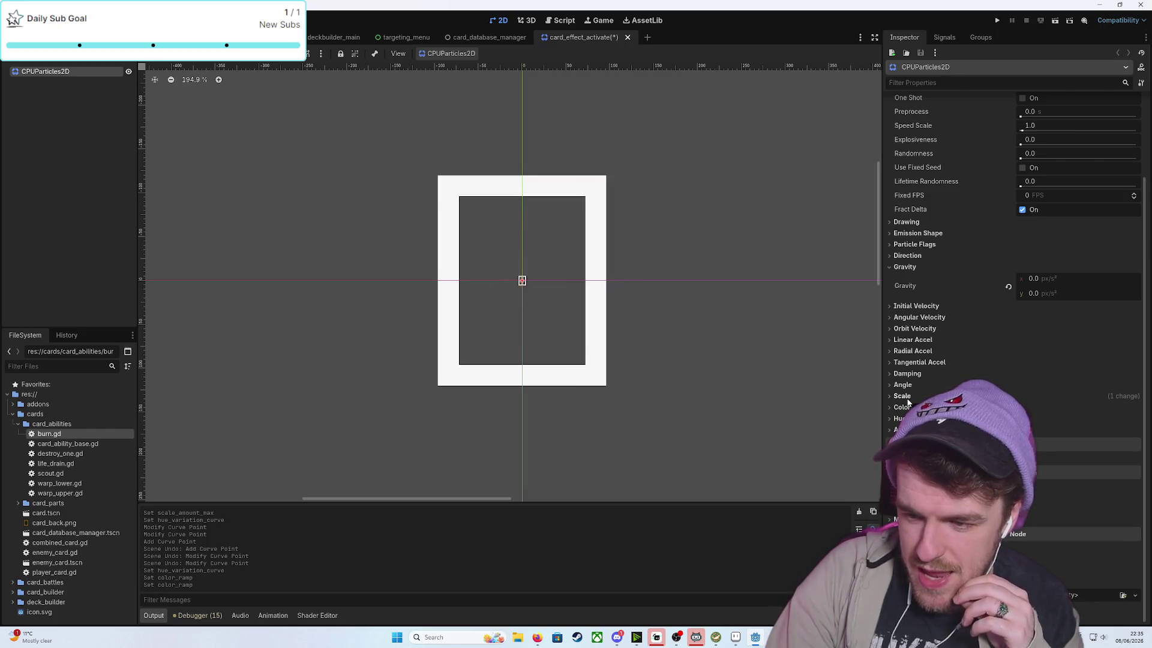
click(908, 267)
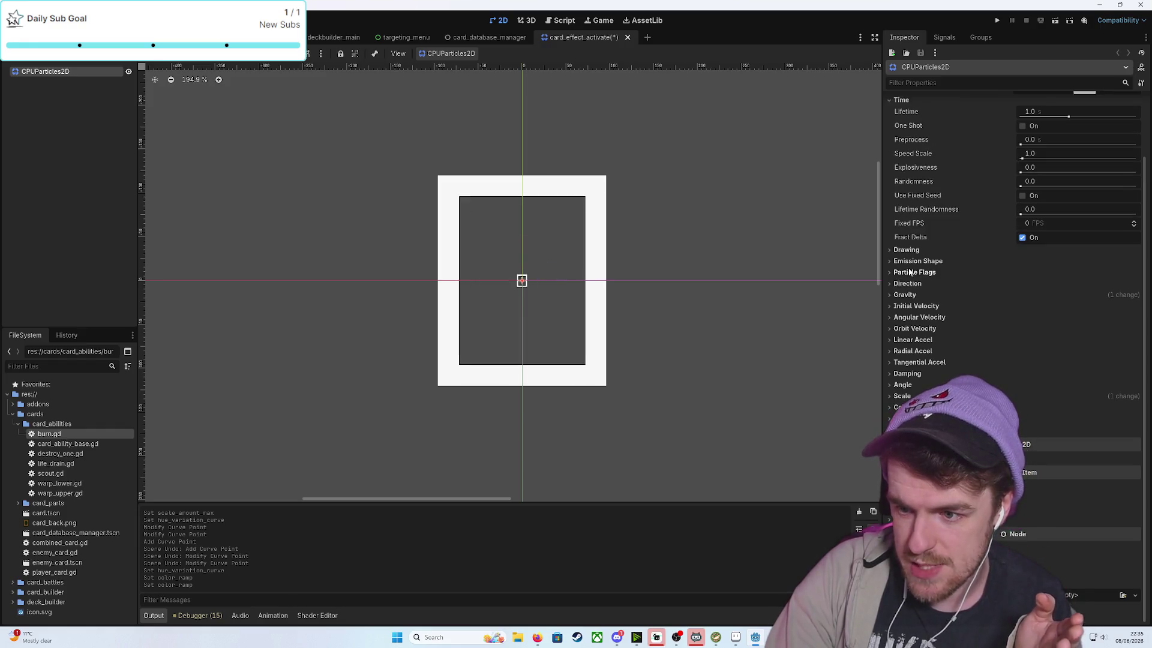
scroll(948, 319, up, 3)
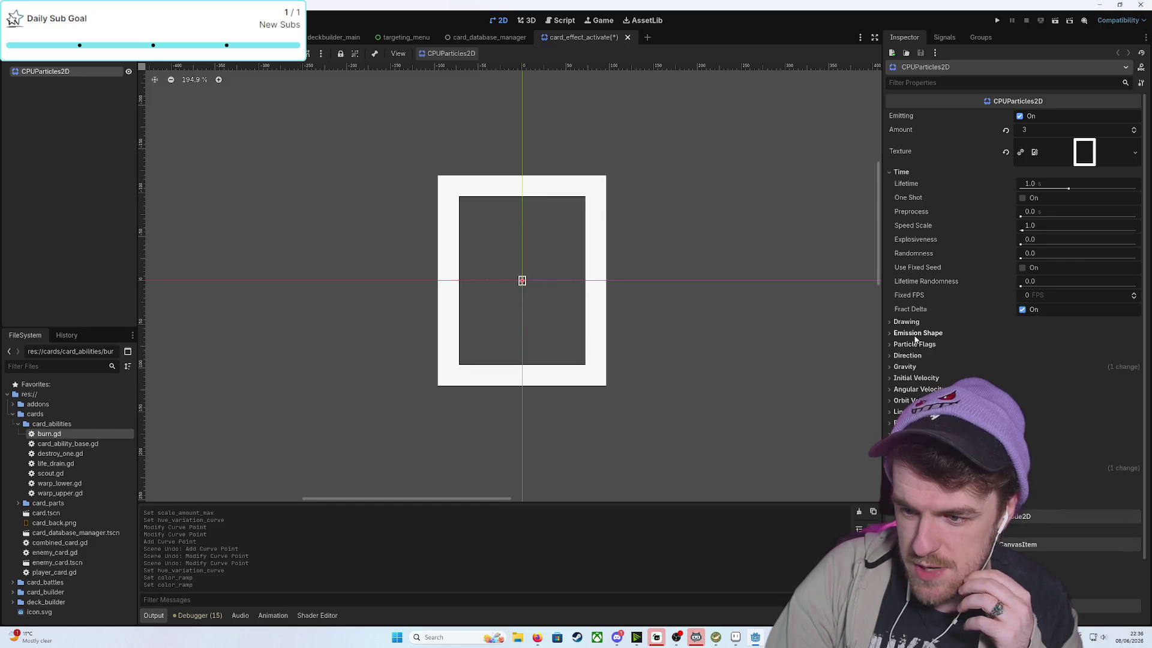
click(909, 357)
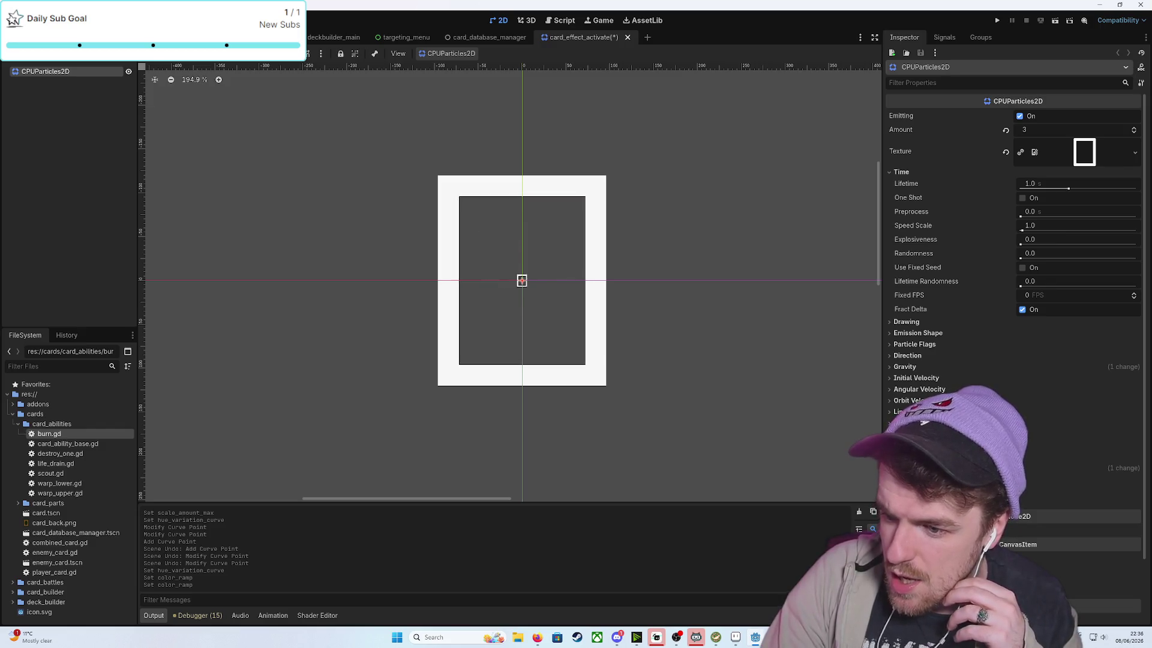
Create a new Color Ramp gradient whose end stop fades to alpha 0
click(906, 479)
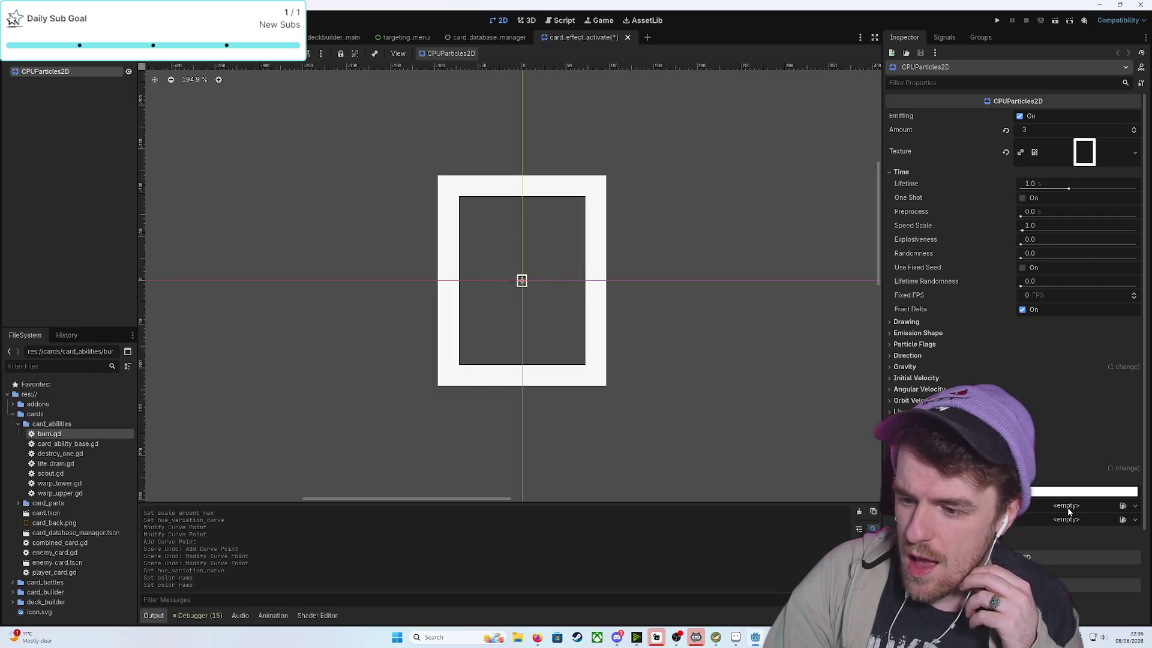
click(1067, 507)
click(1092, 531)
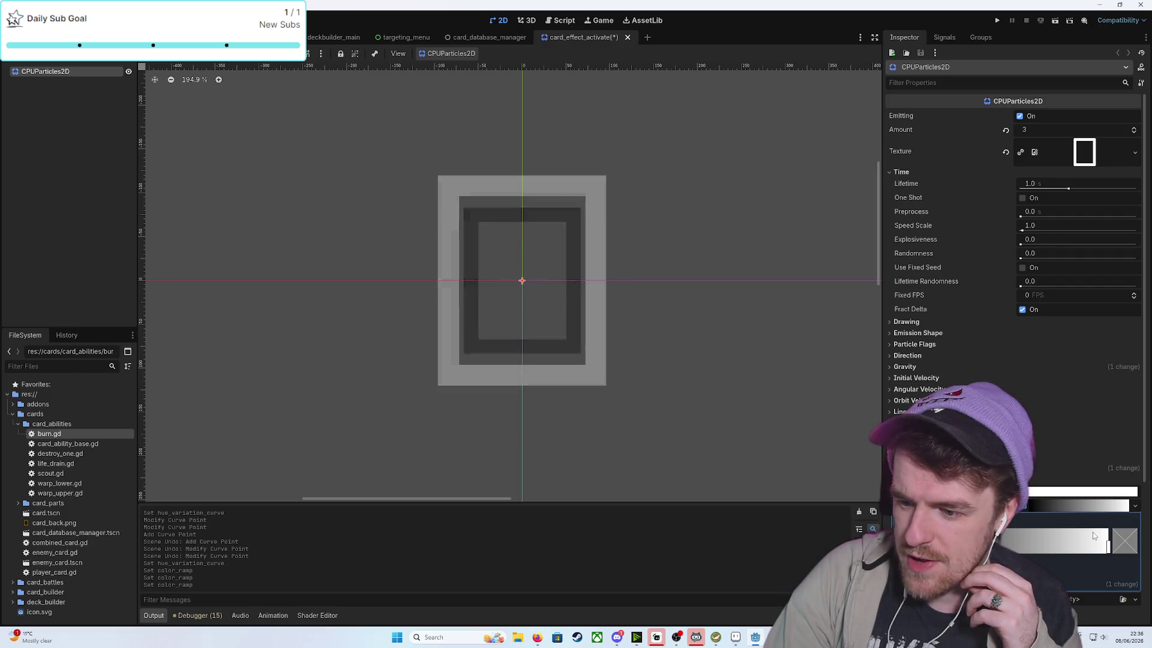
click(1061, 537)
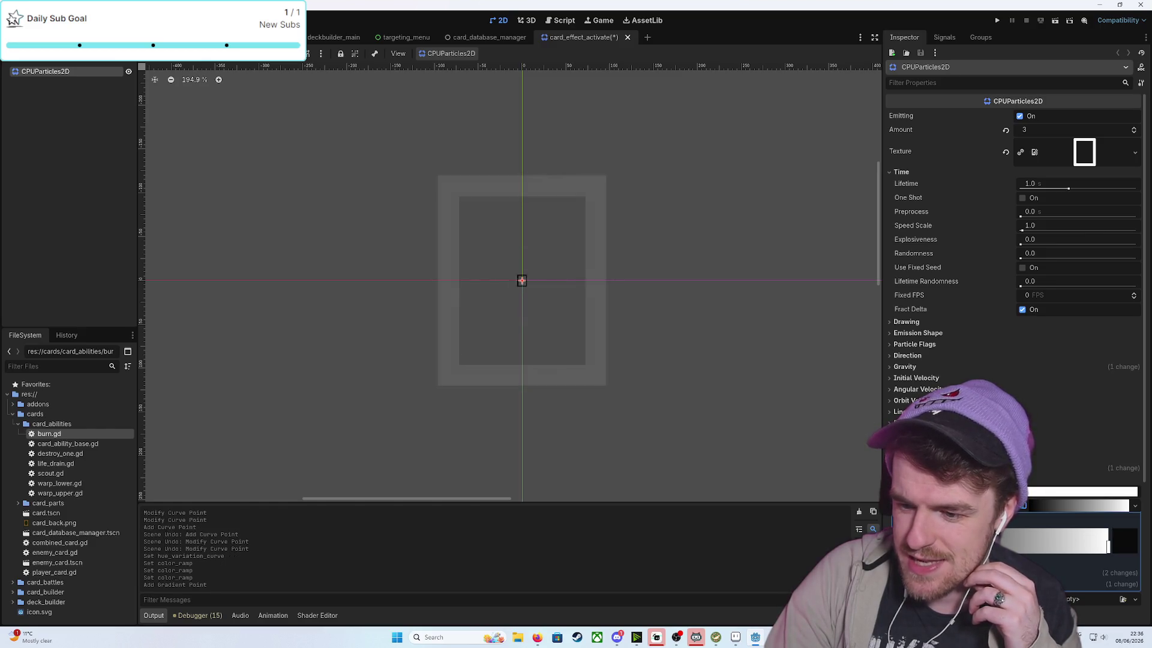
drag(1060, 537, 1074, 537)
right_click(1074, 537)
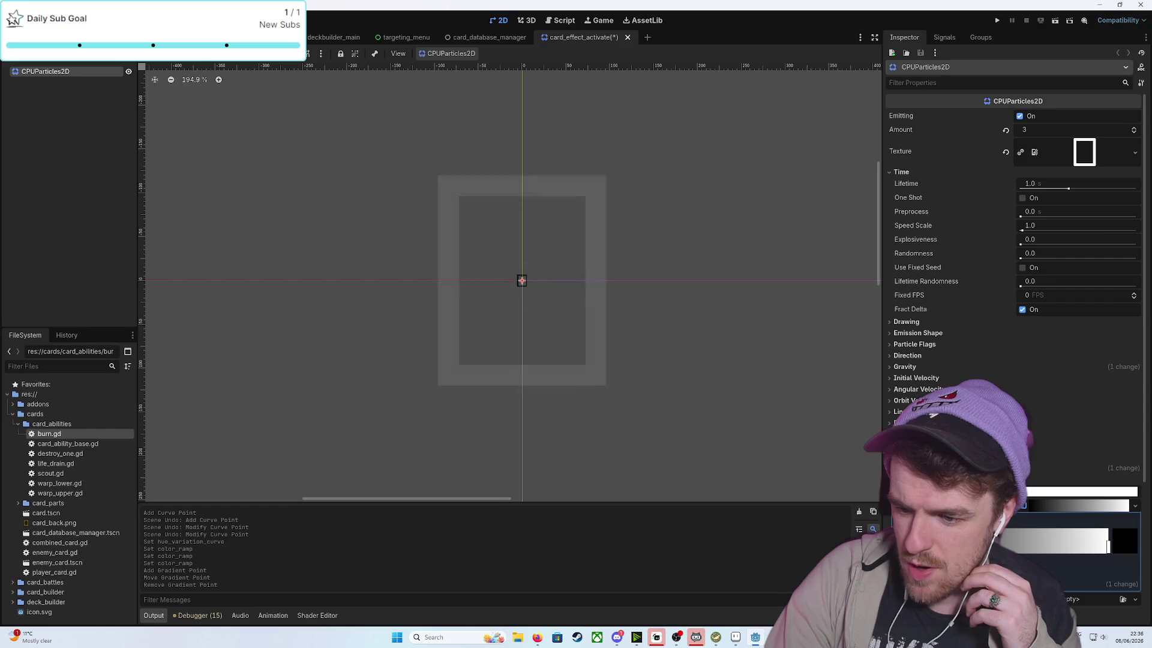
click(1125, 540)
drag(996, 452, 909, 453)
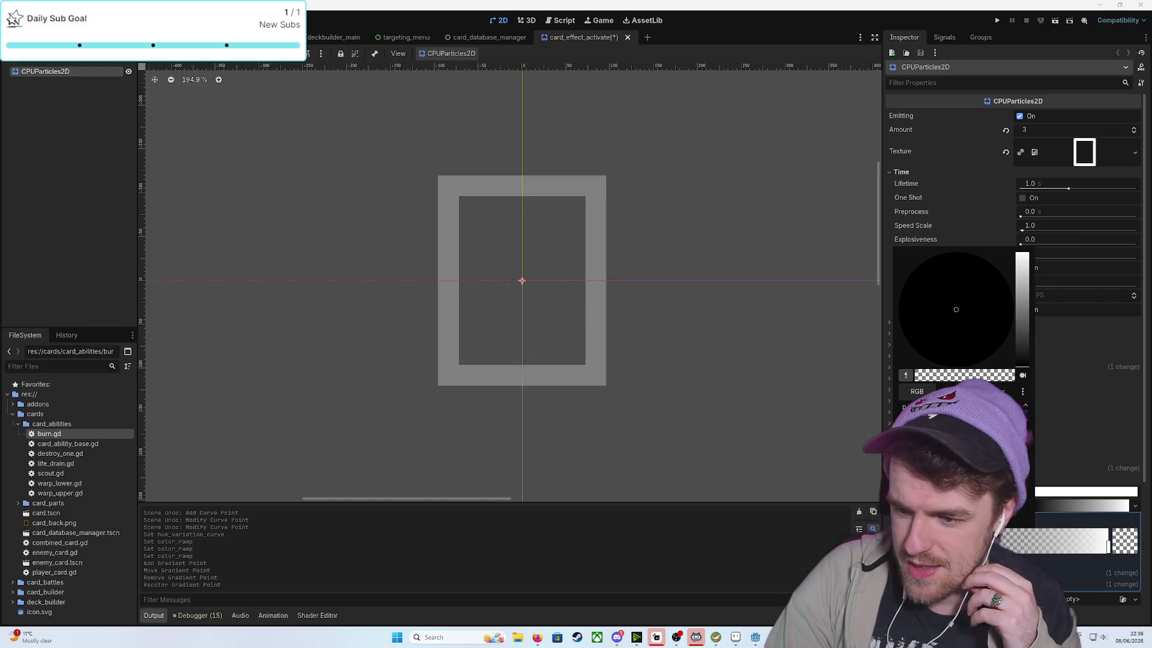
click(803, 409)
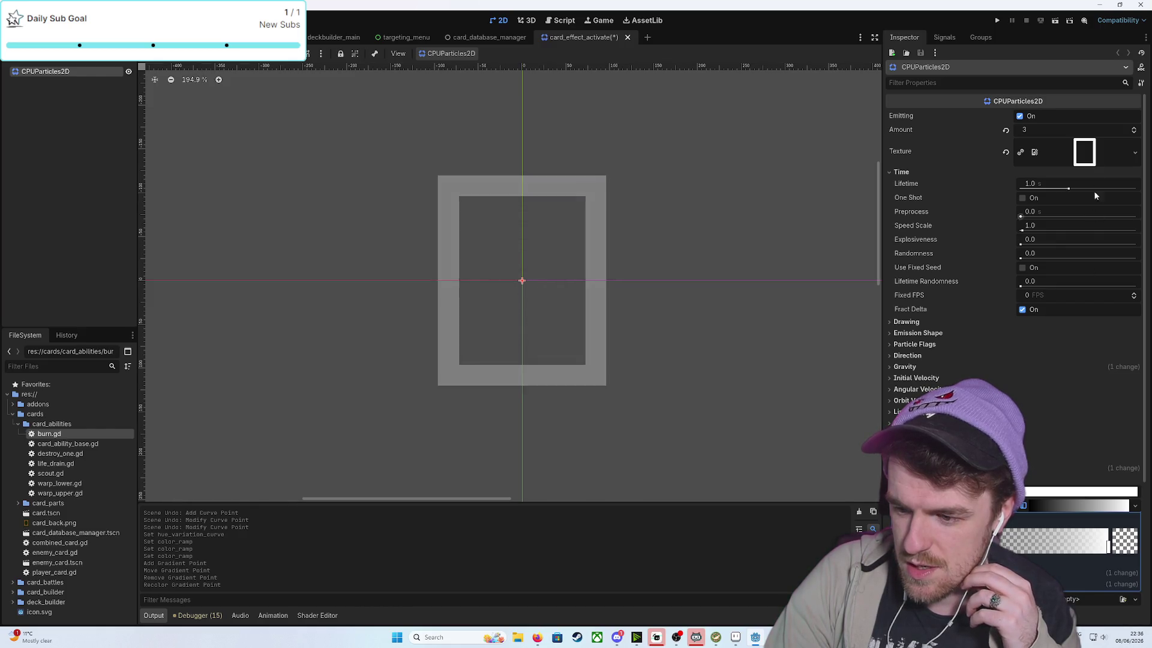
Turn Emitting off, tick One Shot under Time, and toggle Emitting to preview the single burst
click(958, 117)
click(904, 174)
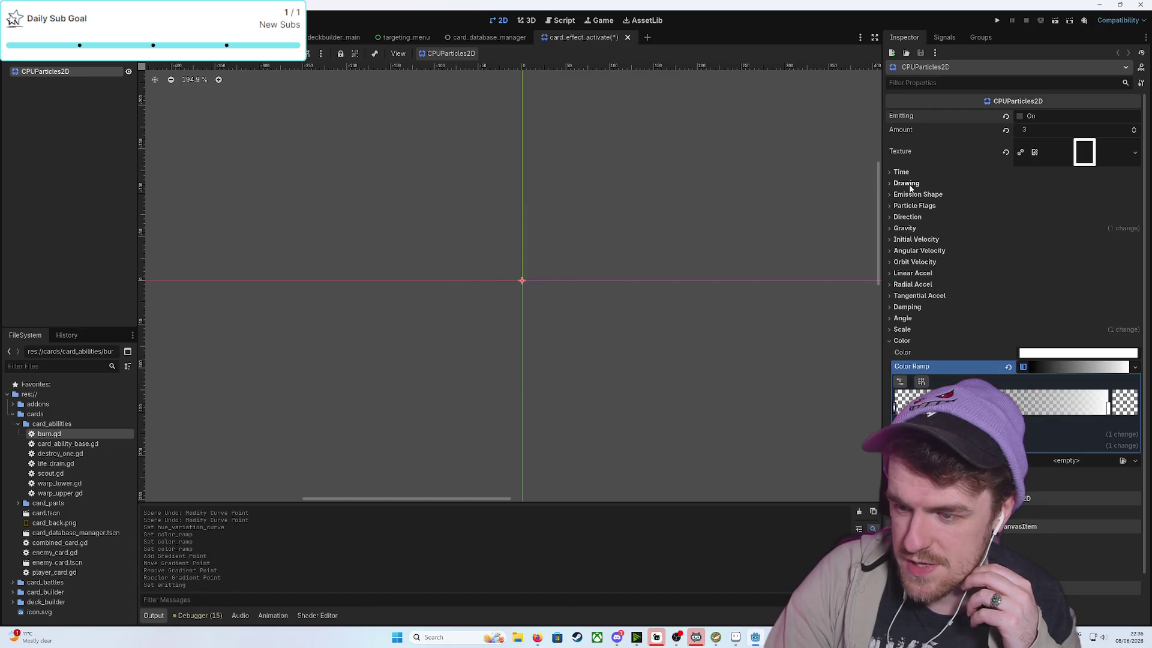
click(907, 183)
click(907, 183)
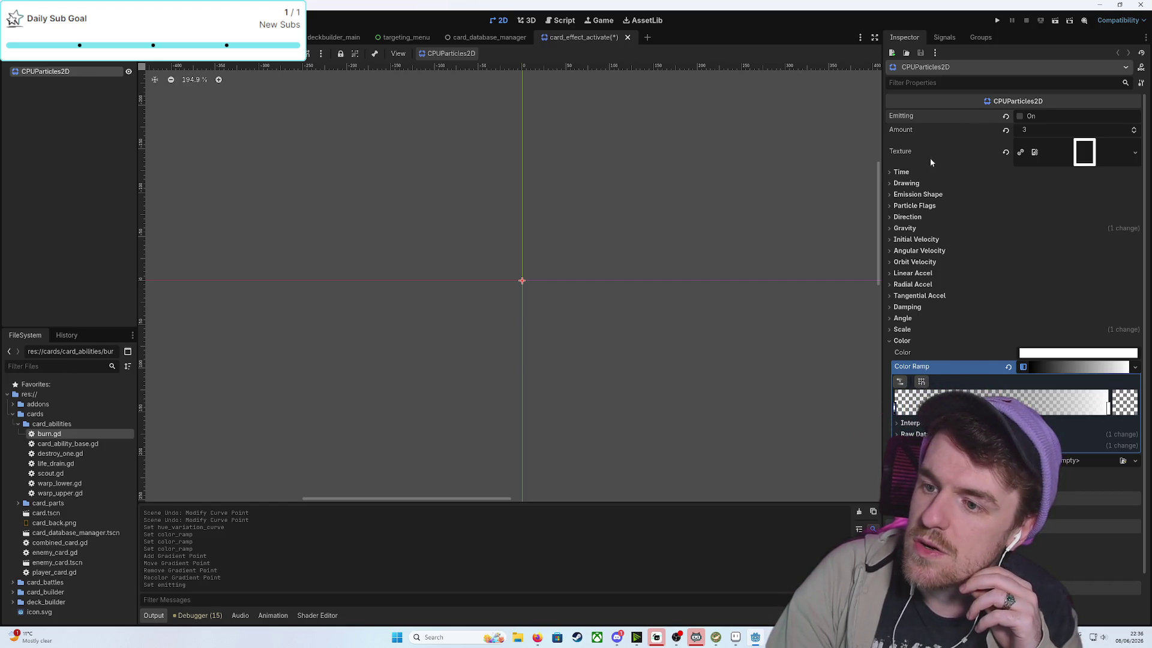
click(902, 172)
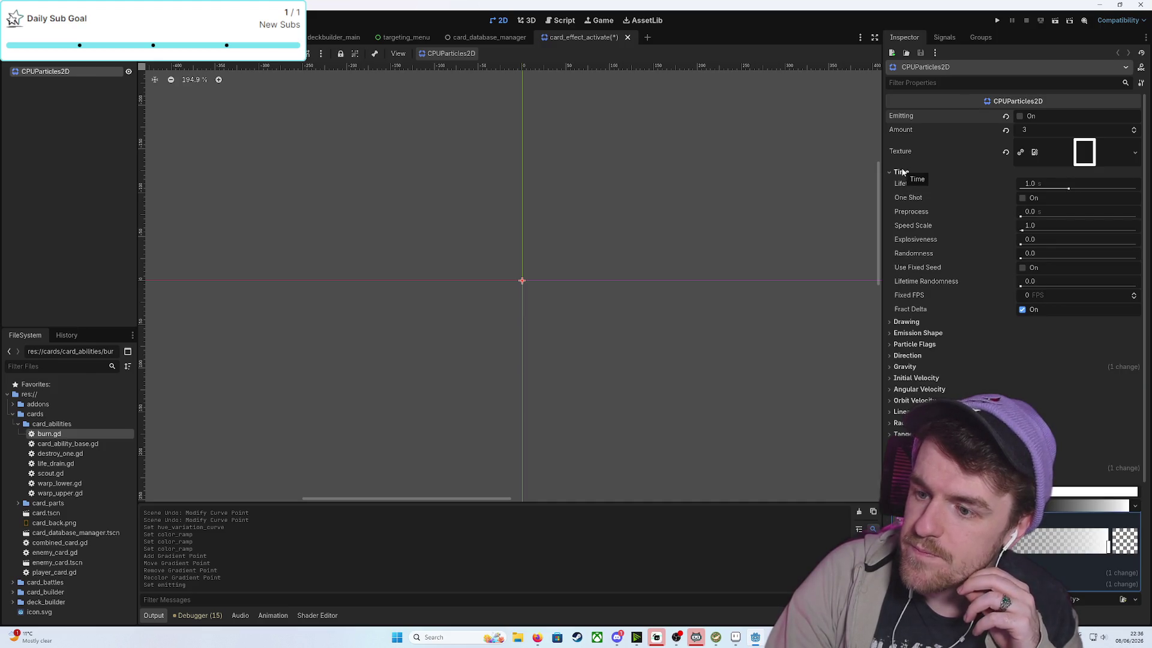
click(1023, 198)
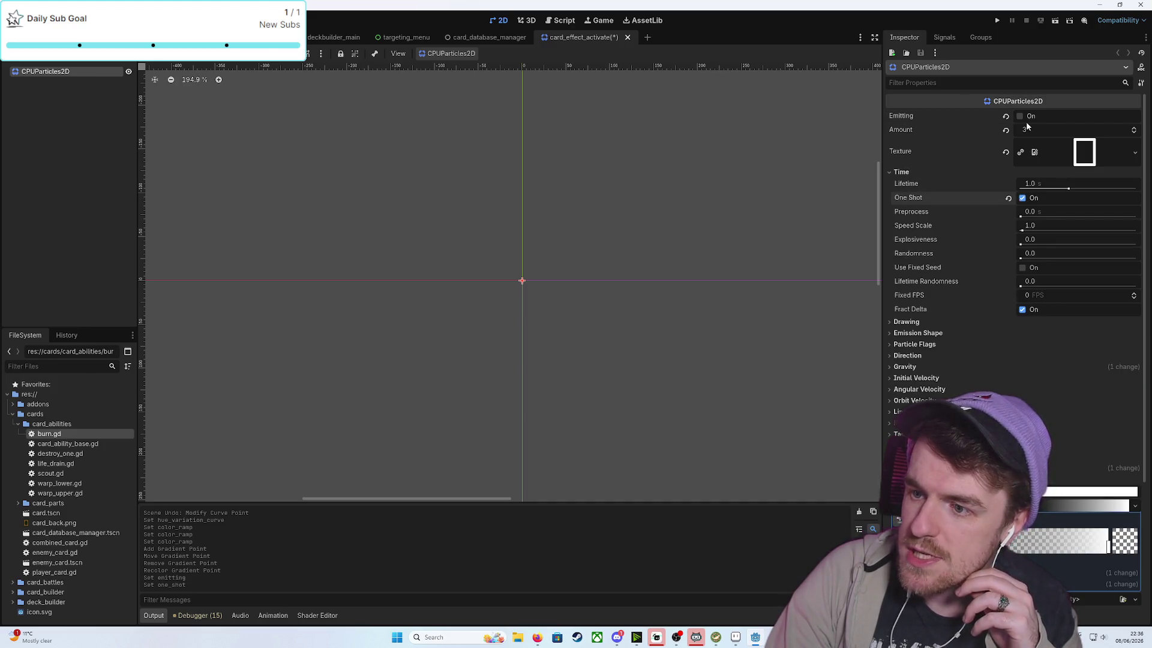
click(1020, 117)
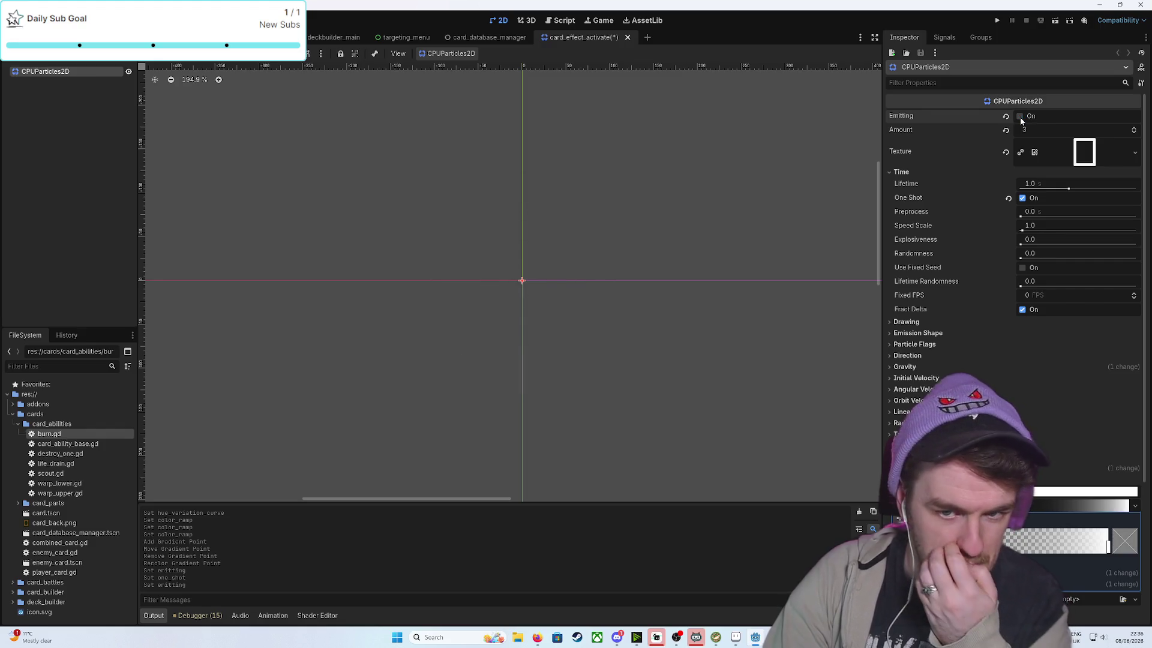
click(1020, 116)
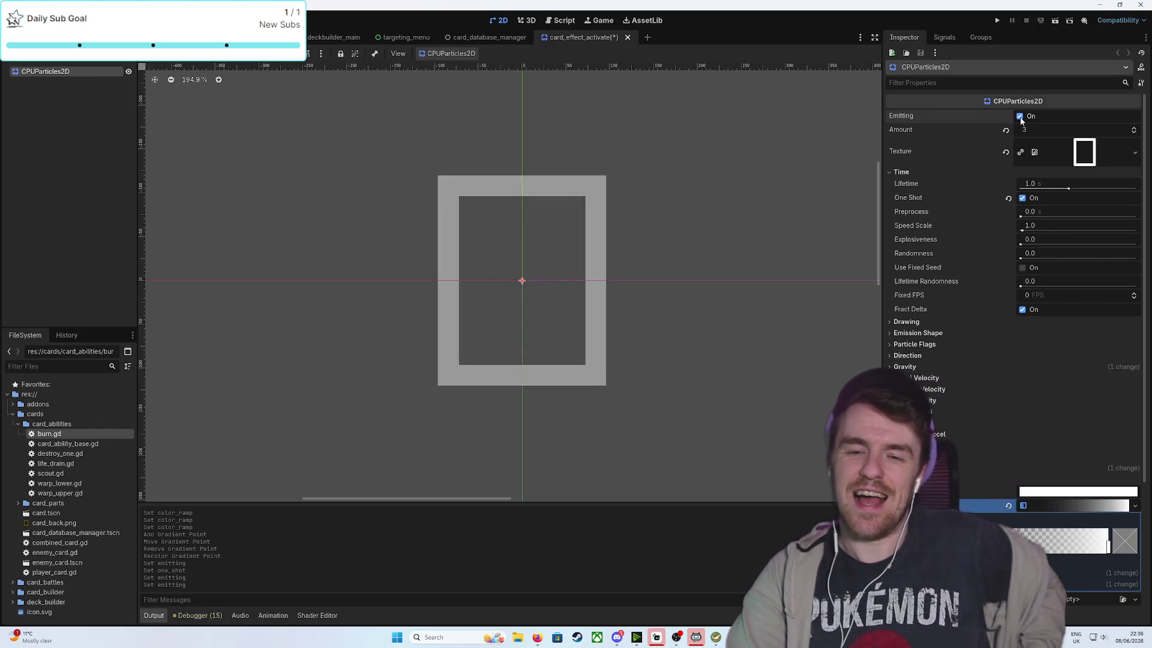
click(1020, 116)
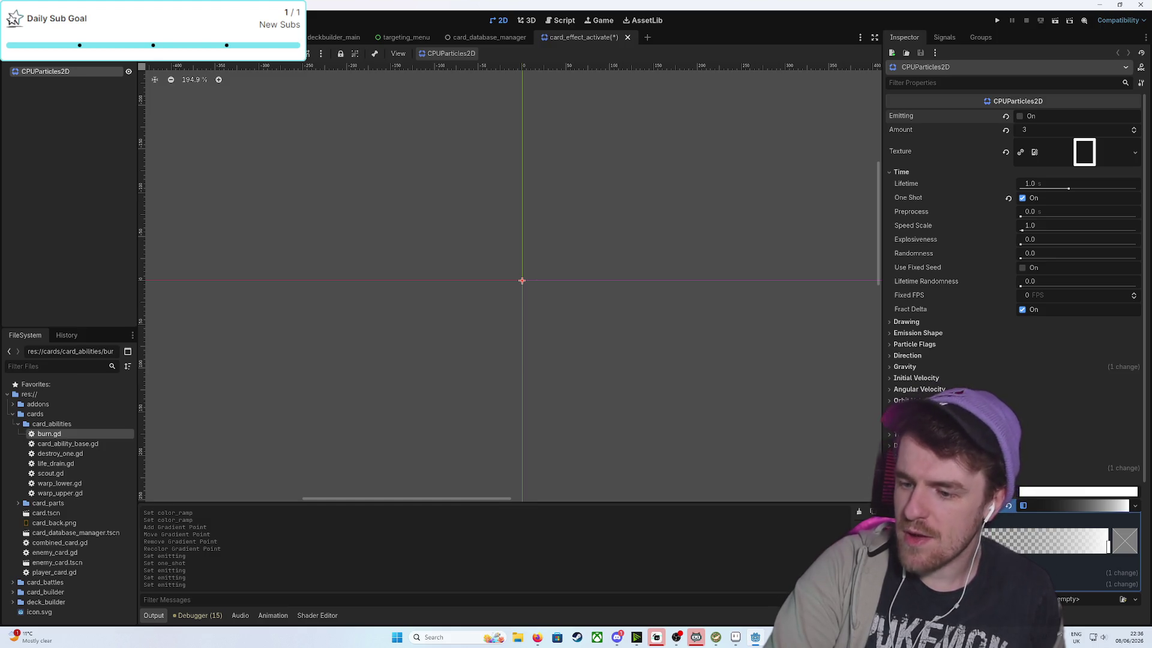
Shift the Color Ramp's transparent gradient point further right and preview the particle burst
drag(984, 543, 1020, 546)
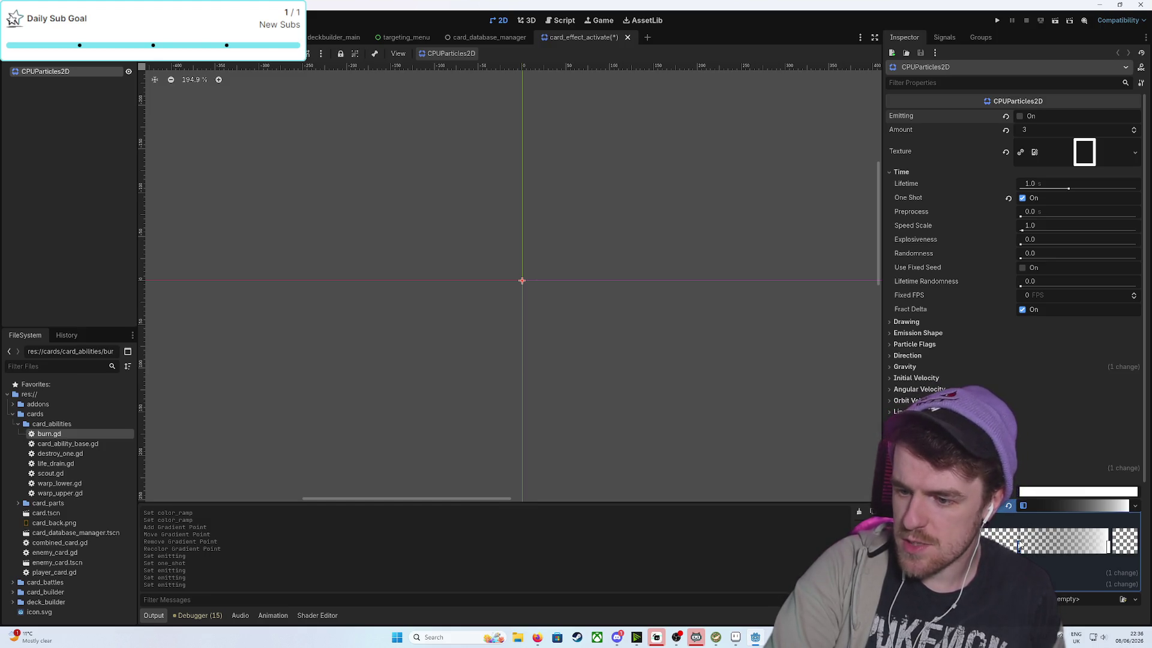
click(1109, 543)
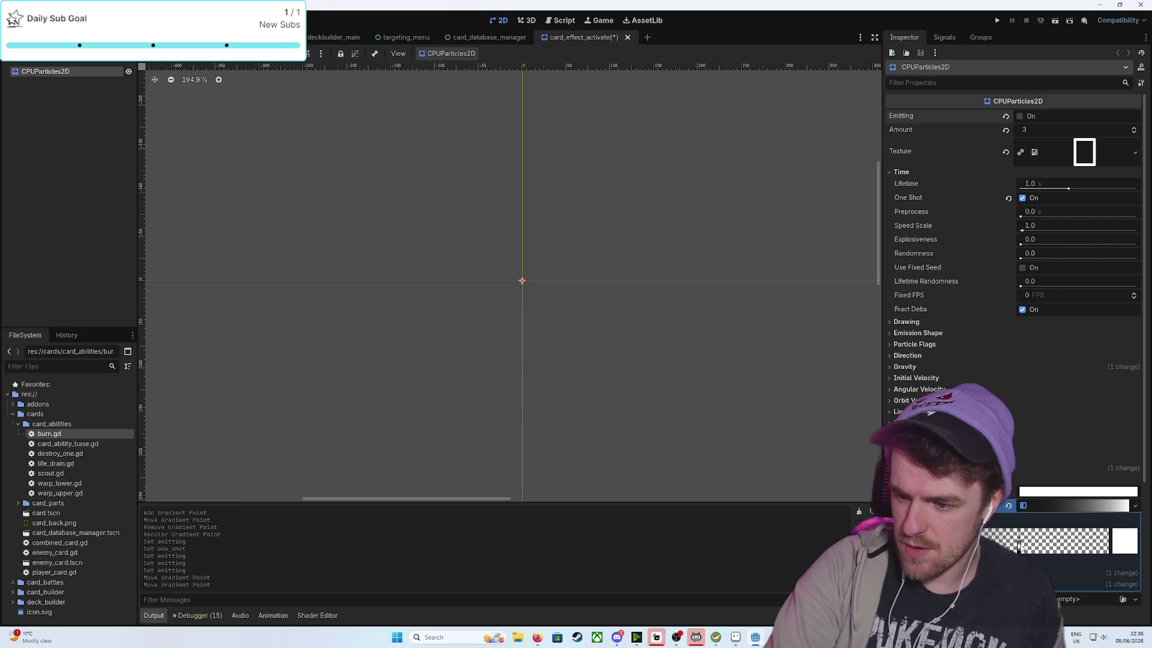
drag(1019, 546, 1116, 550)
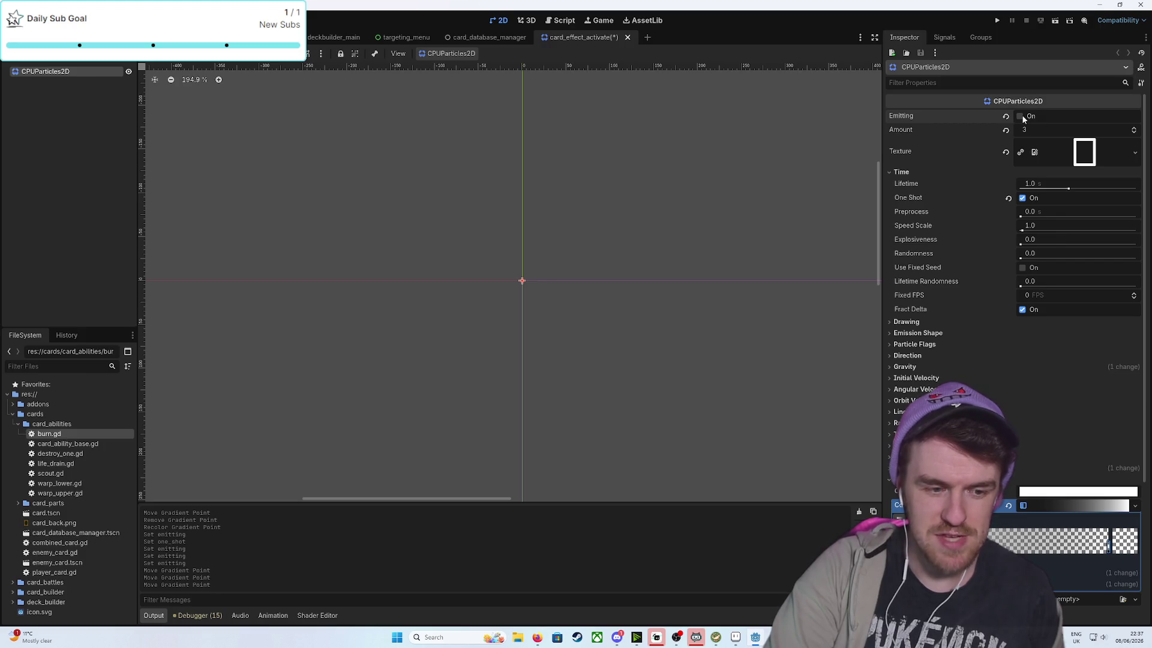
click(1022, 117)
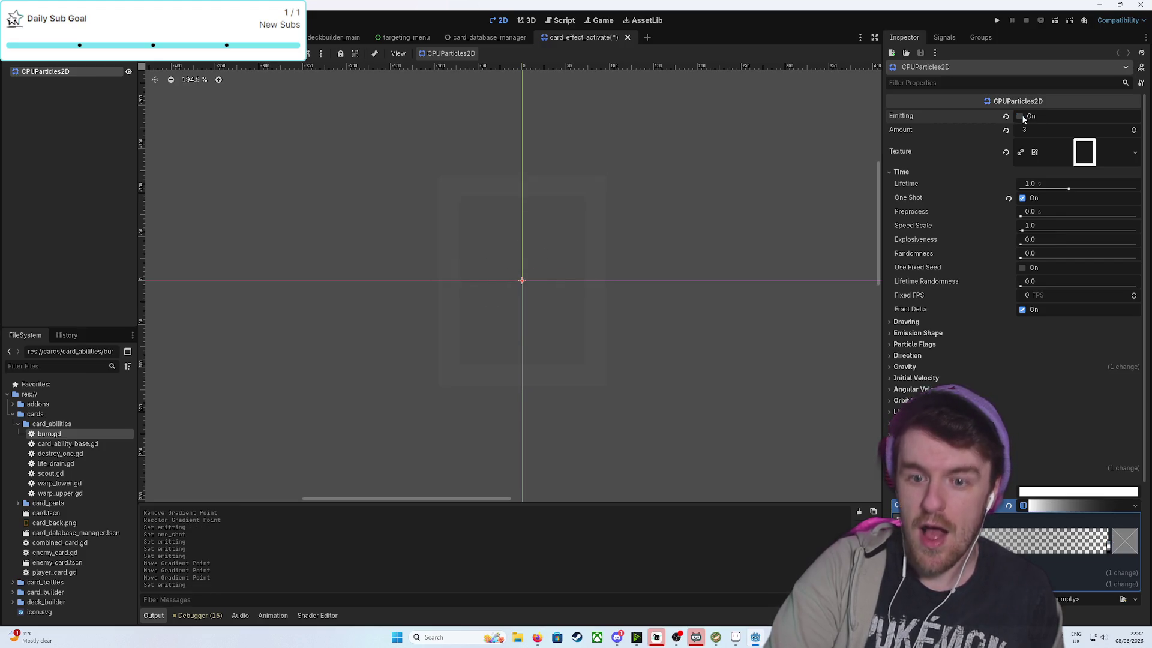
click(1021, 116)
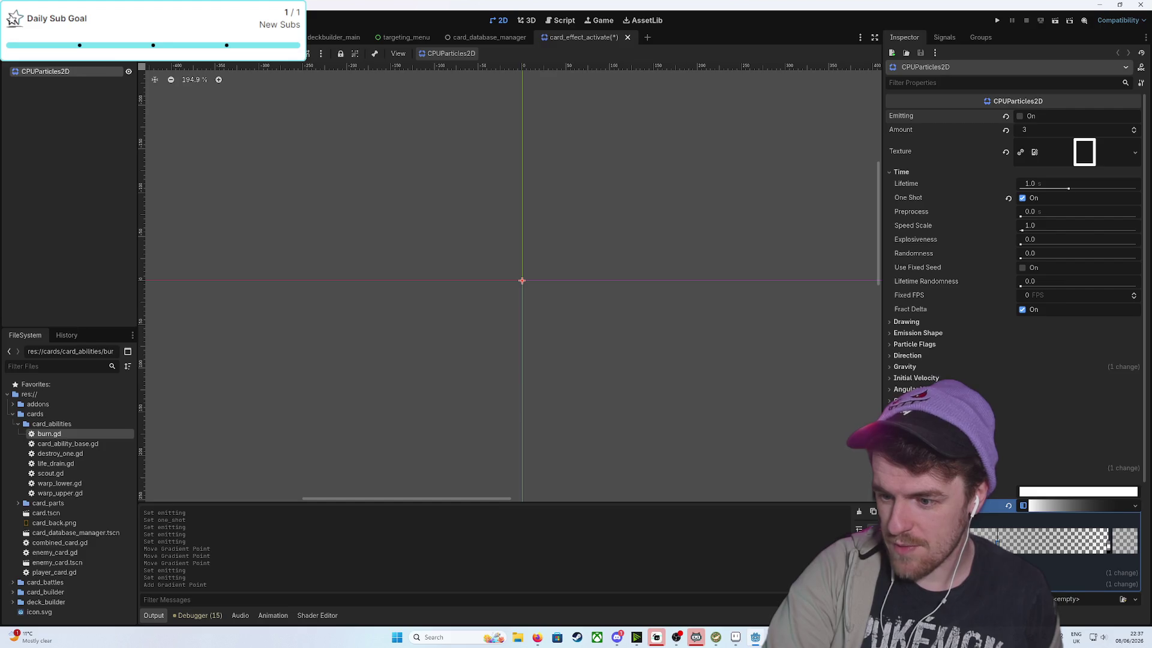
Make the gradient point fully opaque white (alpha 255), nudge a point, and replay the burst
double_click(997, 540)
drag(1024, 470, 1024, 410)
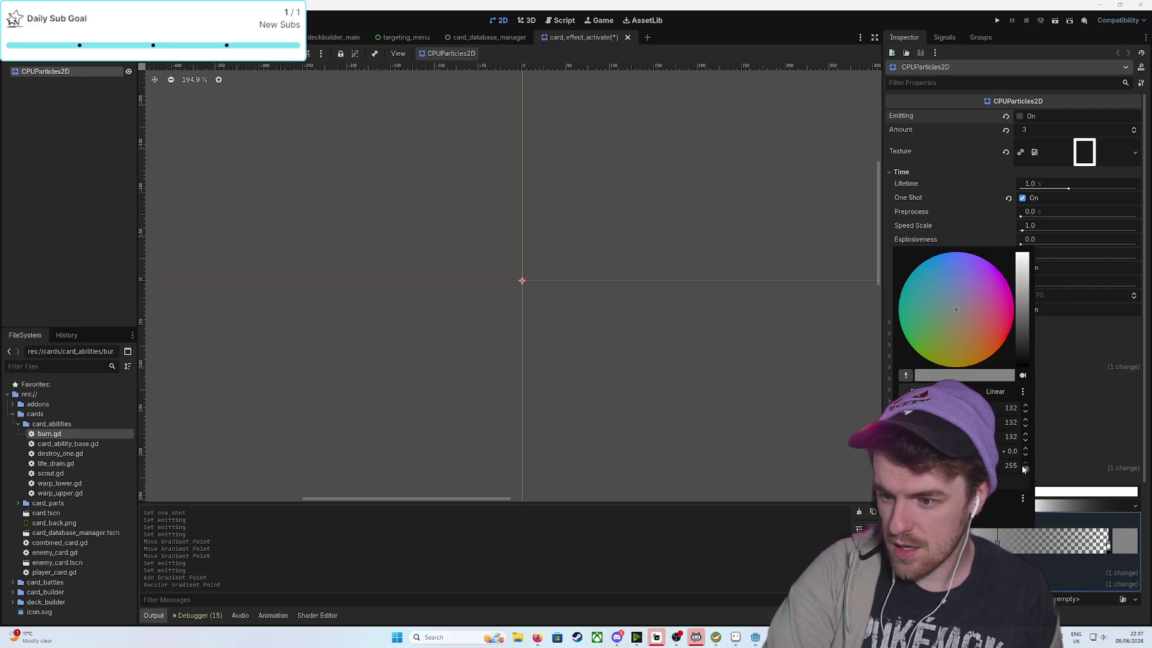
drag(1034, 307, 1002, 227)
click(1002, 227)
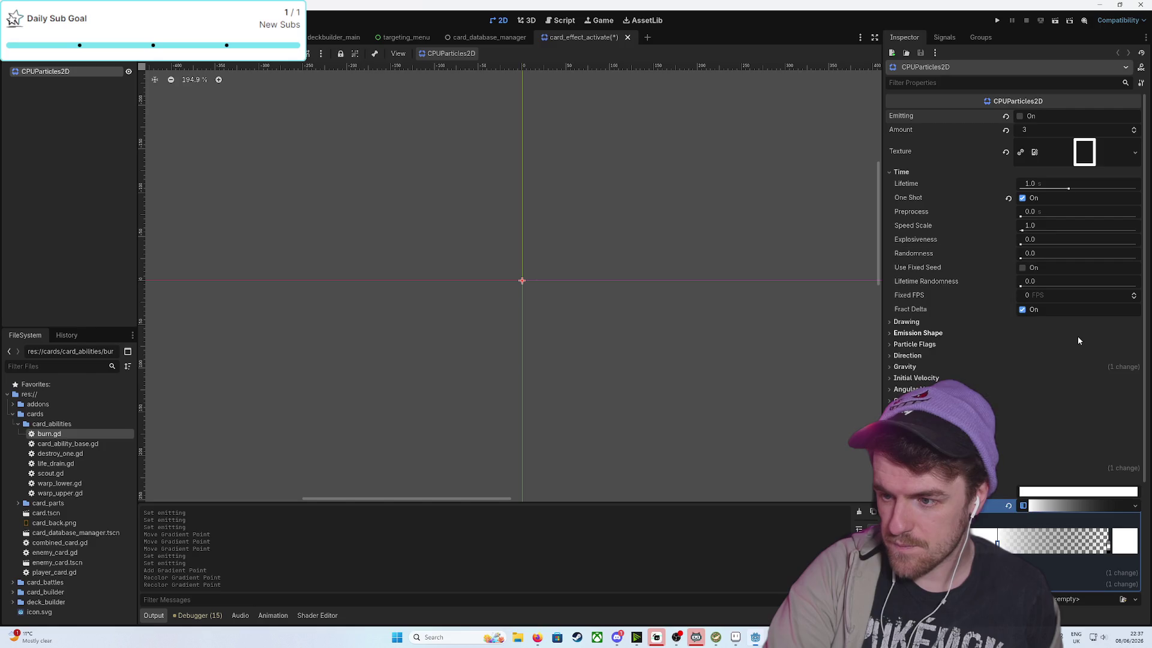
click(1020, 116)
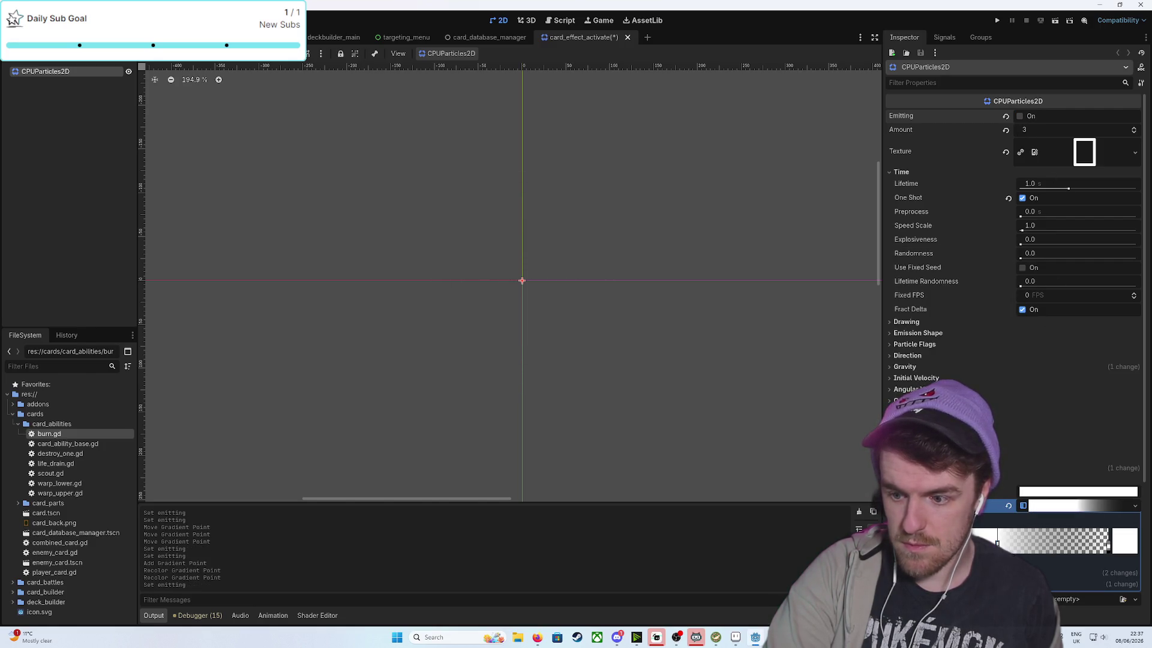
drag(1068, 540, 1056, 540)
click(1020, 116)
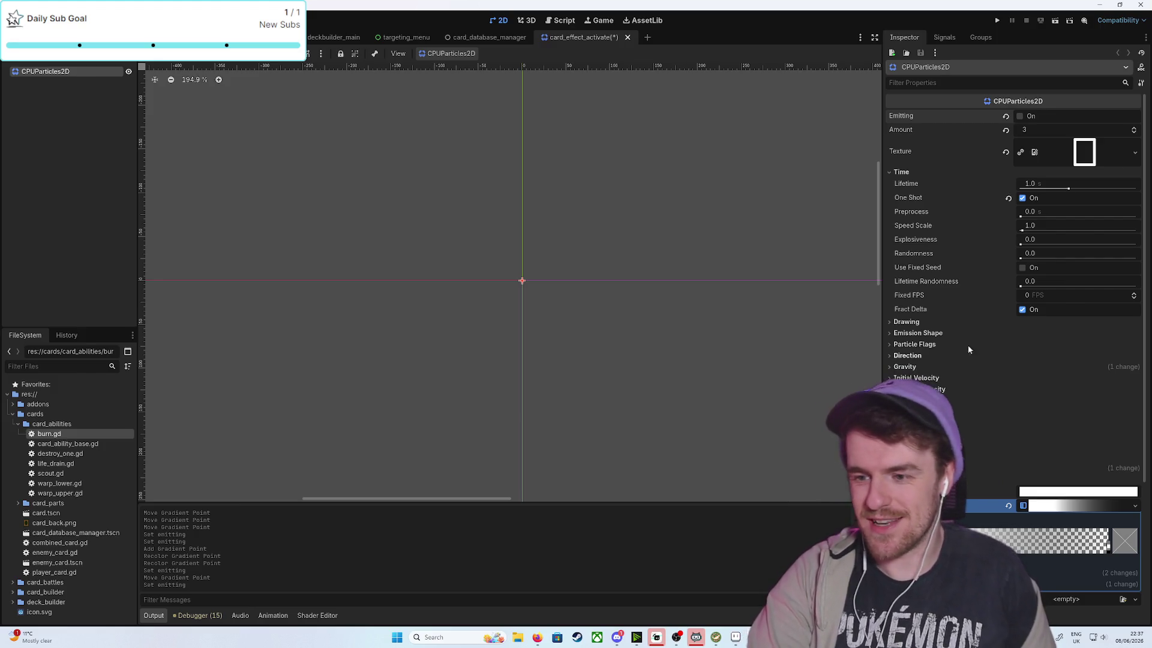
click(1020, 117)
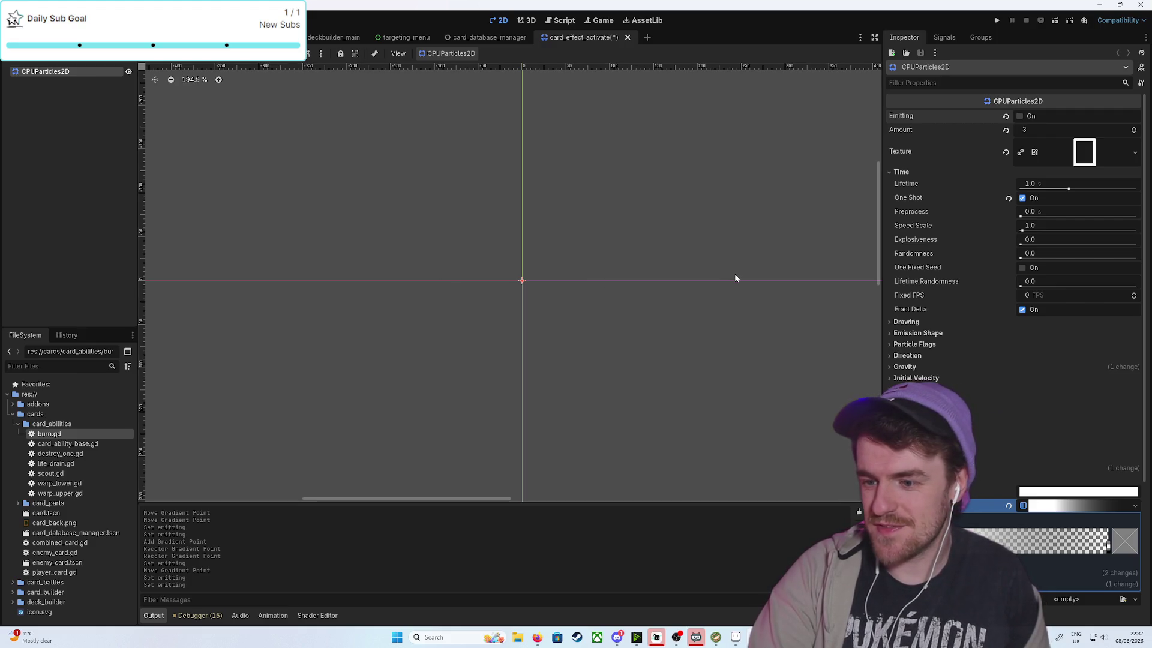
scroll(740, 380, down, 1)
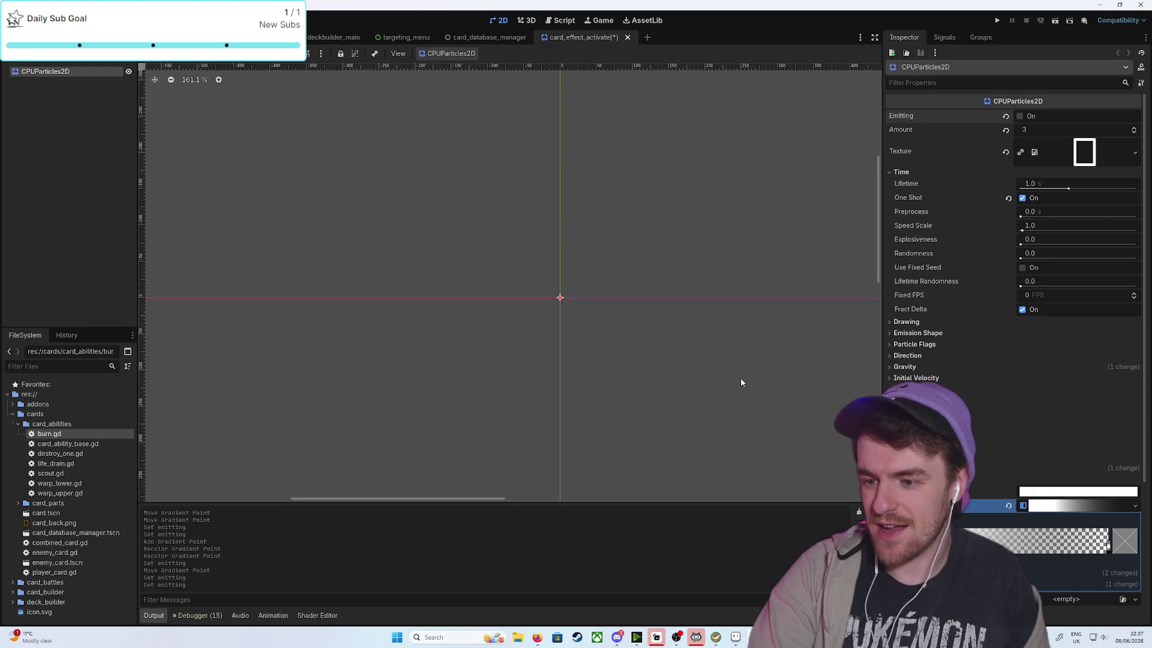
Set Scale Amount Min to 2 in the Scale section and preview the larger burst
scroll(741, 382, up, 1)
scroll(984, 397, down, 5)
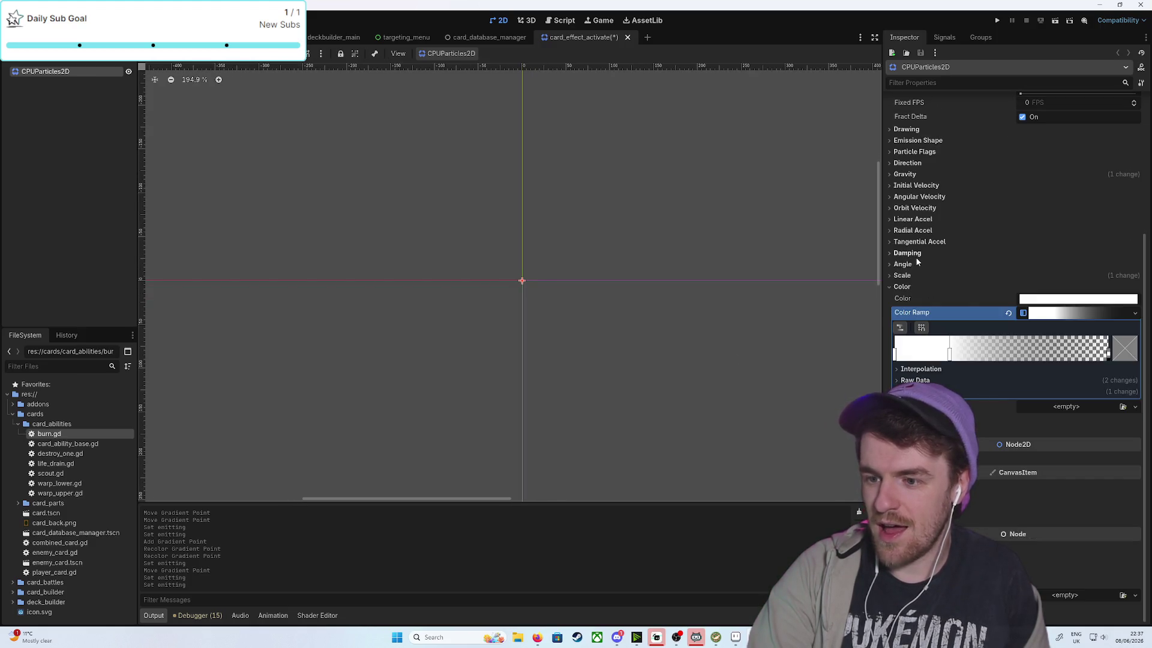
click(908, 276)
click(1026, 288)
text(2)
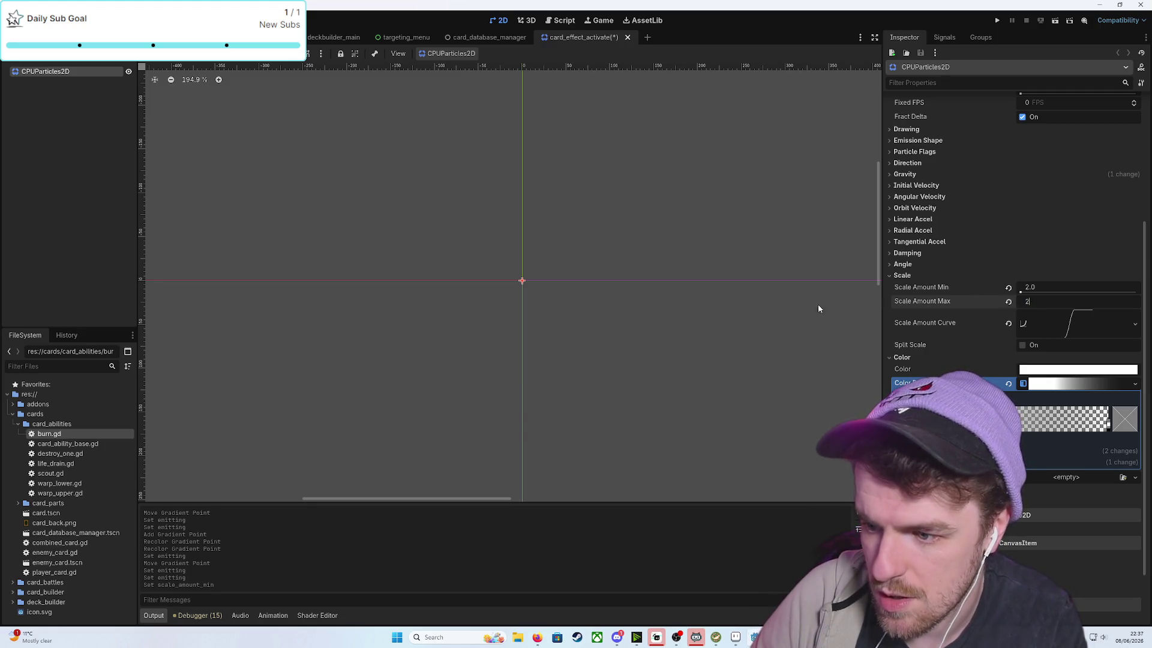
click(773, 308)
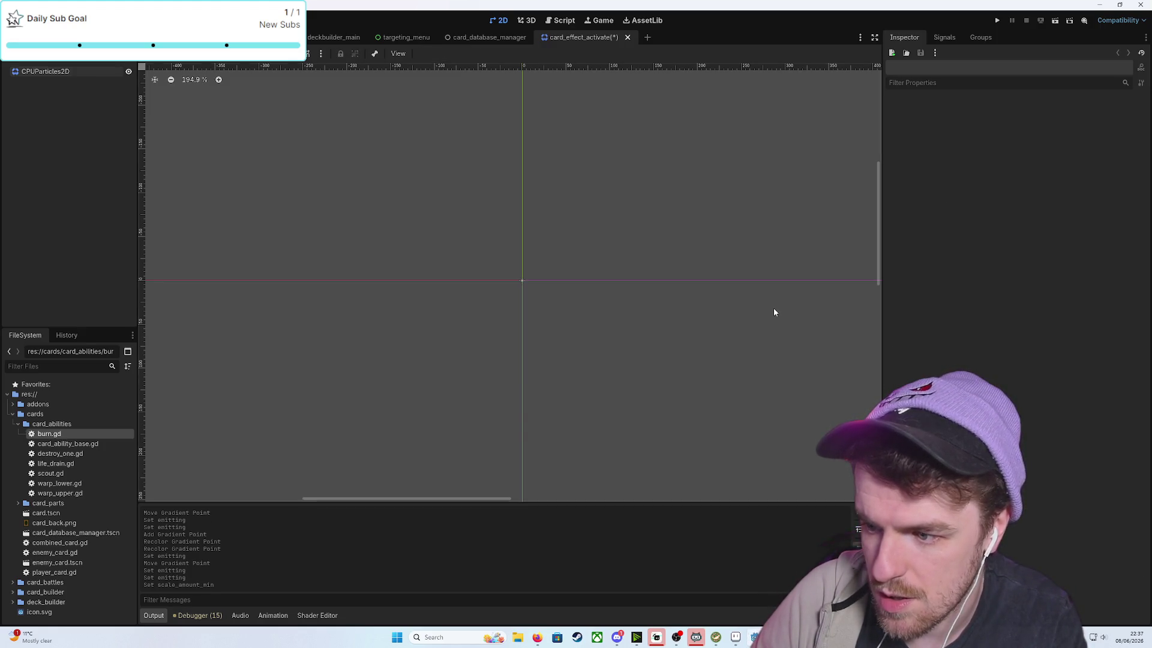
click(45, 71)
click(1020, 117)
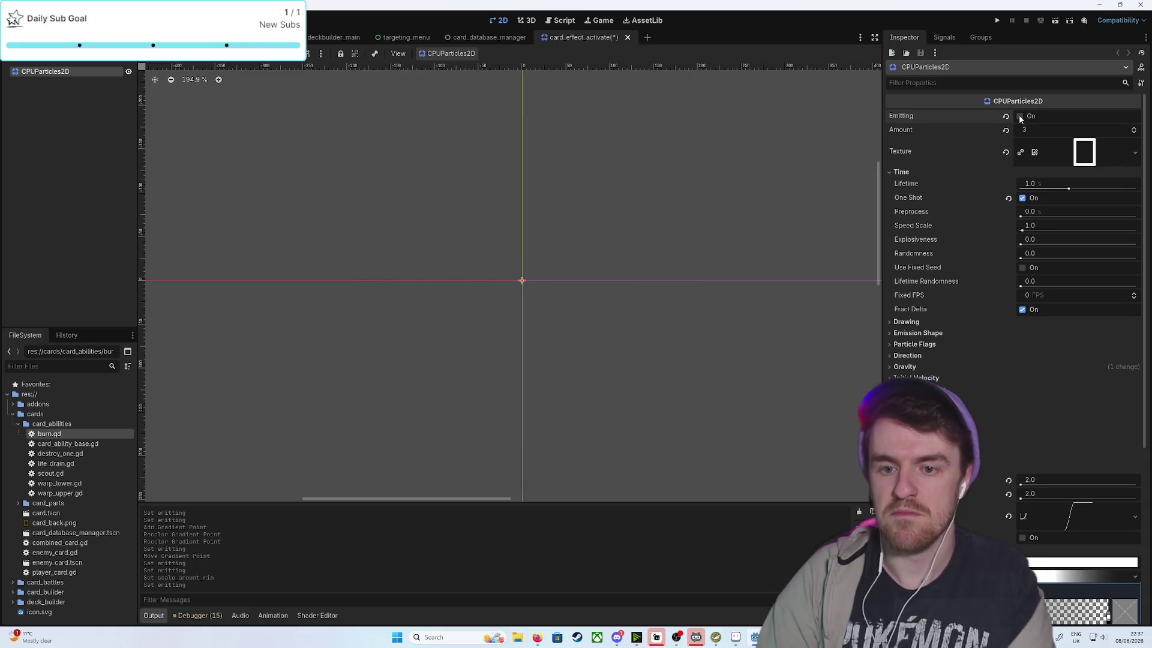
click(1020, 117)
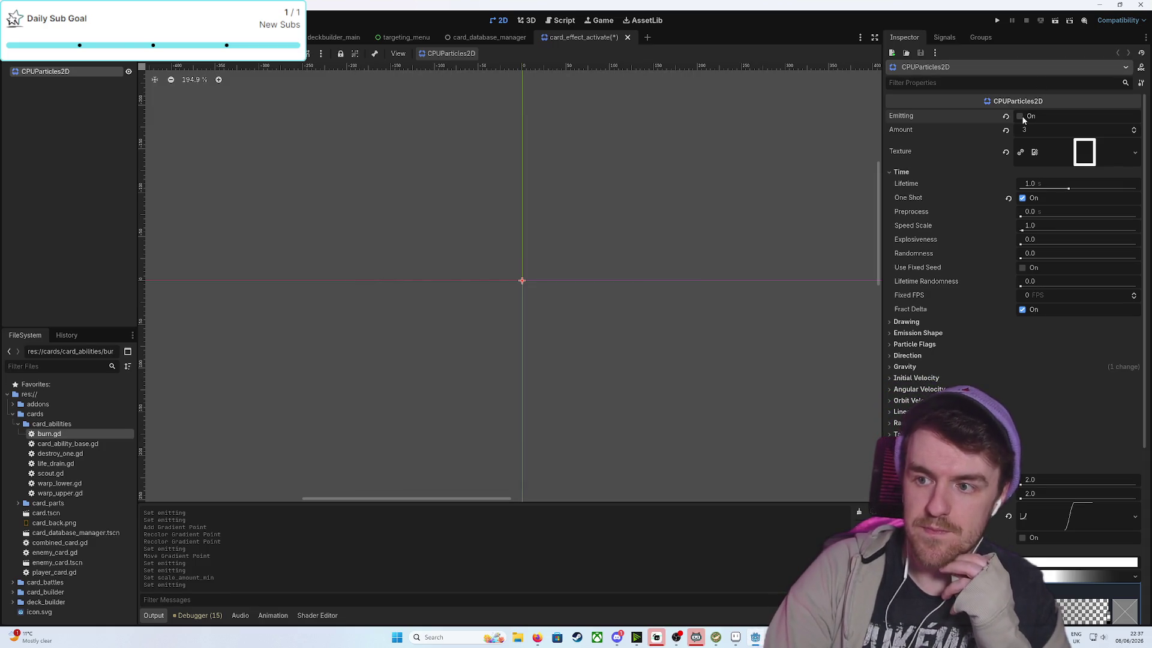
Set Scale Amount Min and Max both to 1.5 and replay the burst
click(1029, 479)
text(1.5)
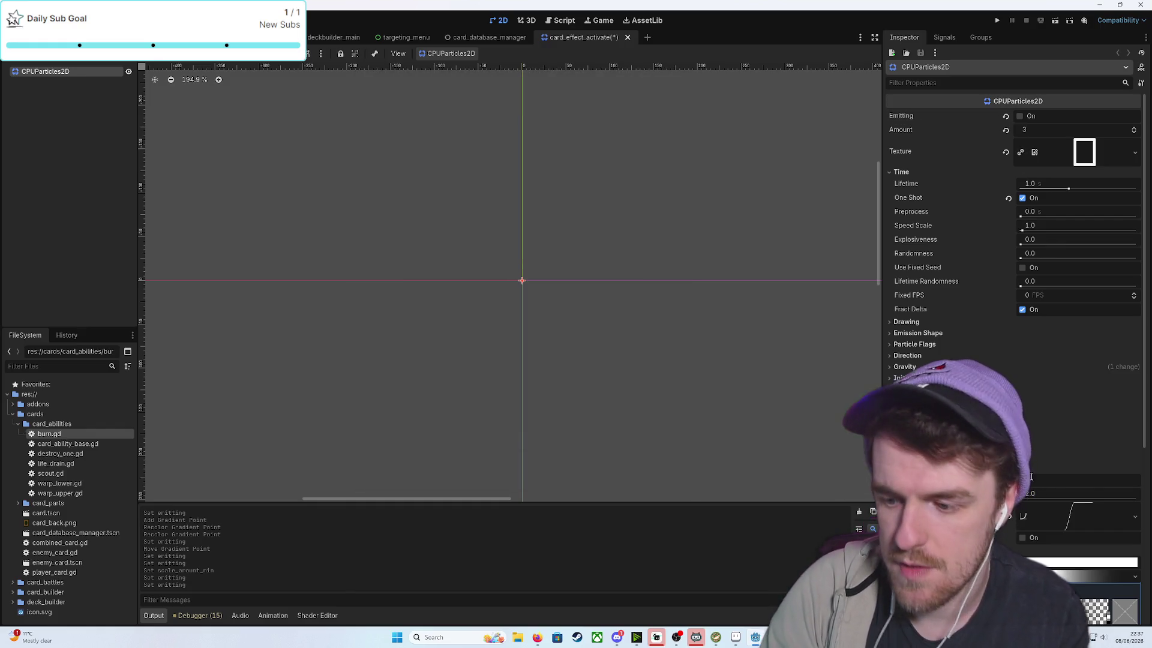
key(Return)
click(1032, 494)
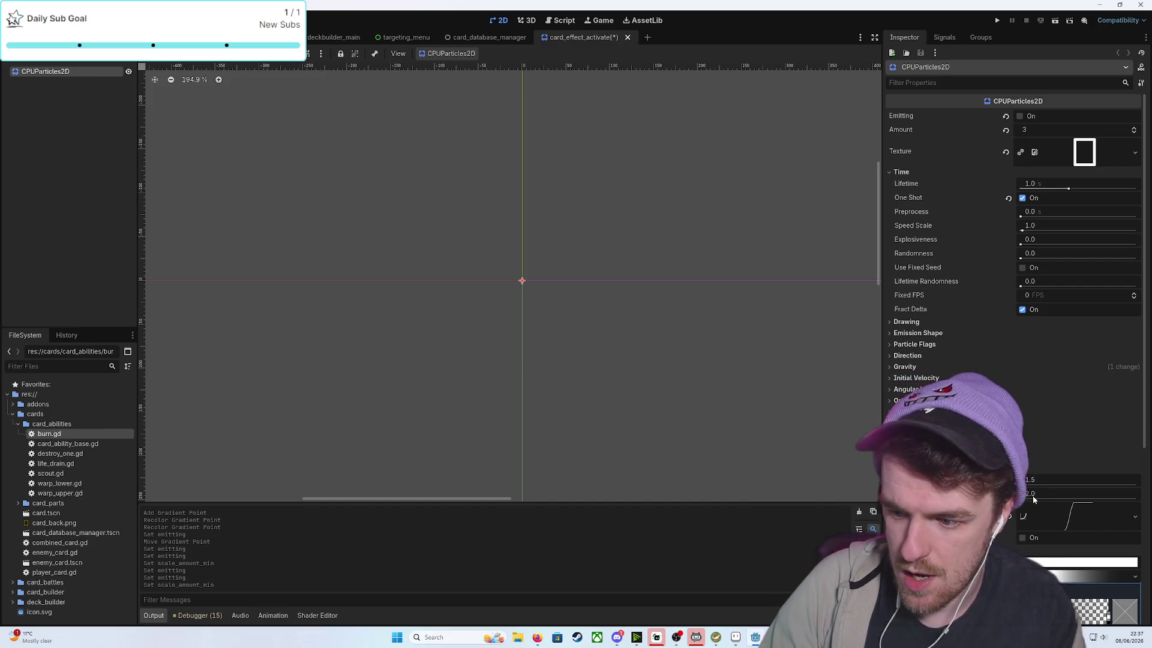
text(1.5)
key(Return)
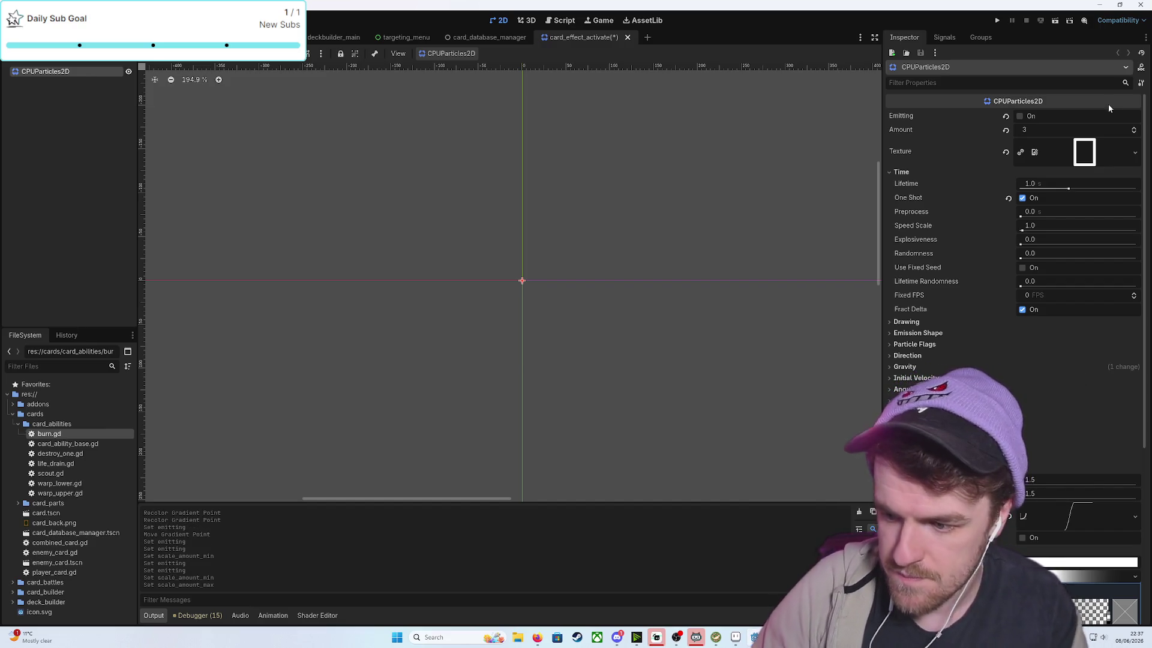
click(1020, 116)
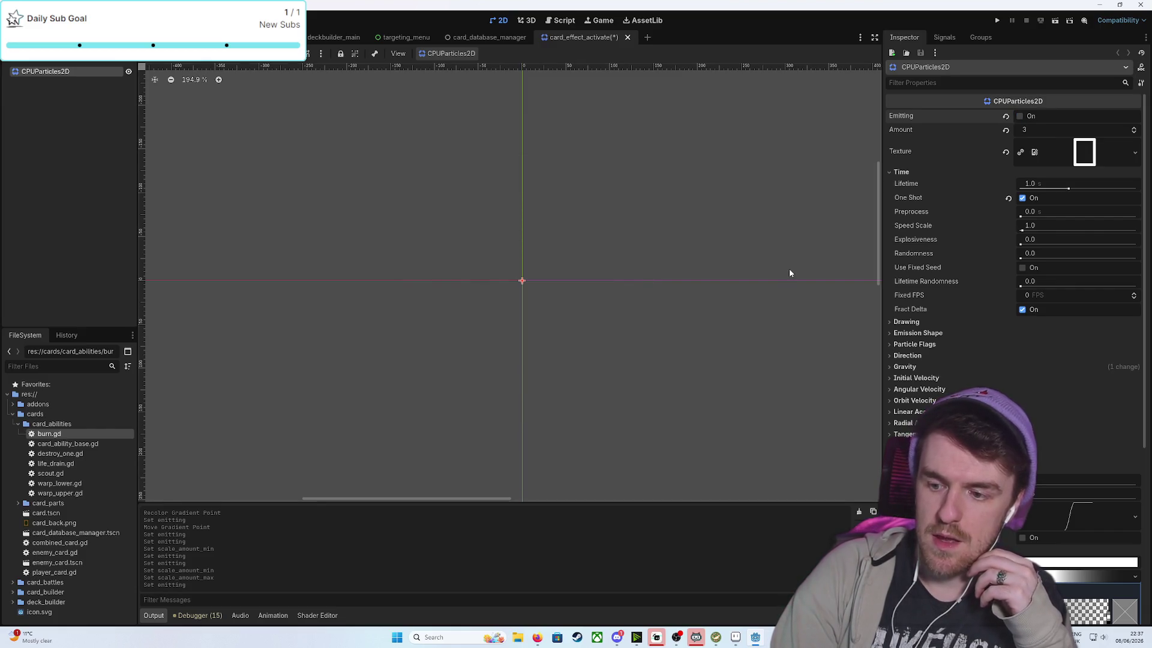
Move the Scale Amount Curve's starting point to 0.5 and replay the burst
scroll(1018, 327, down, 4)
scroll(1018, 323, down, 2)
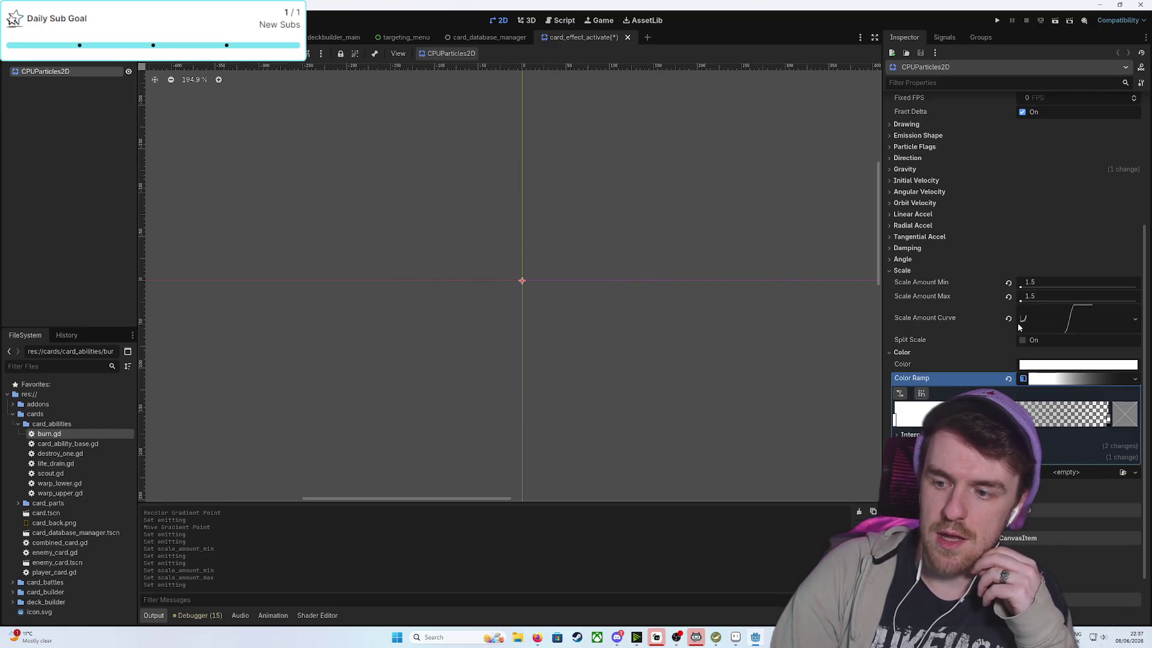
click(1075, 318)
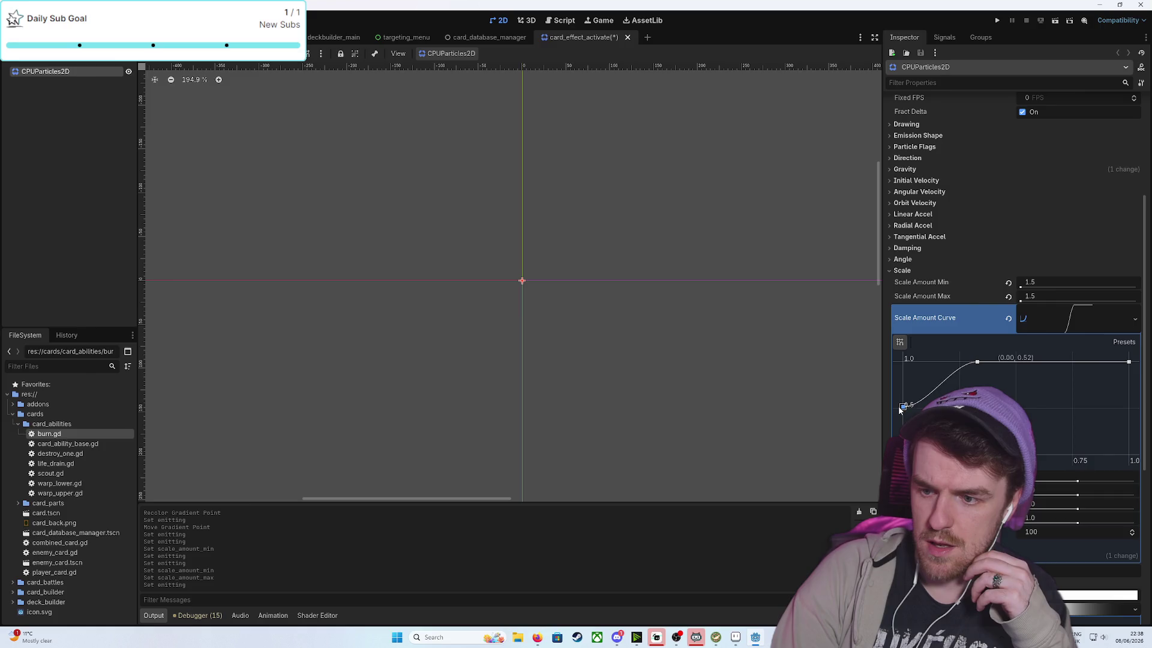
click(898, 412)
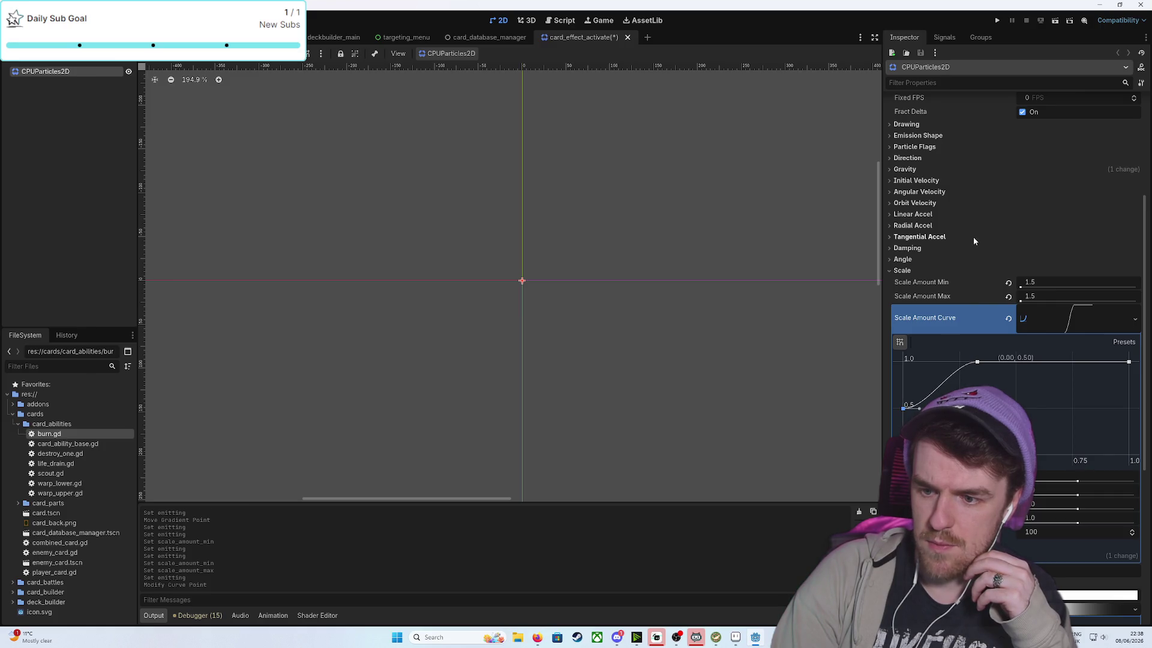
scroll(1015, 165, up, 5)
click(1020, 116)
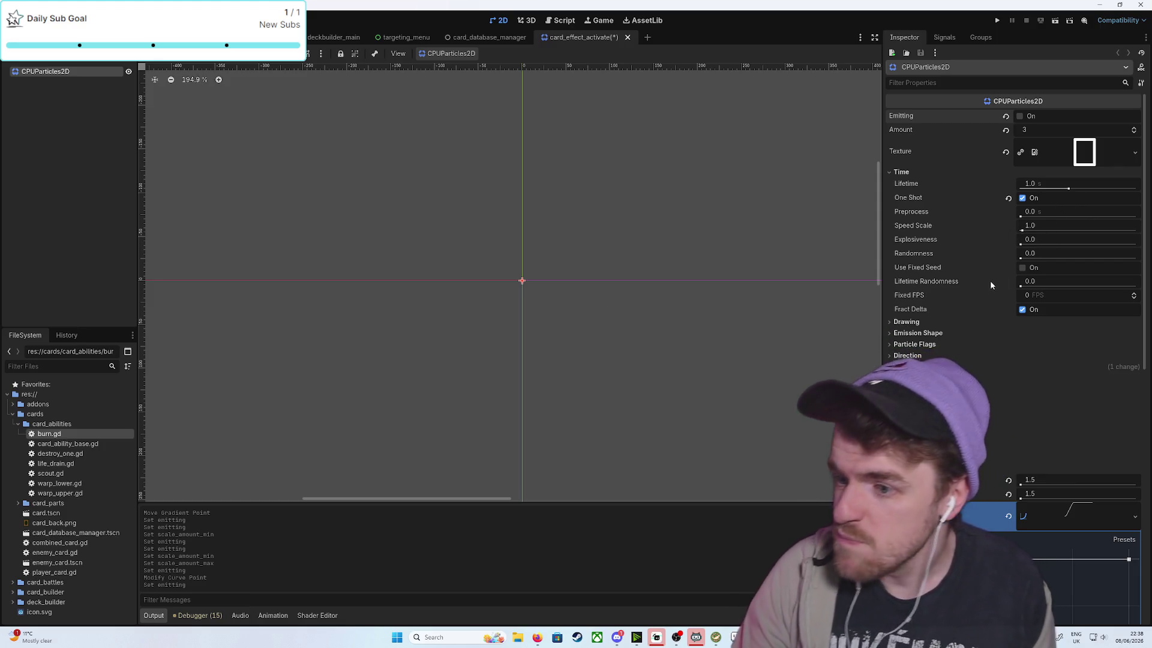
Set the CPUParticles2D Speed Scale to 1.5 and preview the faster card-frame burst
drag(1021, 230, 1027, 231)
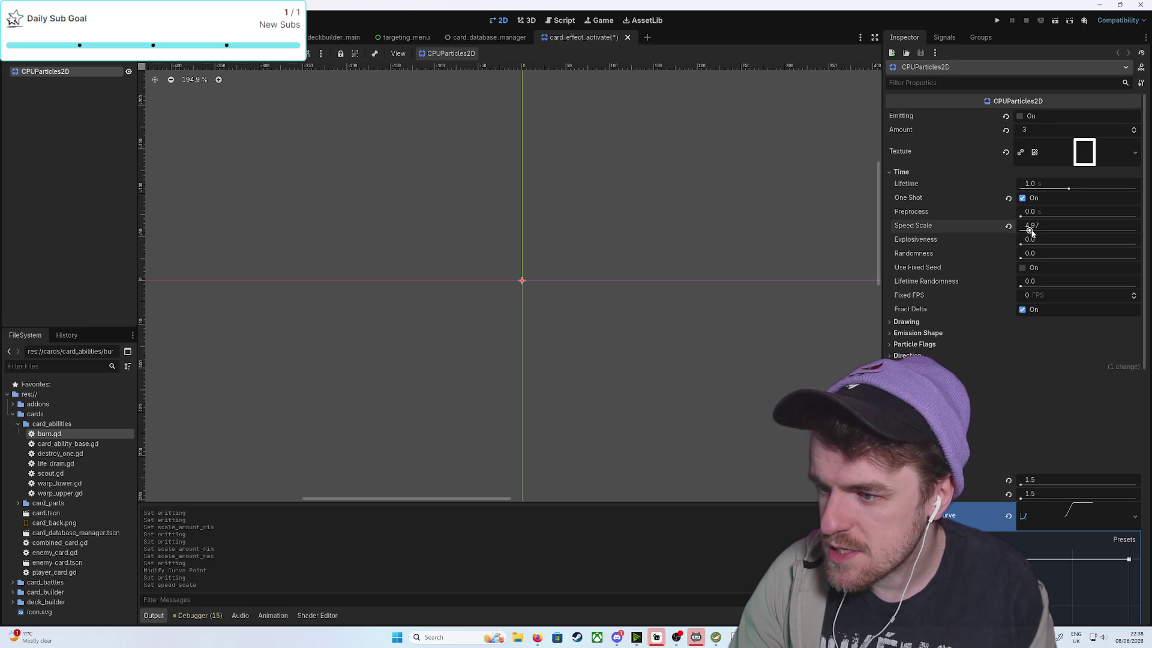
text(1.5)
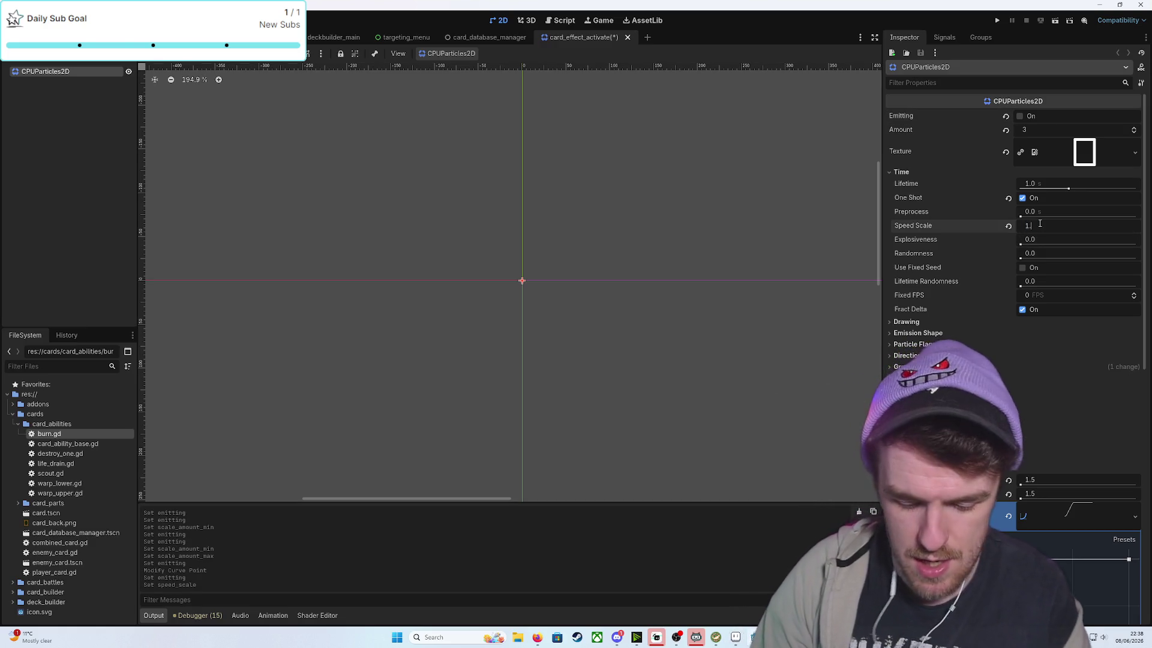
key(Return)
click(1020, 117)
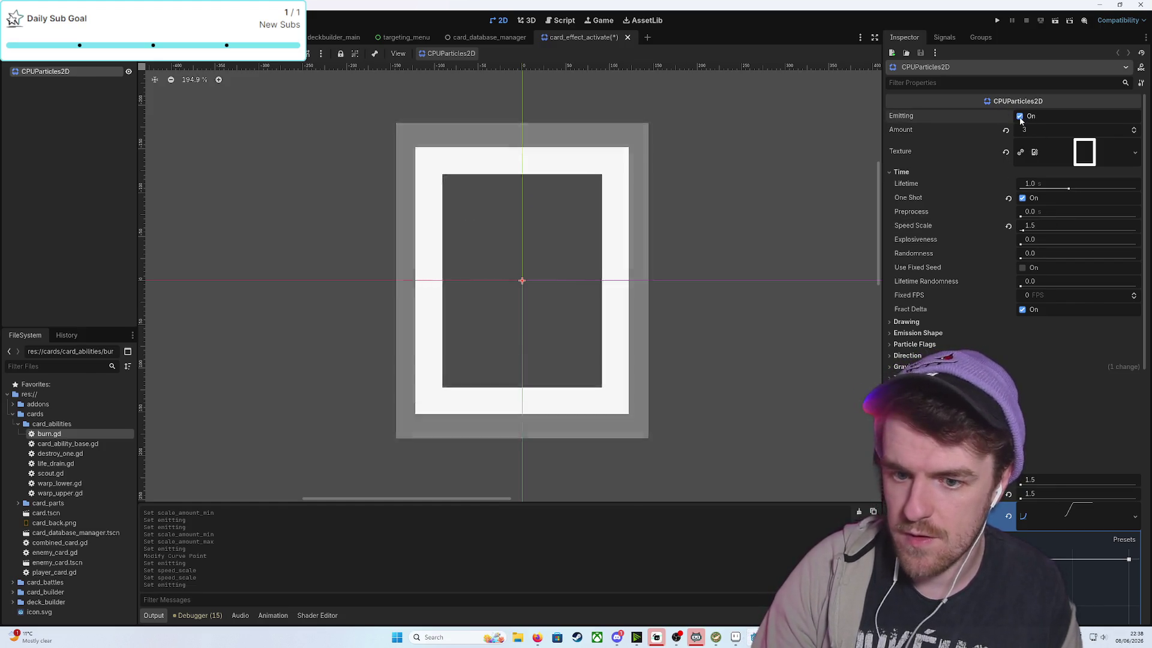
scroll(765, 195, down, 3)
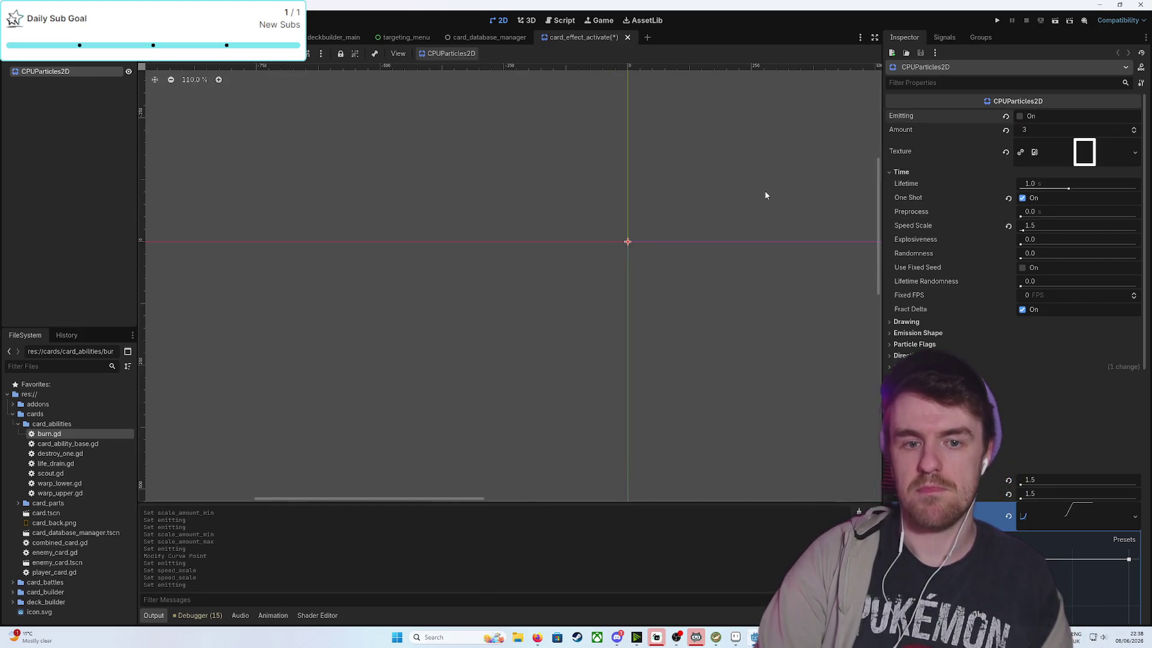
scroll(765, 195, up, 4)
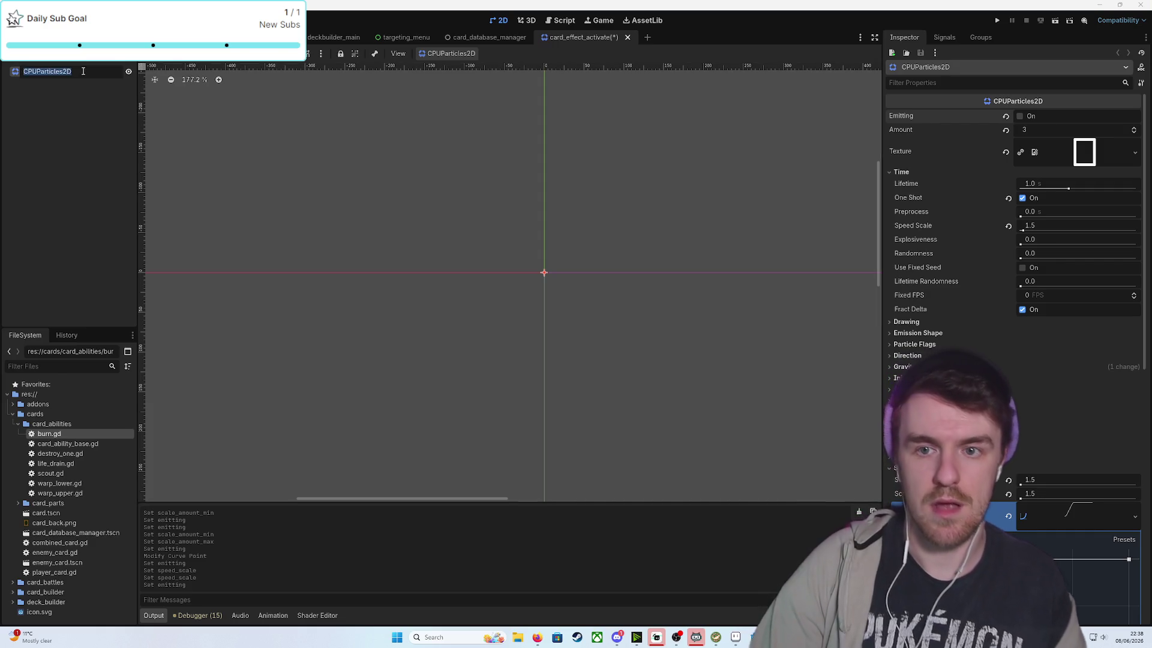
Rename the particle node to CardEffectActivation and save the particle scene
text(CardEffectActivat)
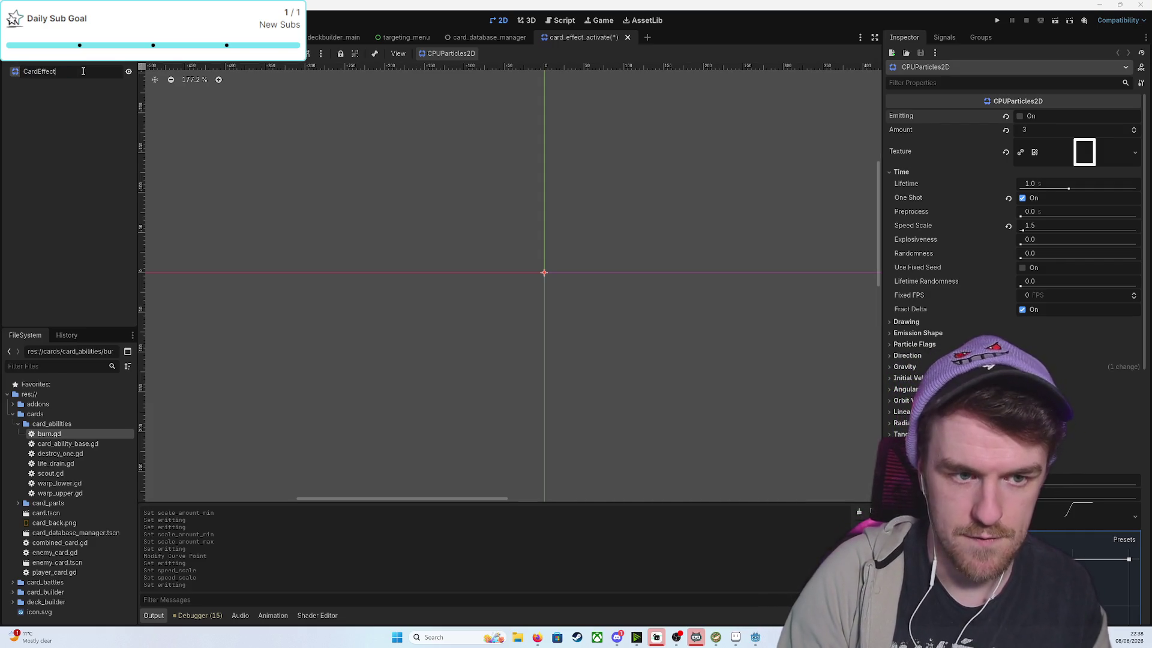
text(ion)
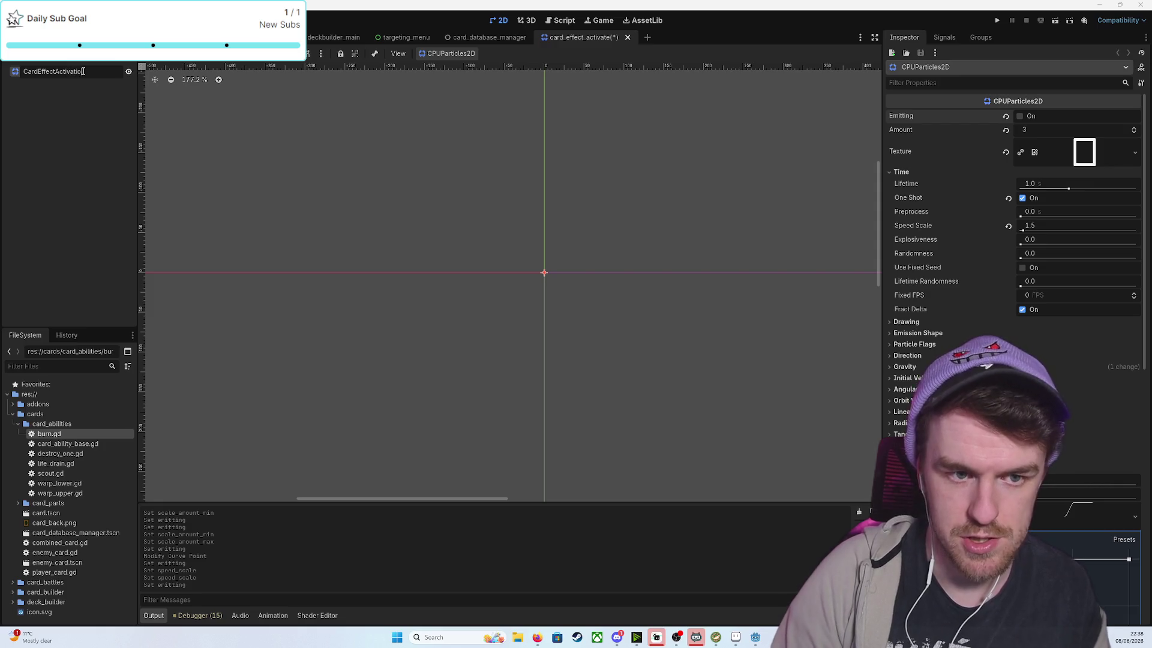
key(Return)
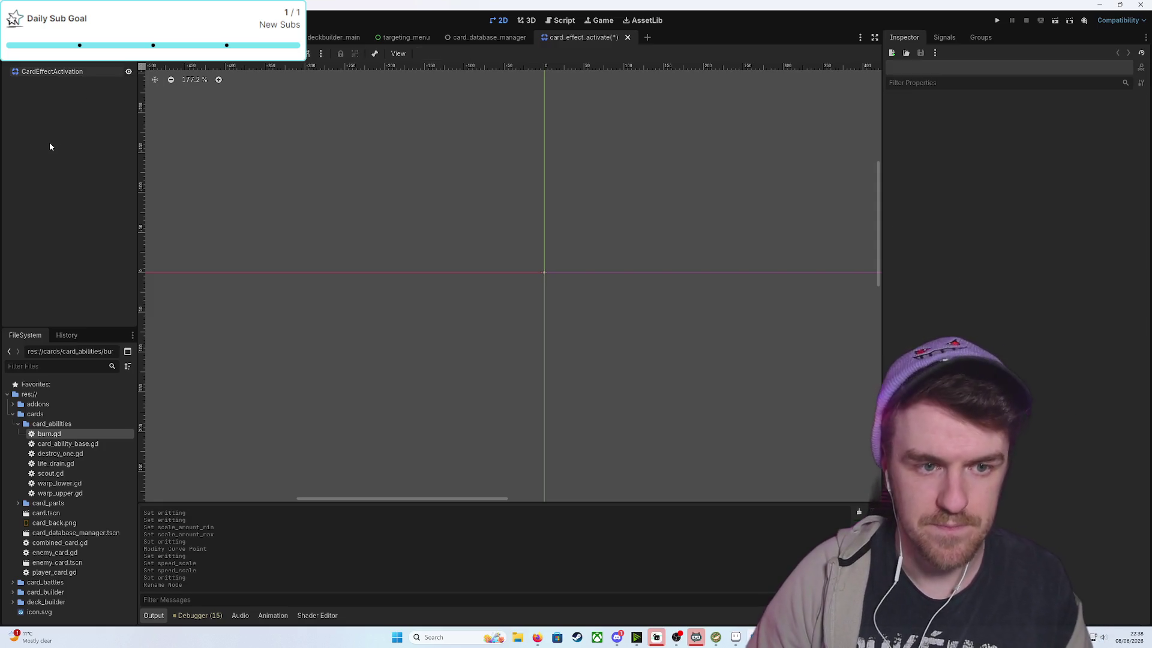
key(ctrl+s)
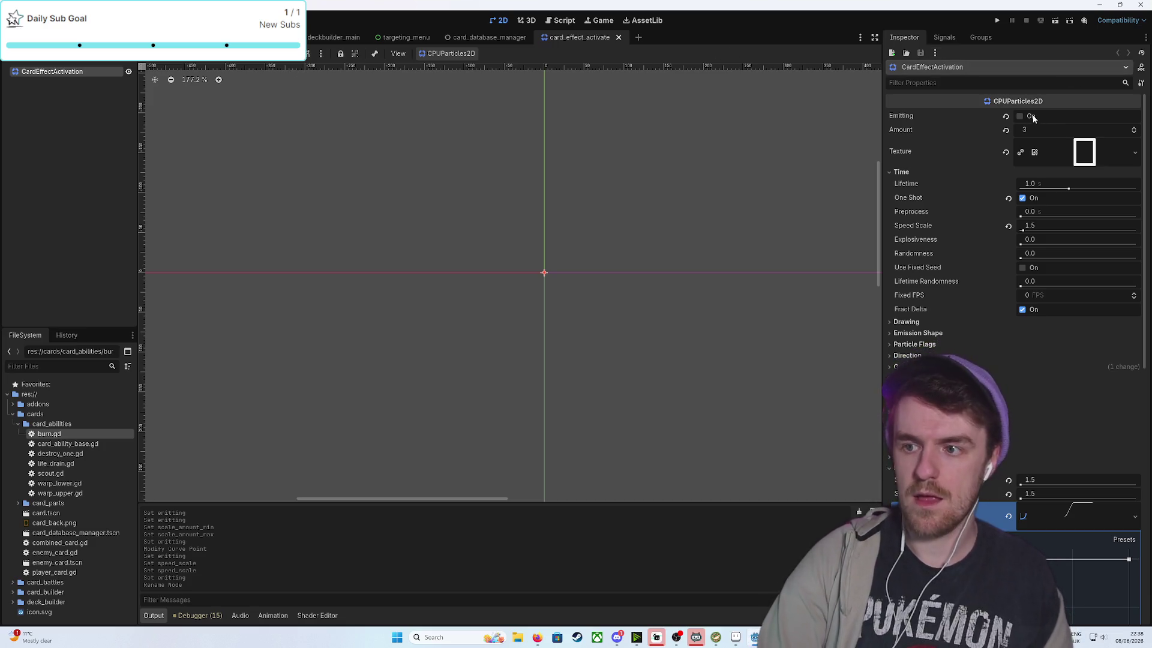
Replay the burst twice, then switch to the CardBattleScene board with Ctrl+Tab
click(1020, 116)
scroll(750, 294, down, 3)
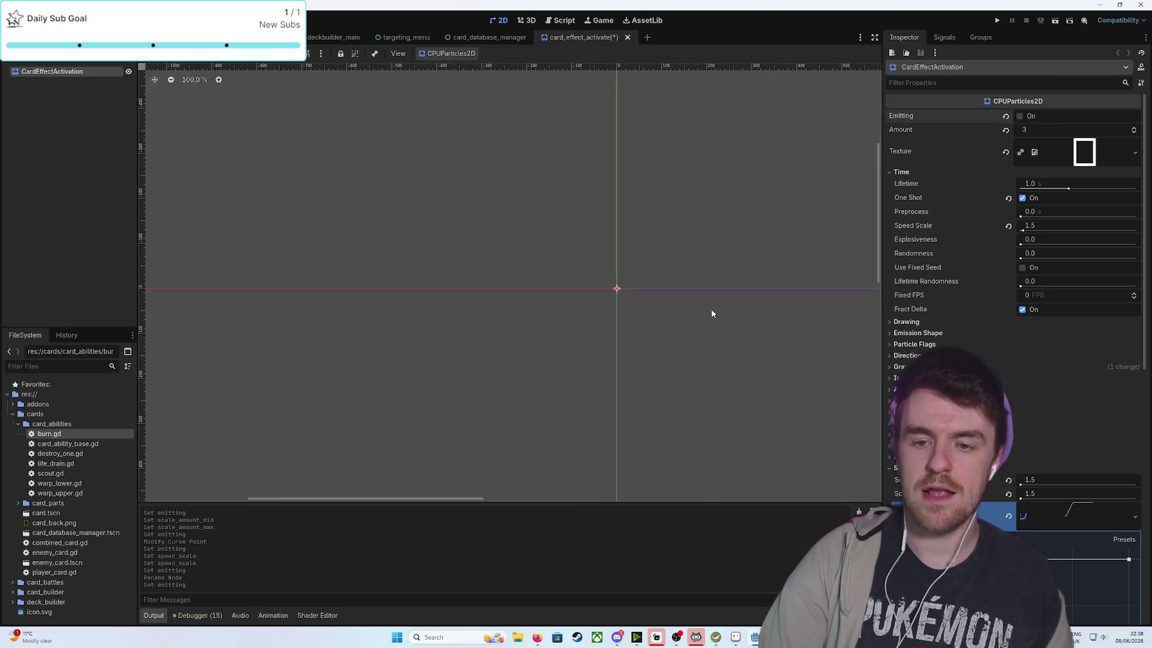
click(1020, 117)
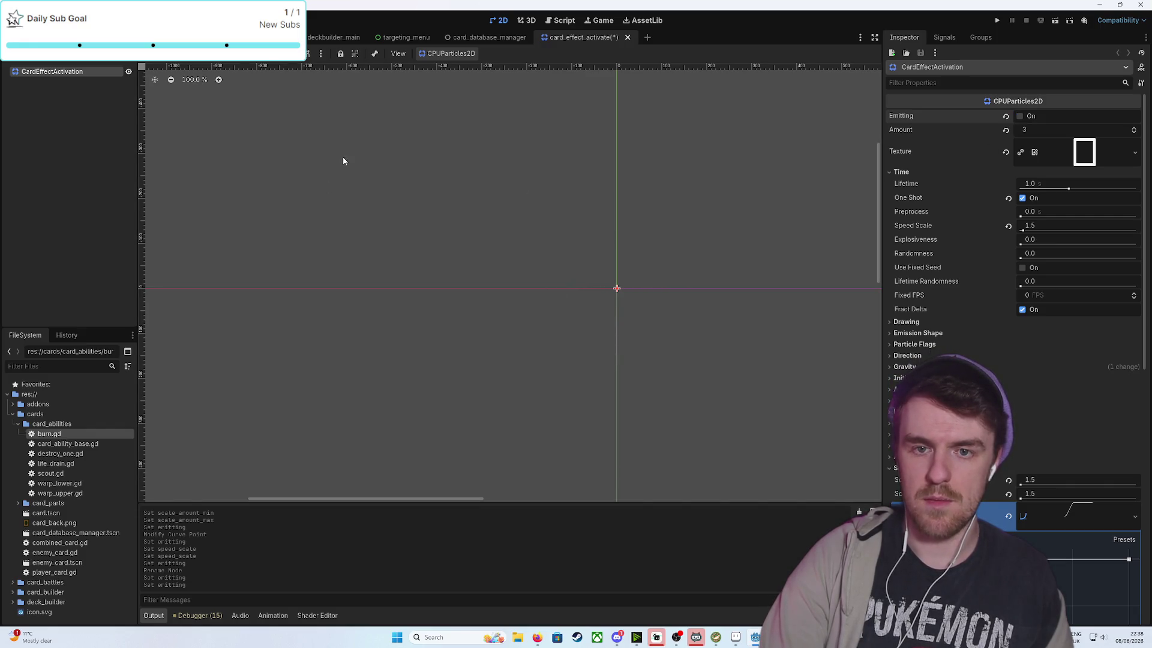
key(ctrl+Tab)
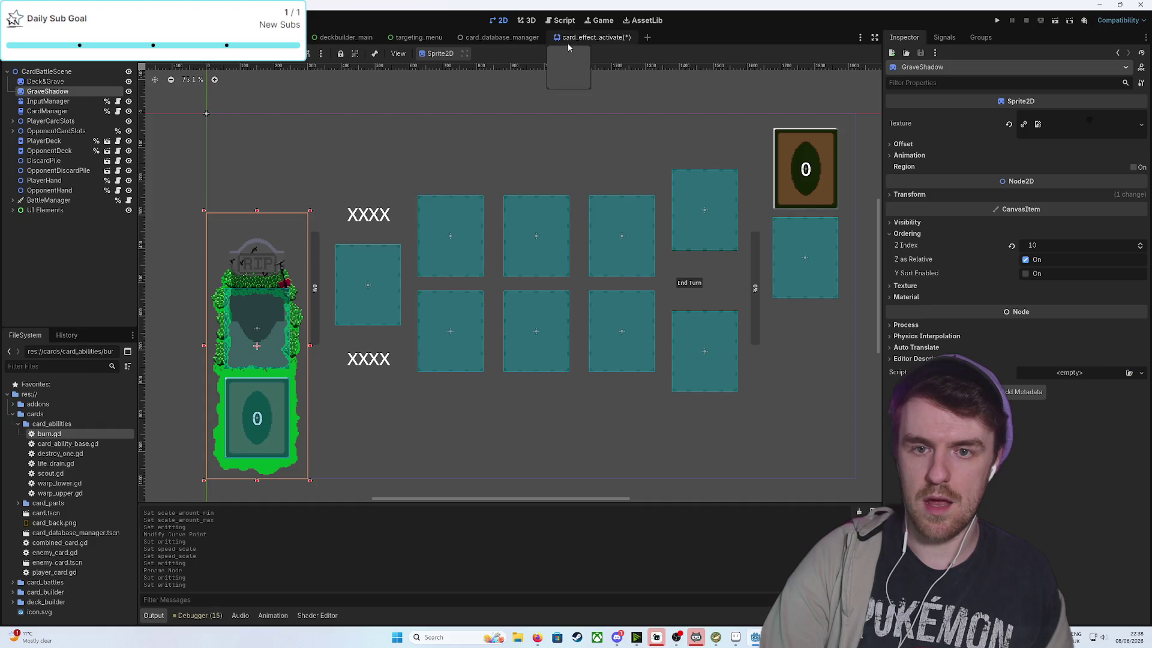
Save the card_effect_activate scene with Ctrl+S and return to the CardBattleScene board
click(579, 38)
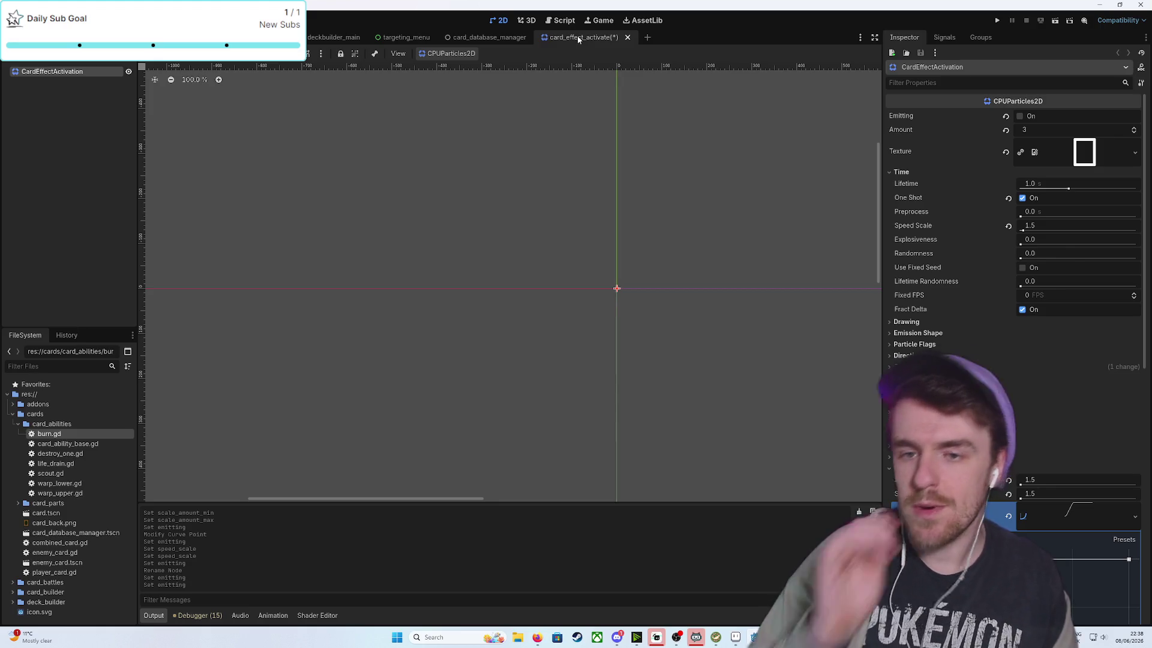
key(ctrl+s)
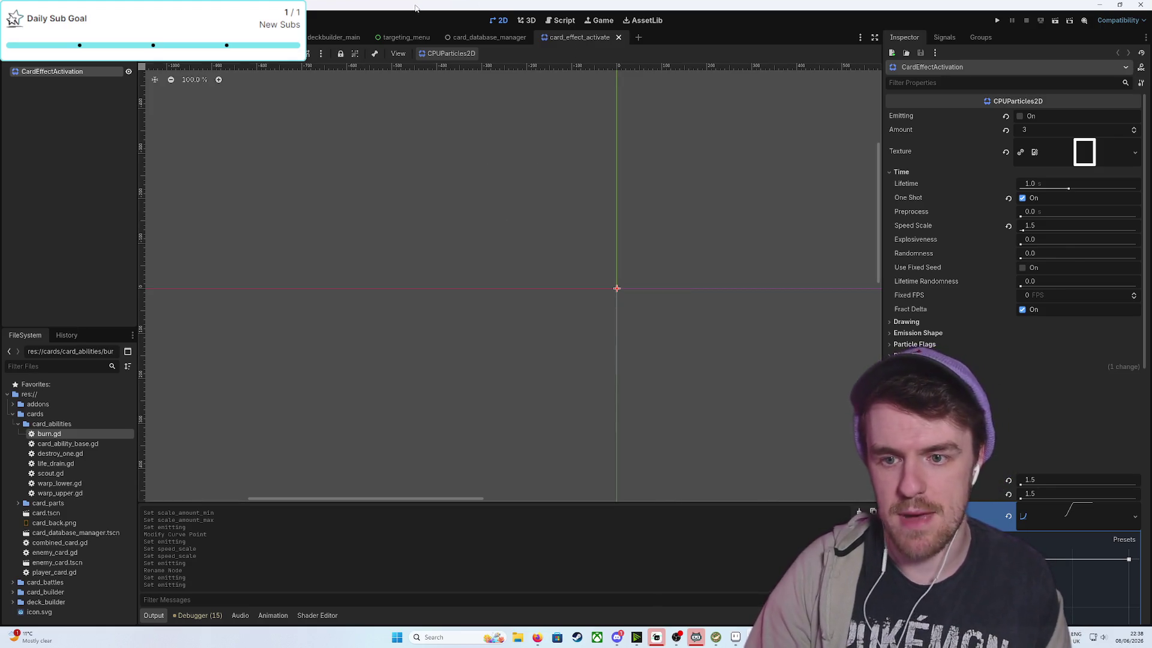
key(ctrl+Tab)
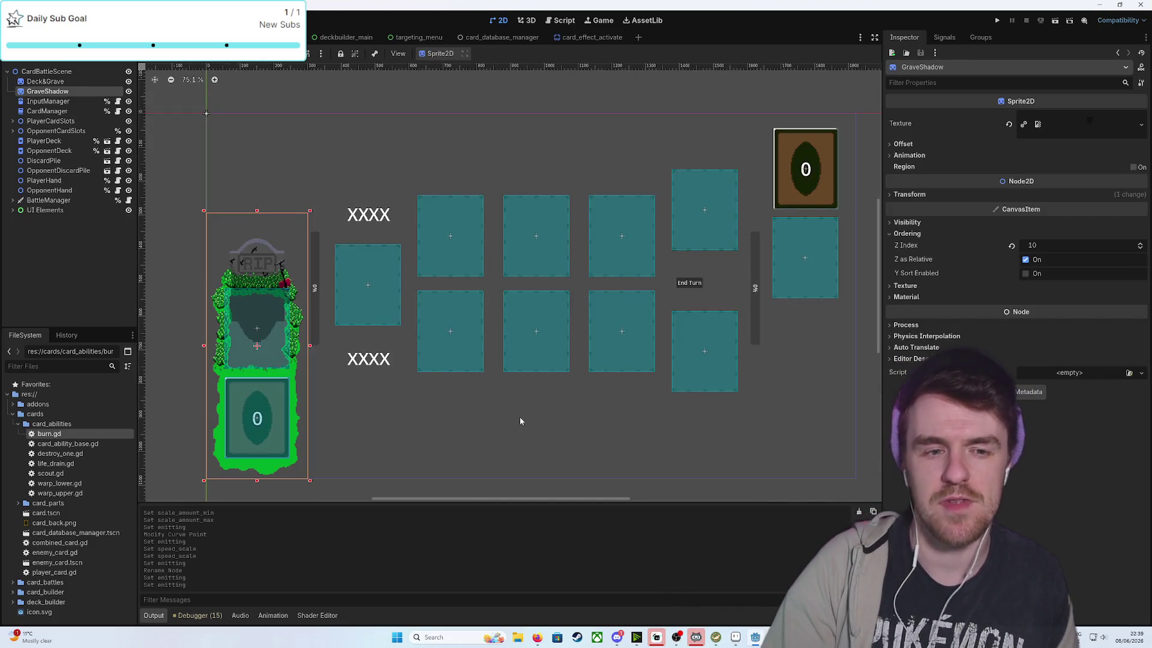
Add a plain Node child to CardBattleScene, move it above UI Elements, and name it ParticleEffectManager
right_click(64, 72)
click(96, 85)
text(par)
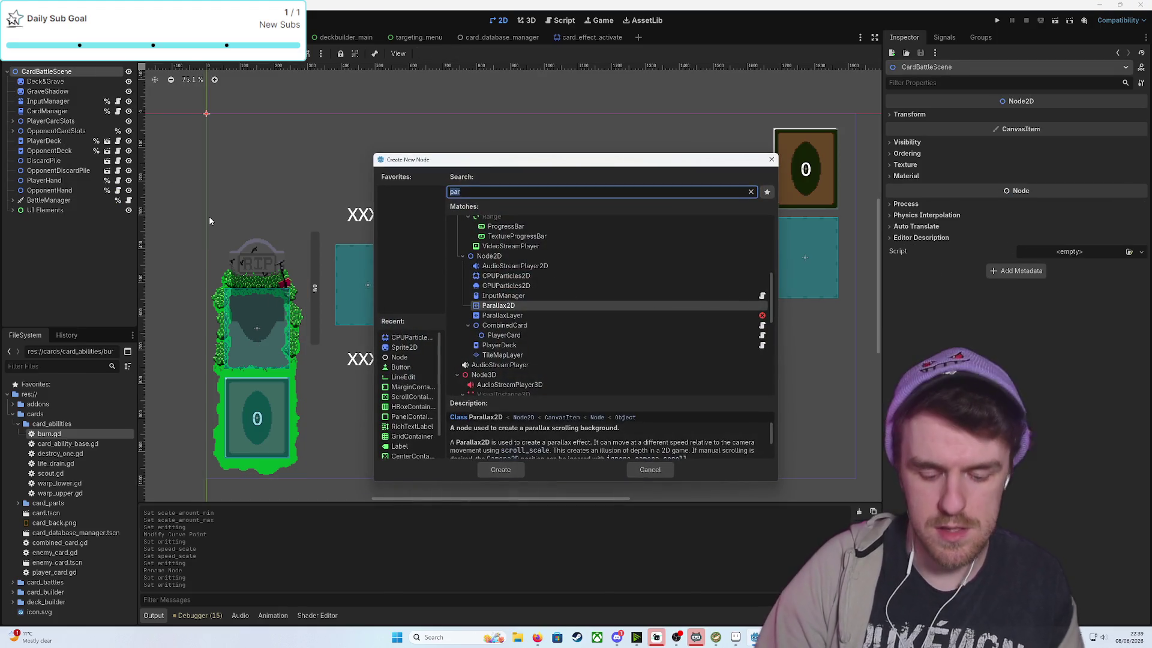
key(BackSpace)
key(BackSpace)
key(BackSpace)
click(501, 470)
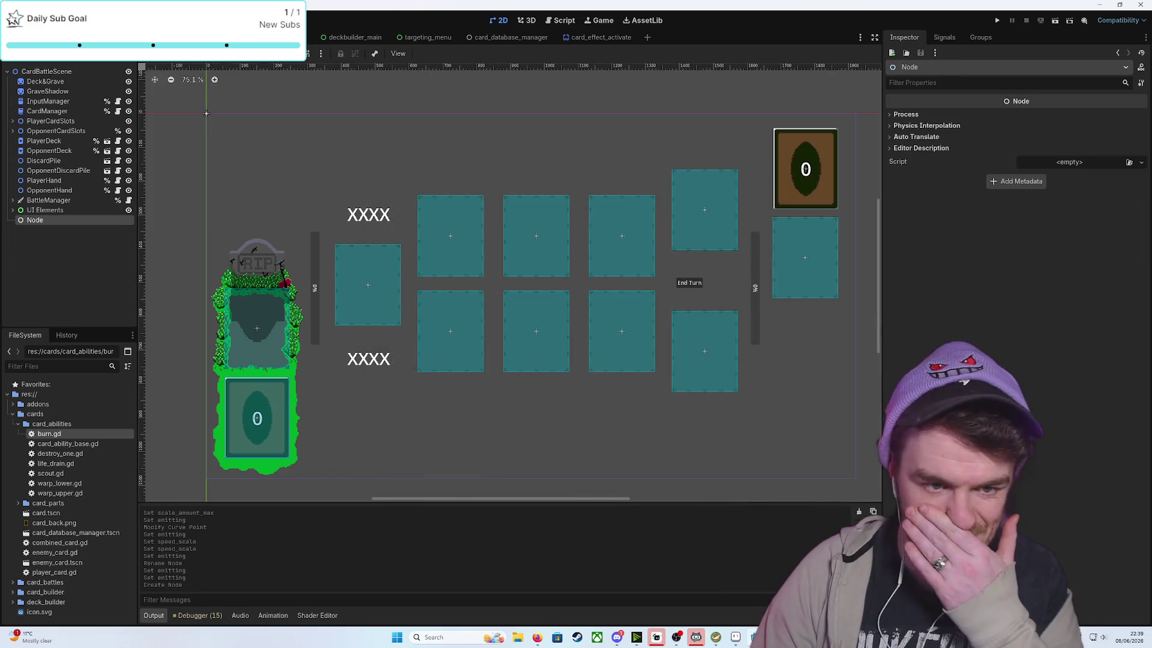
drag(46, 210, 42, 207)
text(ParticleEffectManager)
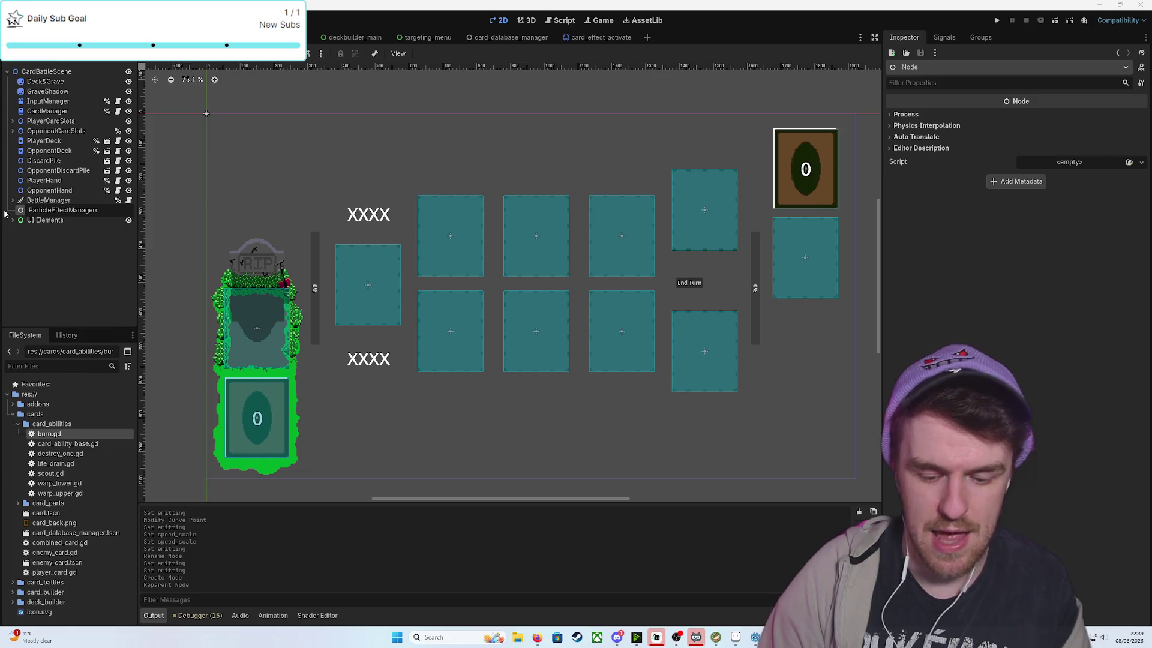
key(Return)
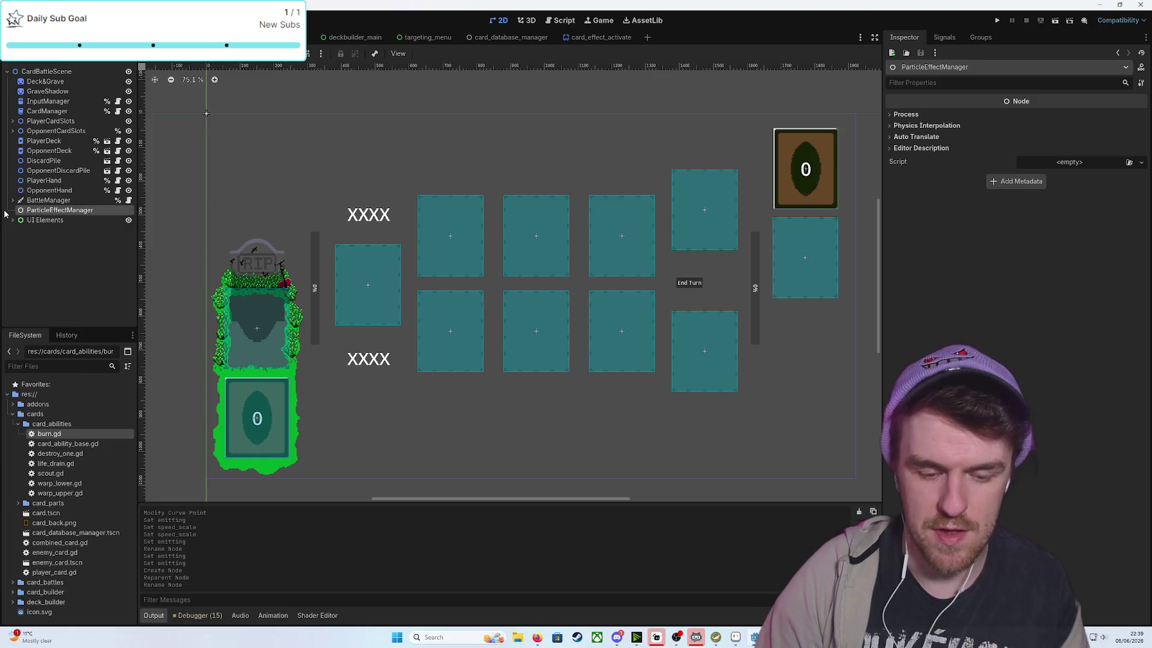
click(71, 291)
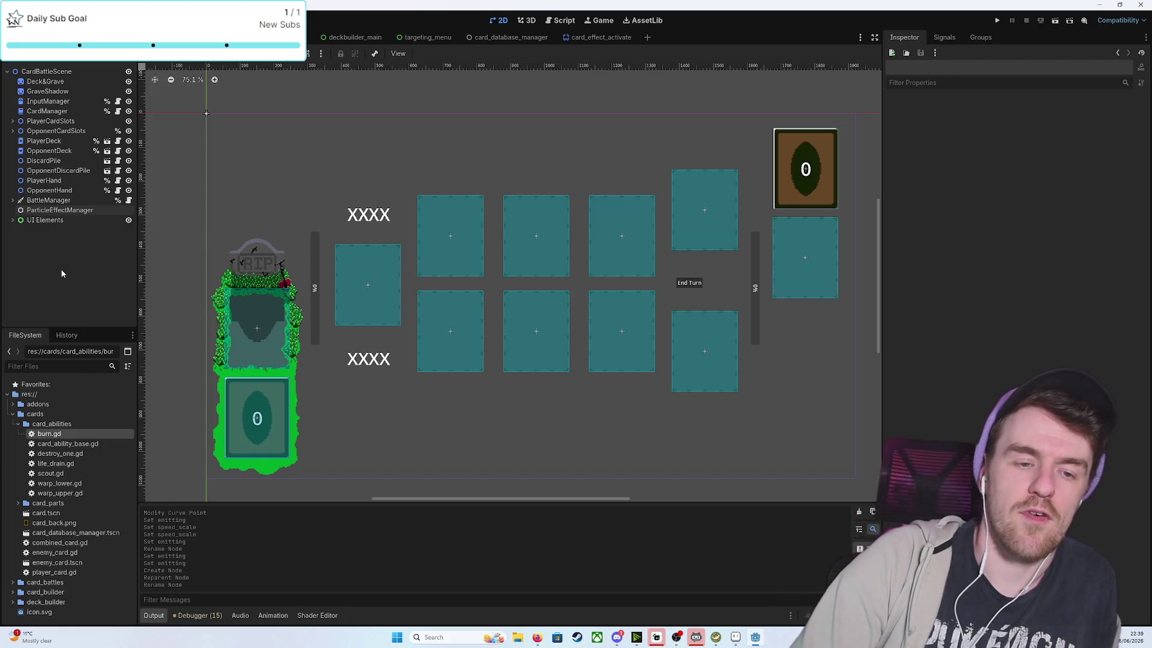
click(79, 213)
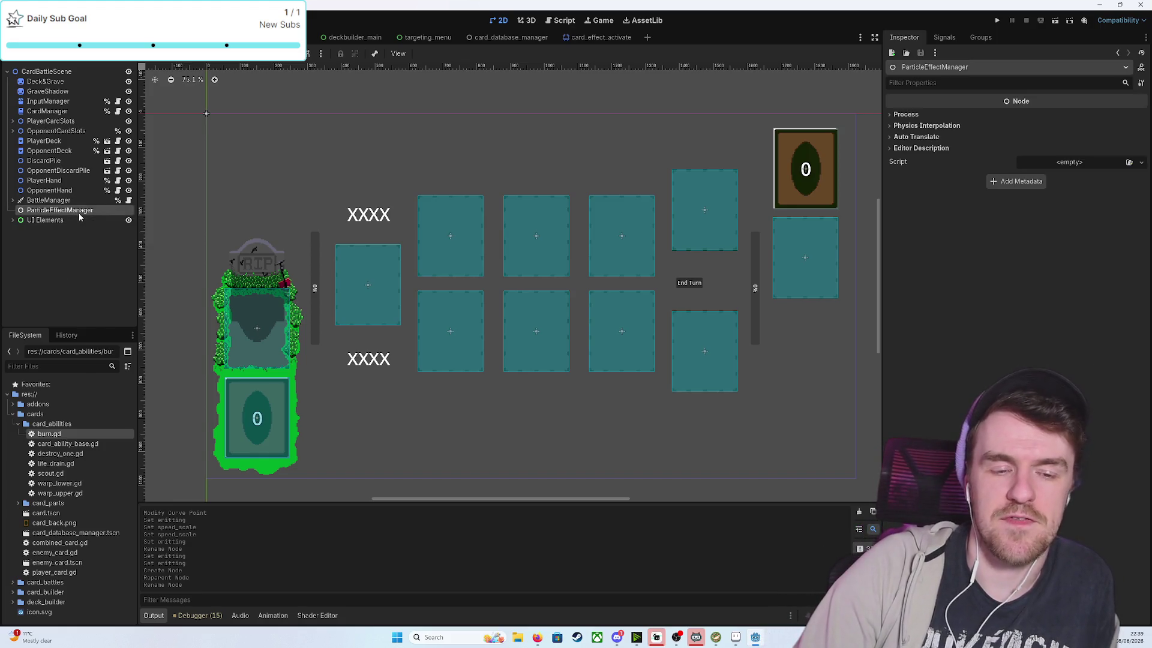
Attach a new particle_effect_manager.gd script to ParticleEffectManager, adding class_name ParticleEffectManager
right_click(79, 216)
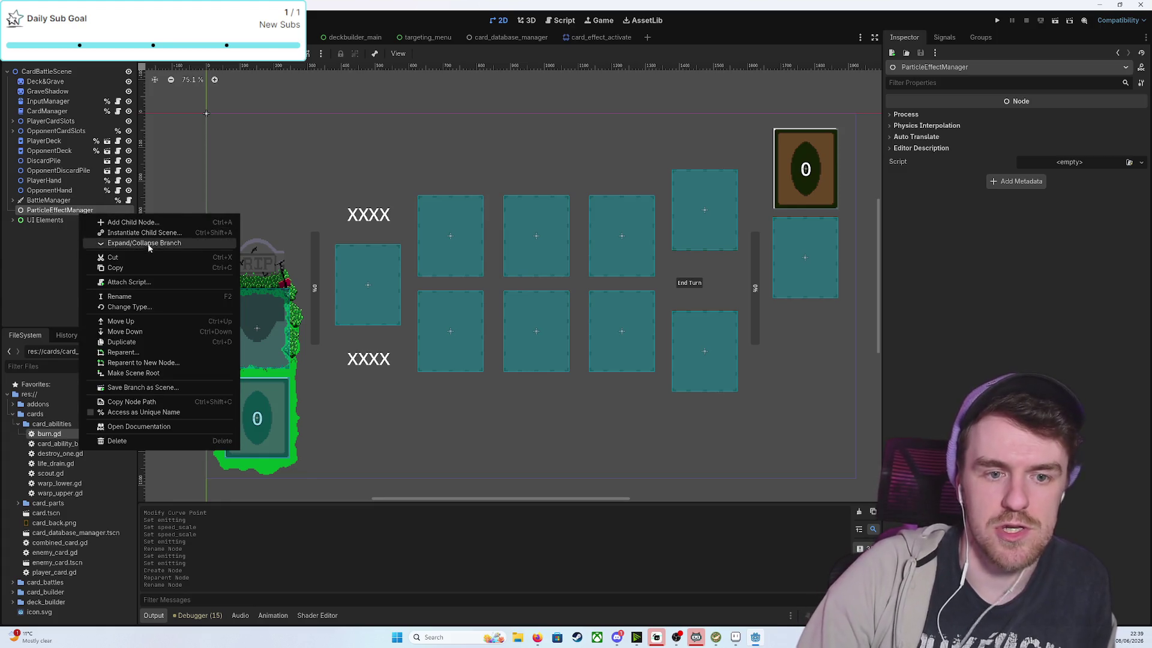
click(127, 282)
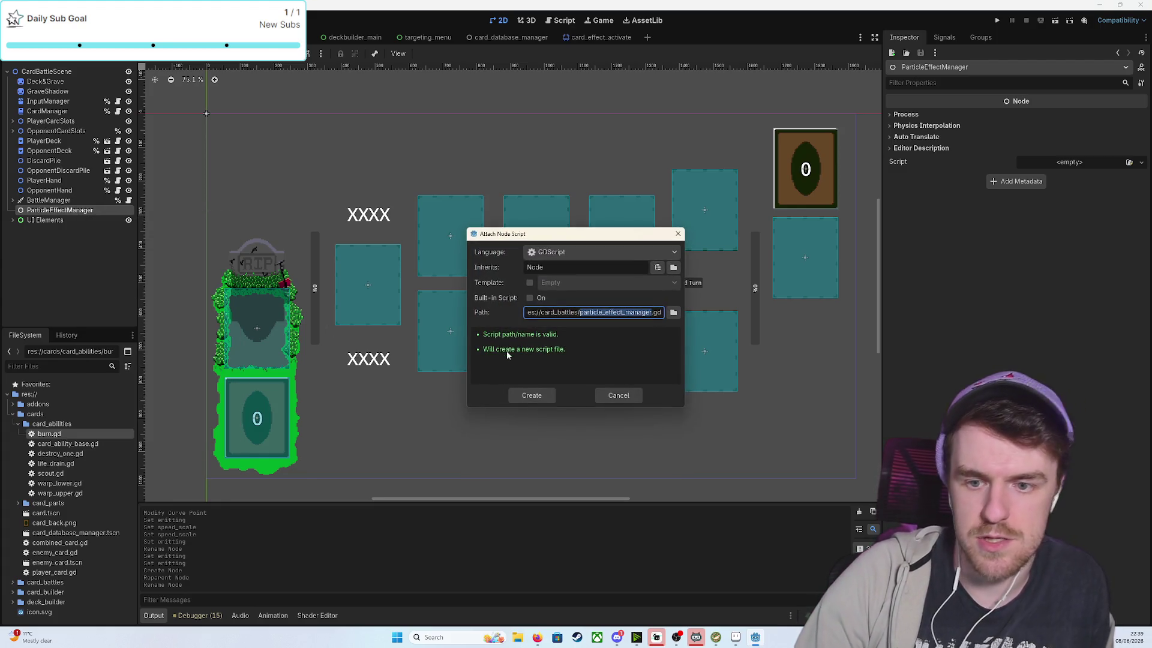
click(541, 394)
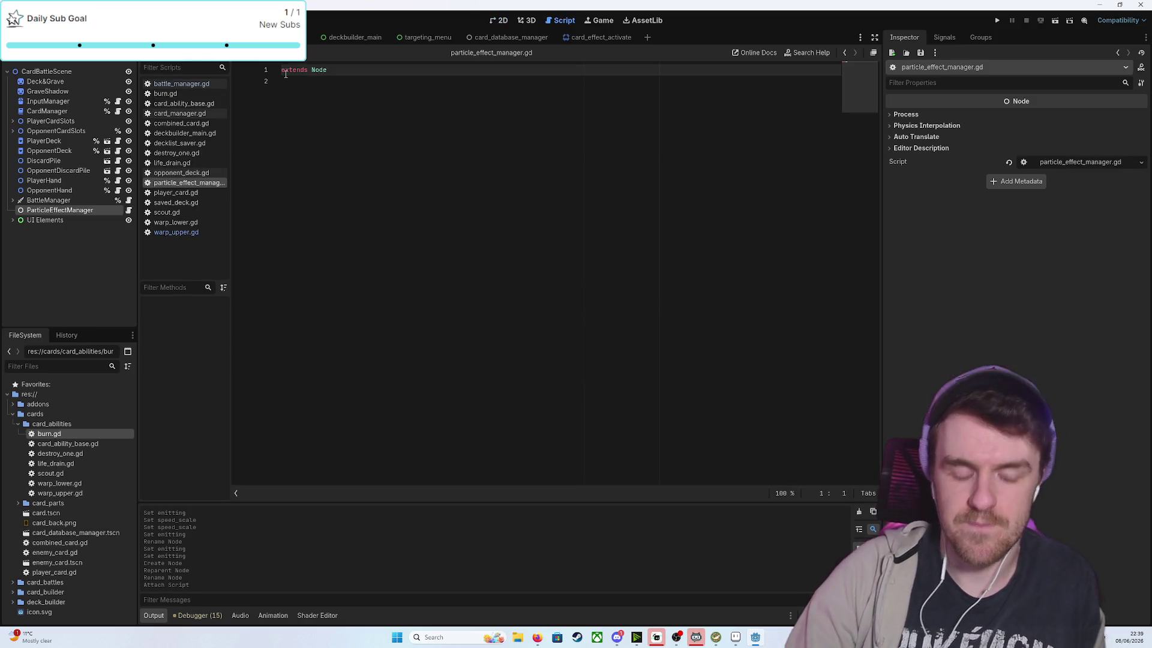
text(class_na)
text(me Particle)
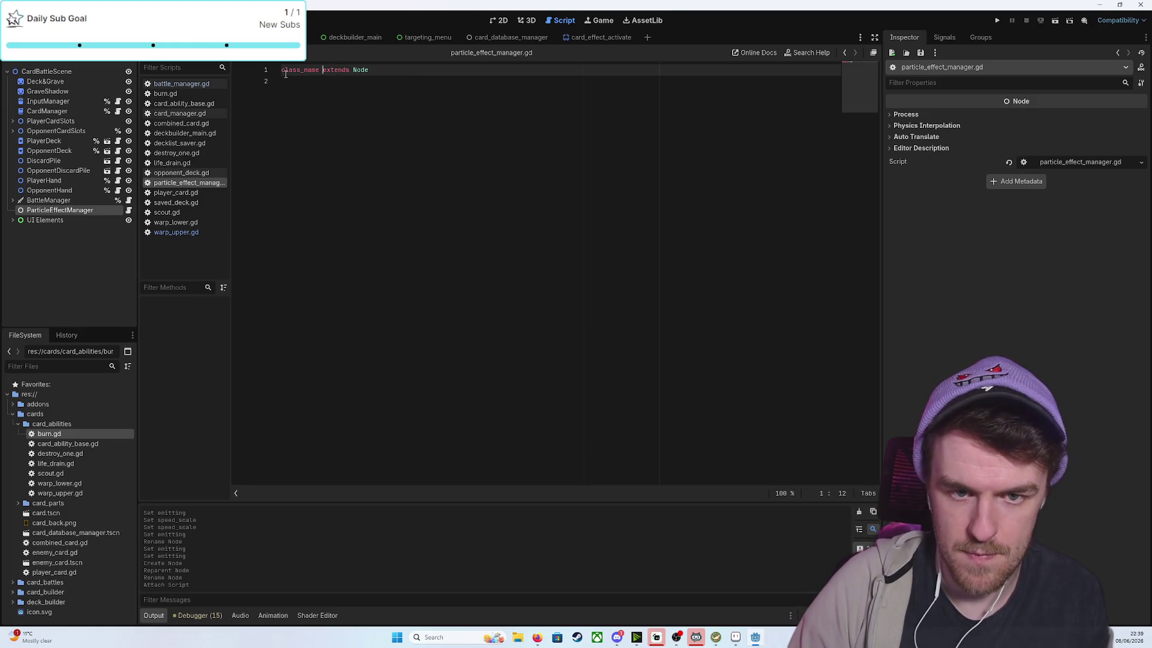
text(Effect)
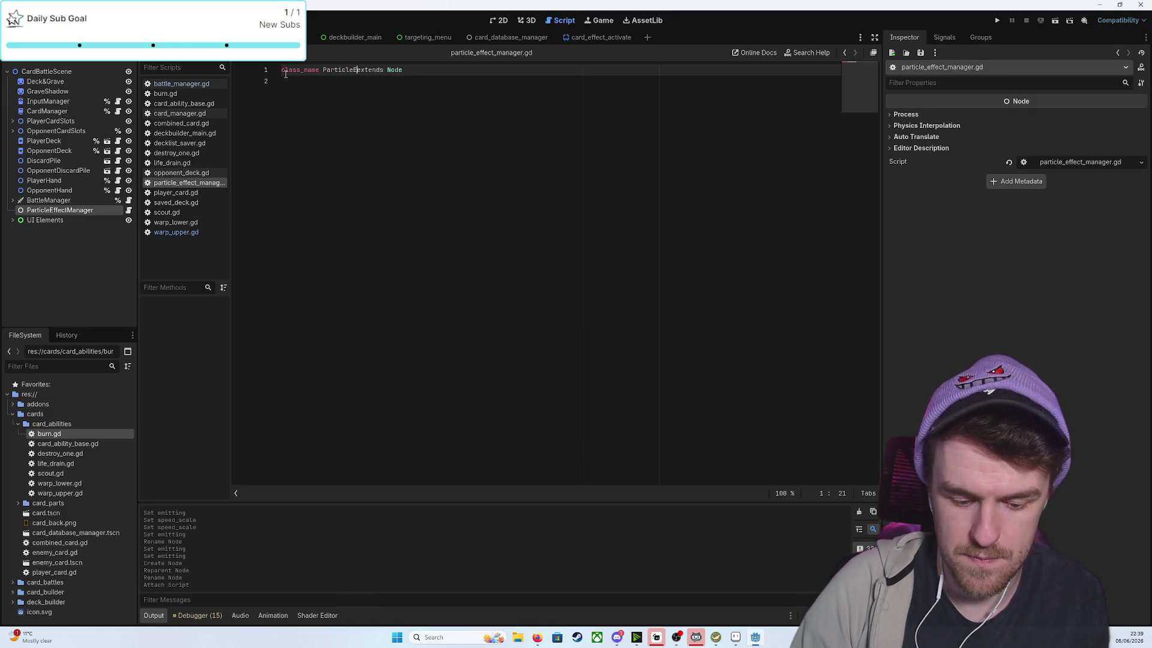
text(Manager)
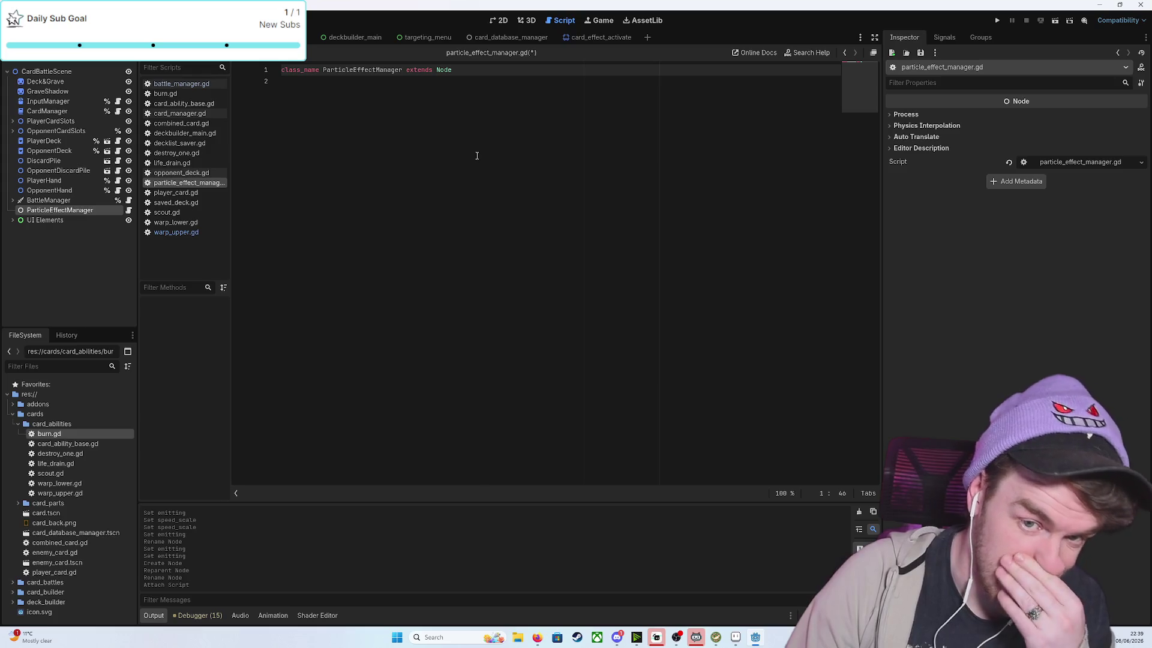
click(587, 37)
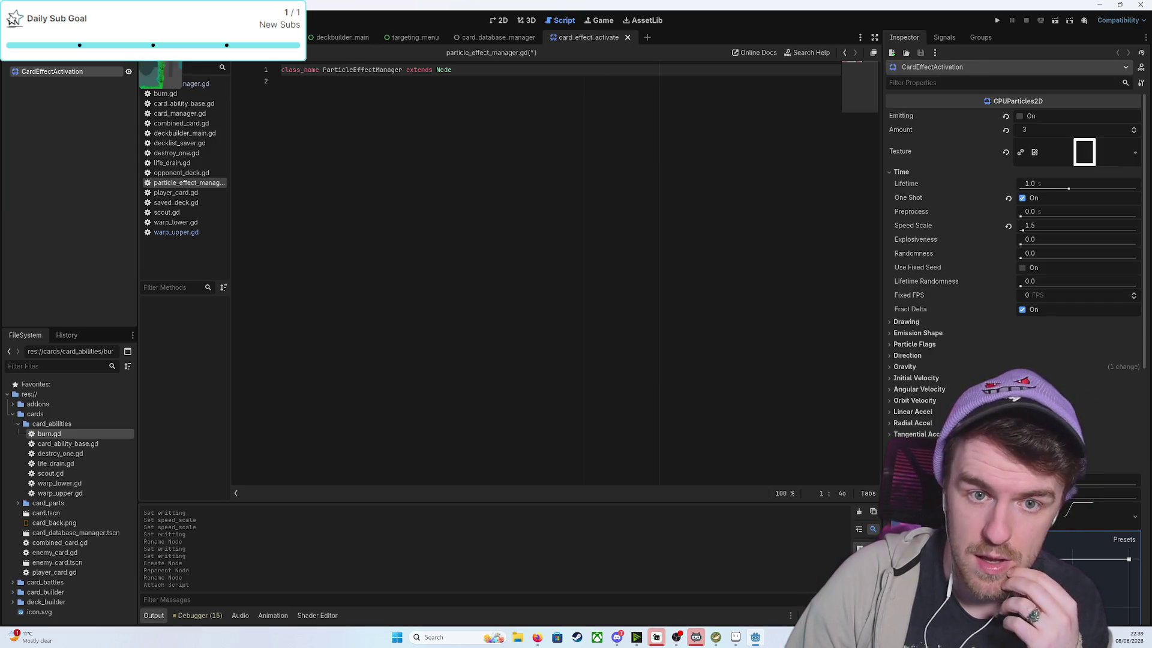
click(276, 37)
click(318, 102)
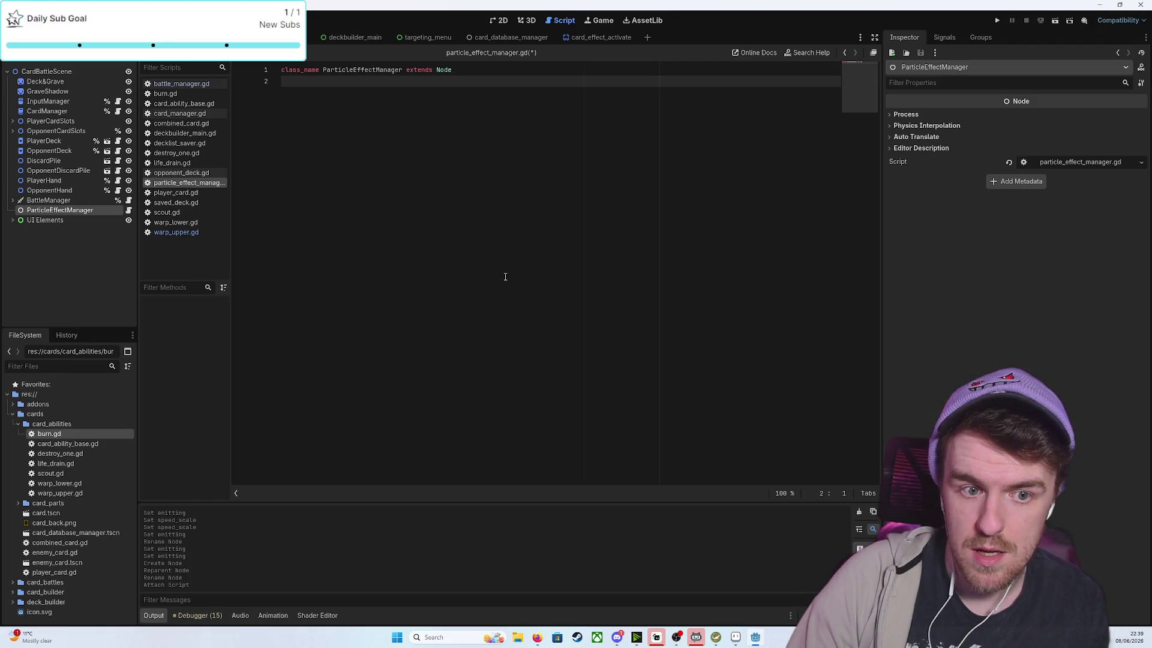
key(Return)
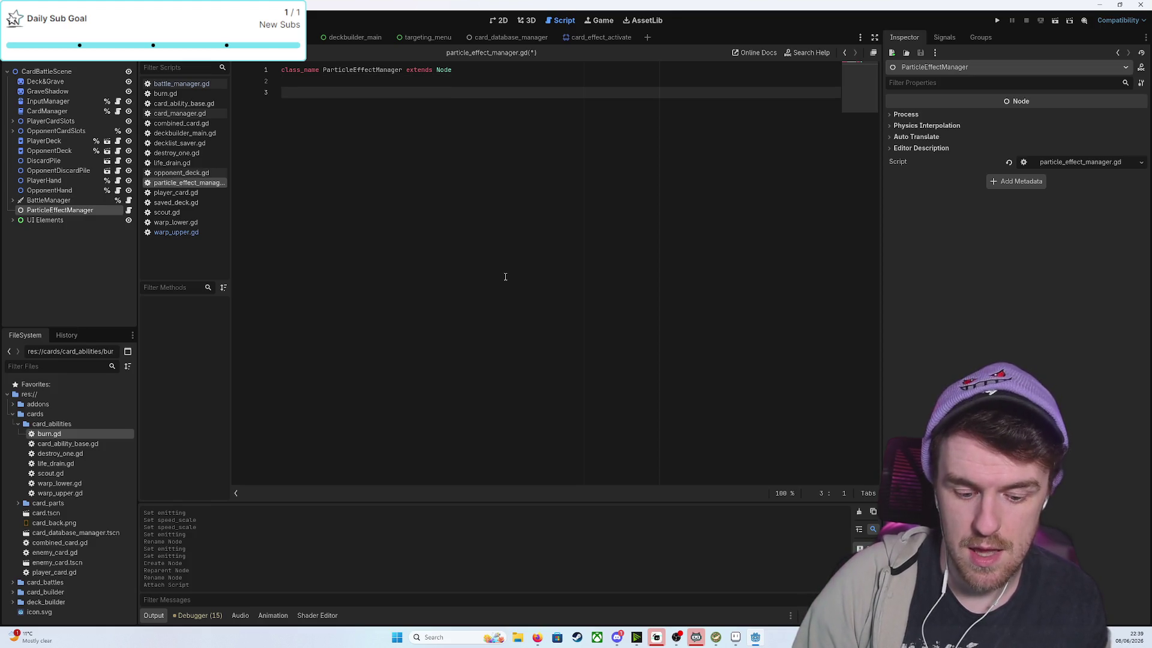
text(const EFFEC)
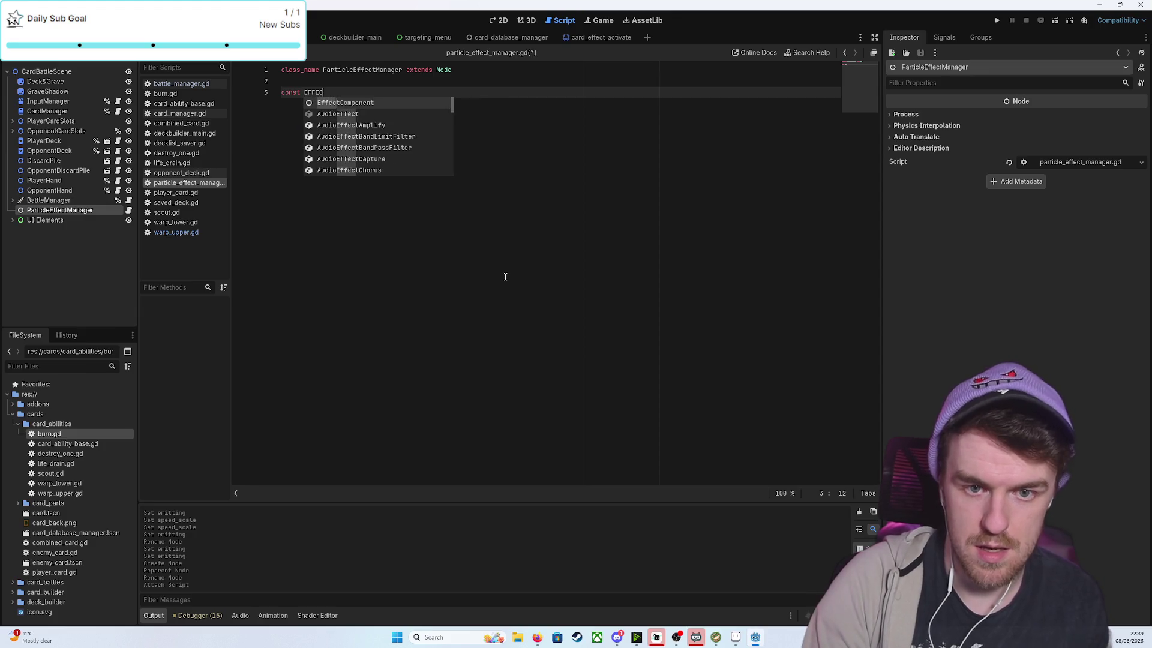
key(Escape)
key(shift+F12)
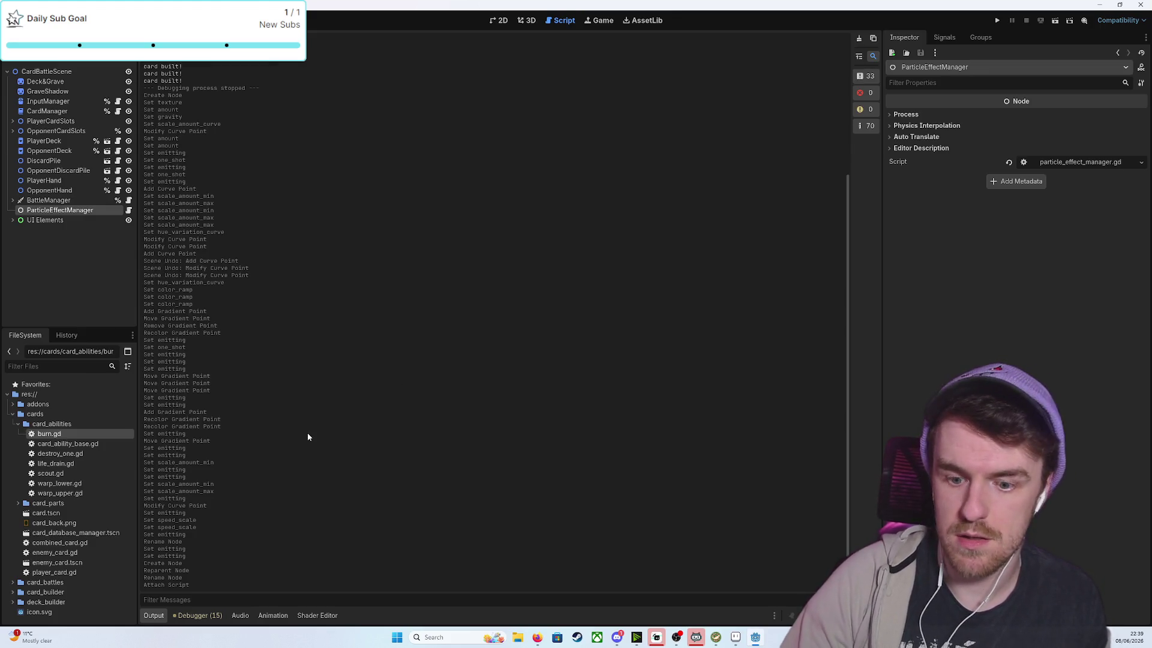
click(157, 616)
click(160, 617)
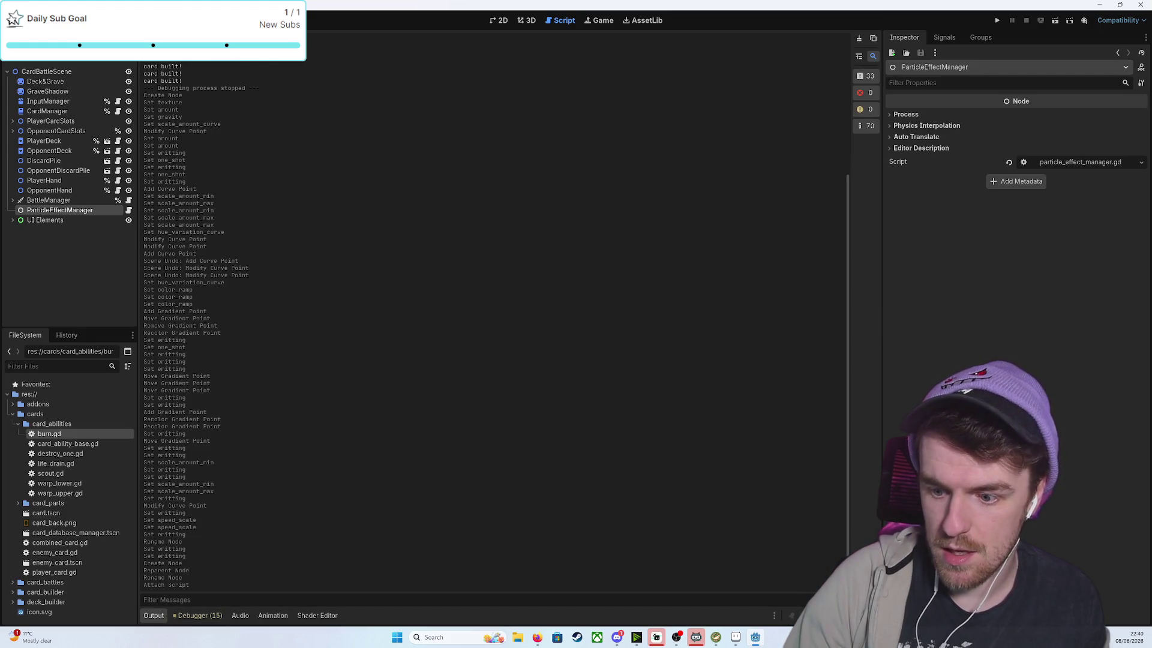
key(shift+F12)
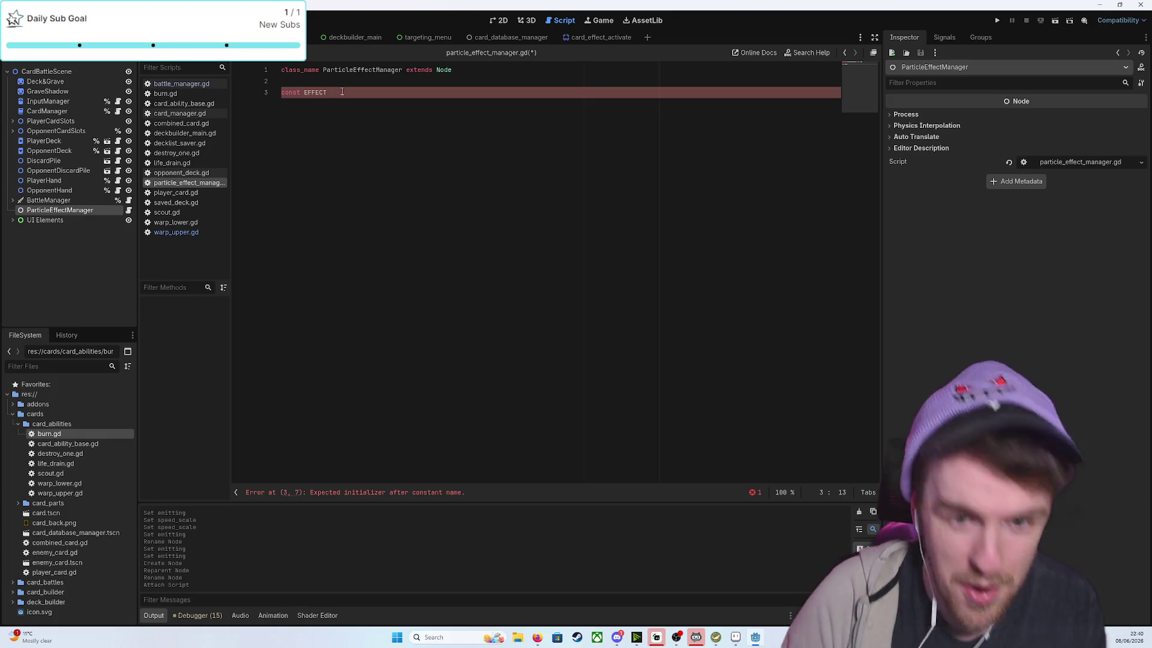
text(_A)
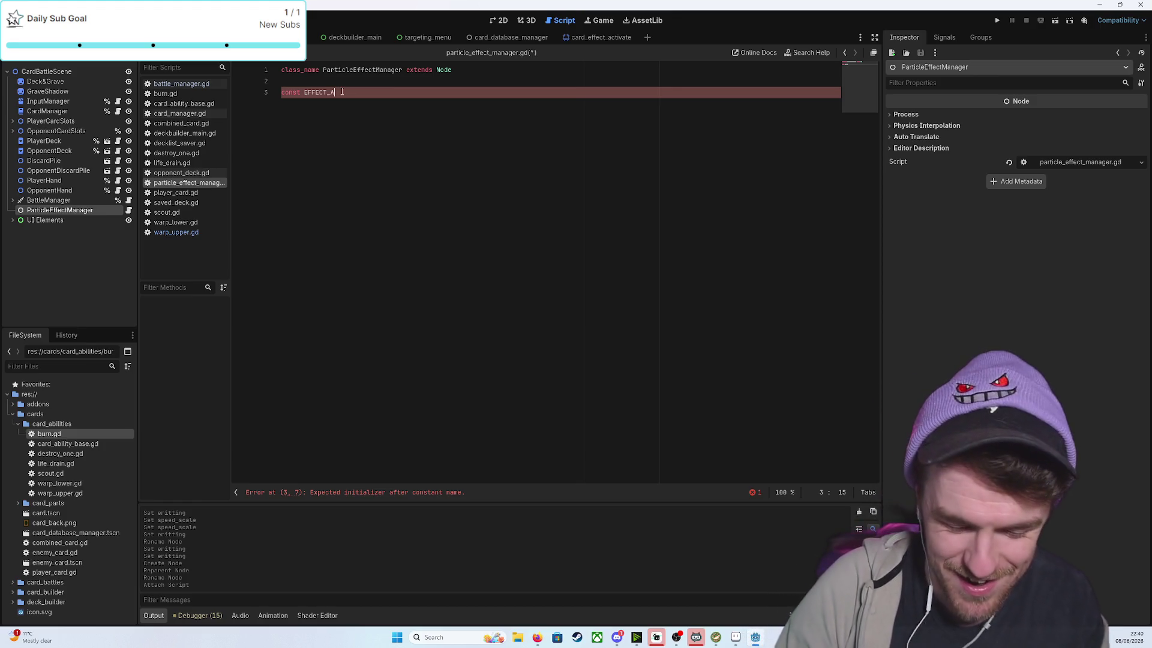
text(CTIVATION )
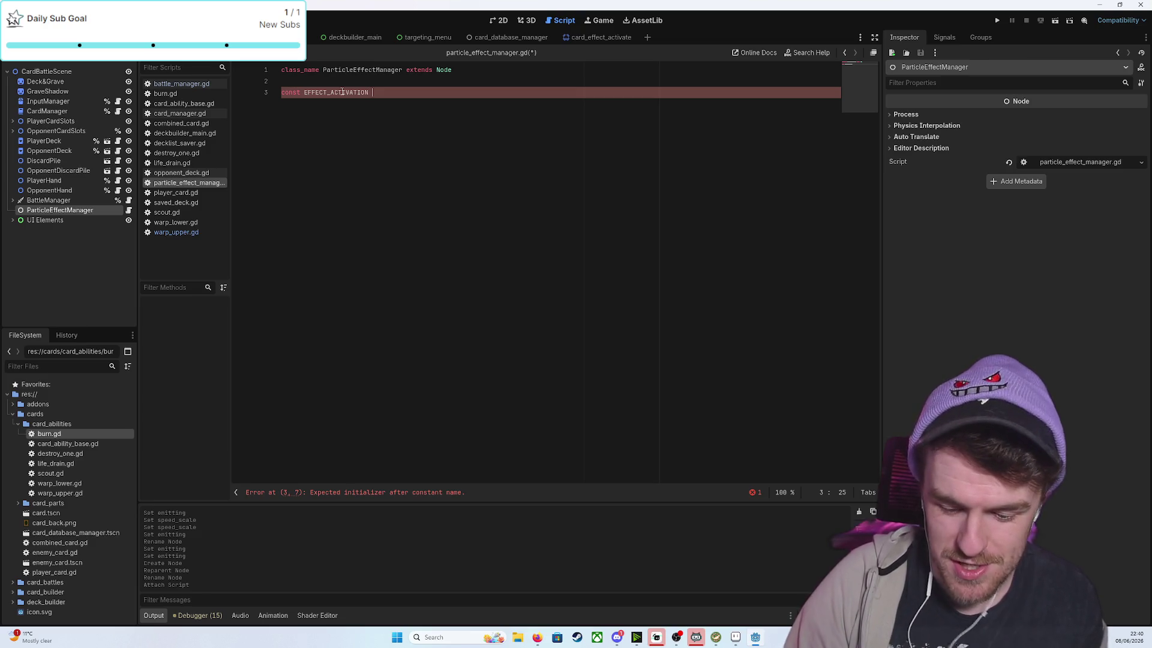
text(:)
text( C)
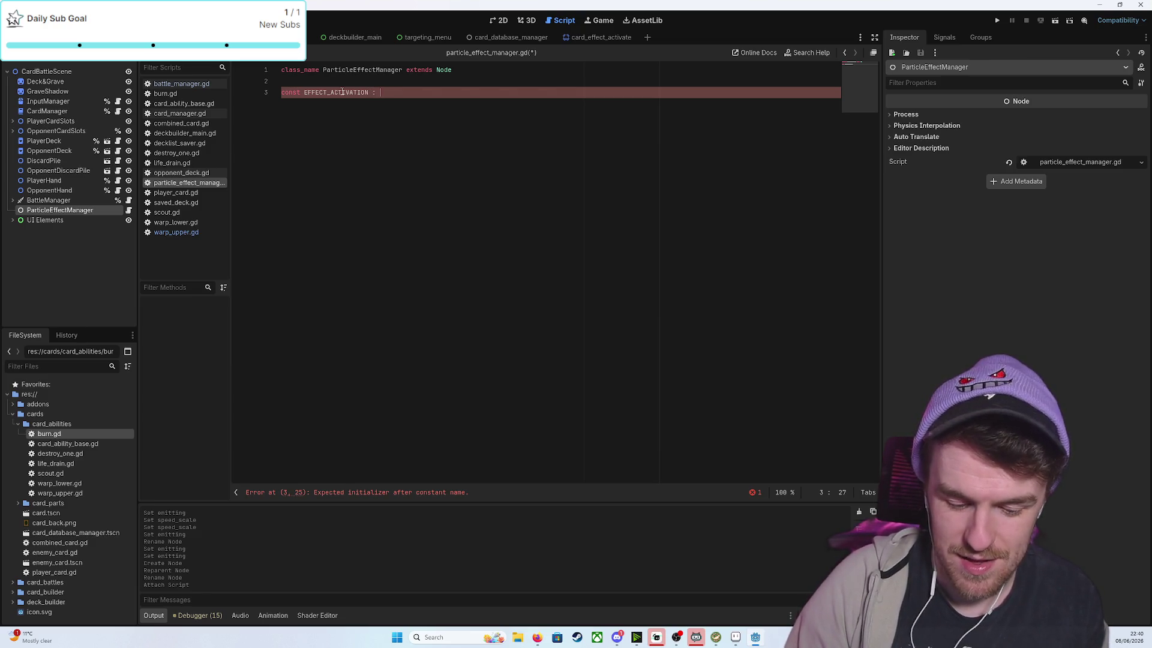
text(PU)
key(Return)
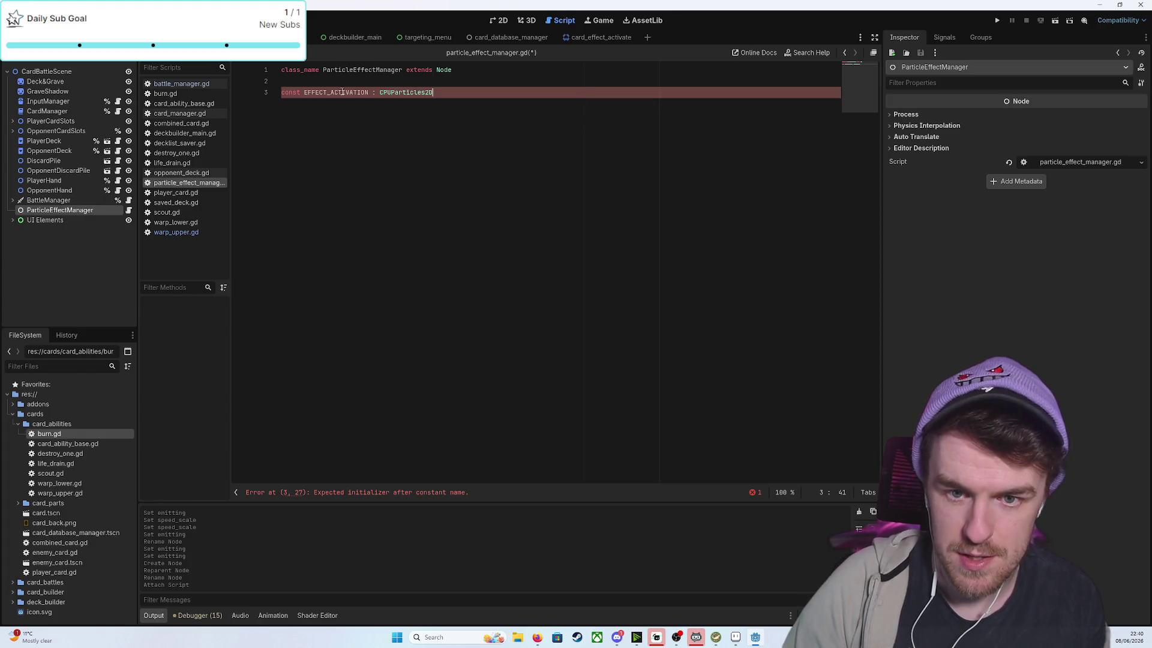
text(= load)
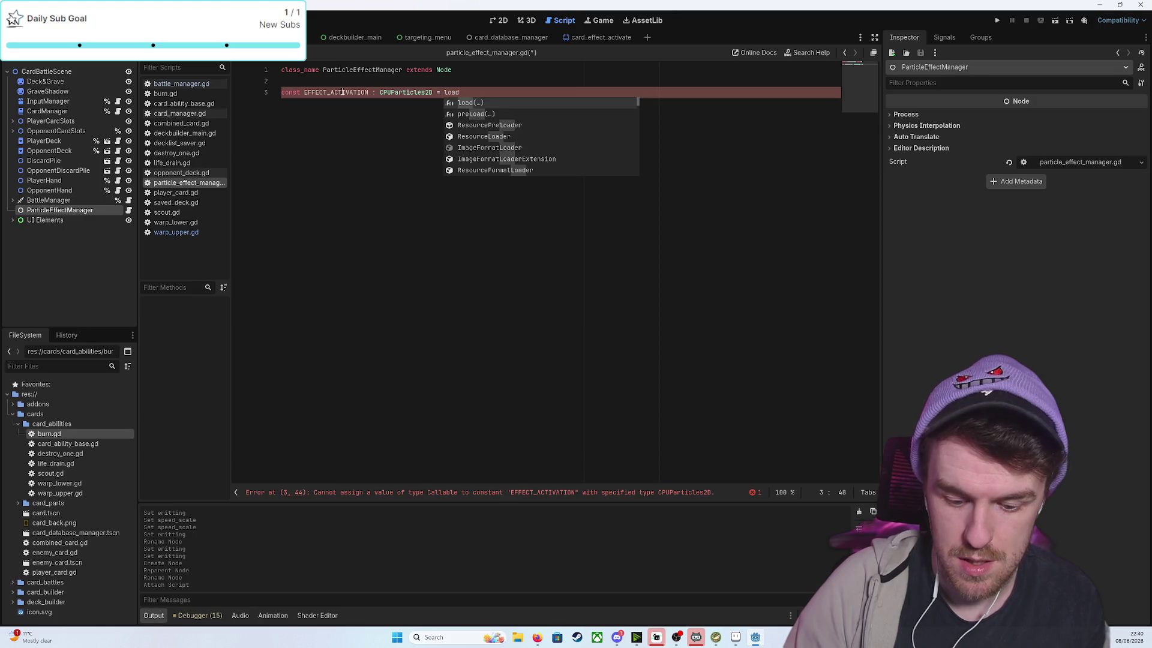
key(Return)
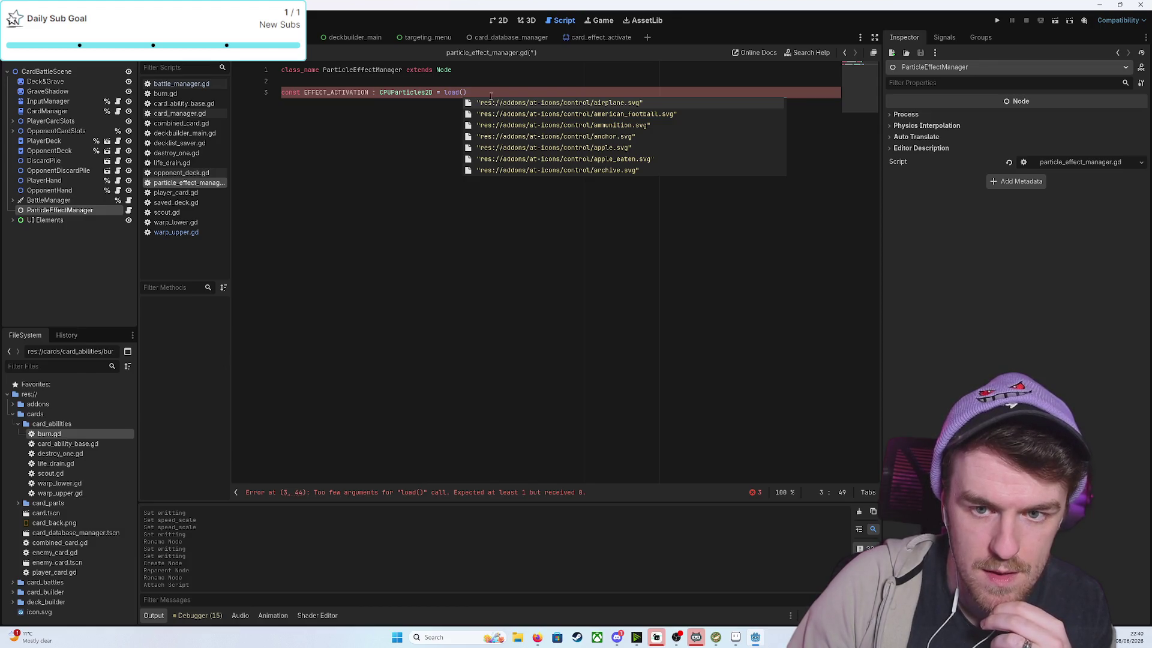
click(478, 91)
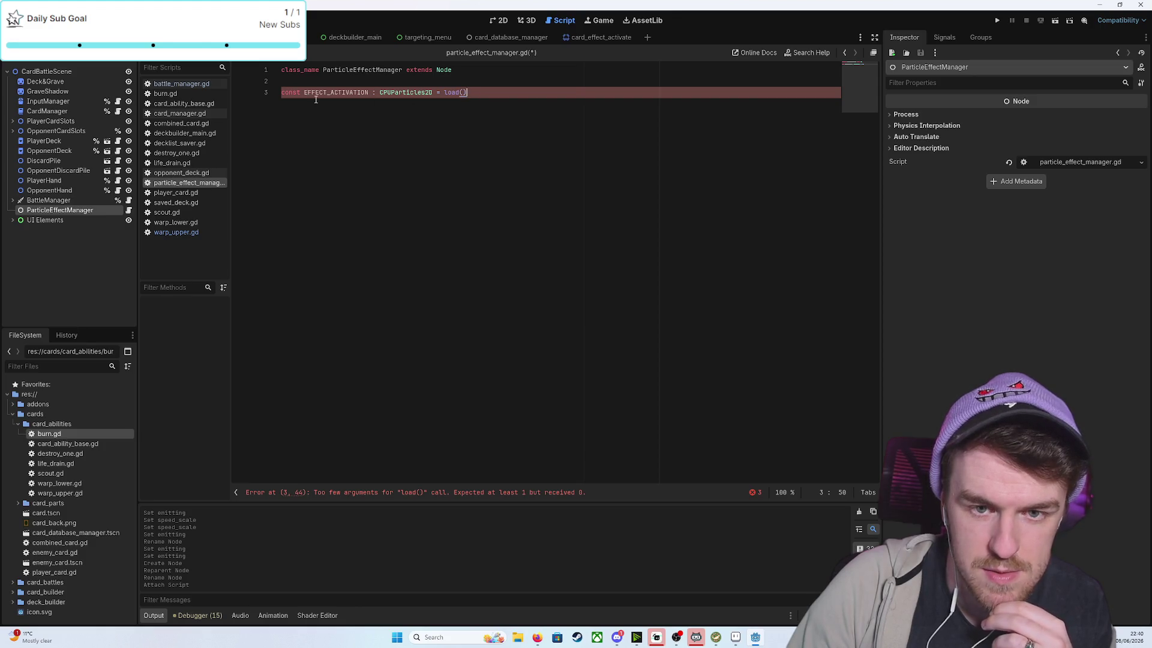
shift+click(285, 93)
key(shift+Home)
key(BackSpace)
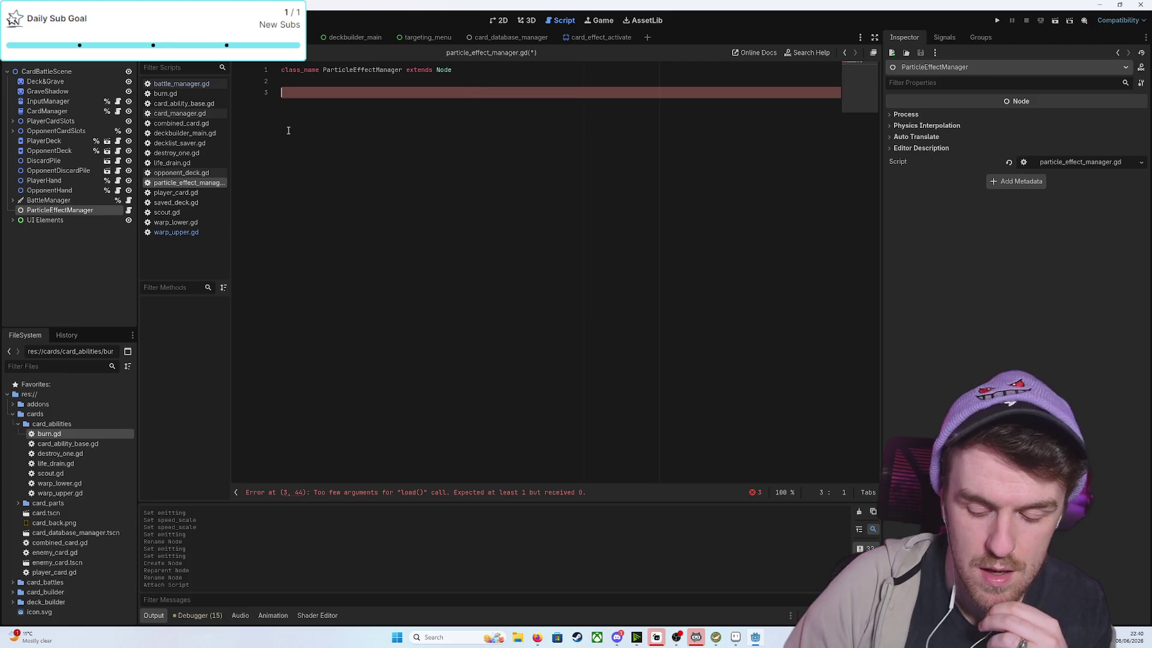
Write the function signature func effect_activation(card) -> void: with an empty body line
text(func )
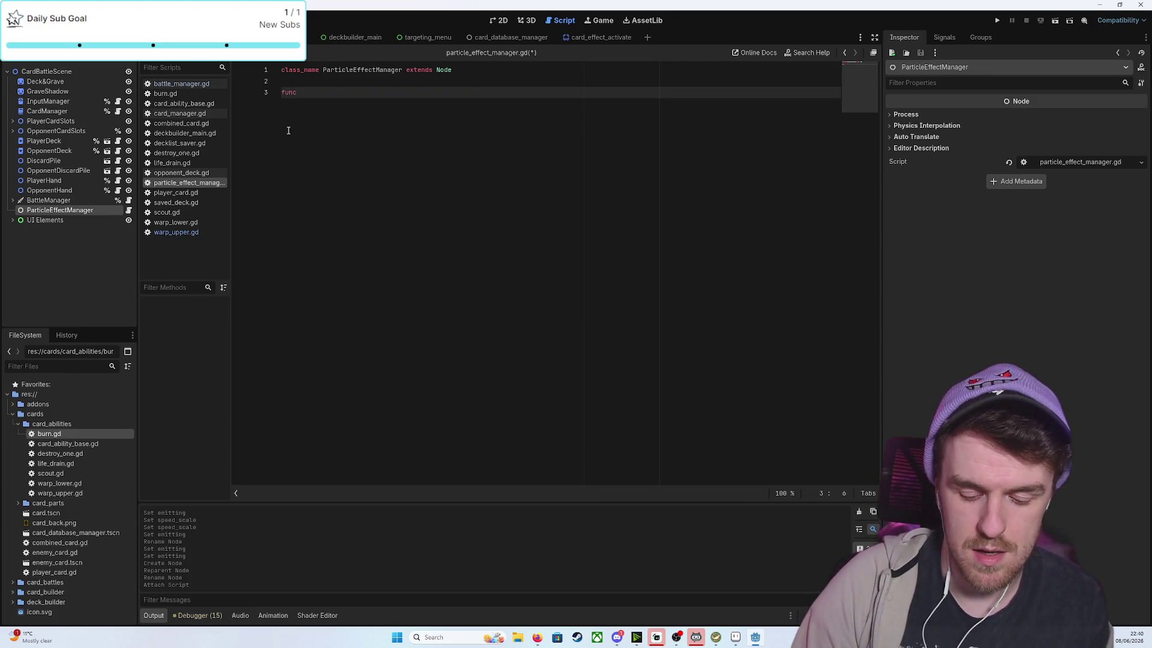
text(effect)
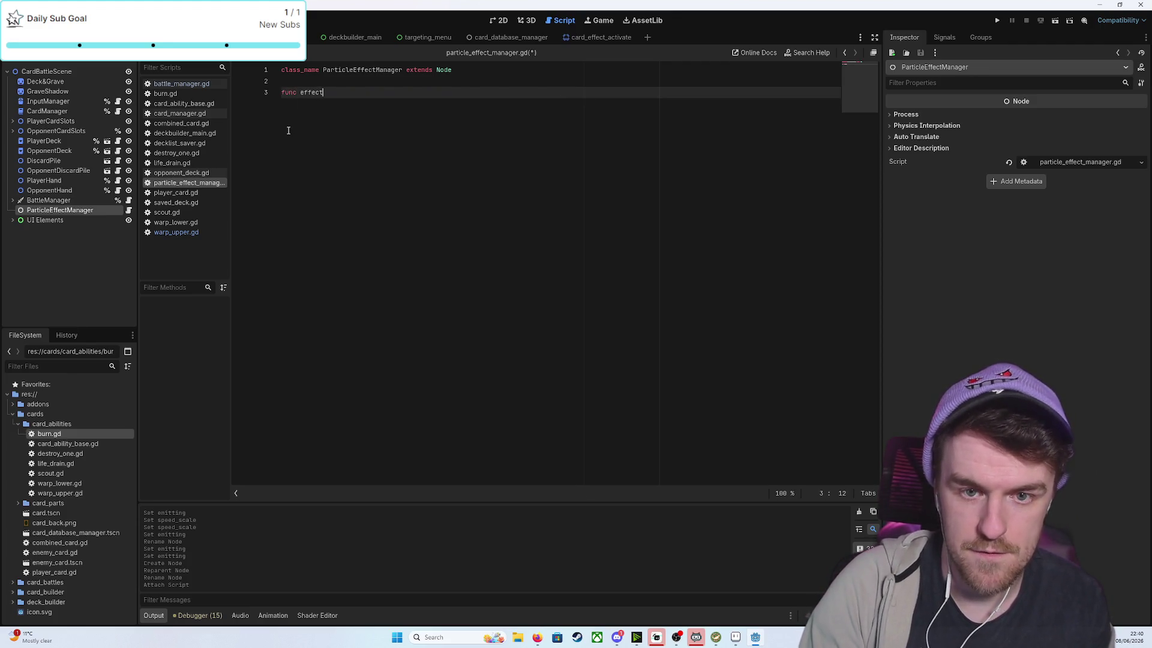
text(_act)
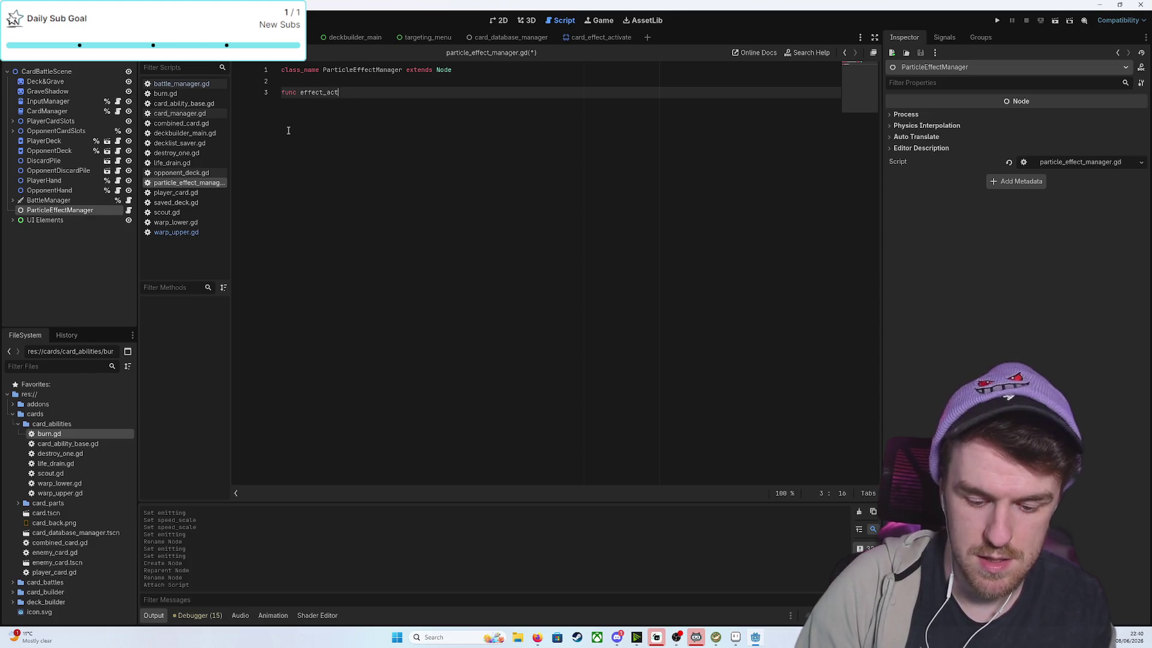
text(ivation() ->)
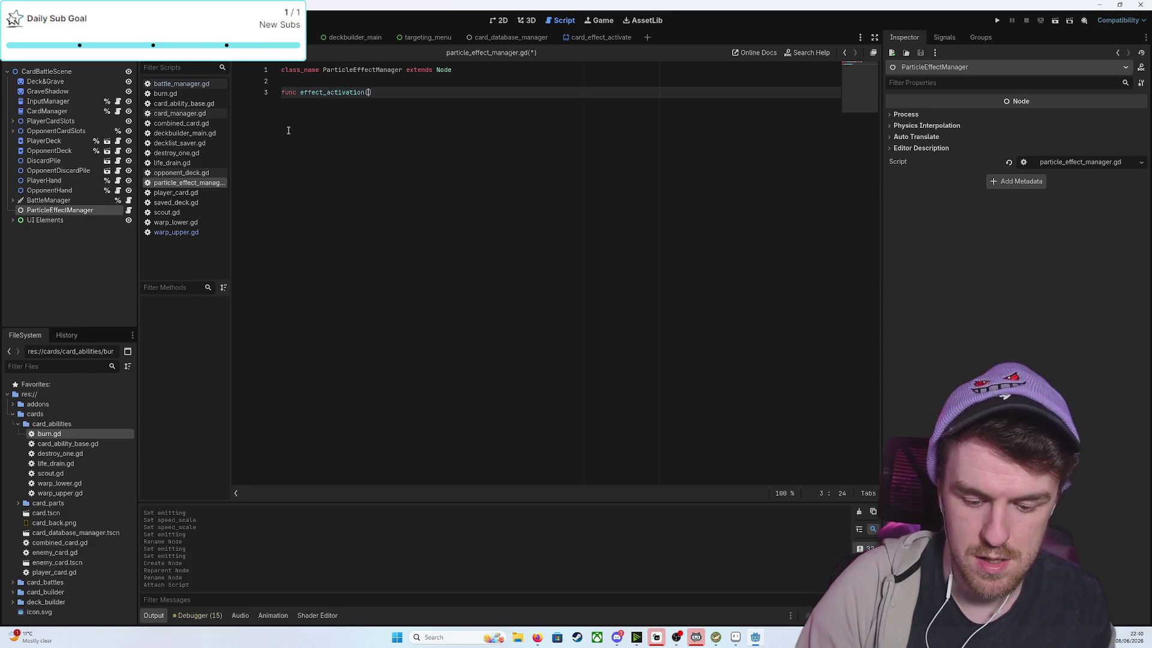
text( void:)
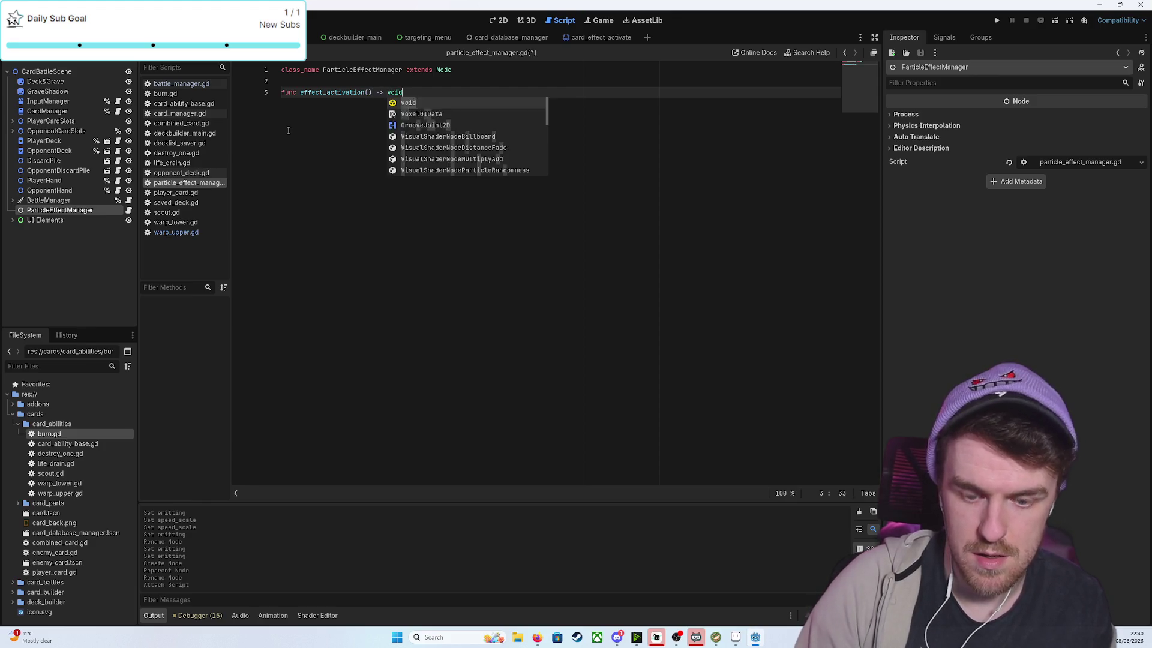
key(Return)
key(BackSpace)
key(BackSpace)
key(BackSpace)
key(Return)
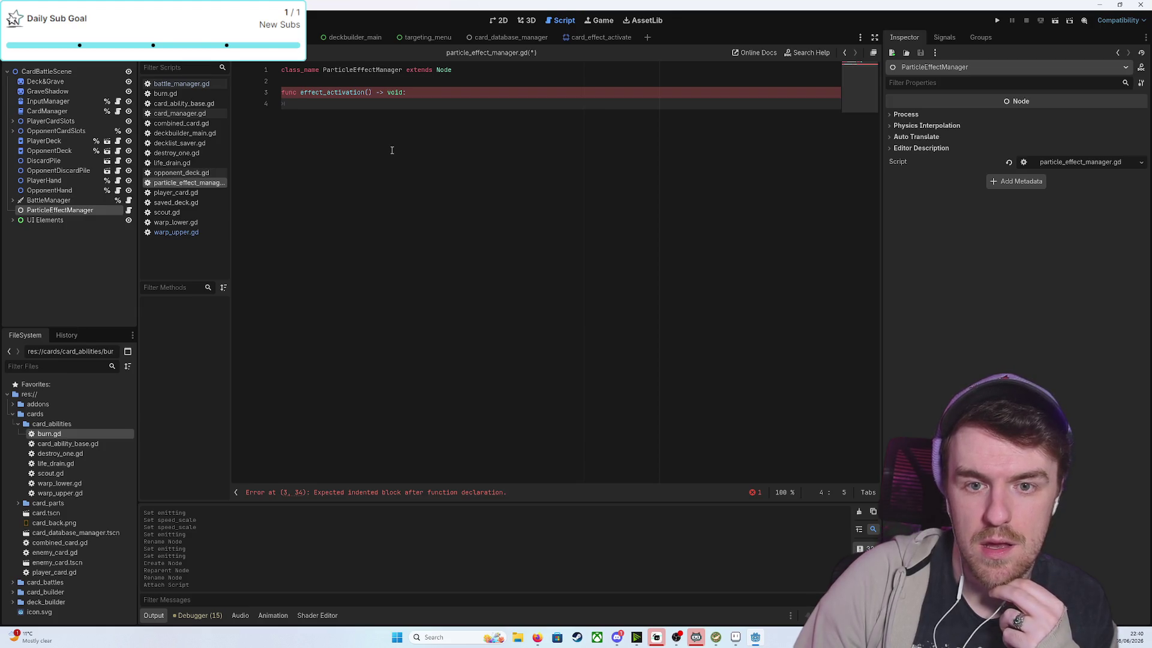
click(368, 92)
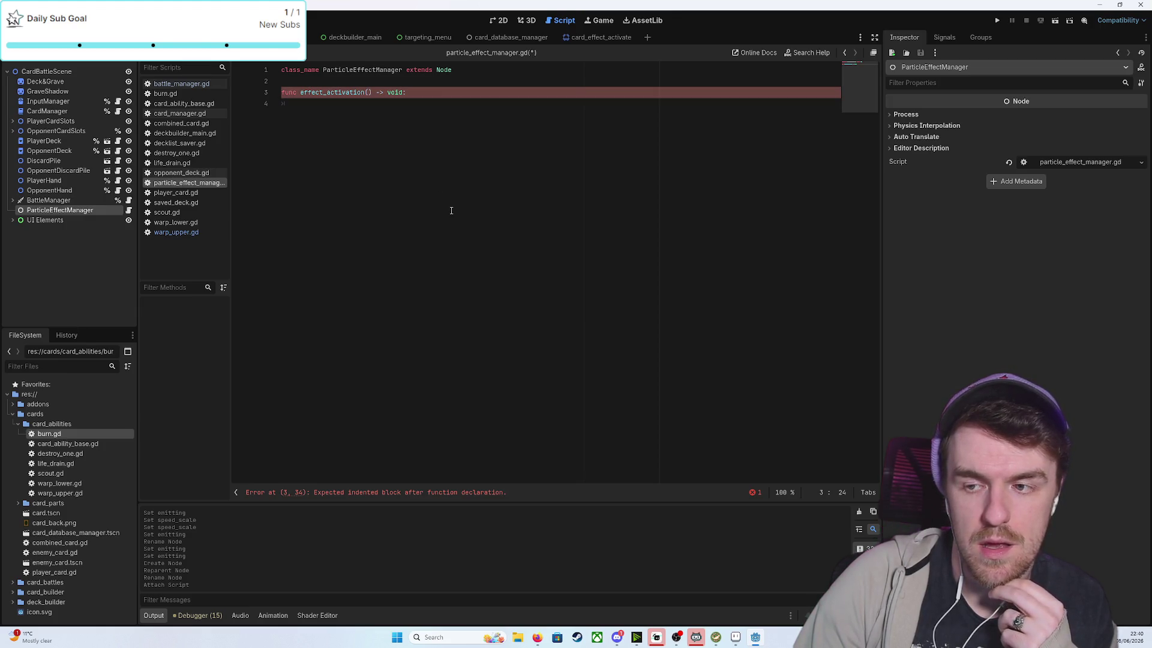
text(card)
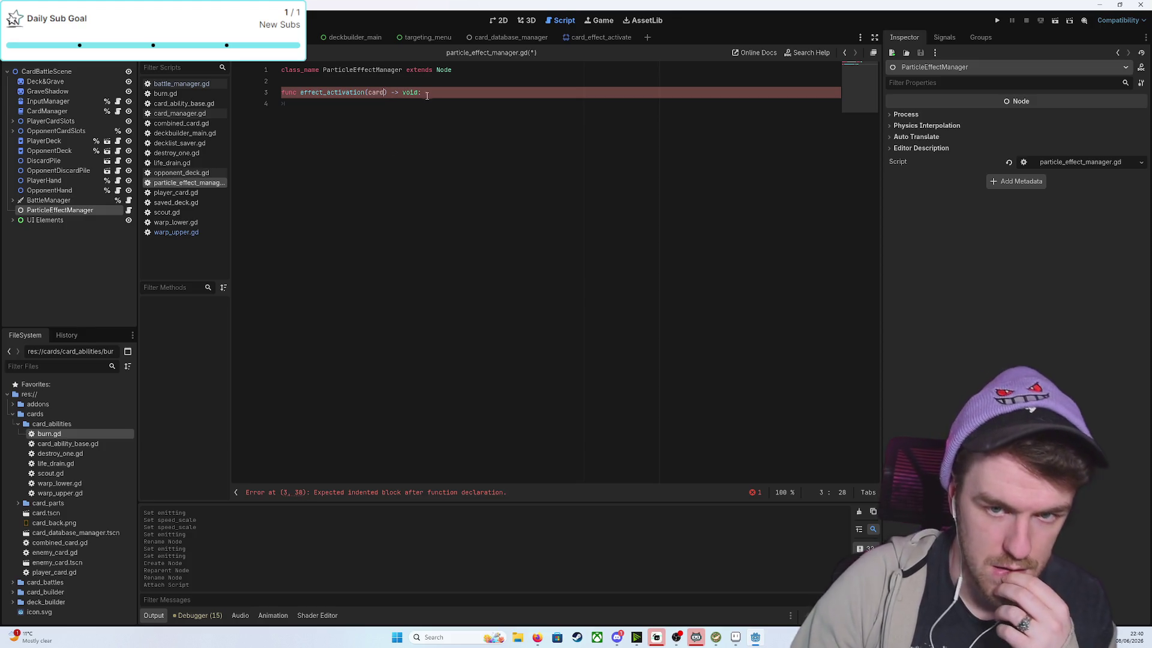
click(396, 103)
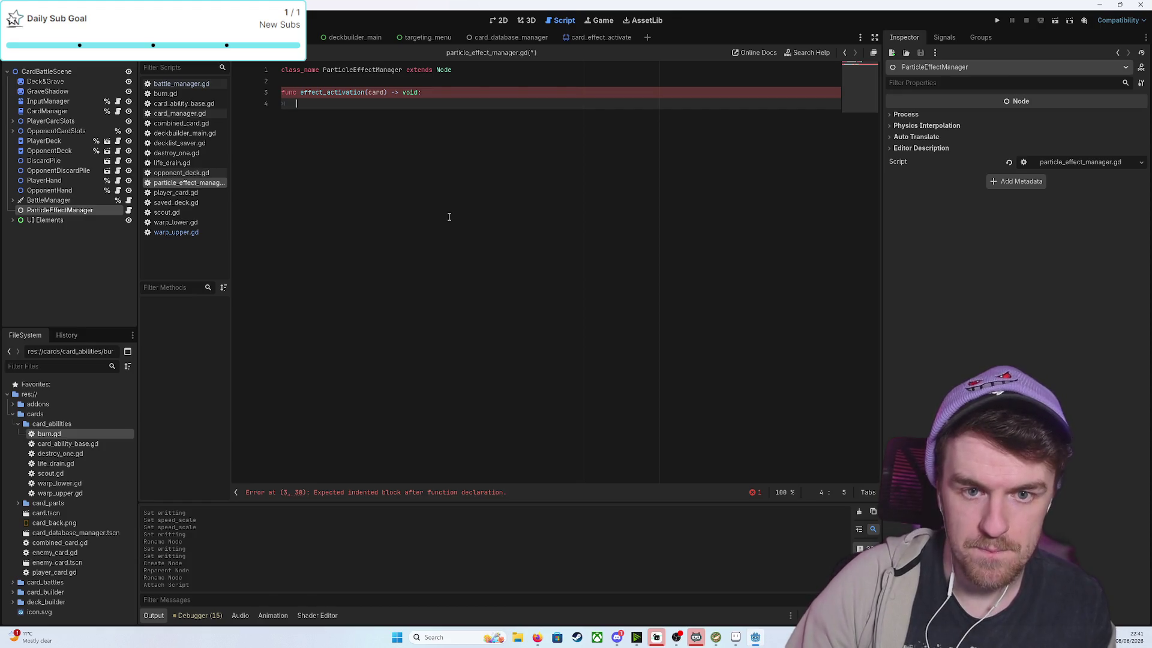
Start const EFFECT_ACTIVATION_PARTICLES := load( and copy card_effect_activate.tscn's UID from FileSystem
text(const )
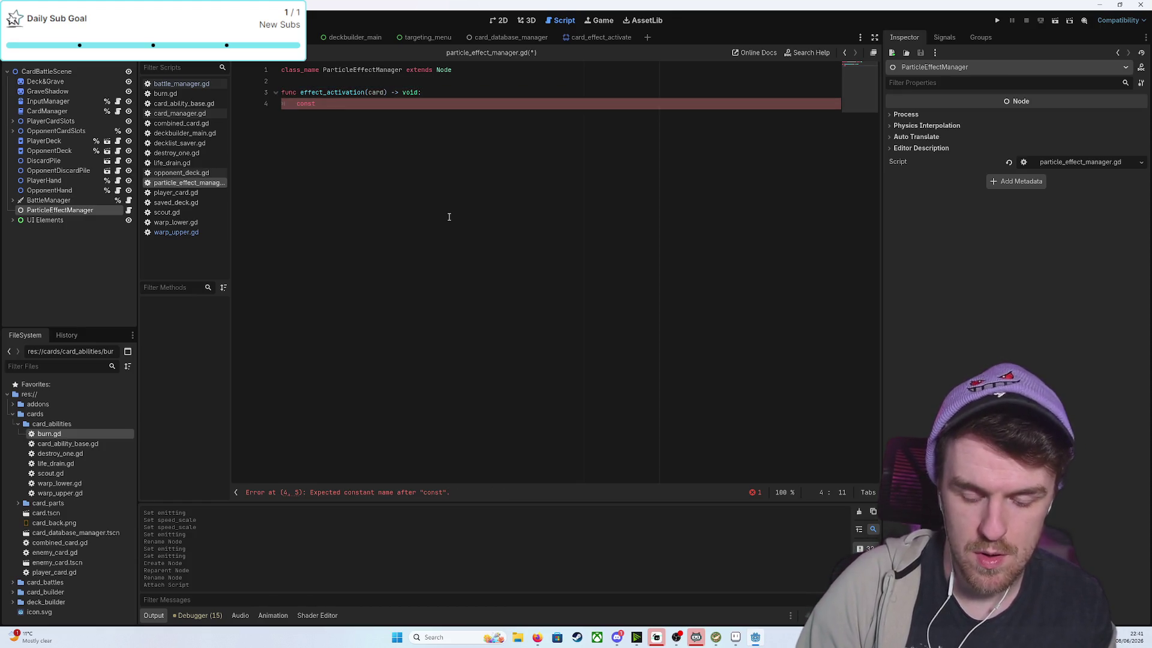
text(EFFECT_)
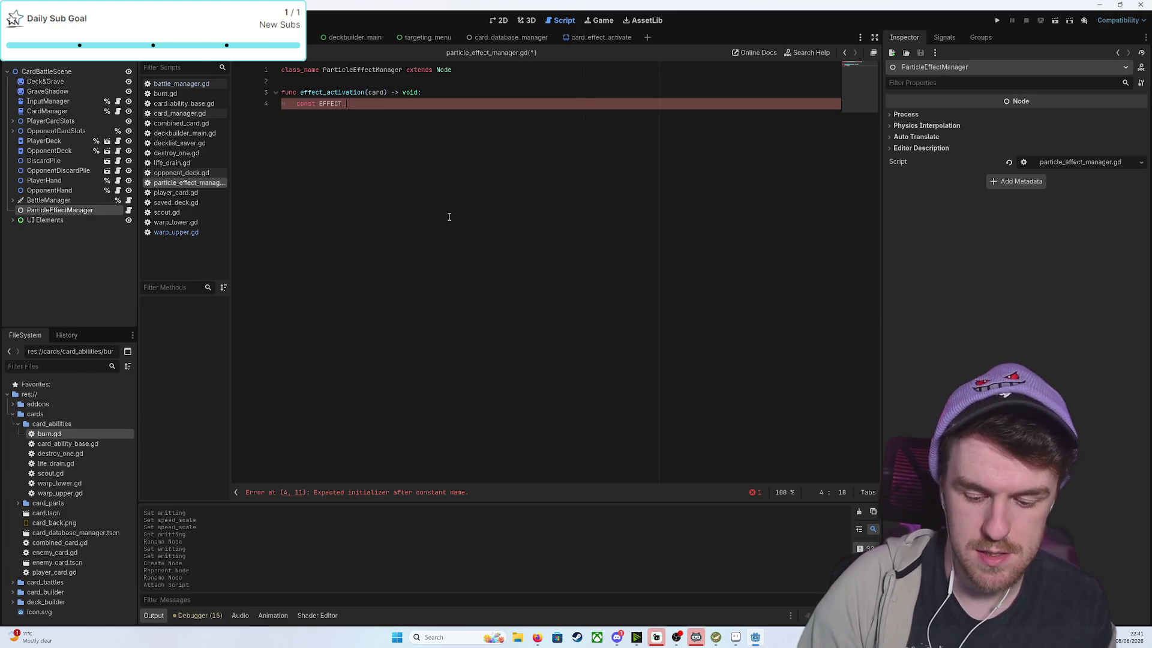
text(ACTIVATION)
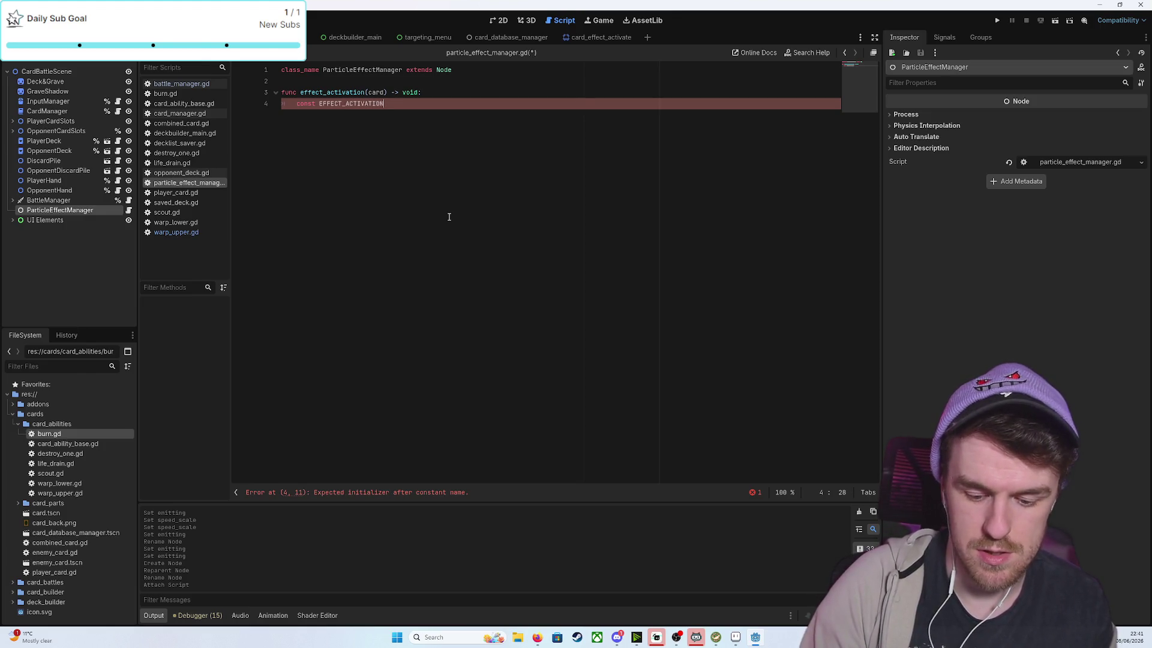
text(_PARTICLES )
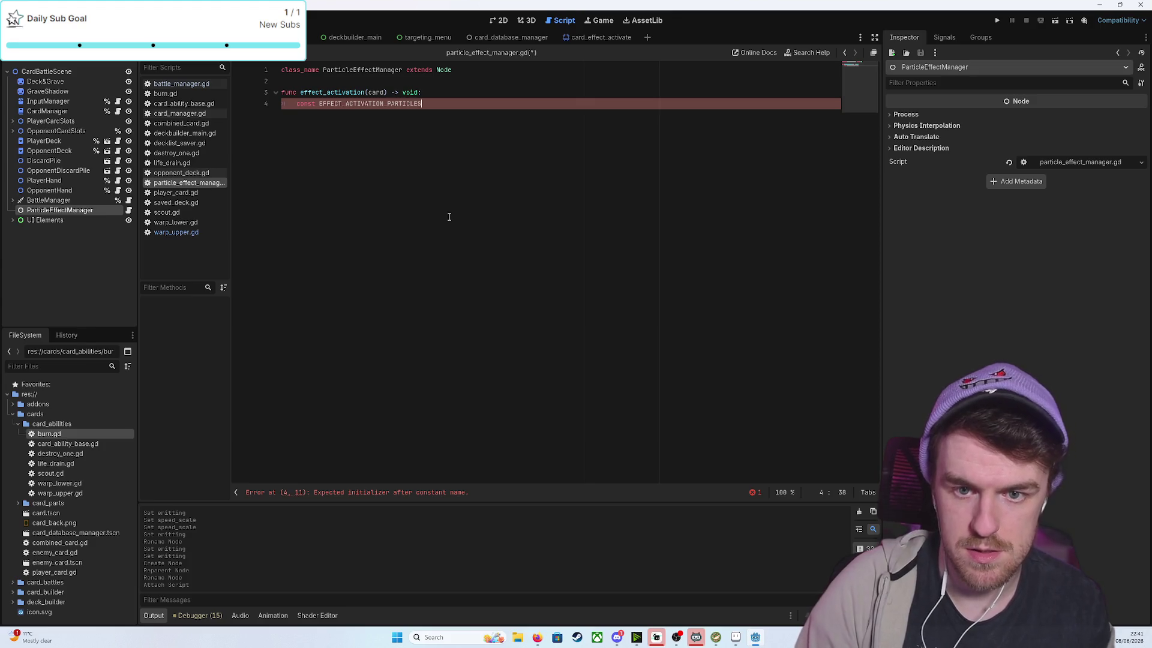
text(:= )
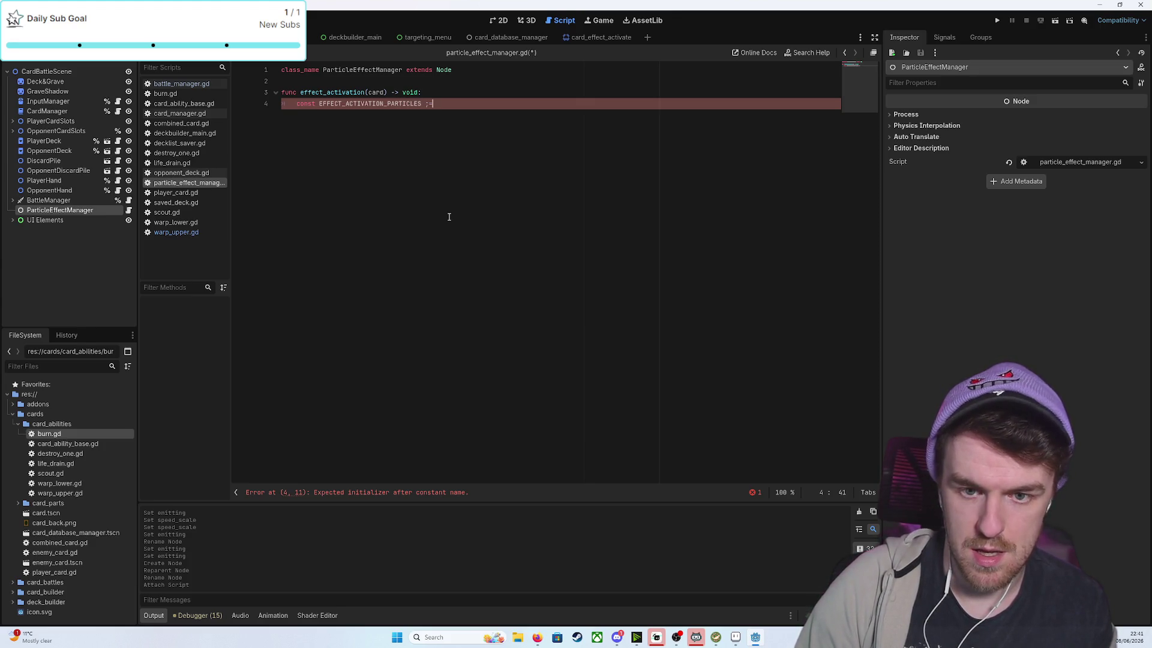
text(load()
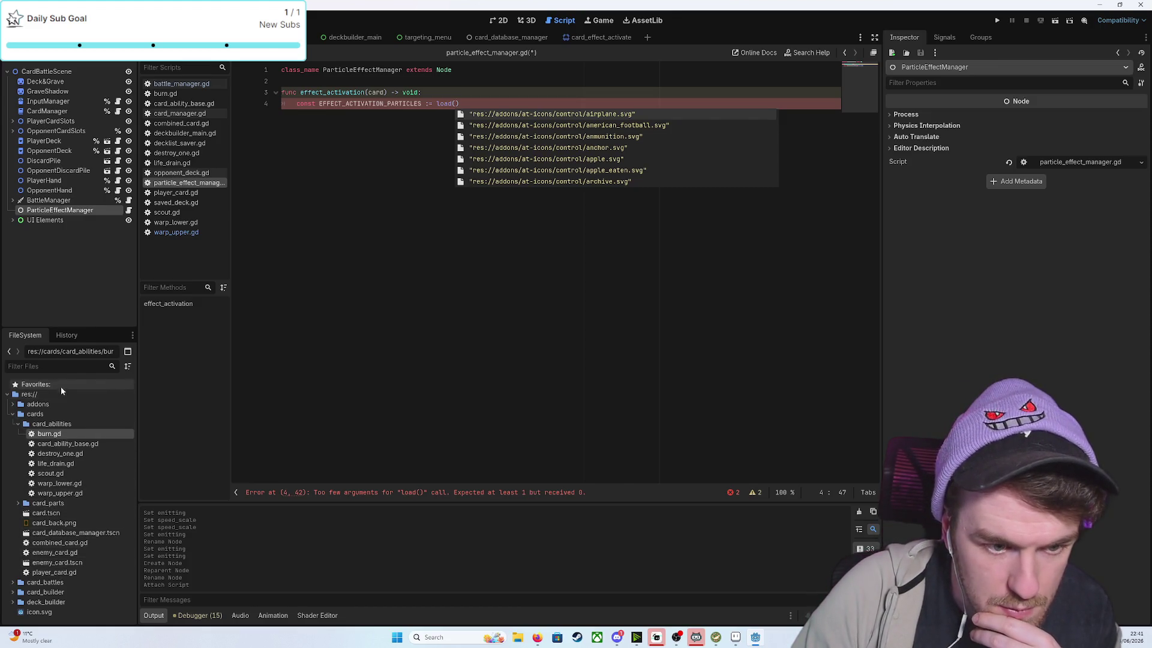
click(46, 367)
text(parti)
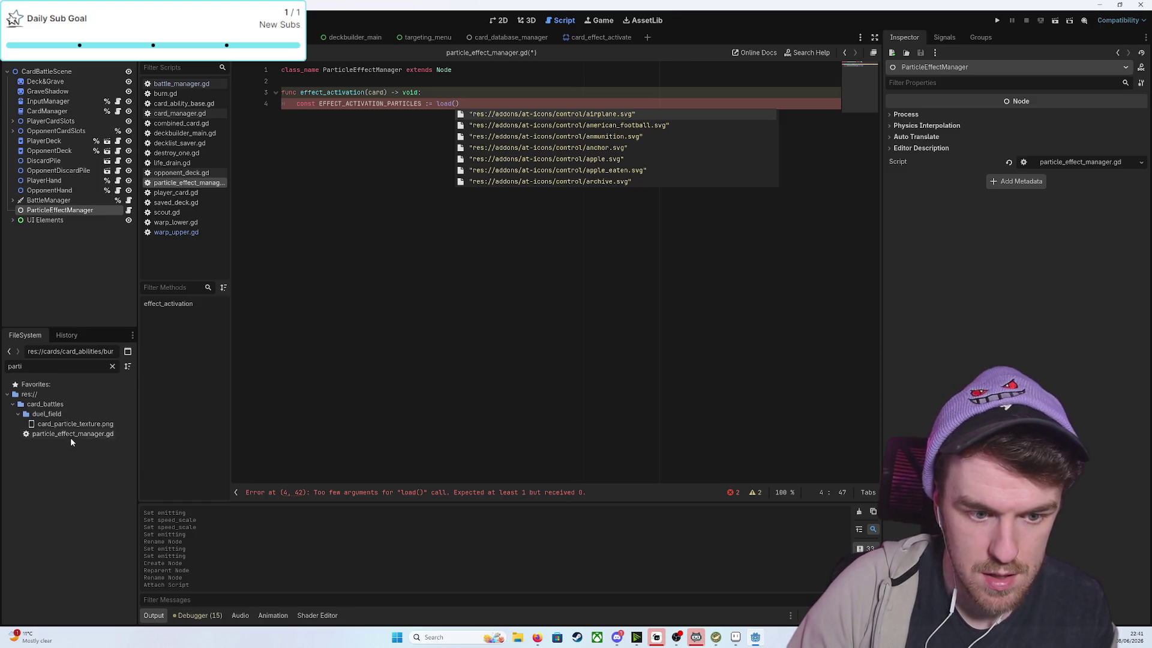
key(BackSpace)
key(BackSpace)
key(BackSpace)
text(eff)
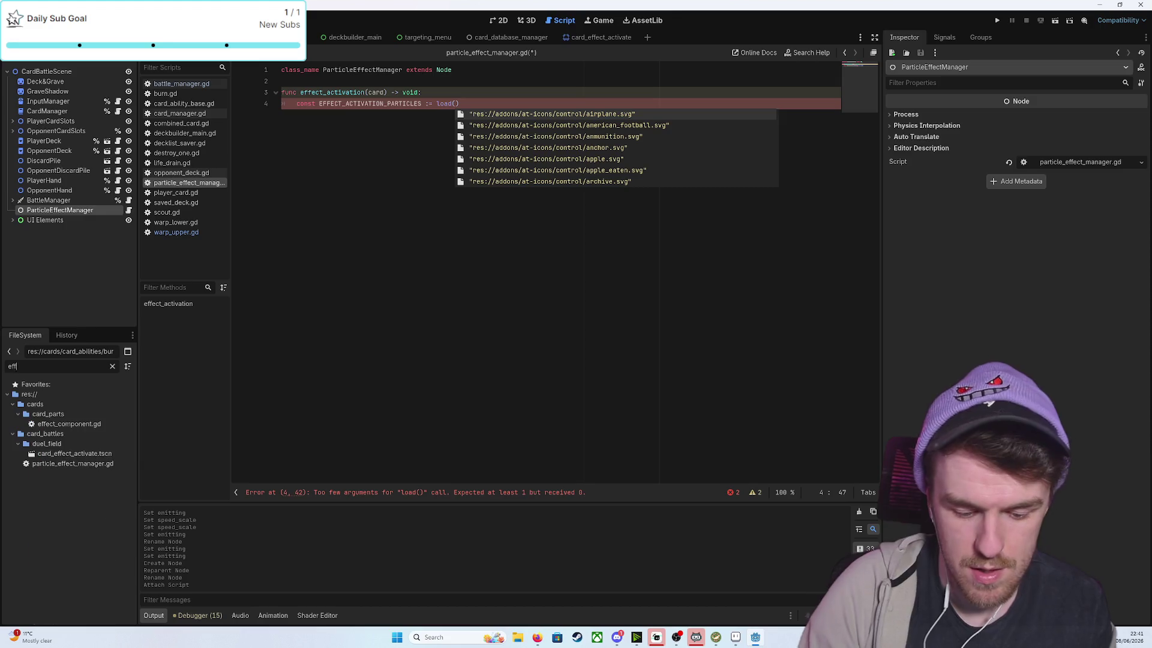
text(ect)
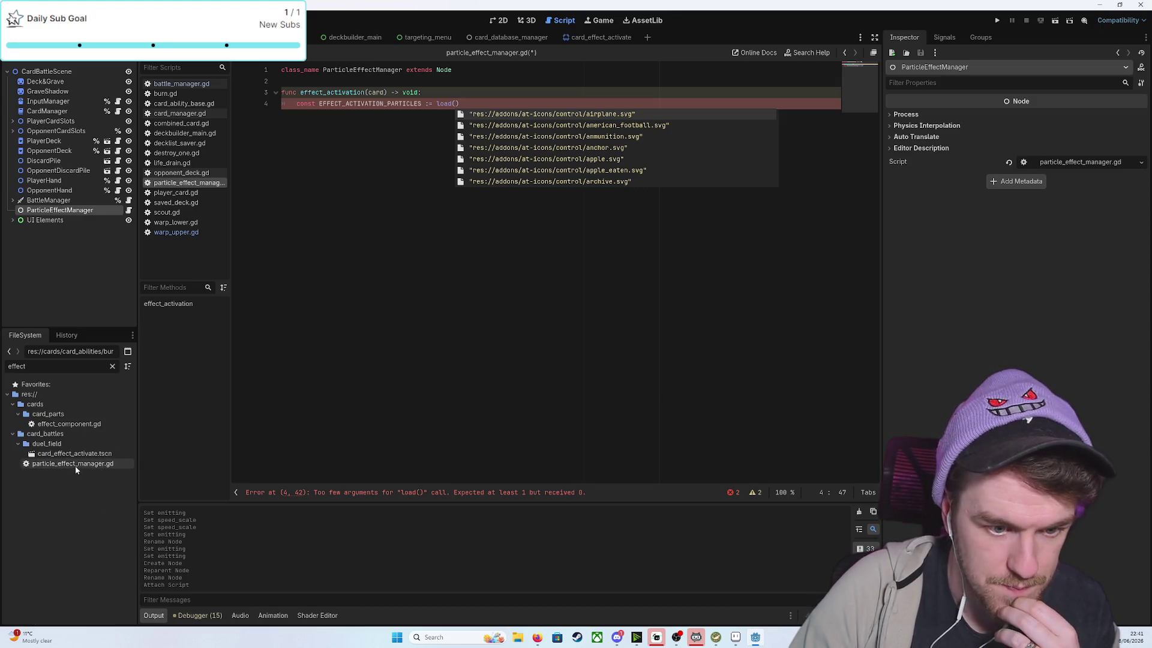
click(71, 459)
right_click(69, 456)
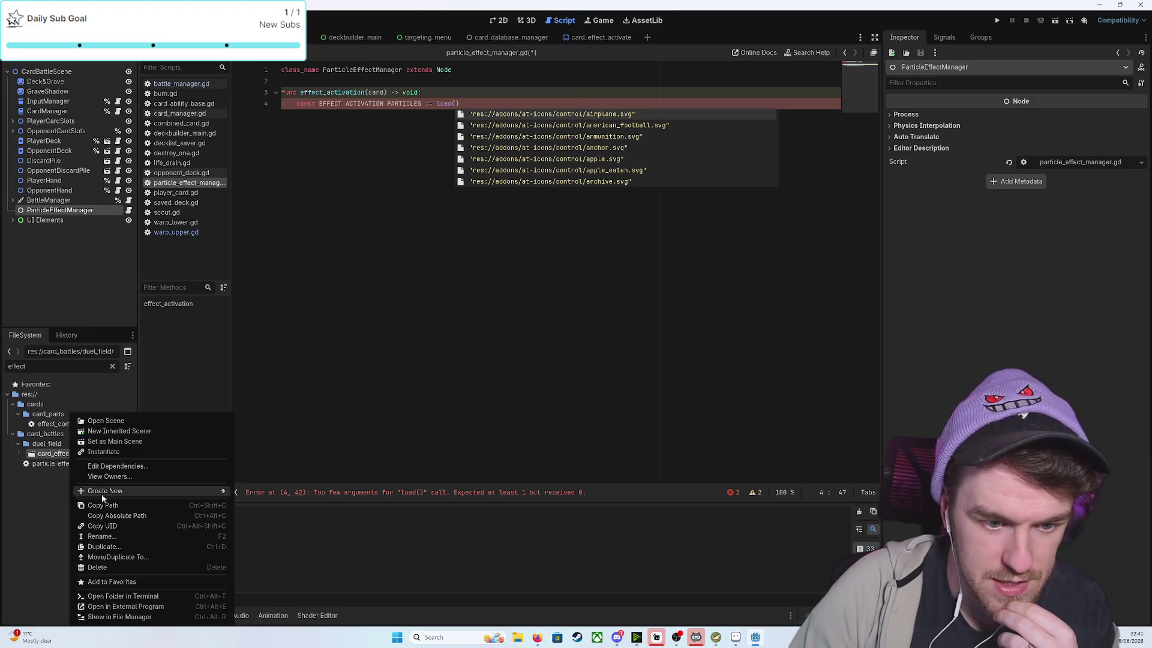
click(116, 534)
Paste the quoted scene UID into the call and change load to preload
click(457, 113)
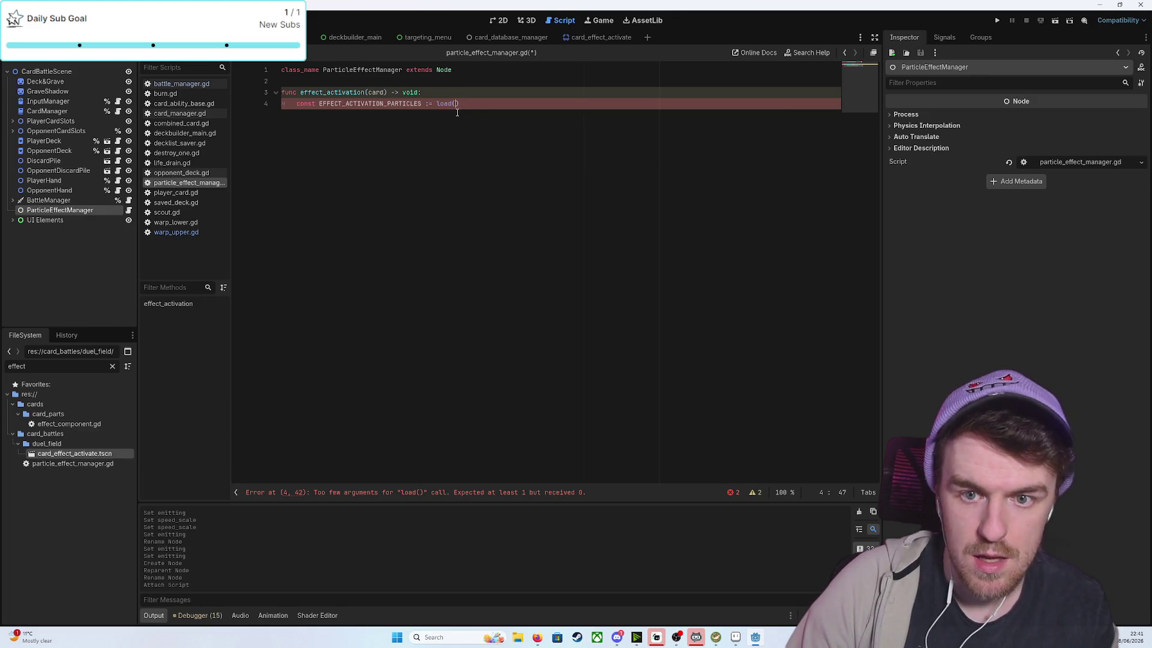
text("")
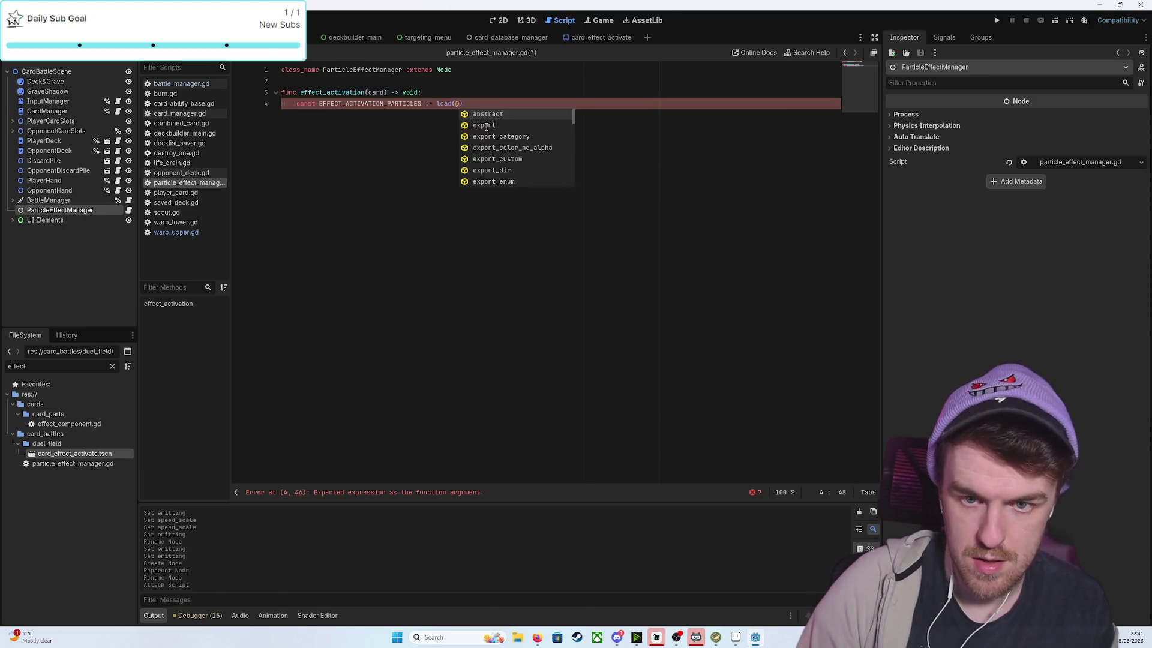
text(uid://dd1ld8barxax)
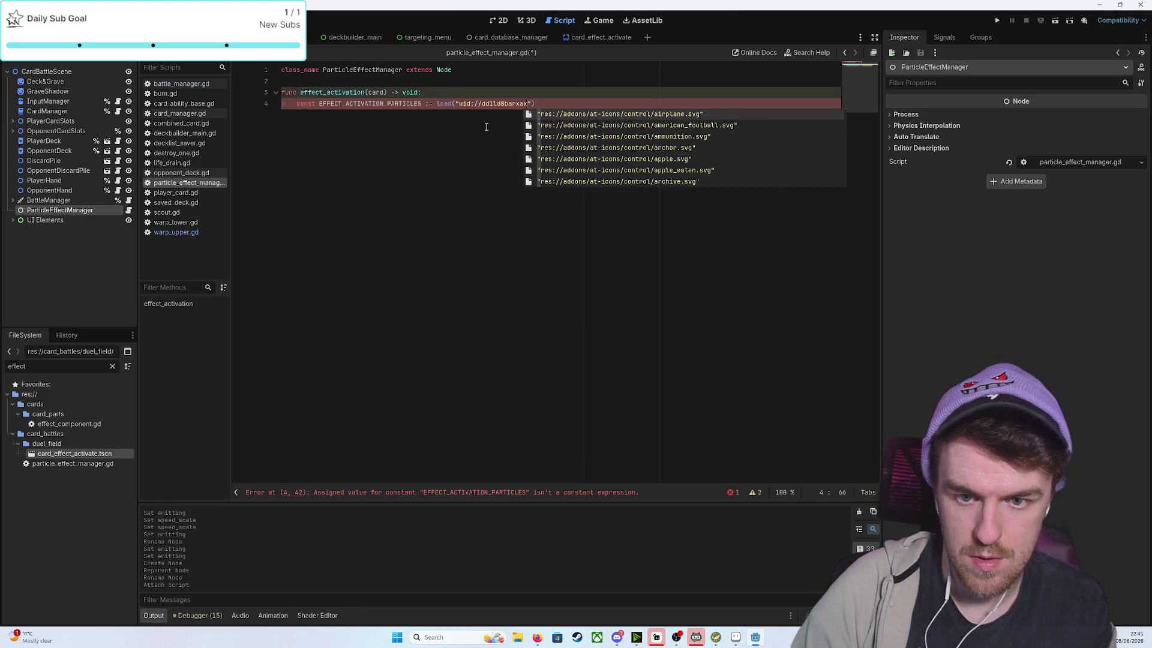
key(End)
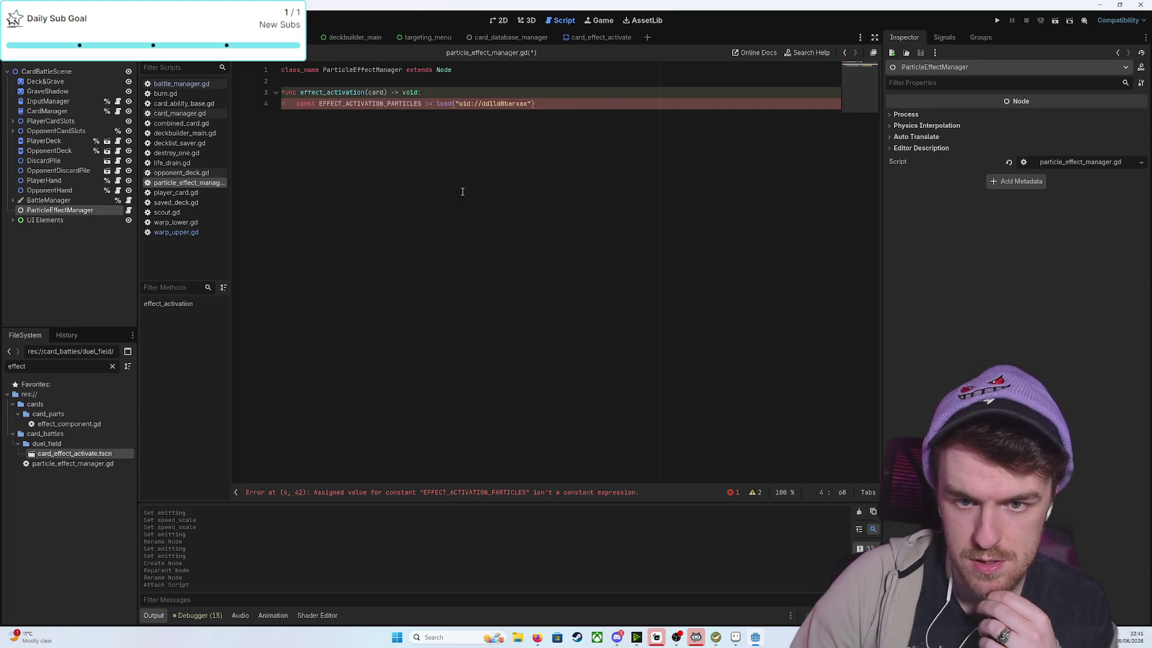
click(451, 103)
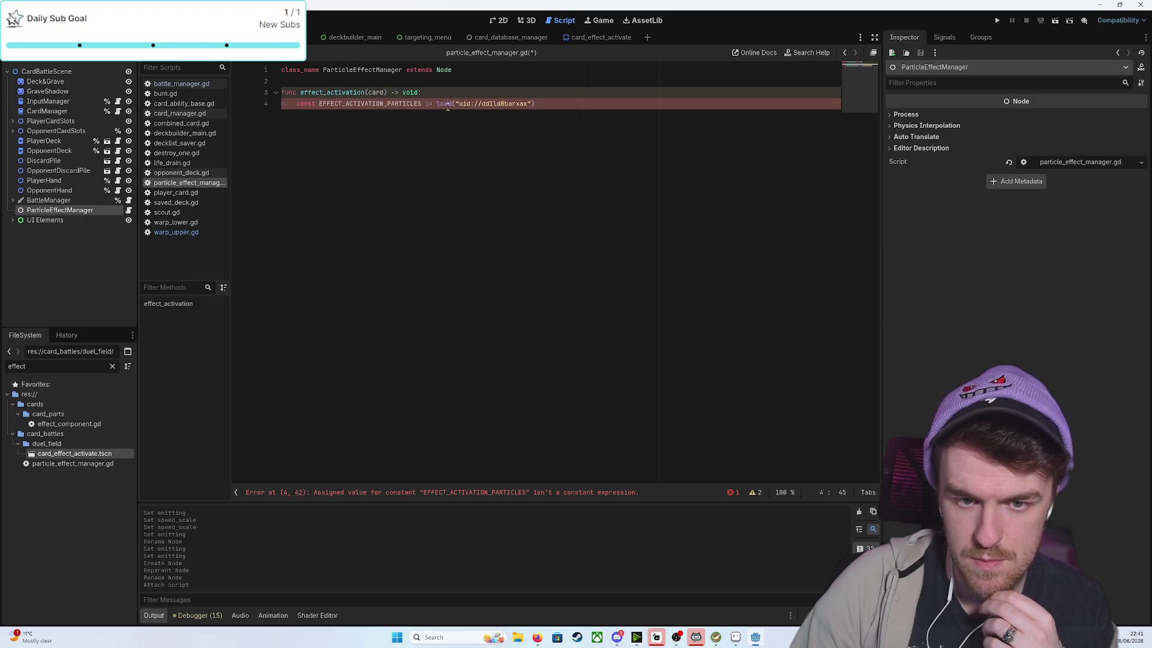
double_click(444, 103)
text(prel)
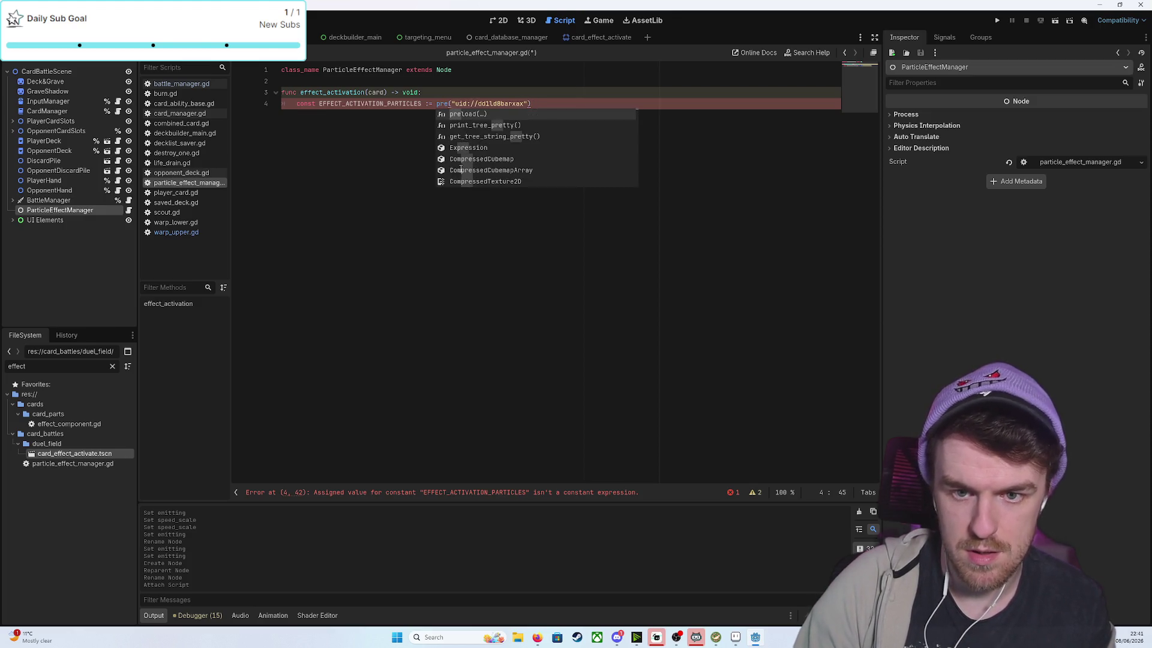
text(oad)
key(End)
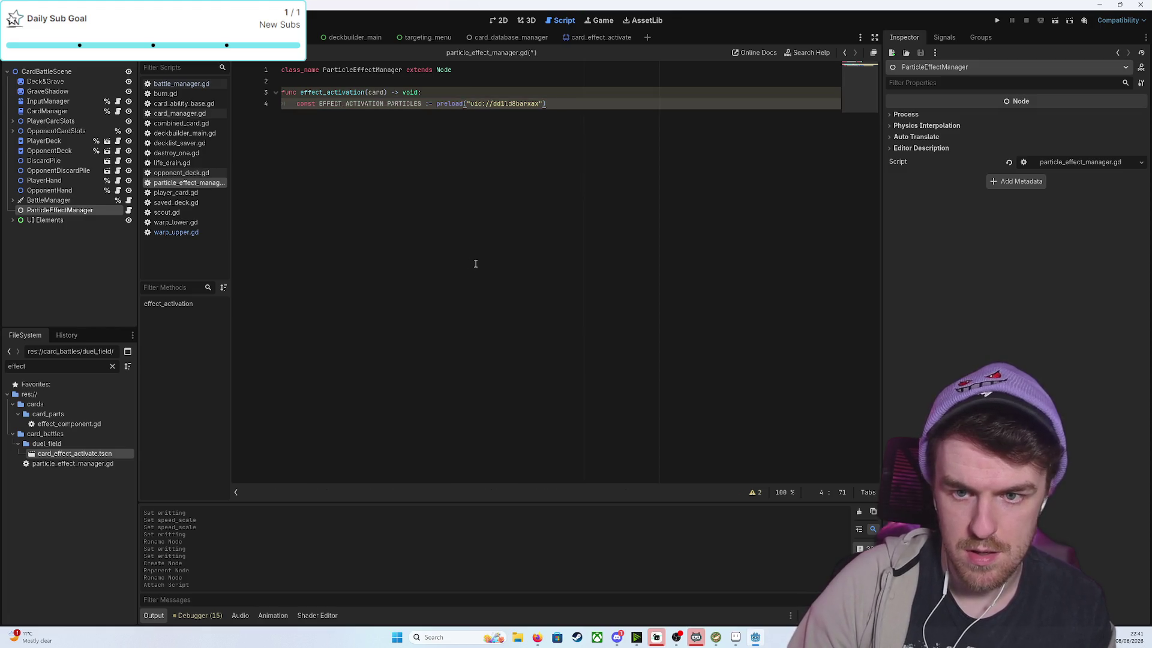
Save the script and add var new_particles = EFFECT_ACTIVATION_PARTICLES.instantiate() to the function
key(ctrl+s)
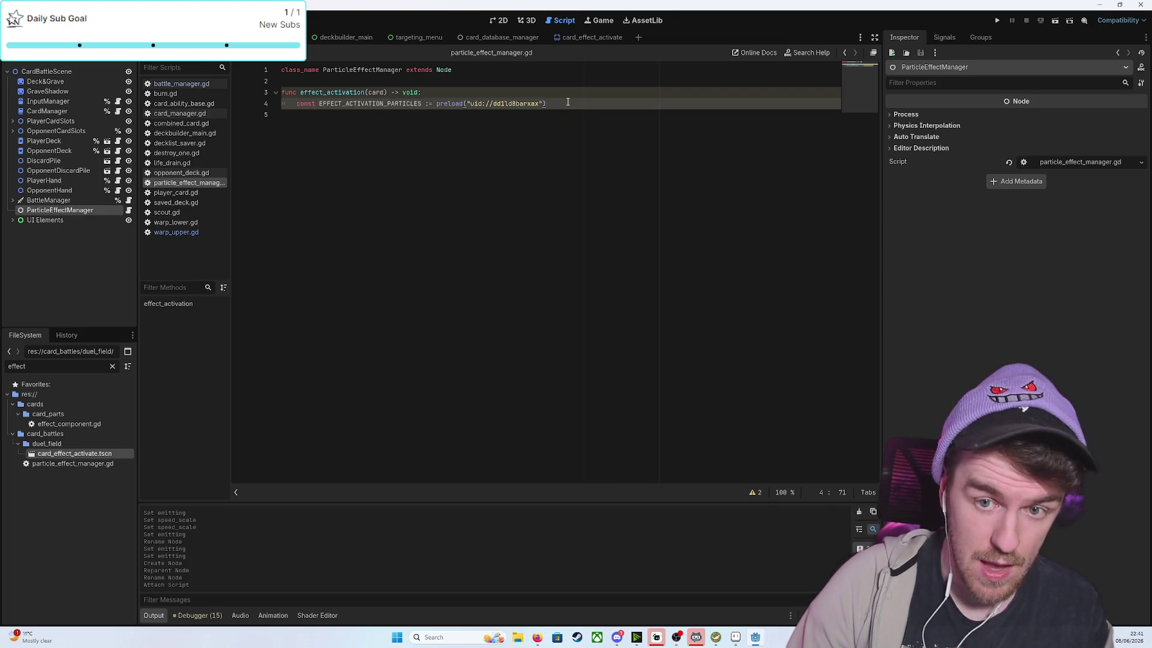
key(Return)
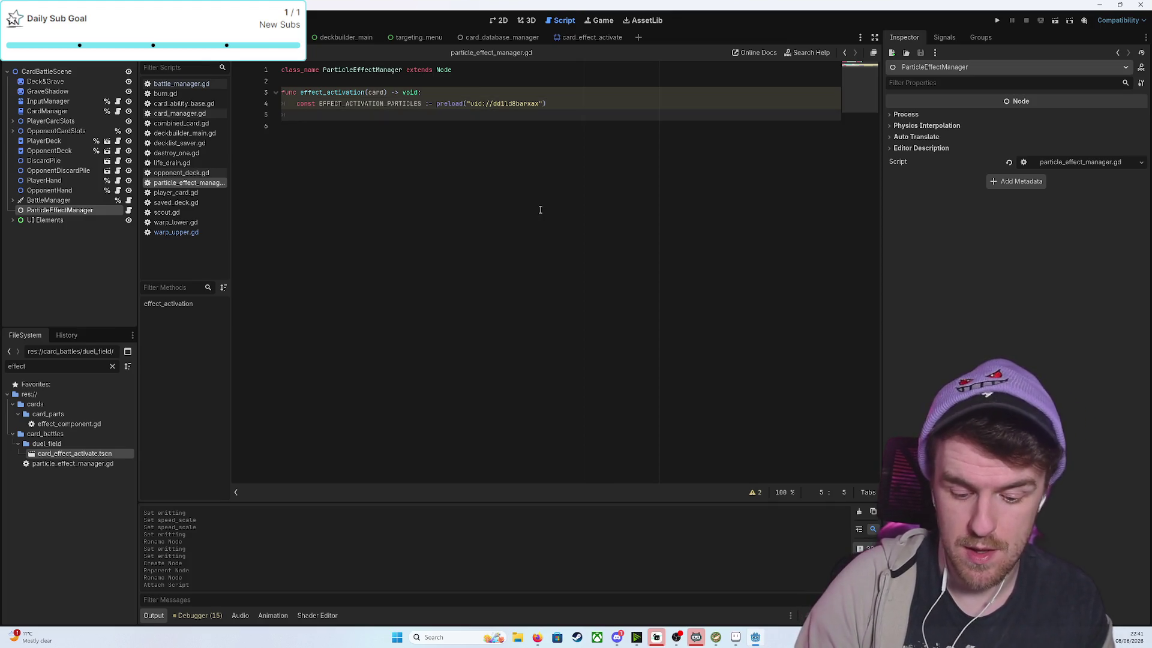
text(var new_)
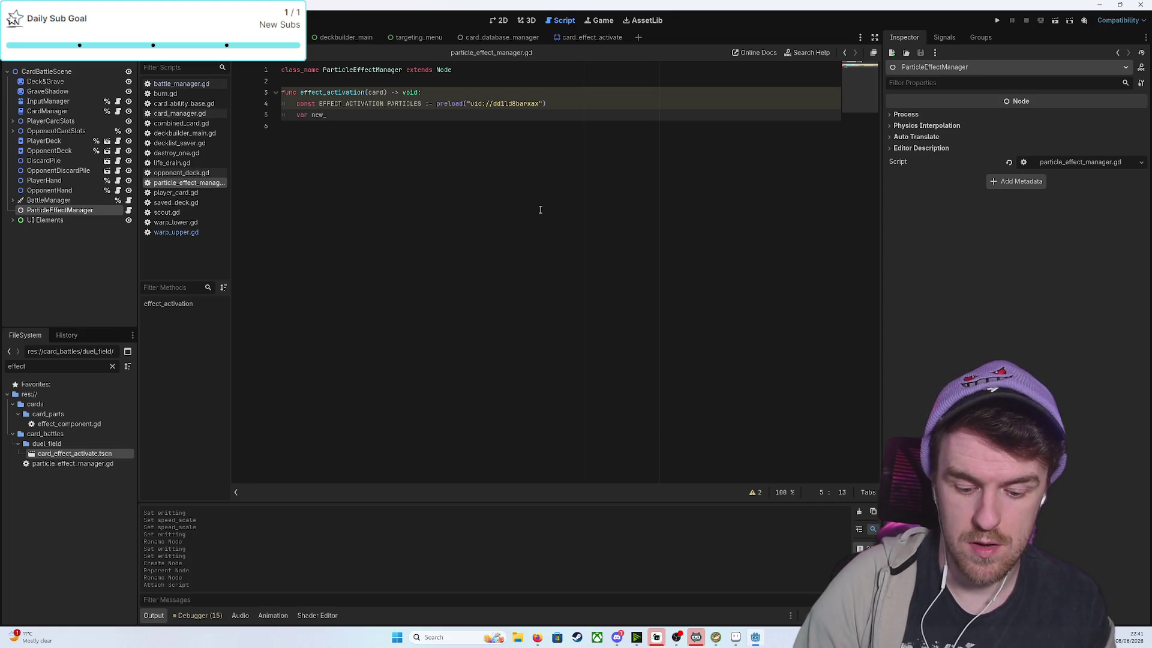
text(partic)
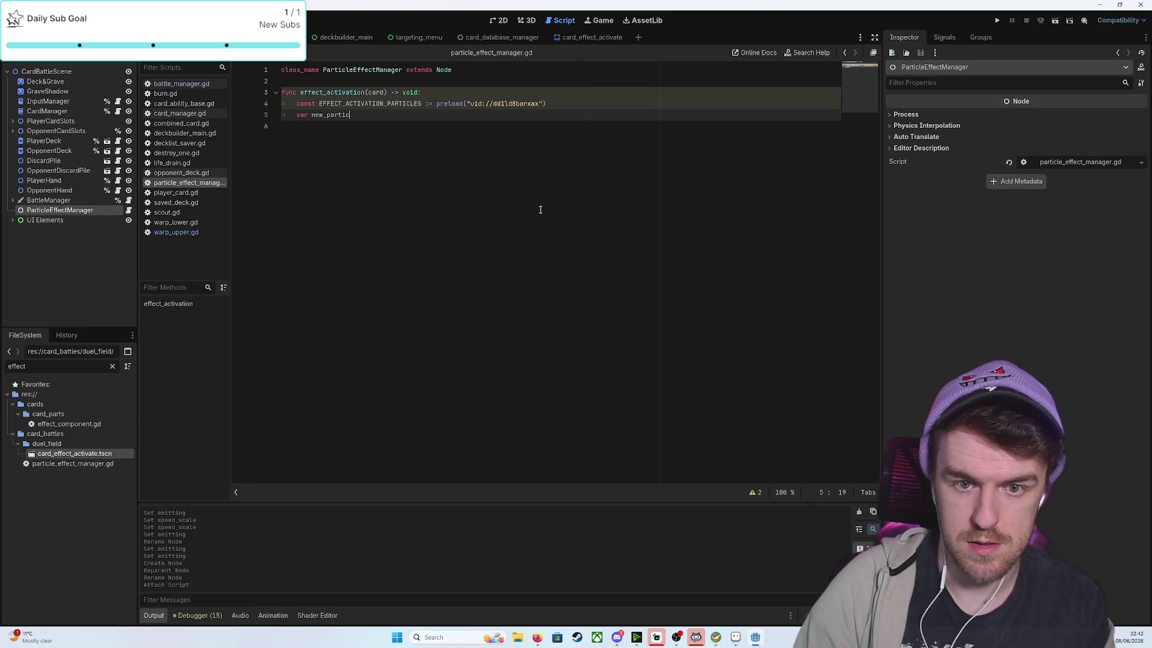
text(les = EFFE)
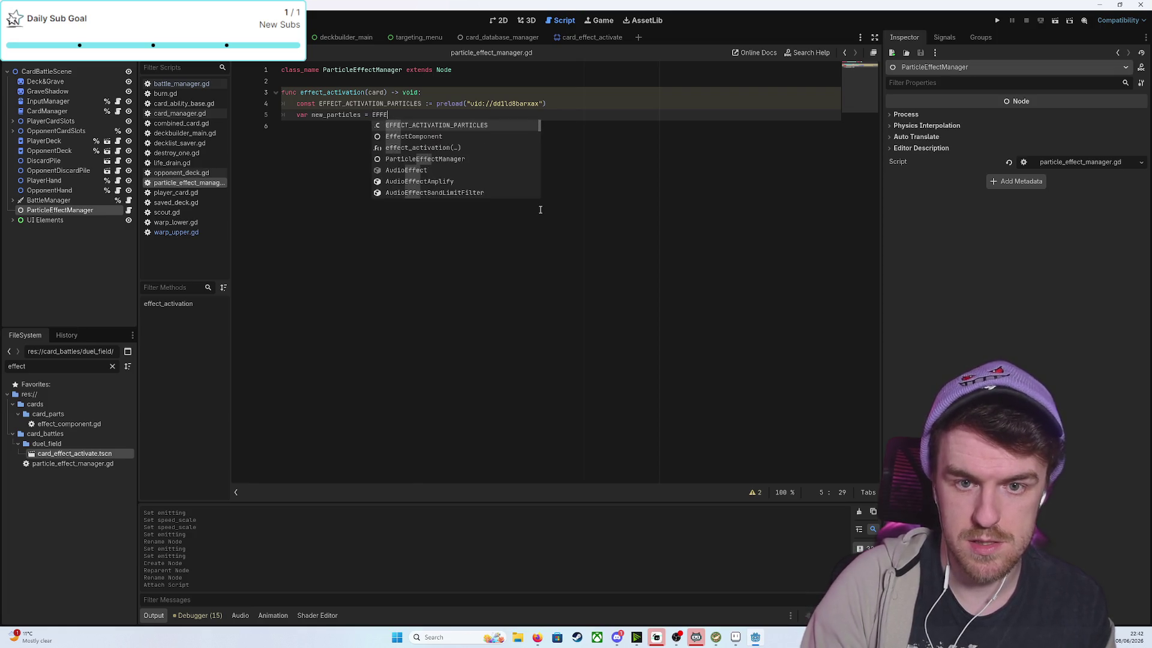
key(Return)
text(nsta)
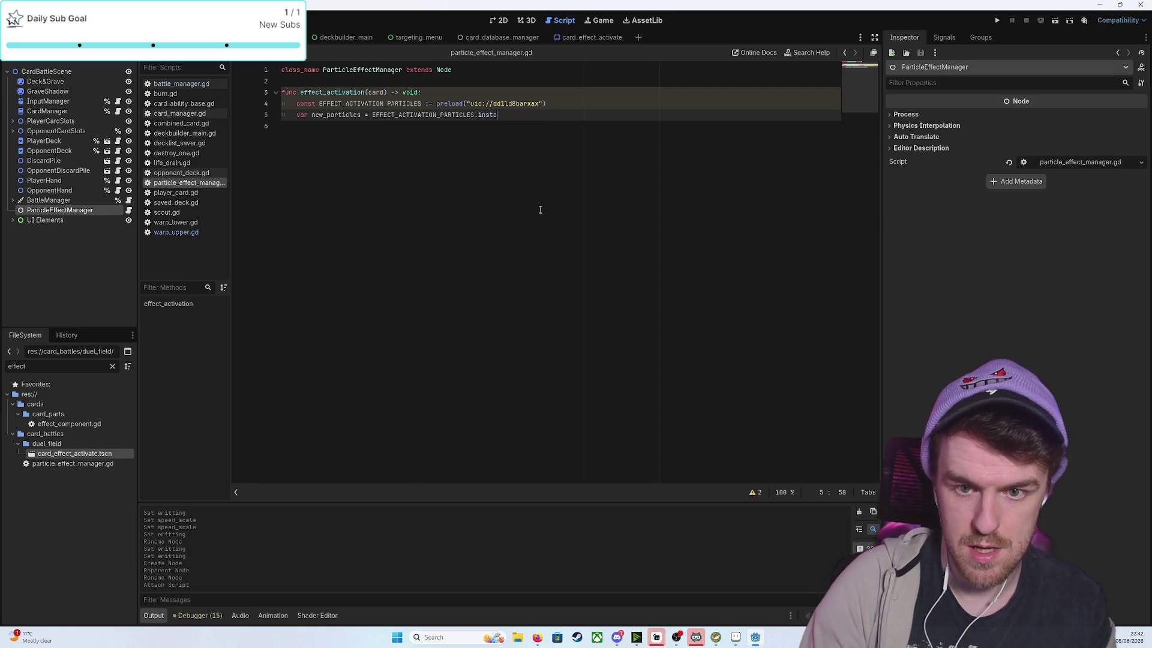
key(Return)
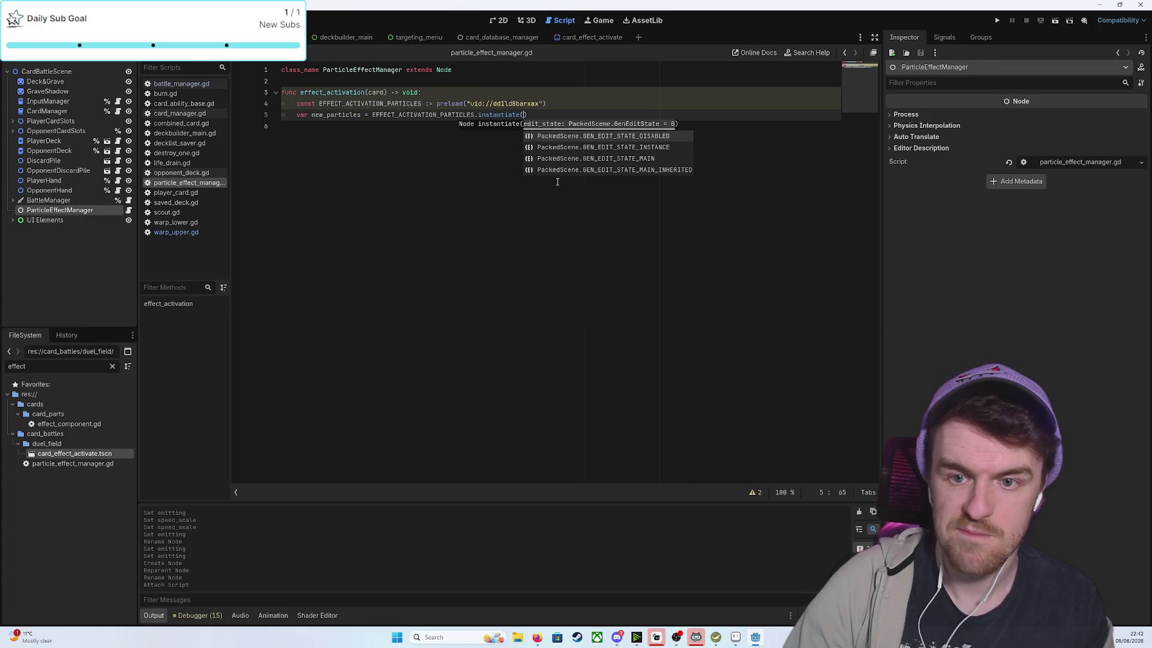
text())
click(588, 38)
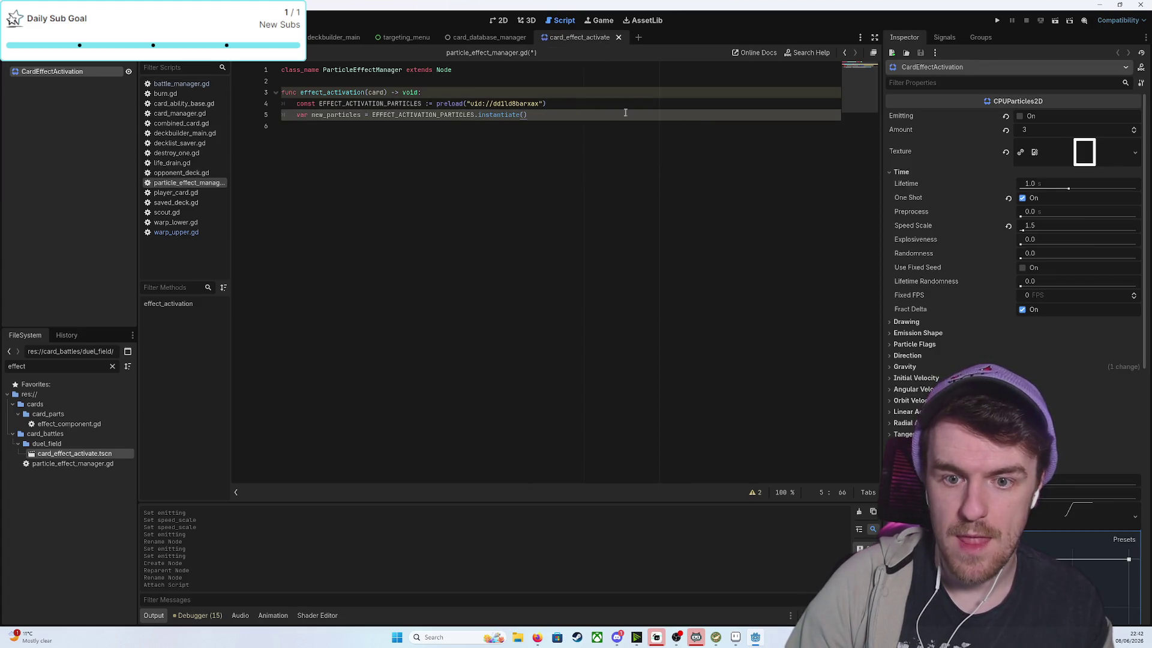
Show the 2D view, filter FileSystem by 'card', then open and close card.tscn
click(500, 20)
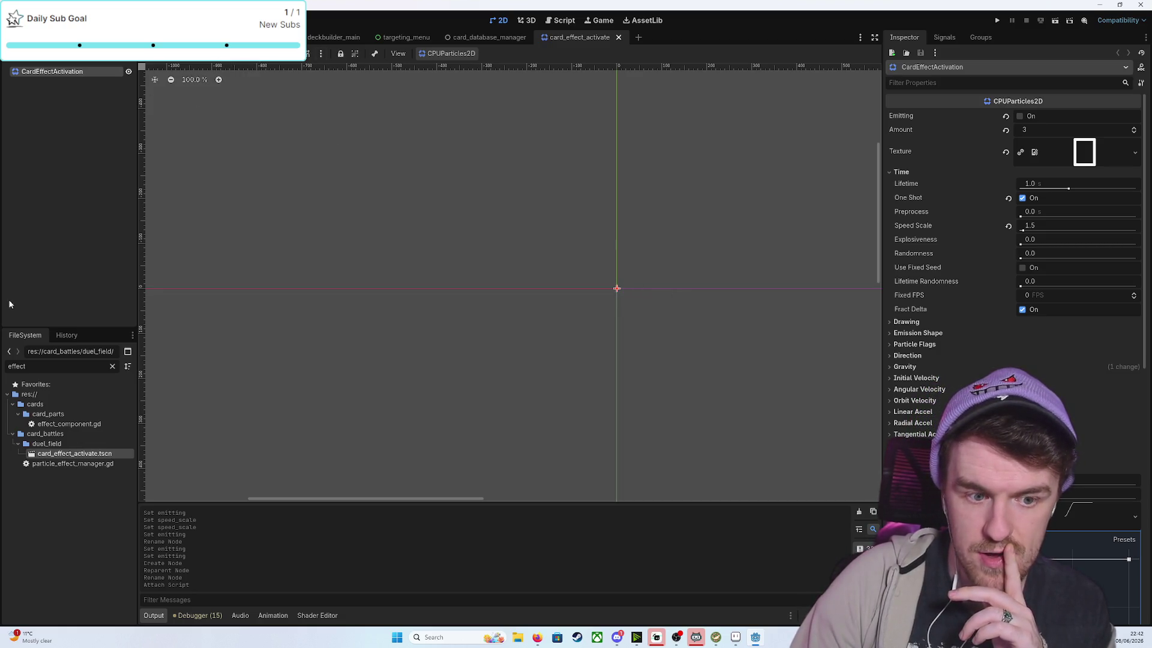
double_click(41, 370)
text(card)
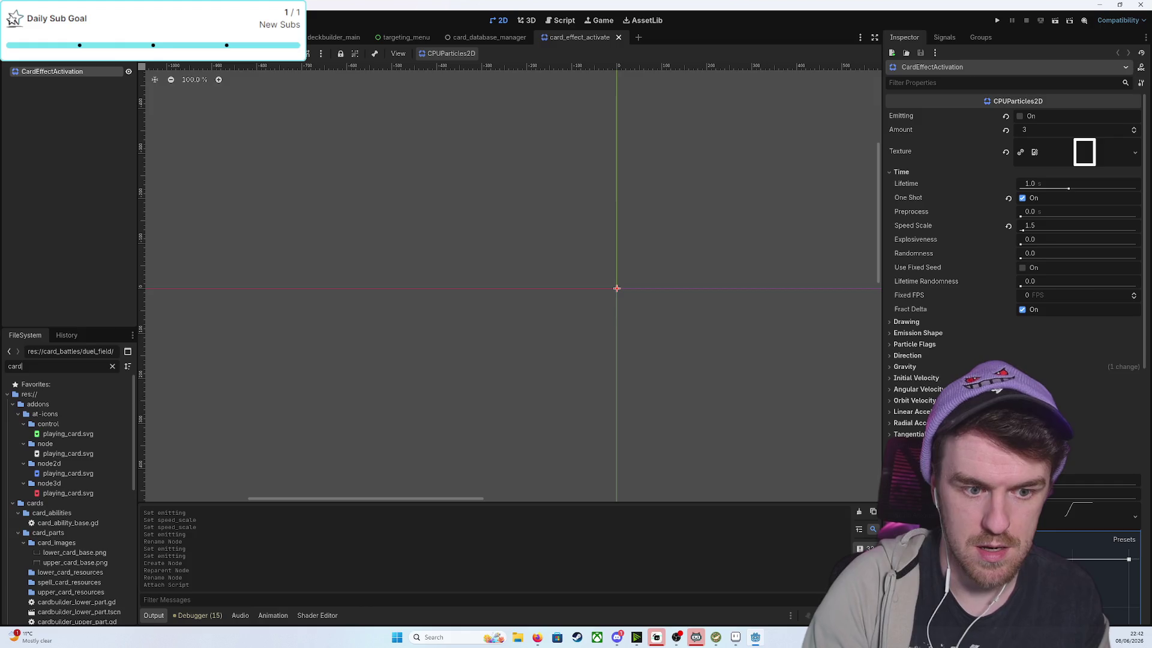
scroll(51, 540, down, 5)
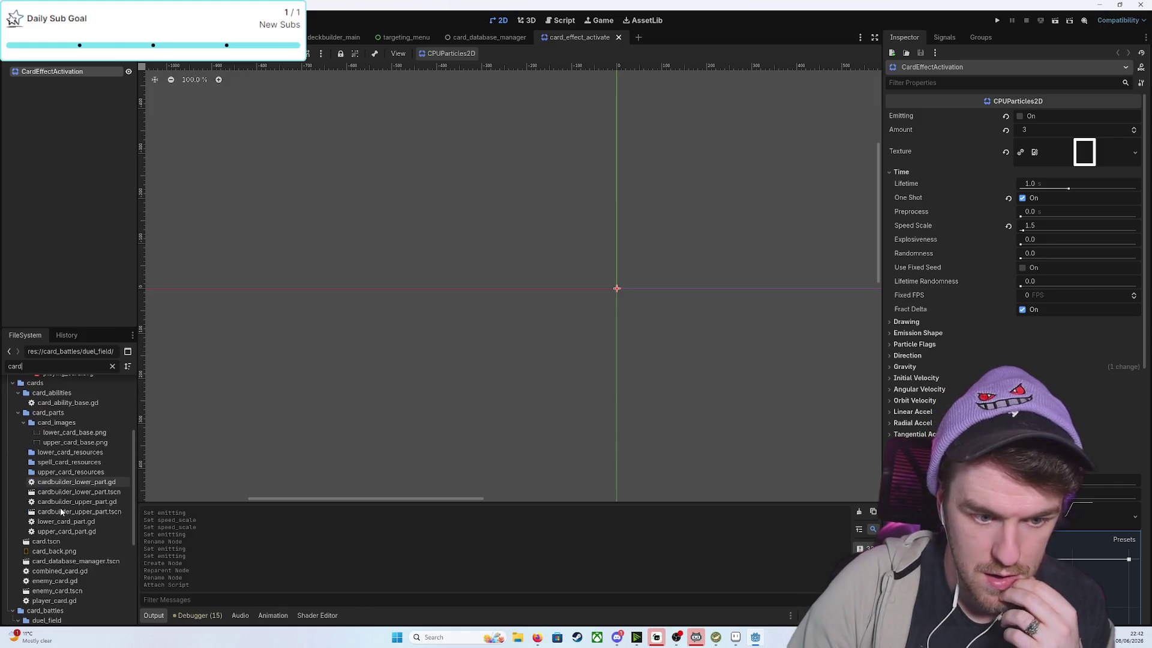
double_click(48, 542)
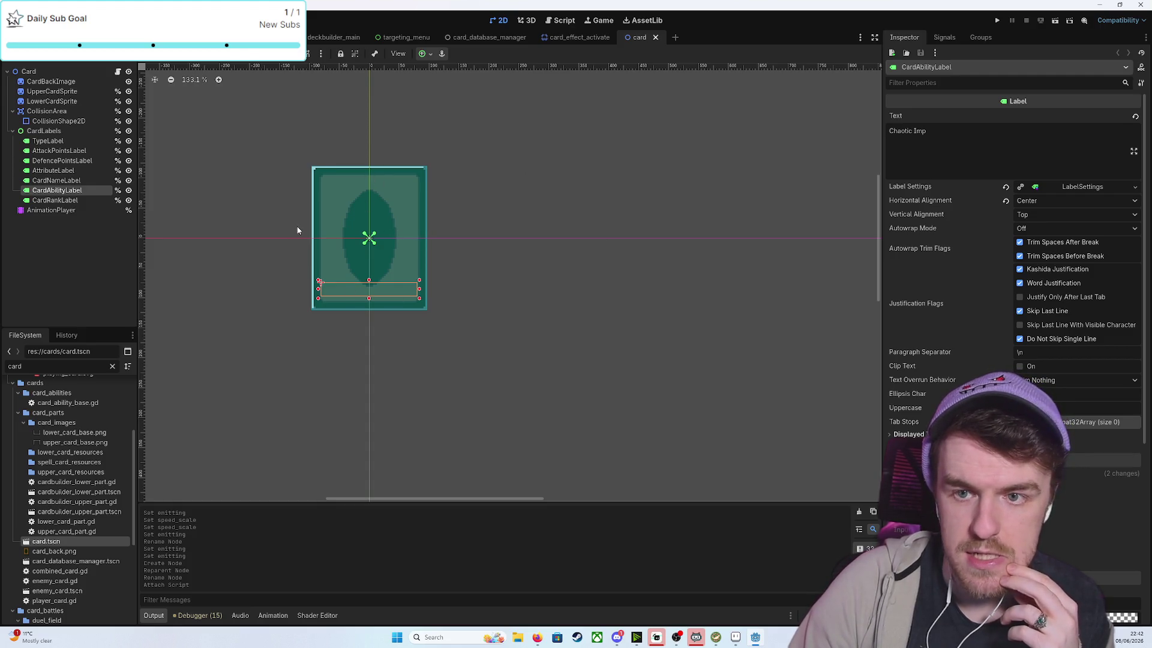
click(571, 40)
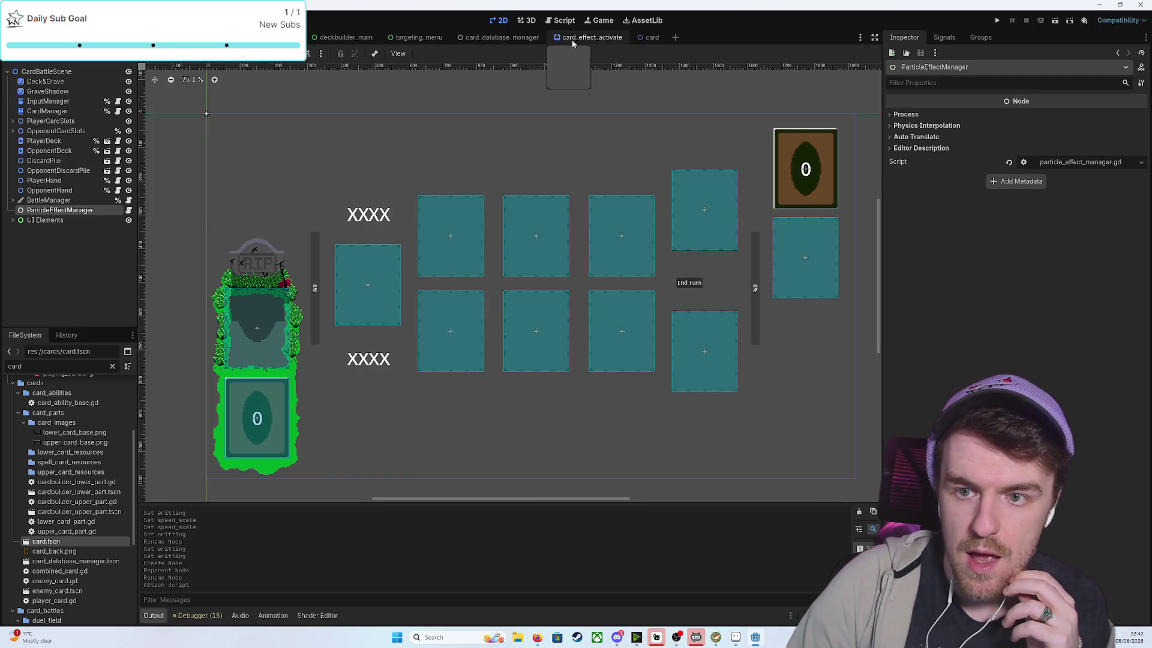
click(652, 37)
Return to CardBattleScene and open ParticleEffectManager's particle_effect_manager.gd script
click(657, 37)
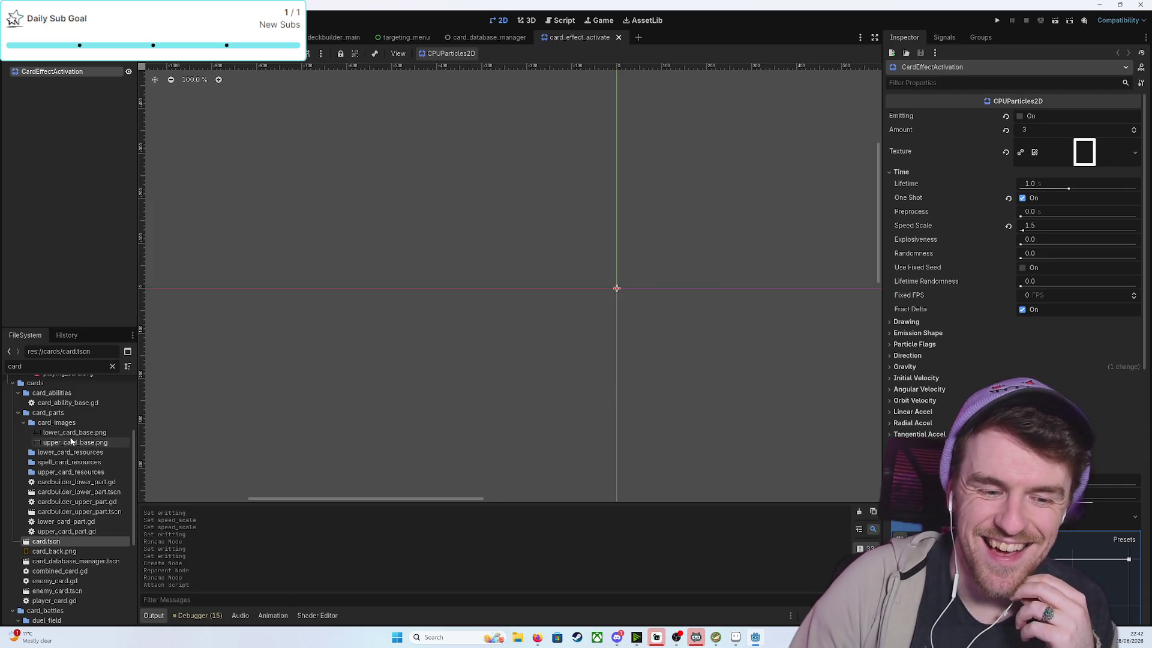
scroll(97, 432, up, 4)
key(ctrl+Tab)
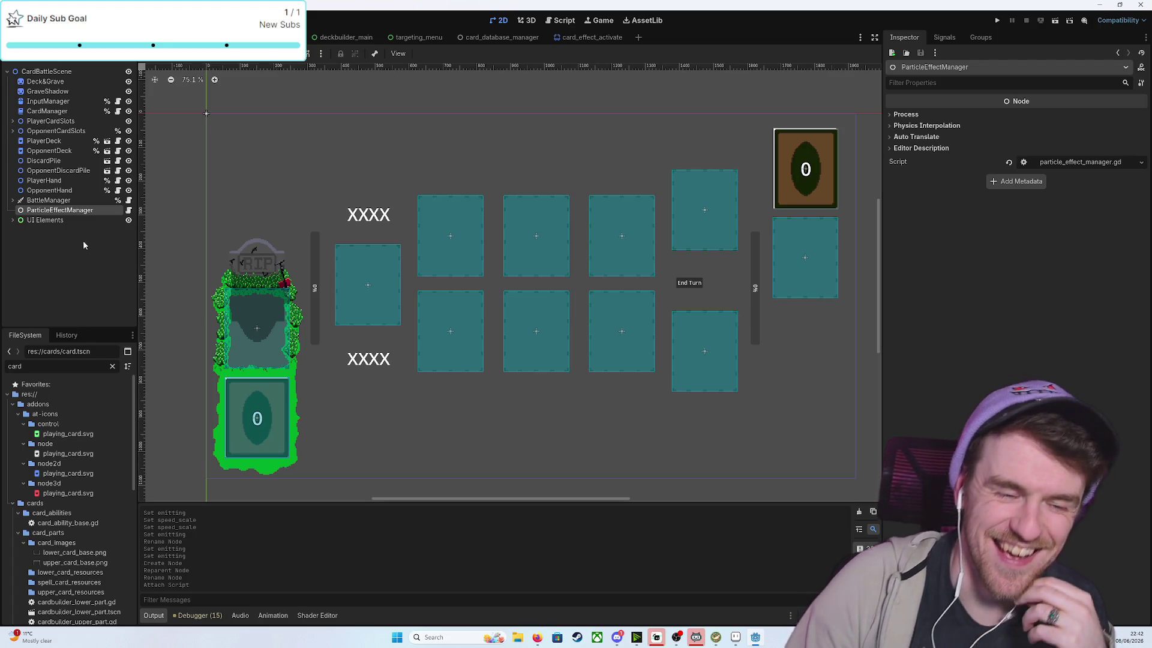
click(128, 210)
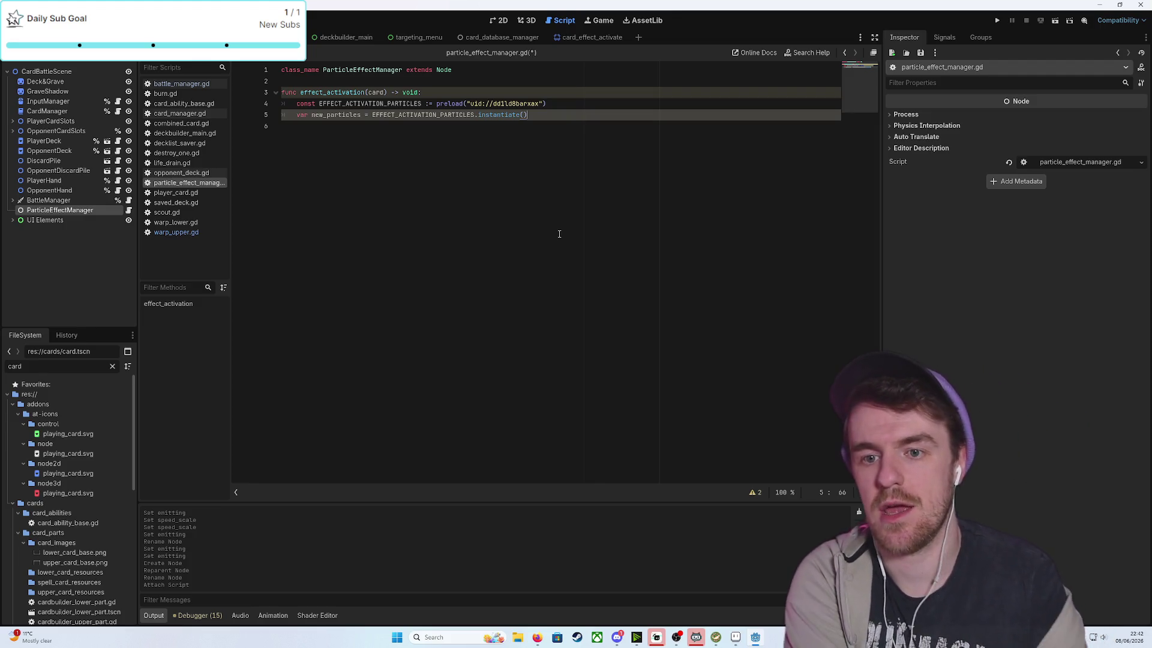
Place new_particles at card.global_position and type the card parameter as CombinedCard
key(Return)
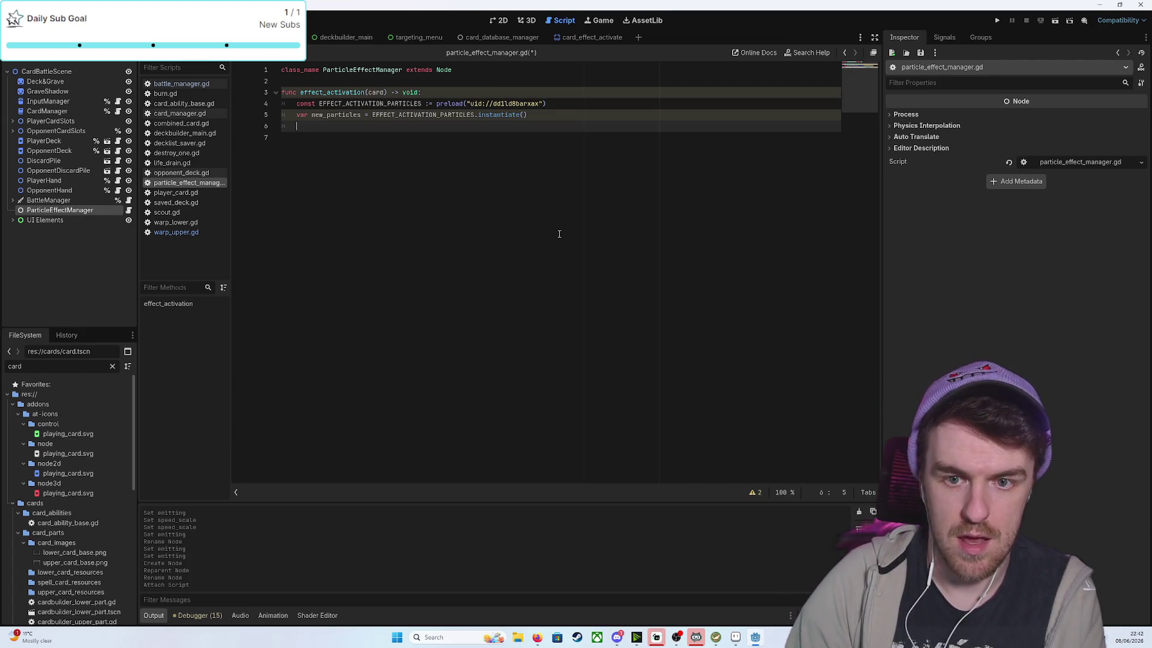
text(new_particles.global_position)
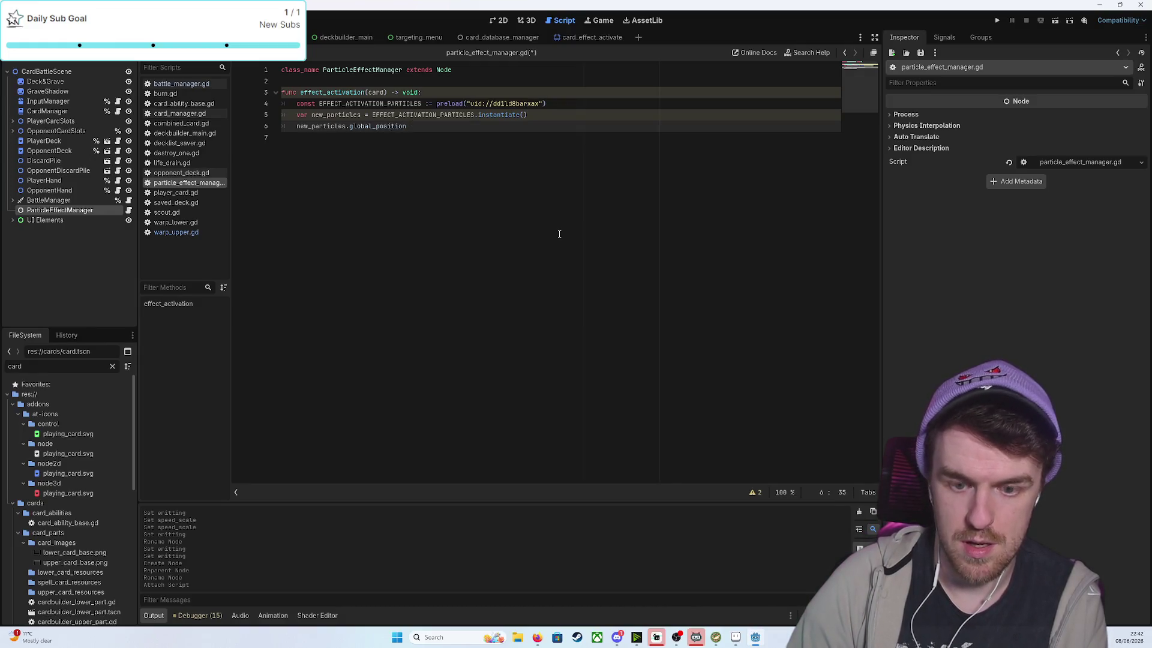
text( = card.)
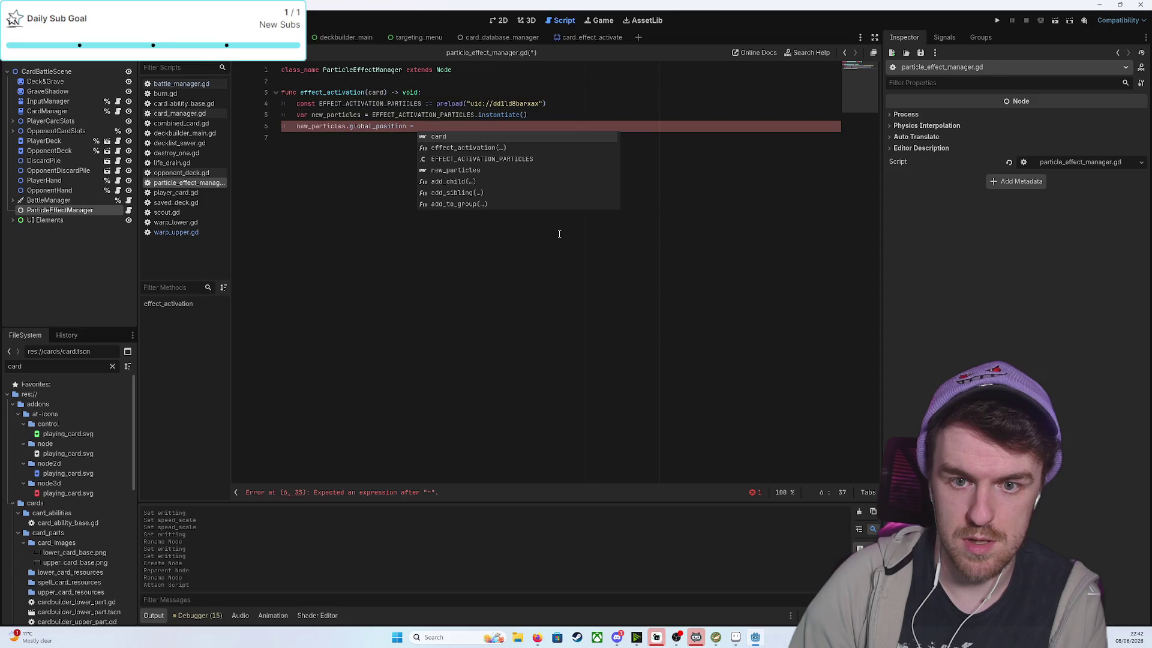
text(glob)
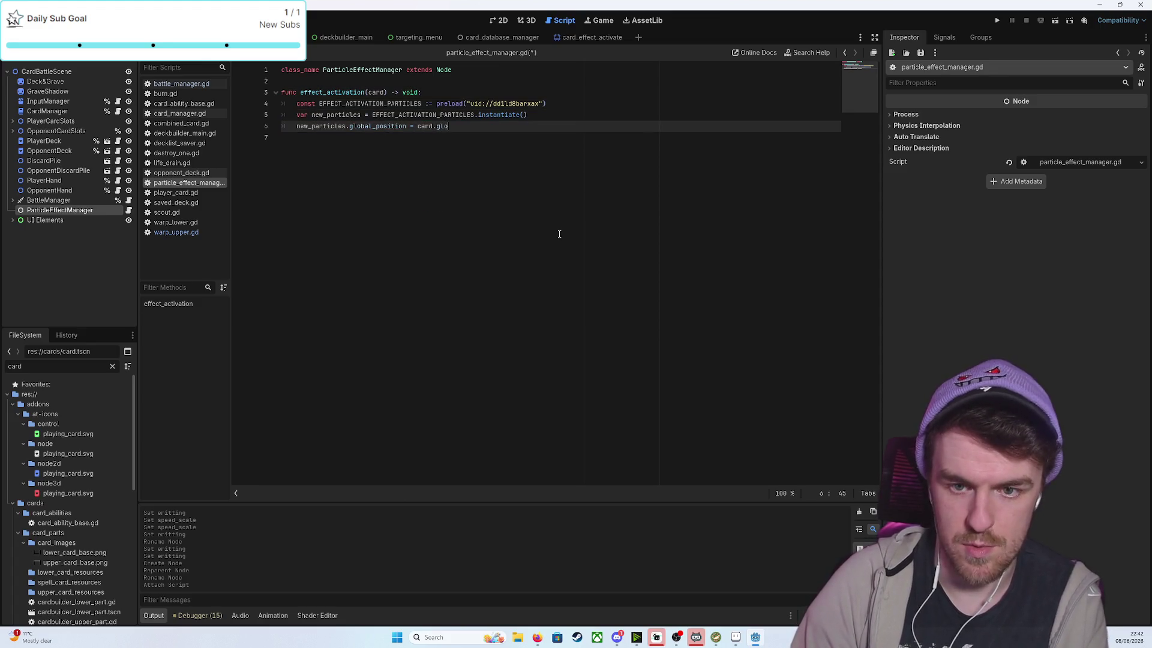
text(al_)
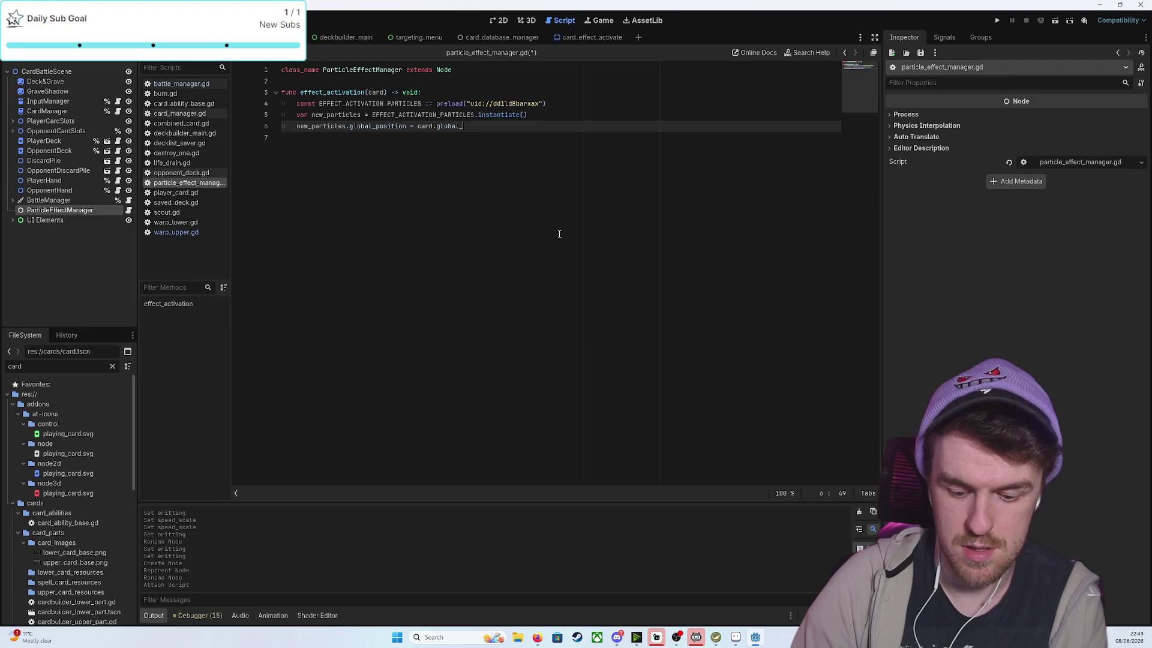
text(position)
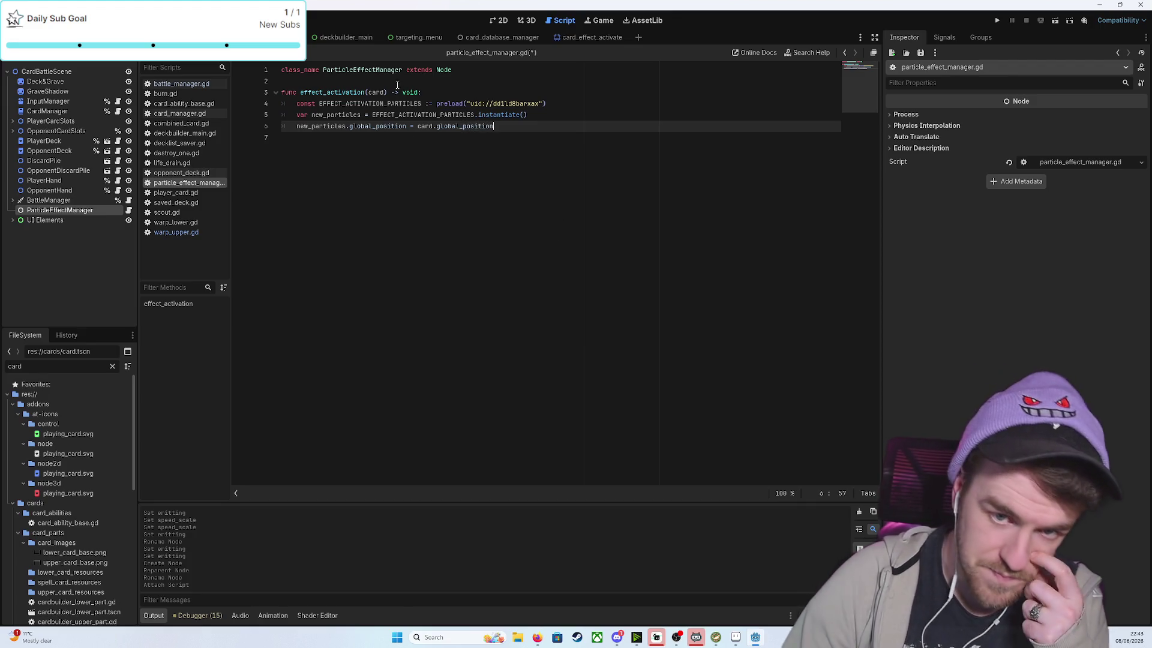
click(384, 92)
text(:)
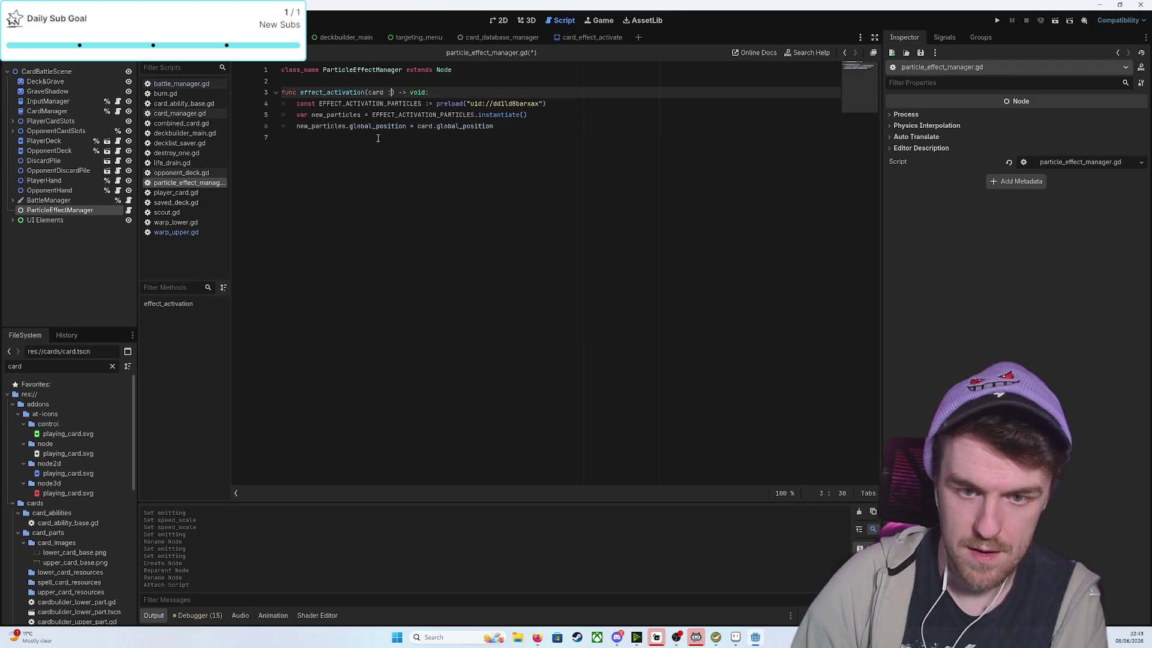
text( CombinedCard)
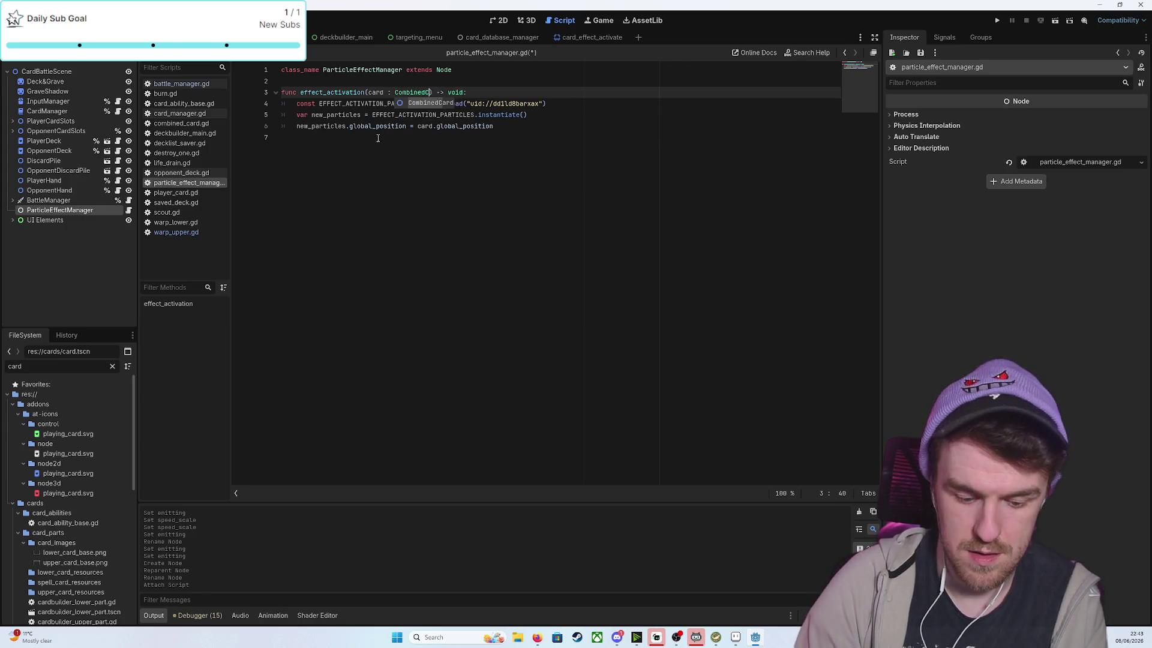
Add a line parenting the particles to the card with card.add_child(new_particles)
click(507, 171)
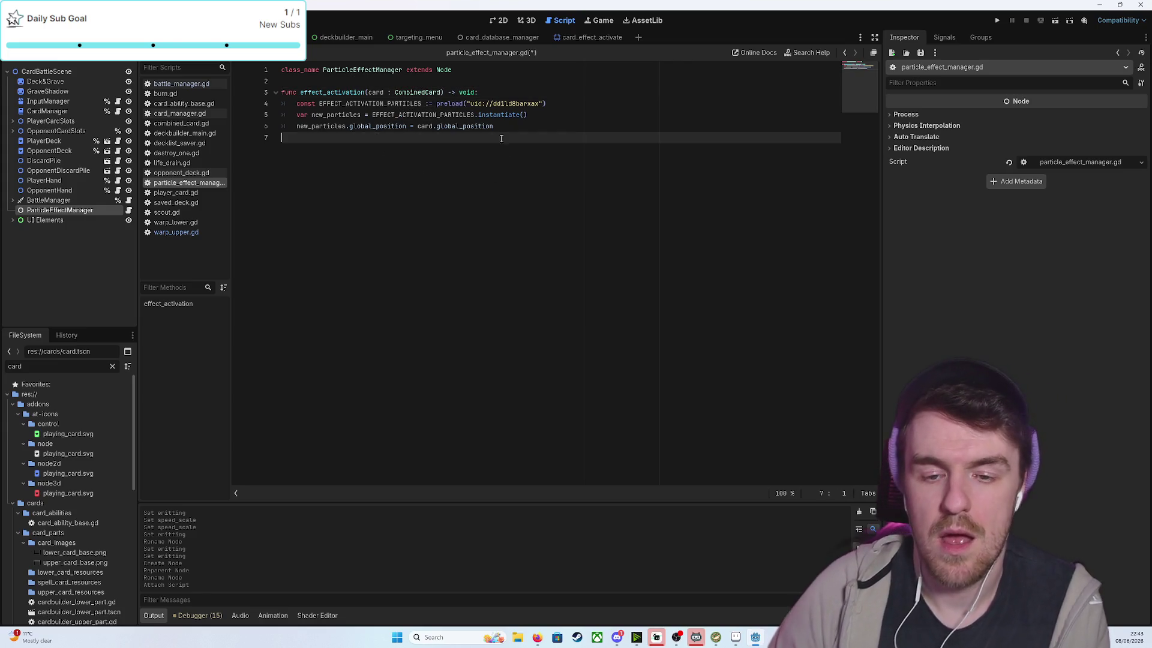
key(Left)
key(Return)
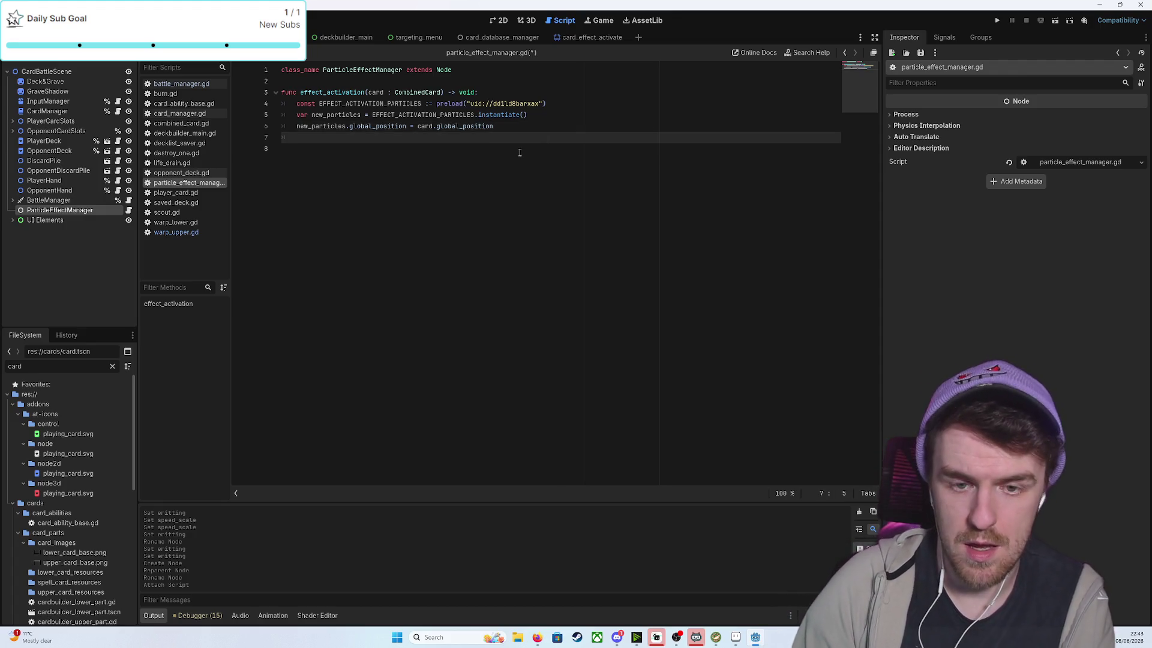
text(card)
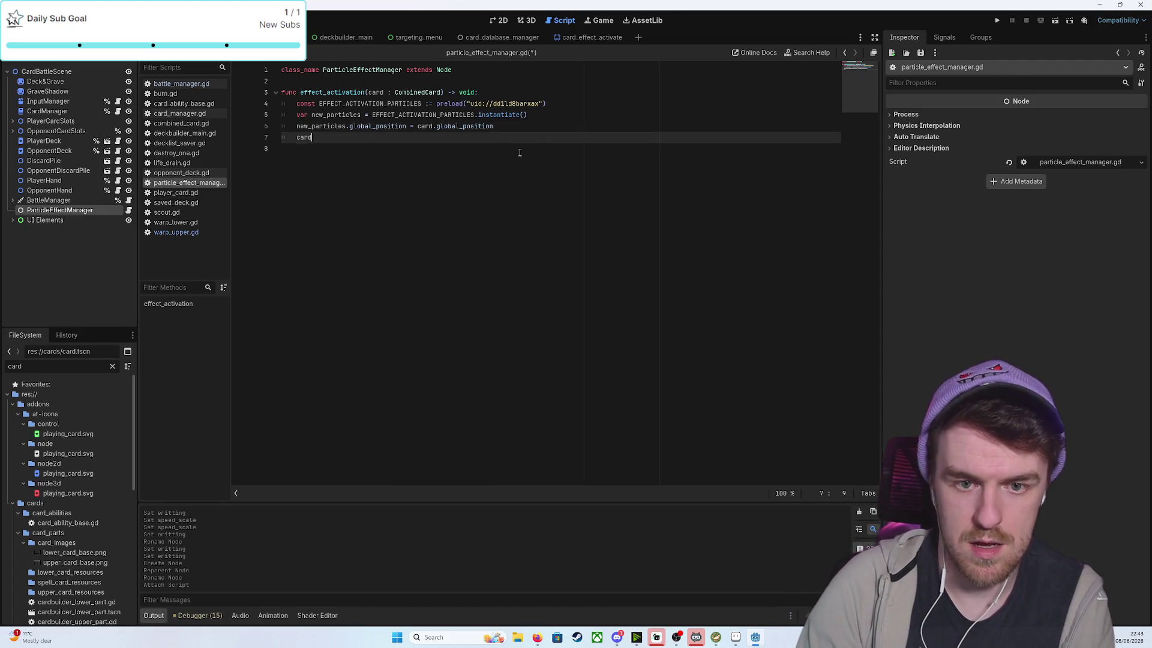
text(.add_chil)
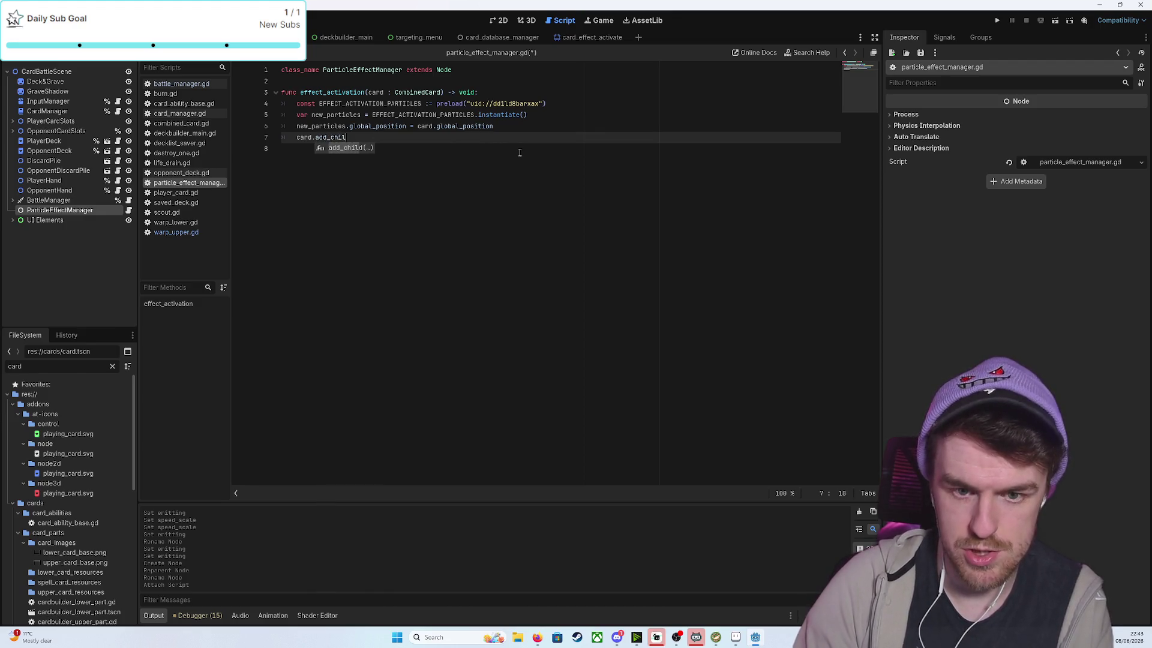
text(d())
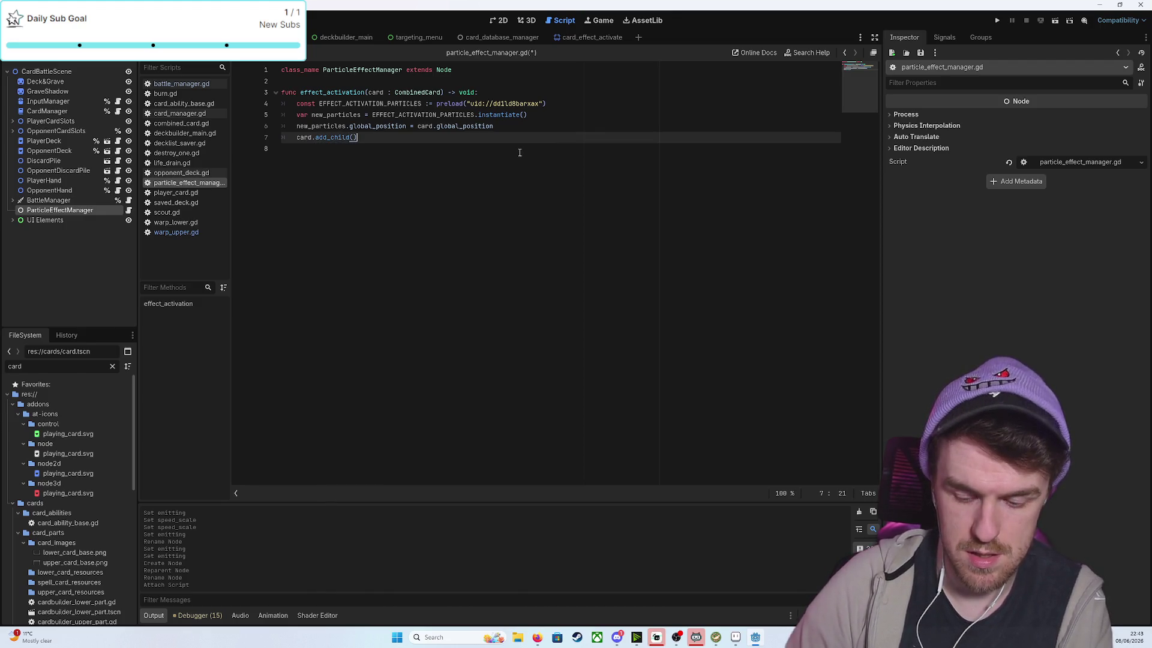
key(Left)
text(w_pa)
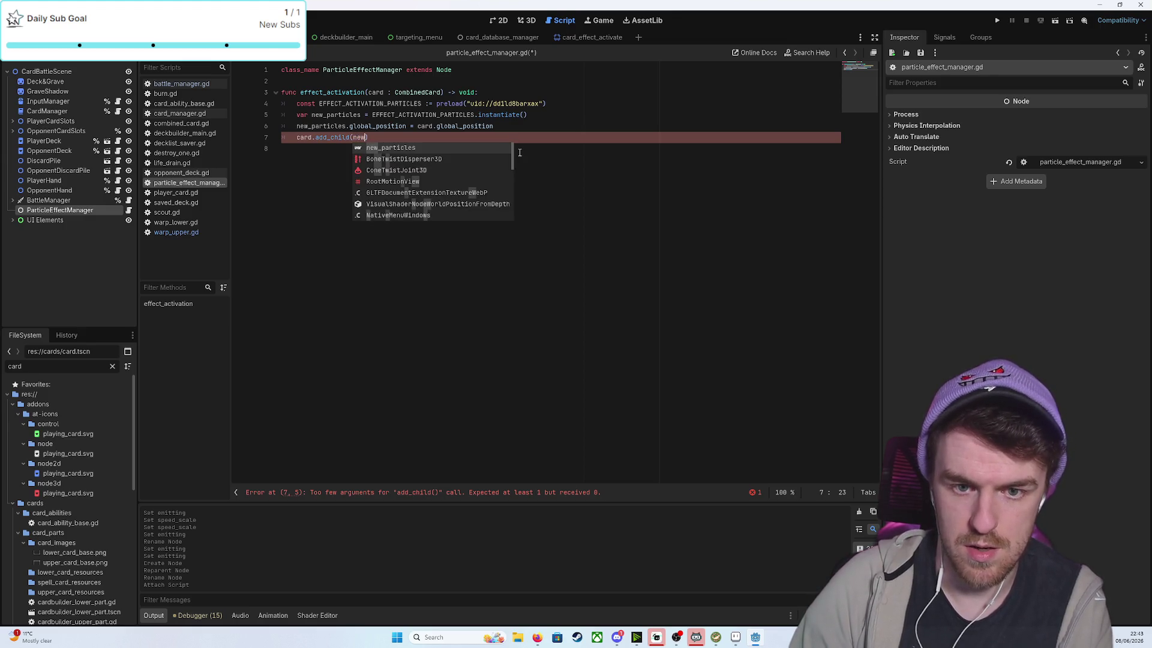
key(Return)
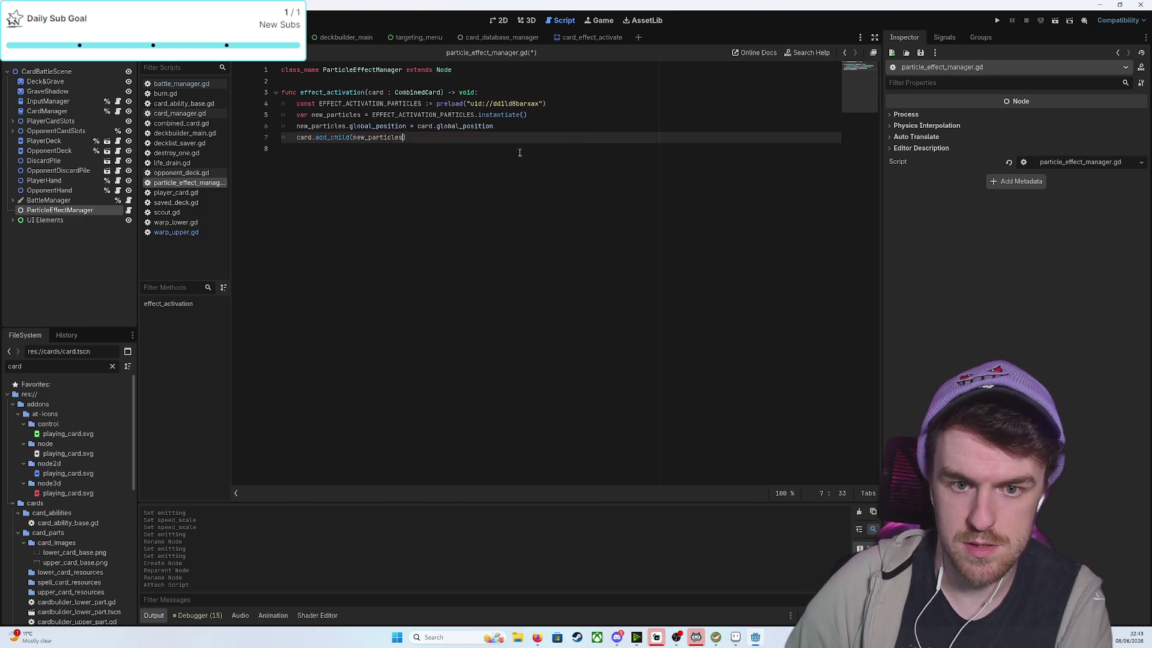
Add new_particles.emitting = true and save particle_effect_manager.gd
click(447, 149)
click(443, 140)
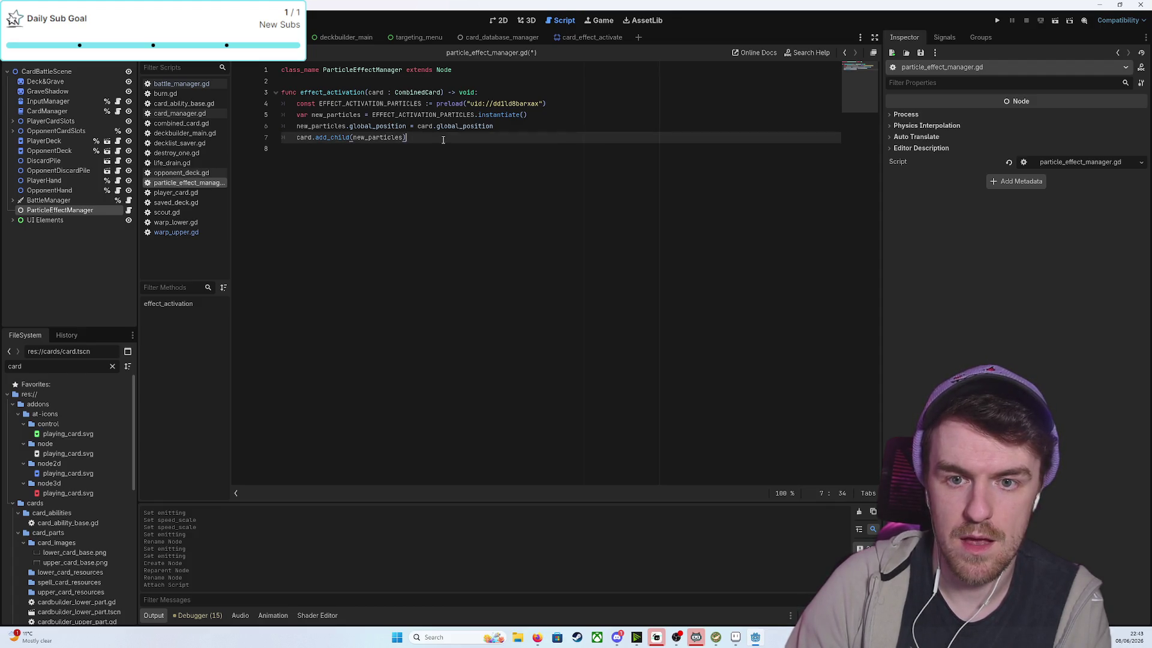
key(Return)
text(w_+)
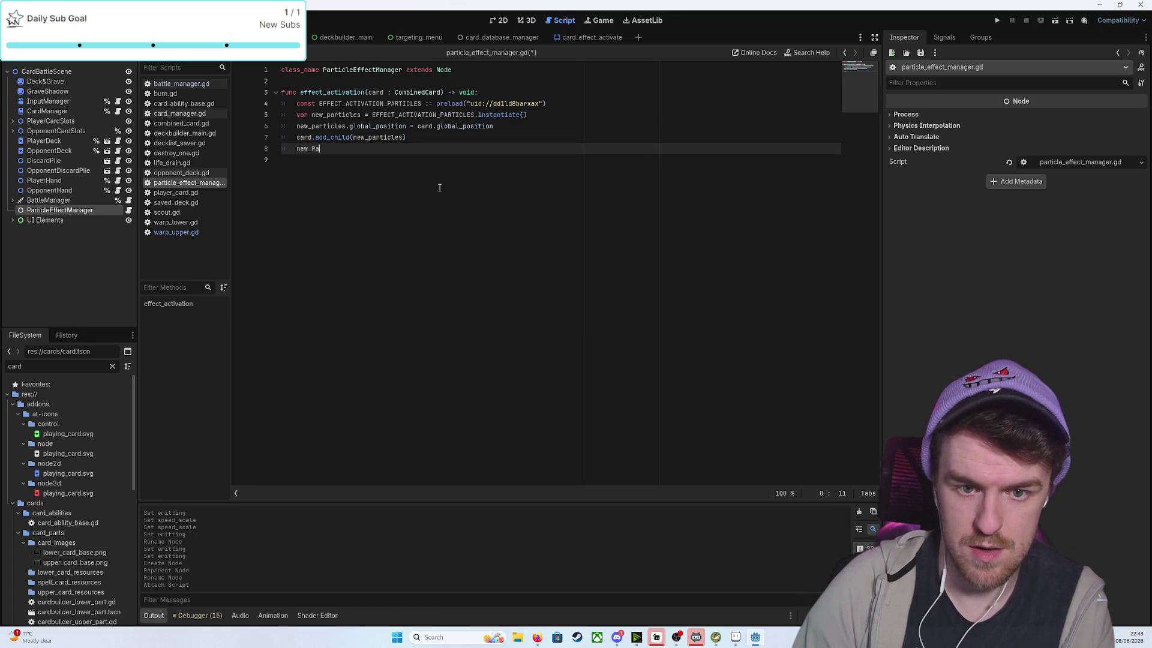
key(Return)
text(.emitti)
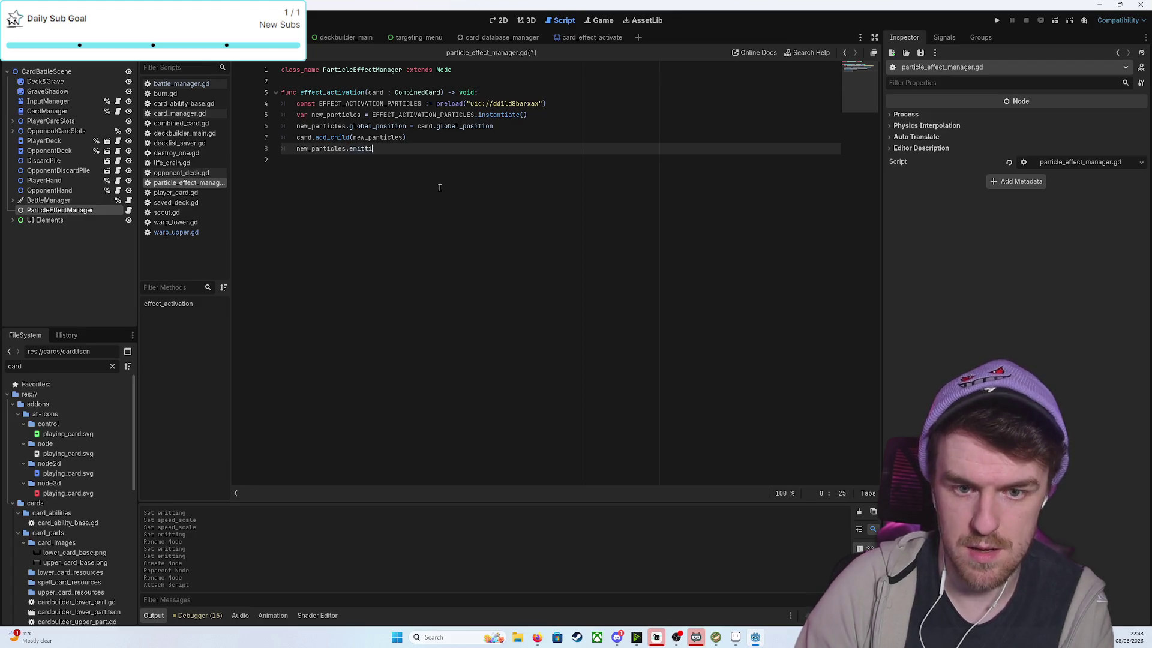
text(ng =)
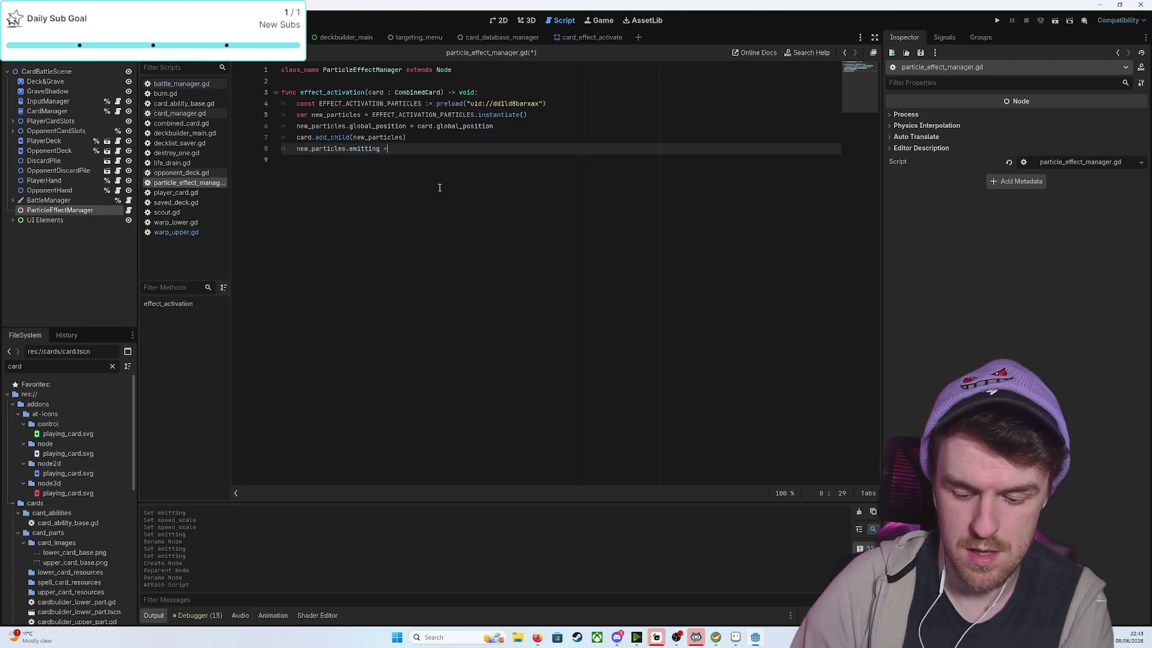
text( true)
key(Return)
key(ctrl+s)
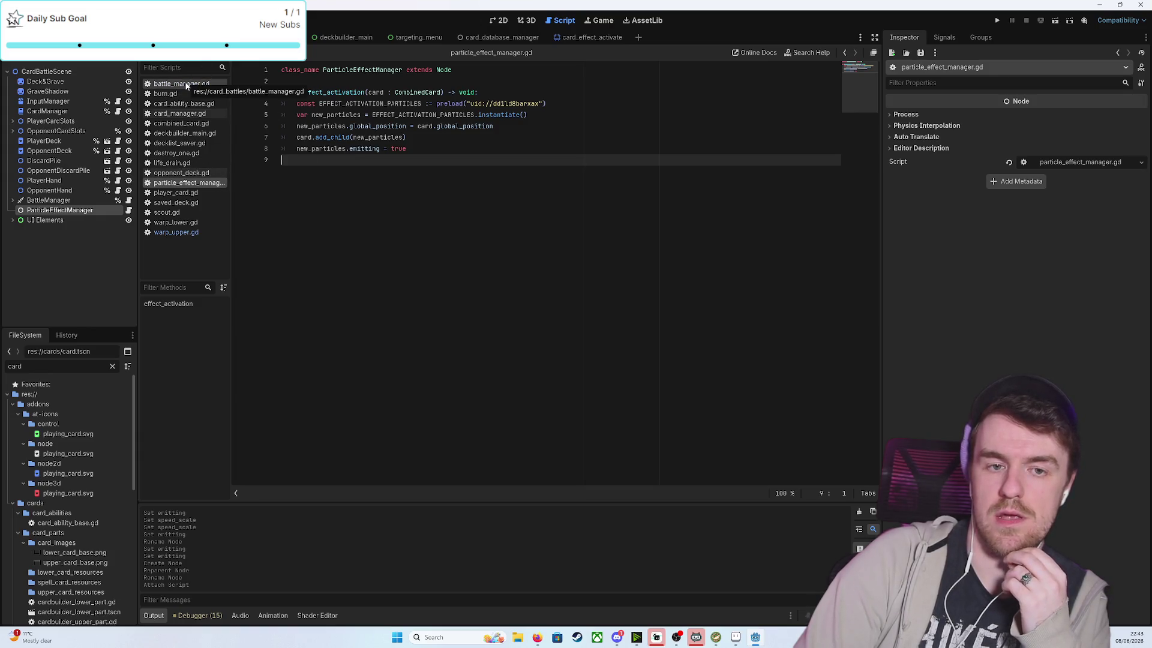
click(180, 113)
Give ParticleEffectManager a scene-unique name and drag its reference into card_manager.gd
scroll(600, 309, down, 2)
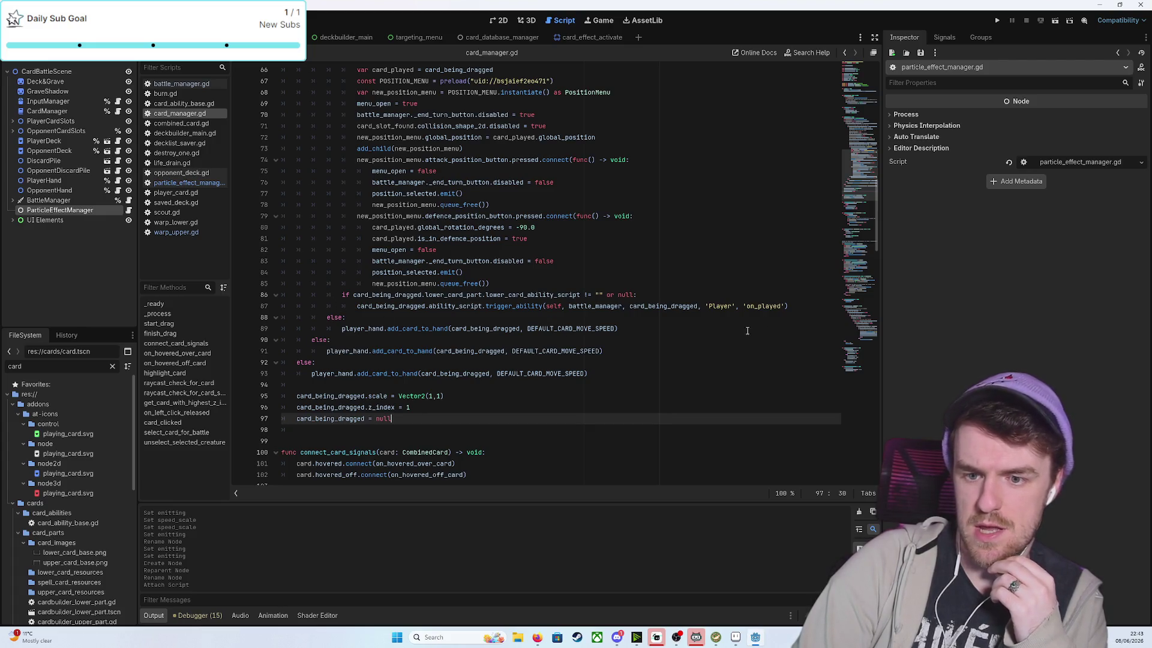
click(791, 306)
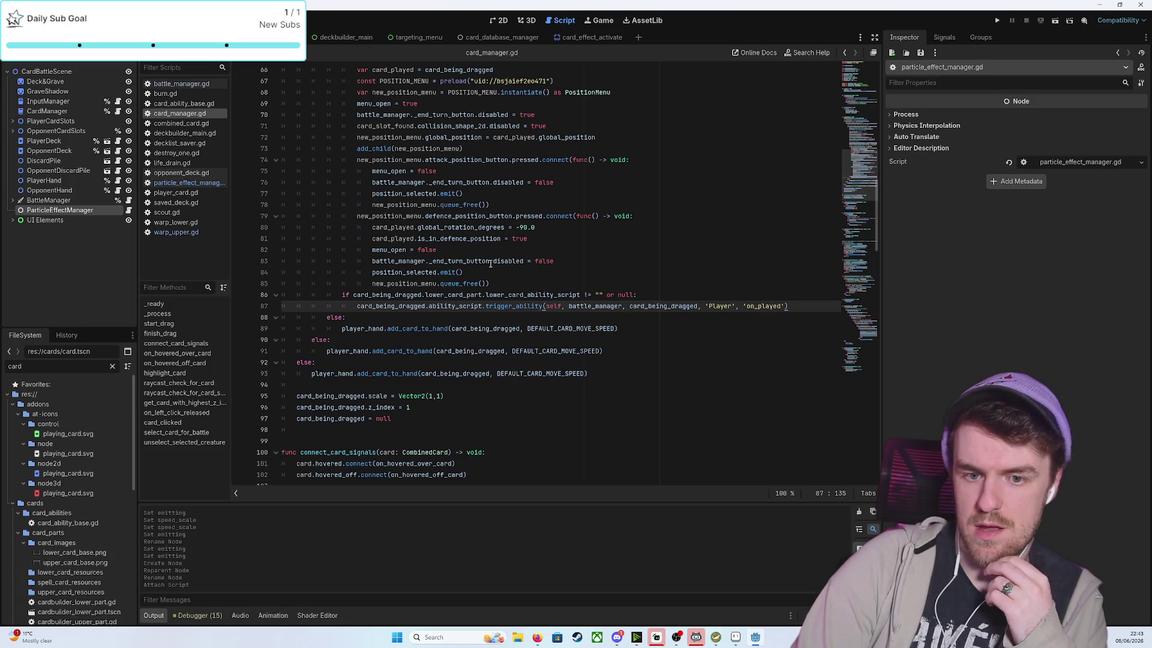
scroll(346, 187, up, 20)
scroll(346, 188, up, 2)
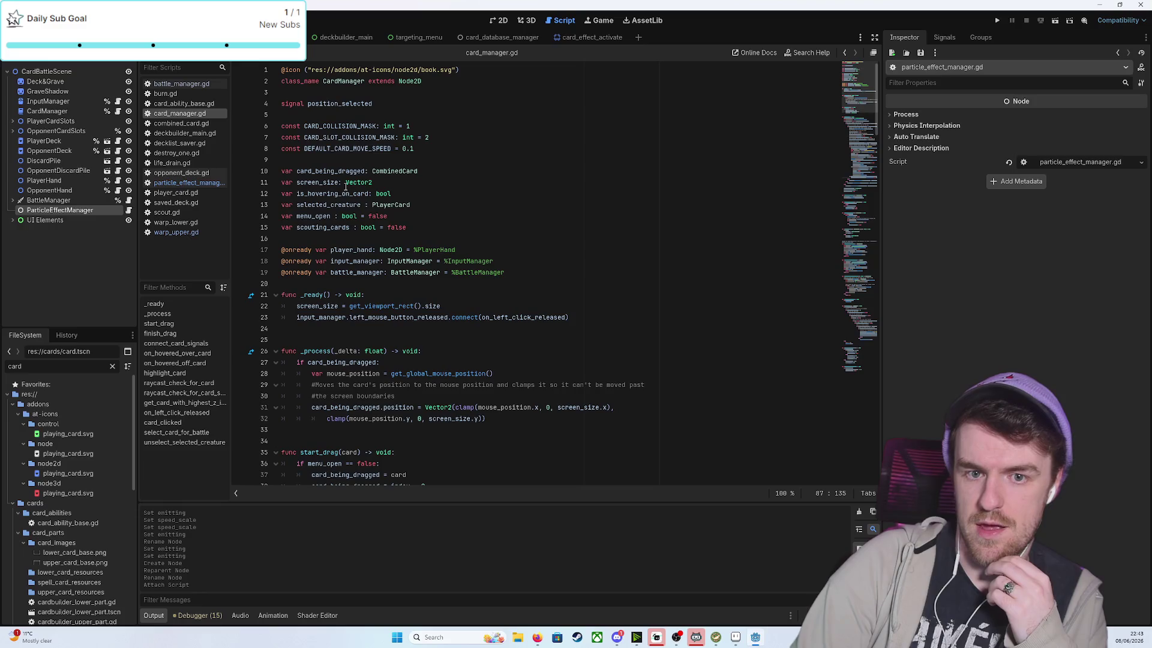
right_click(60, 210)
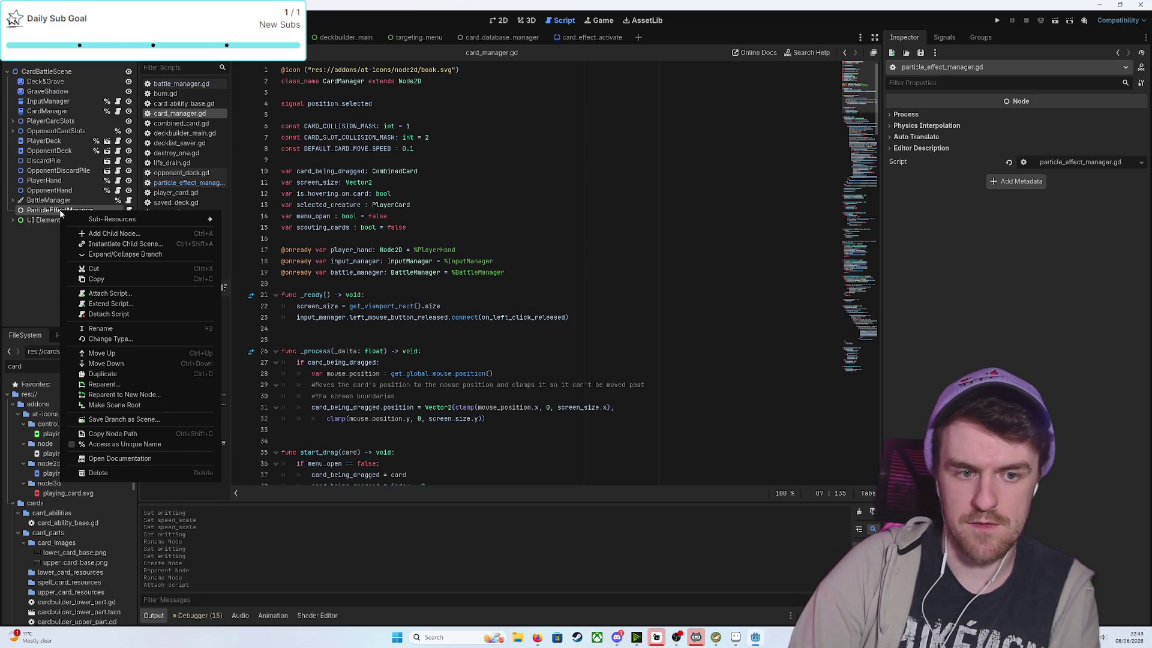
click(124, 444)
drag(69, 211, 528, 276)
Call particle_effect_manager.effect_activation(card_being_dragged) after the on_played ability line and save
scroll(431, 341, down, 2)
scroll(431, 341, down, 20)
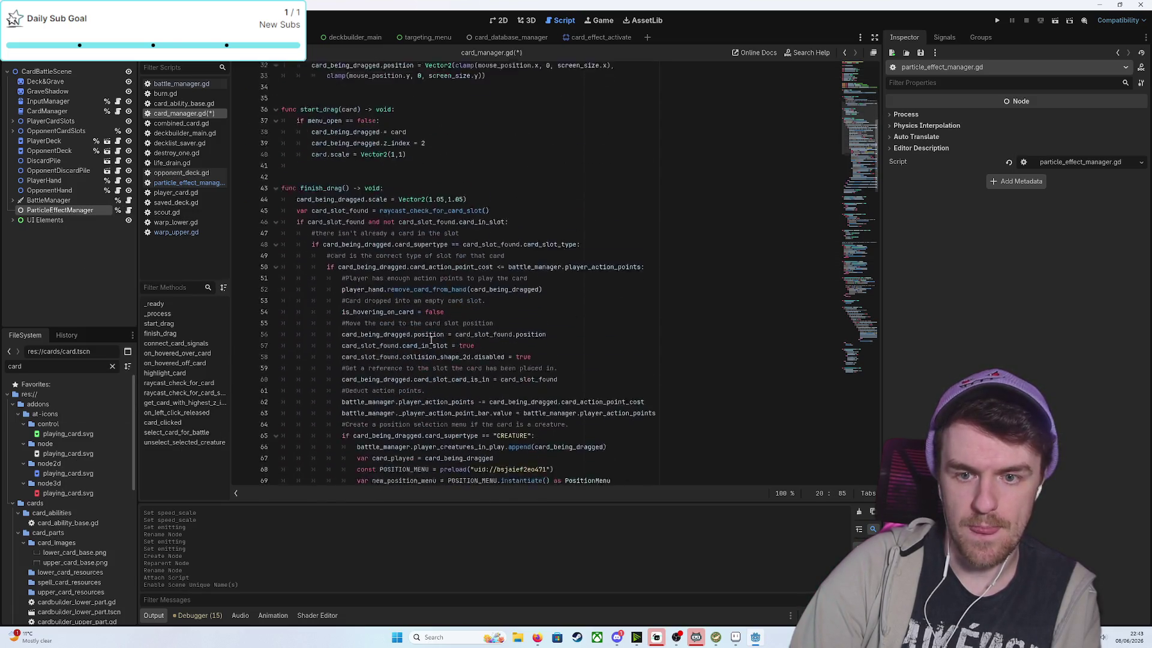
scroll(431, 341, down, 3)
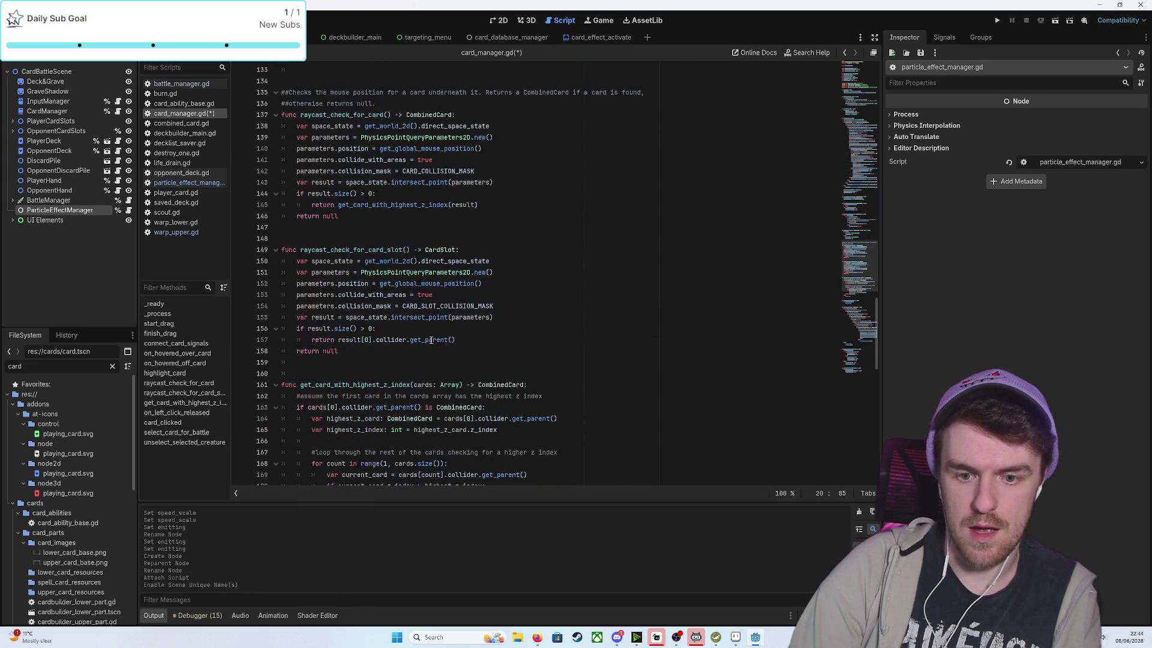
scroll(421, 386, down, 20)
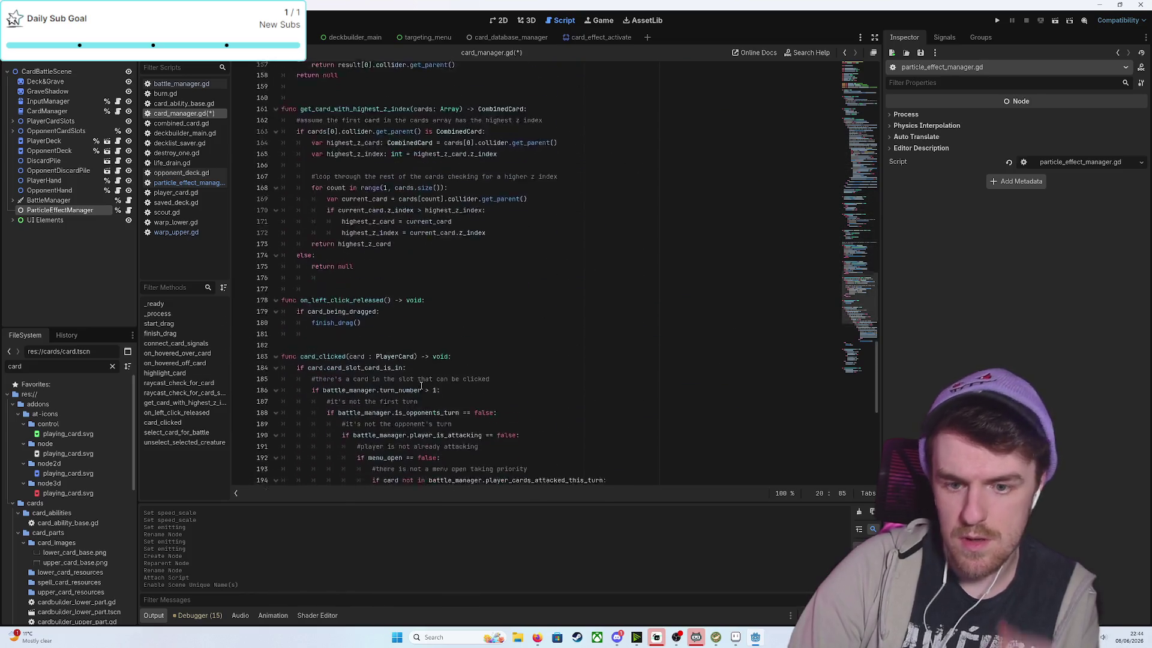
scroll(421, 386, up, 20)
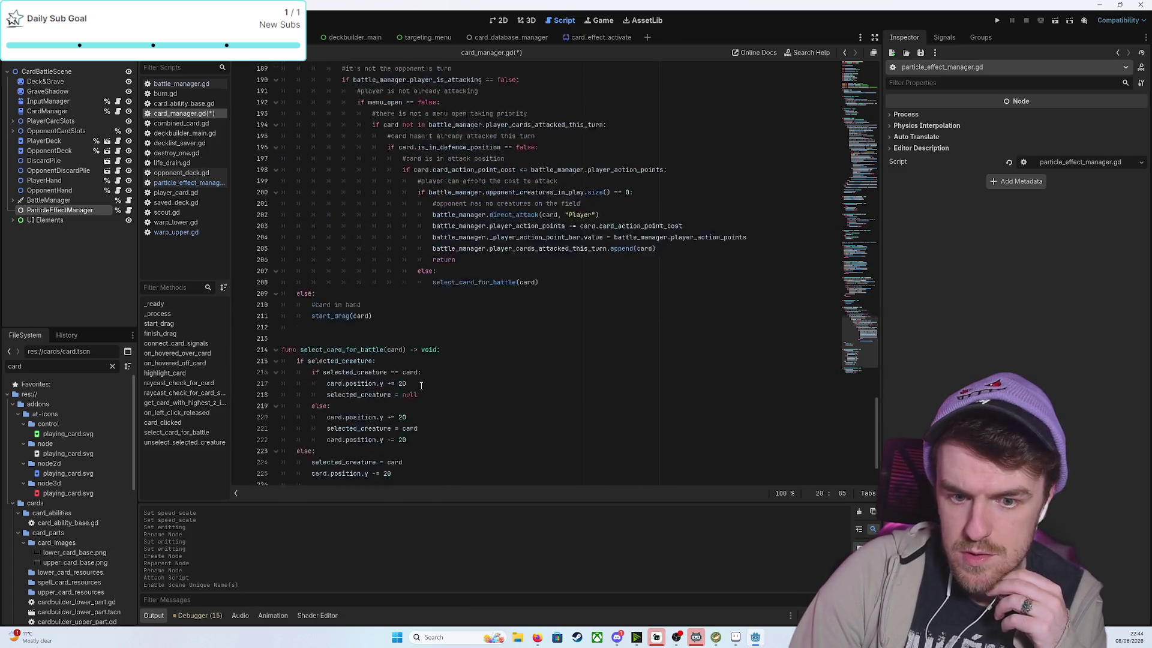
scroll(421, 385, up, 4)
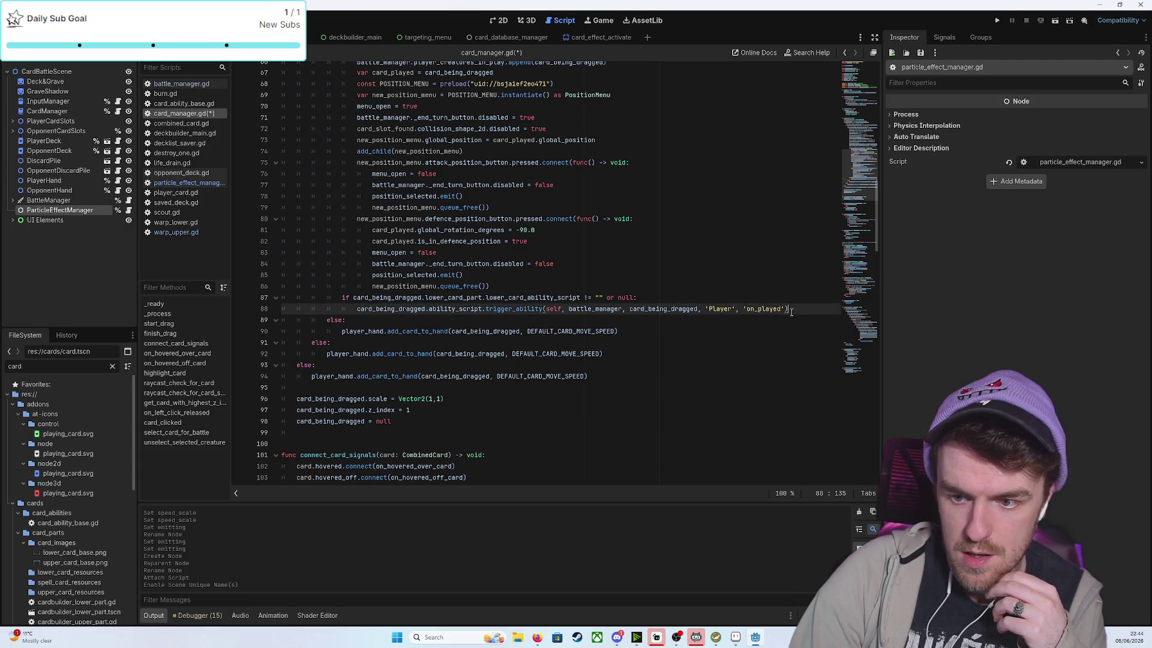
click(789, 311)
key(Return)
text(particle_effect_manager.)
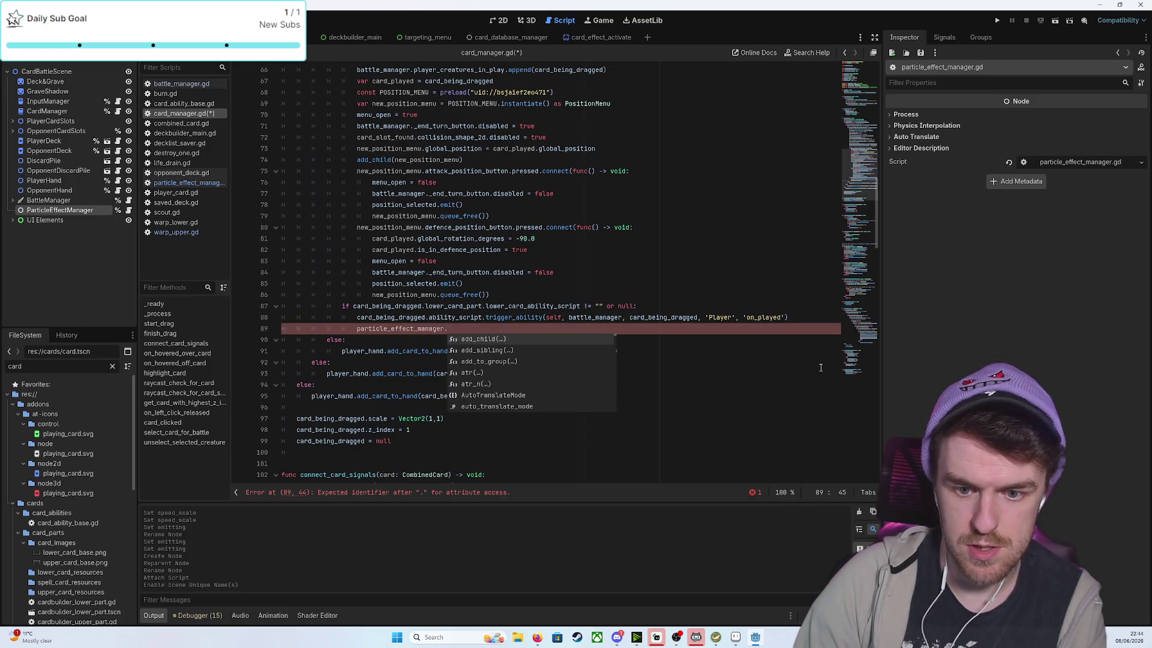
text(effect)
key(Return)
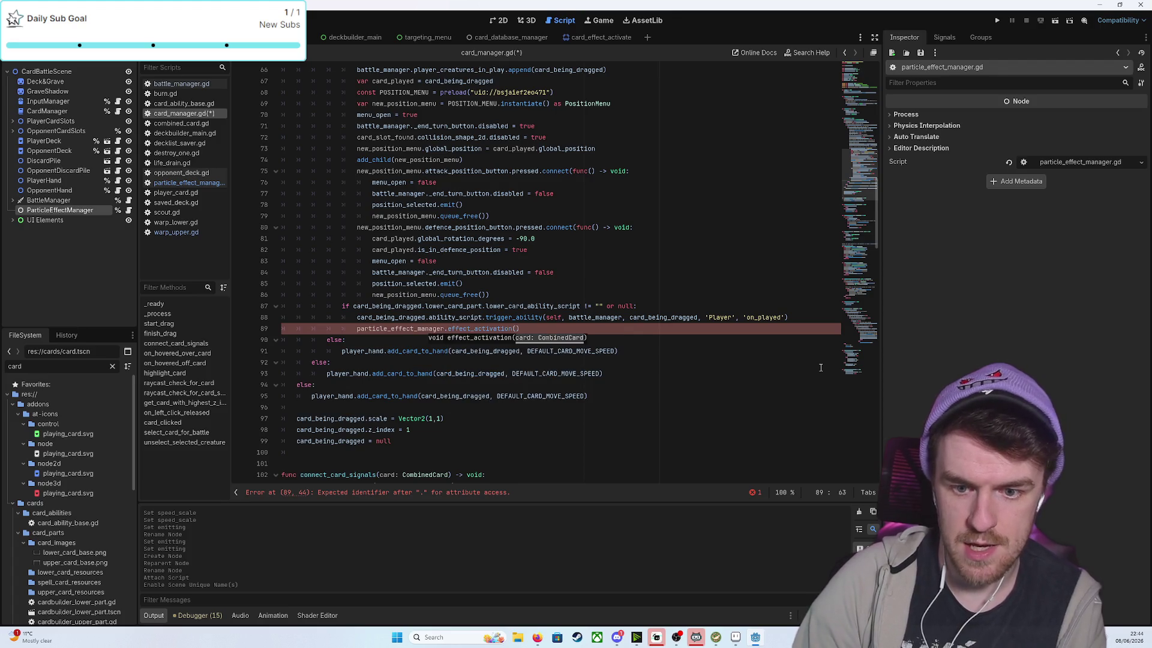
text(card)
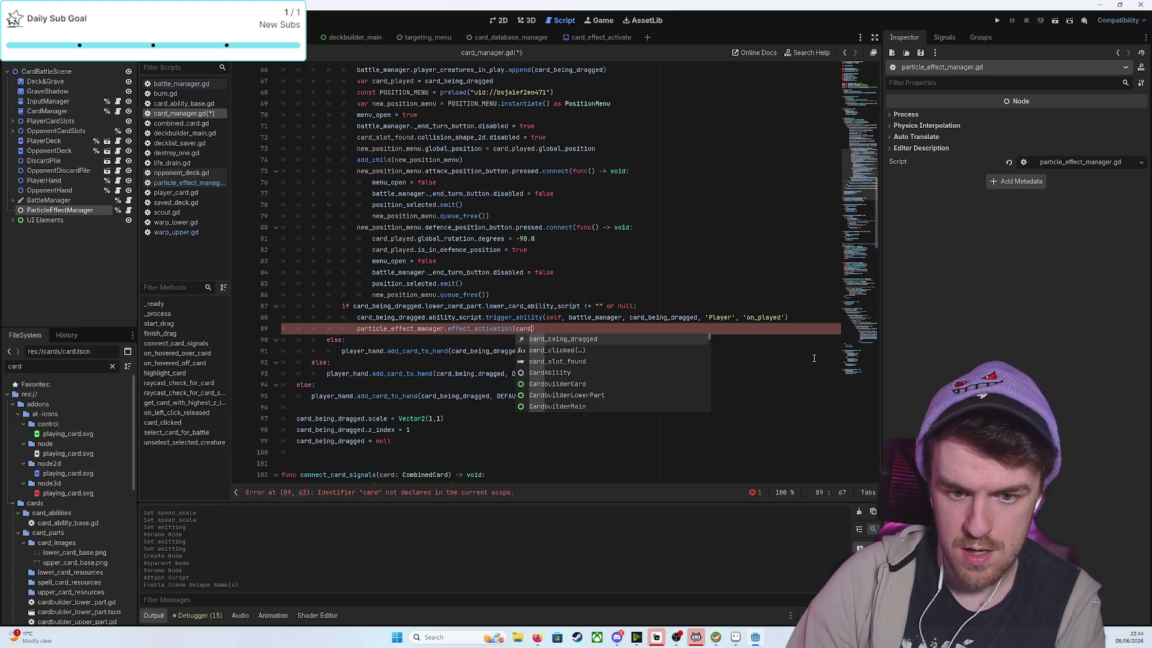
key(Return)
key(ctrl+s)
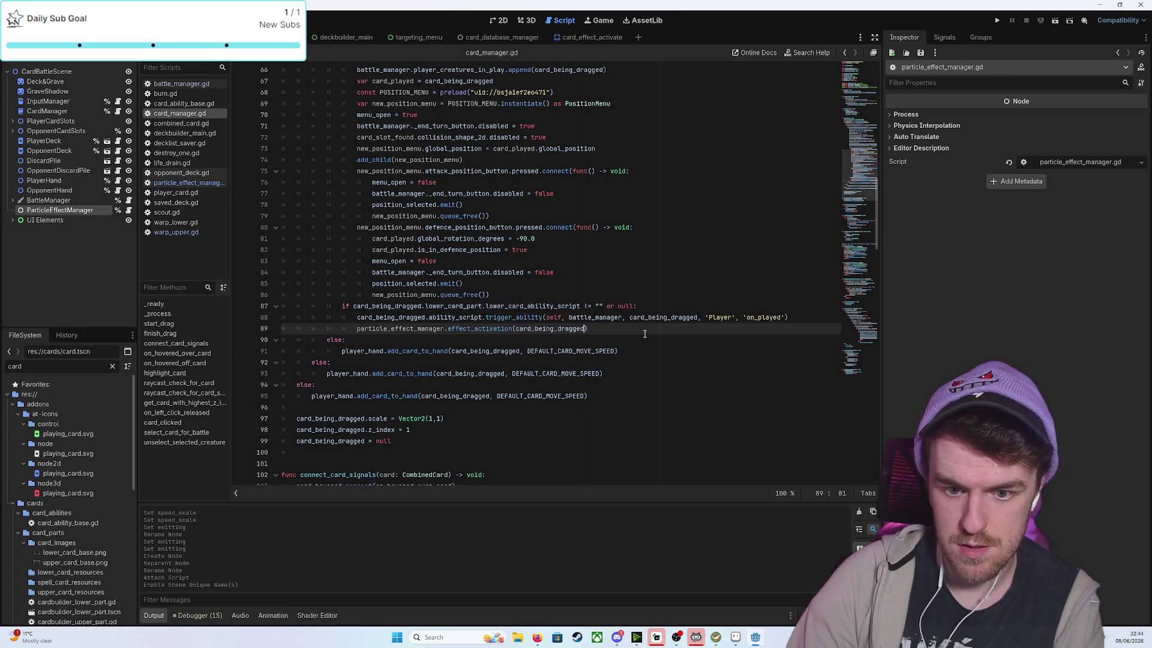
click(993, 22)
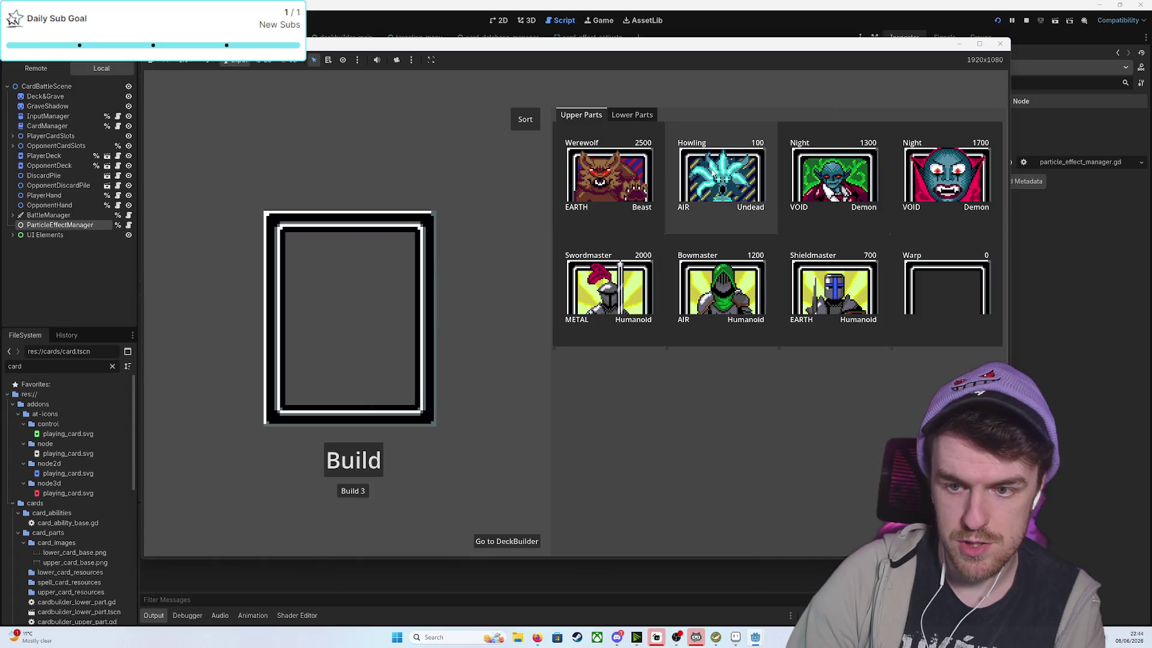
In the running game, build a BowmasterKnight from Bowmaster and the Scout Knight lower part
click(705, 281)
click(632, 114)
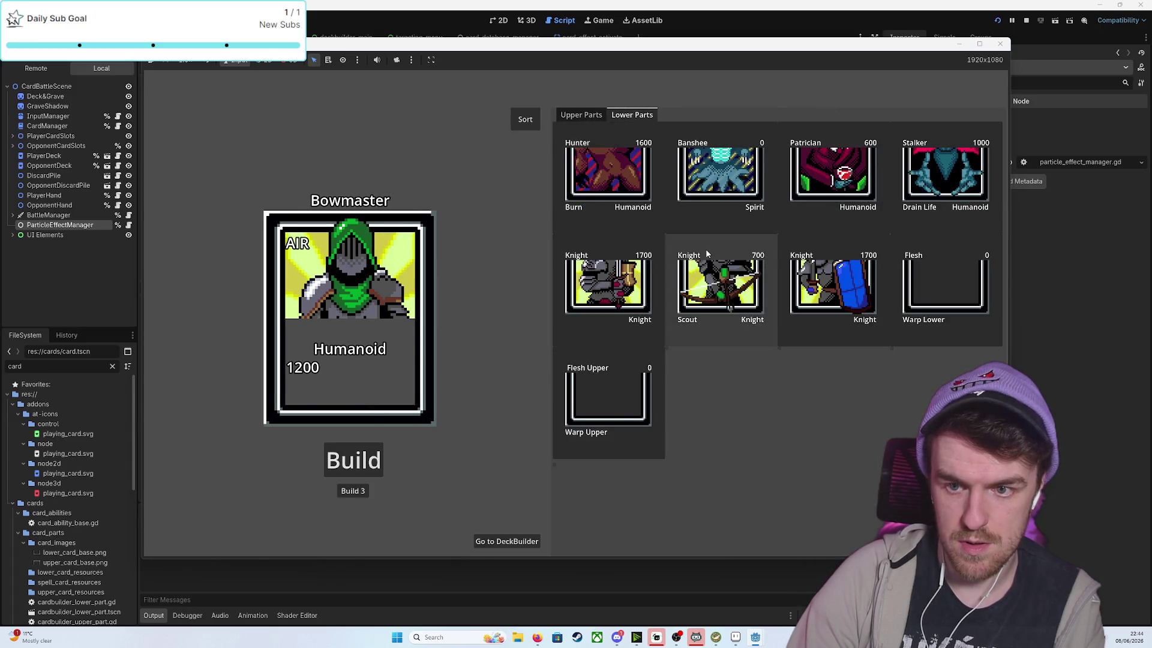
click(711, 279)
click(338, 496)
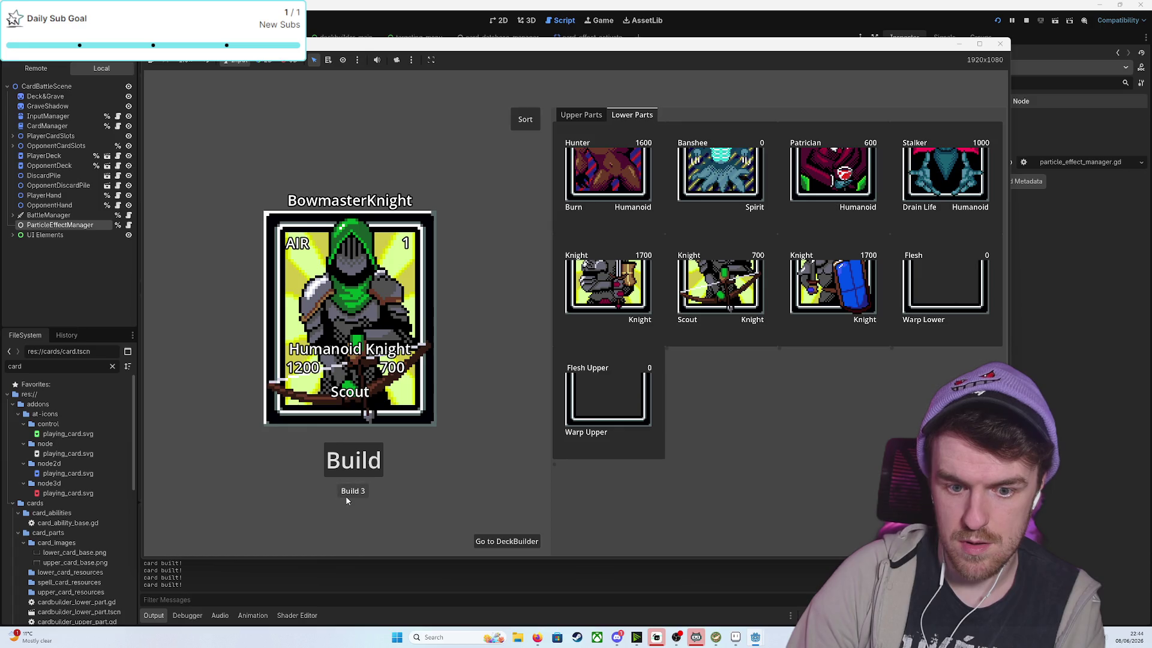
Fill the deck with 30 random cards, start a battle, play BowmasterKnight to the field, then stop
click(492, 541)
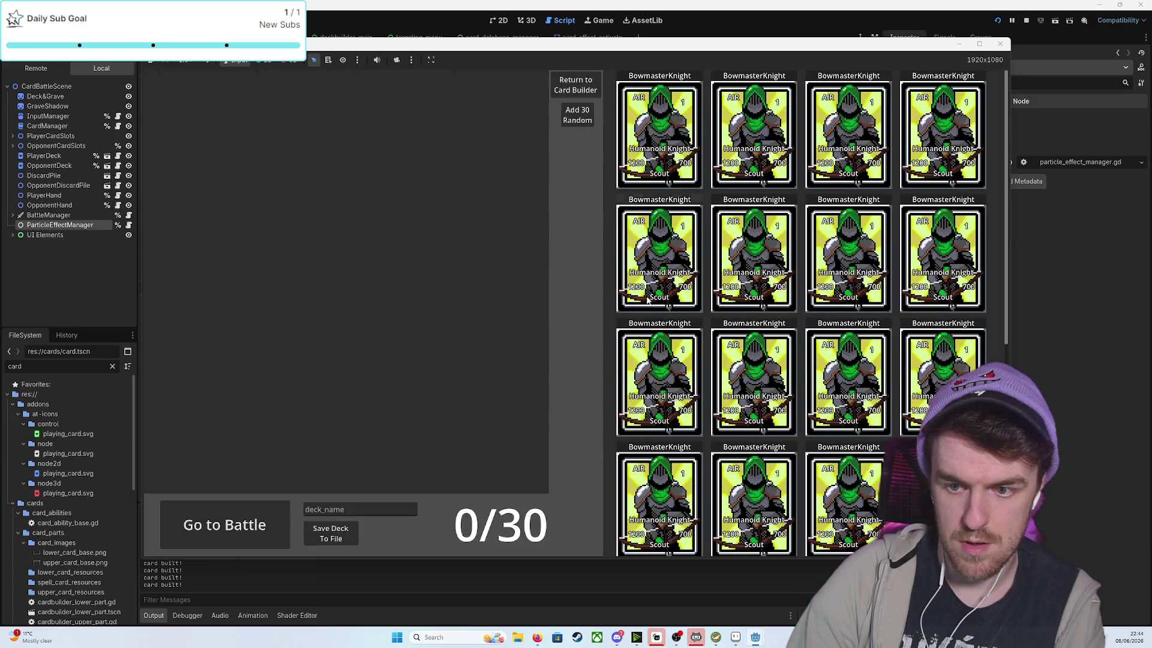
click(589, 119)
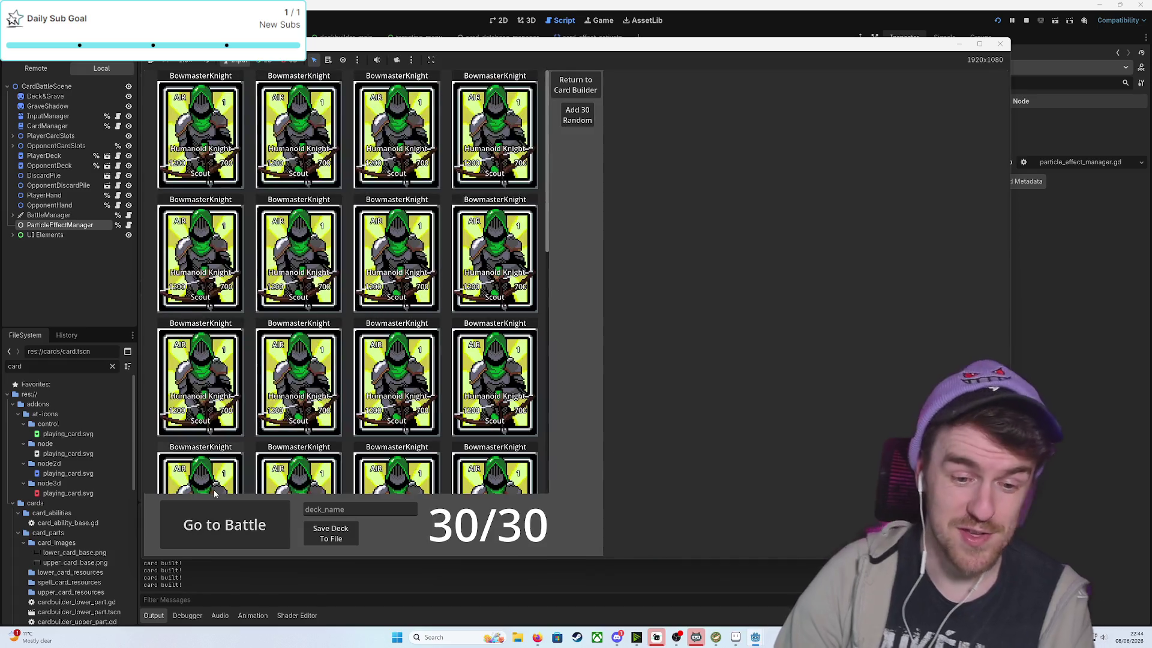
click(249, 517)
drag(432, 504, 570, 348)
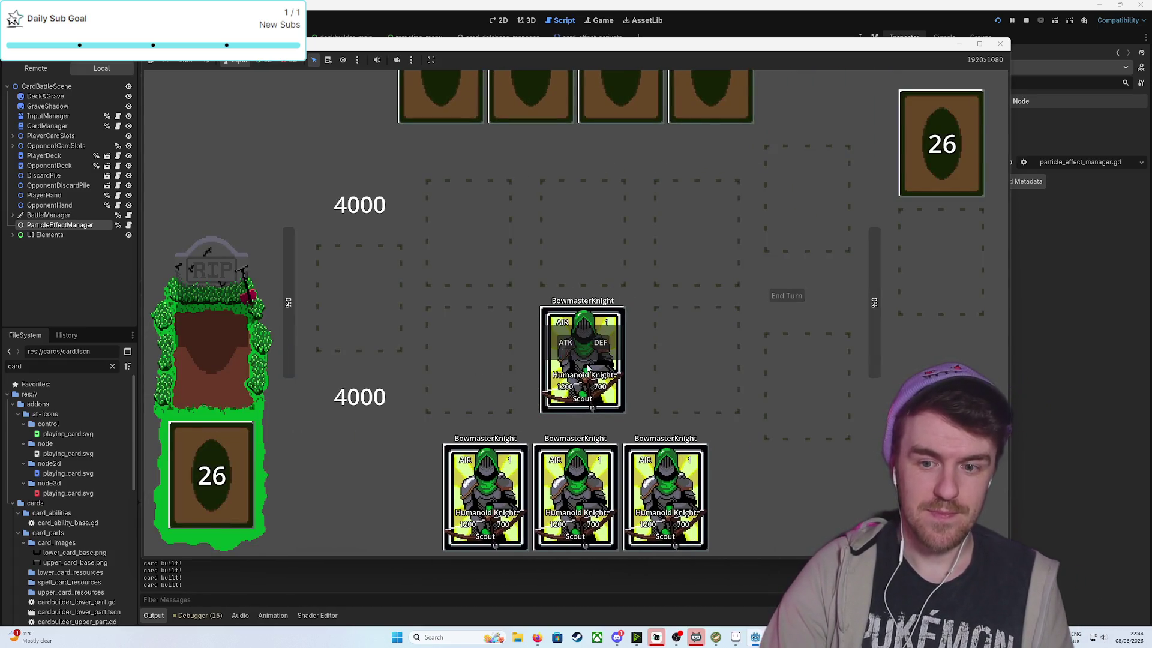
click(271, 310)
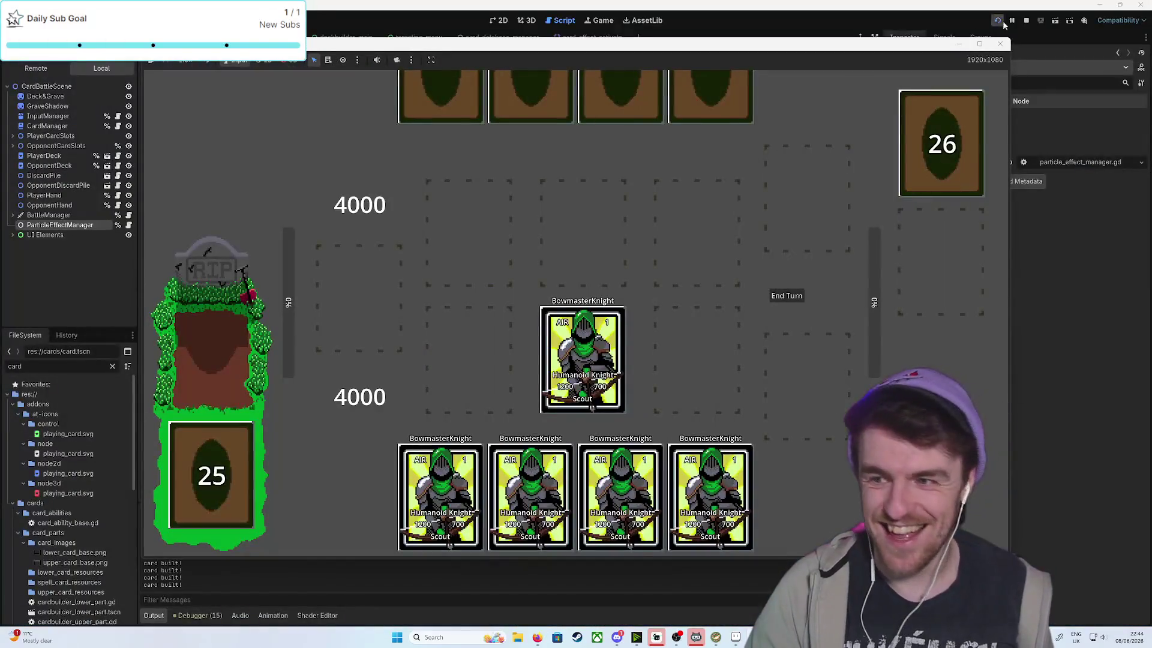
click(1000, 43)
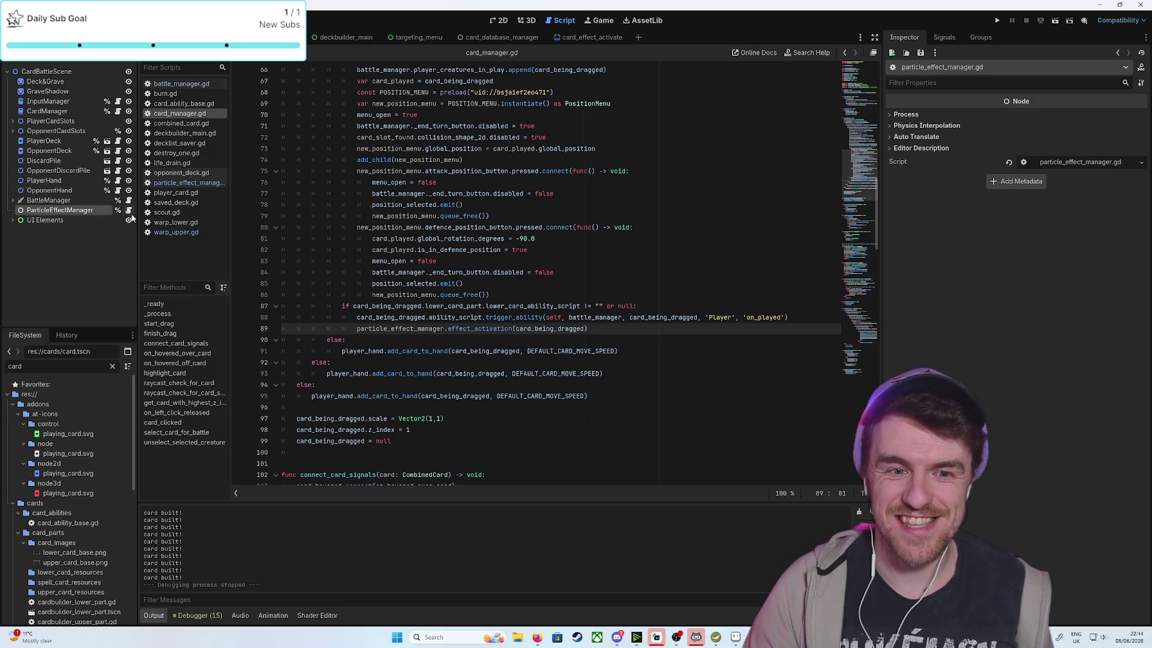
Insert print("emitted") as the first line of effect_activation in particle_effect_manager.gd
click(129, 210)
click(481, 91)
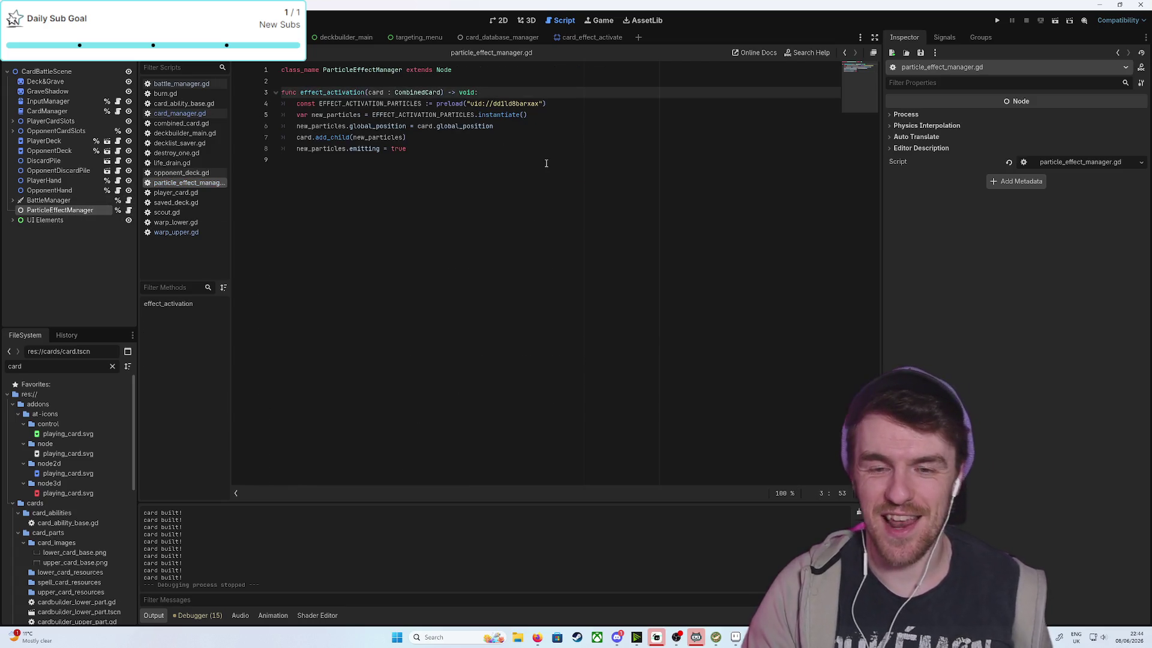
key(Return)
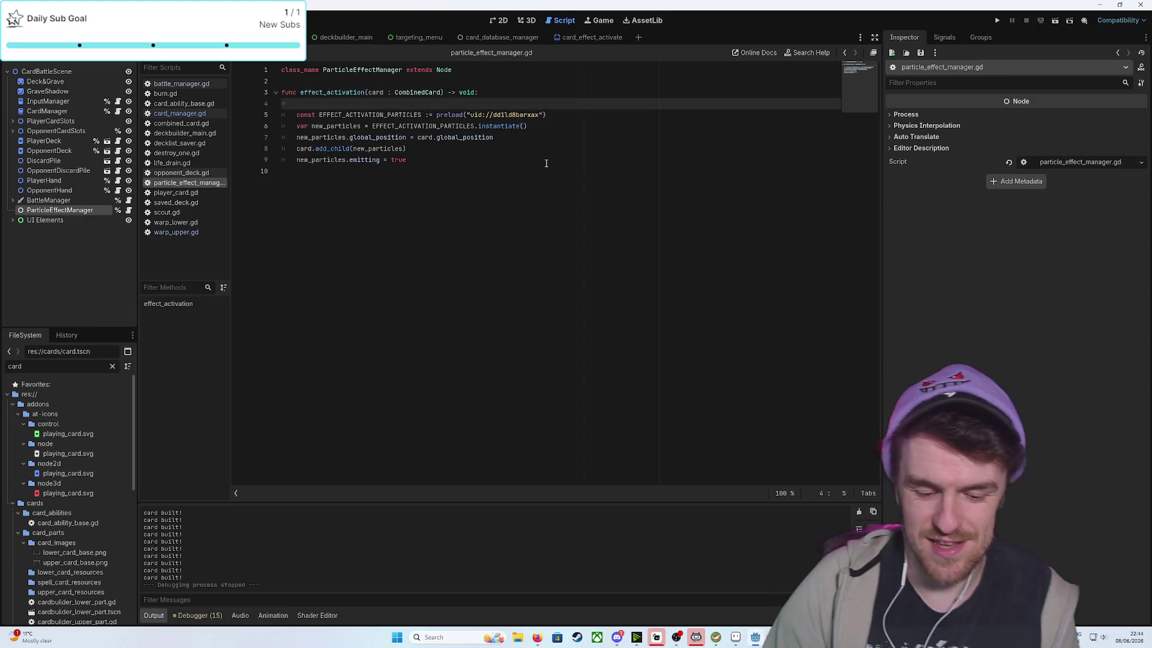
text(print)
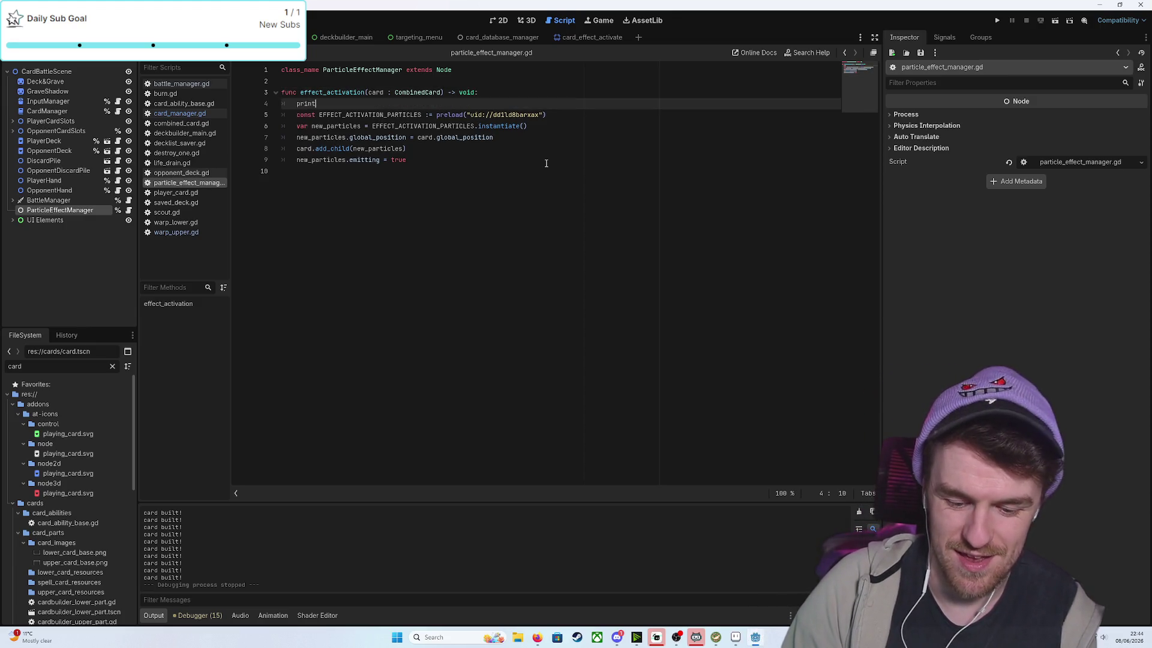
text(()
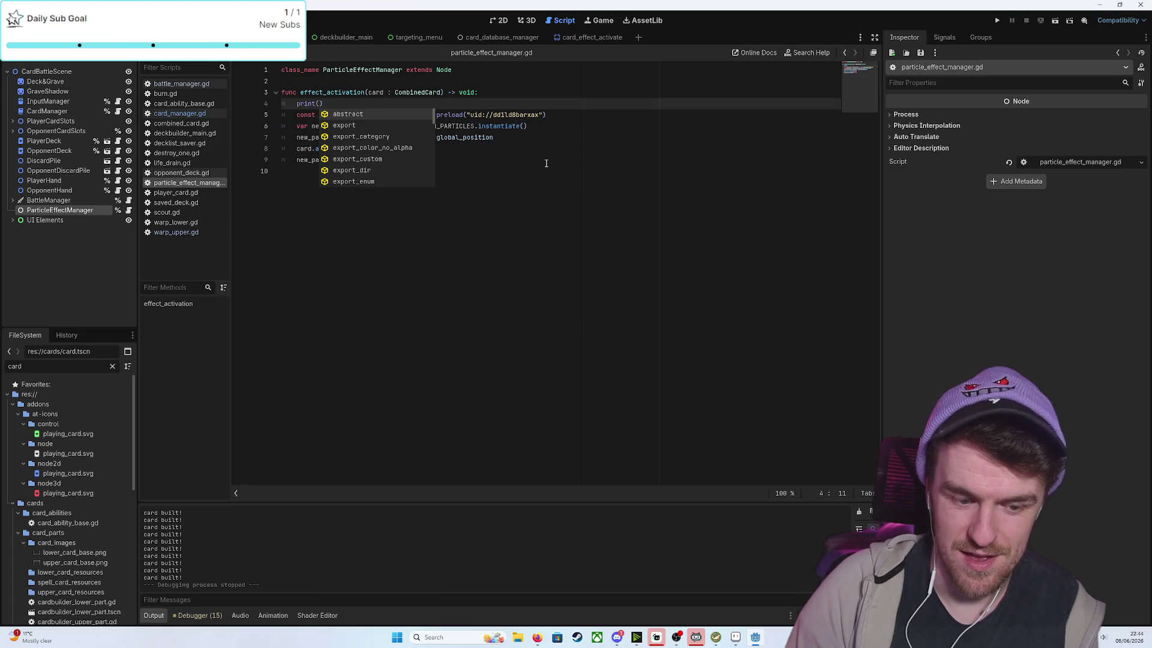
text("emitted)
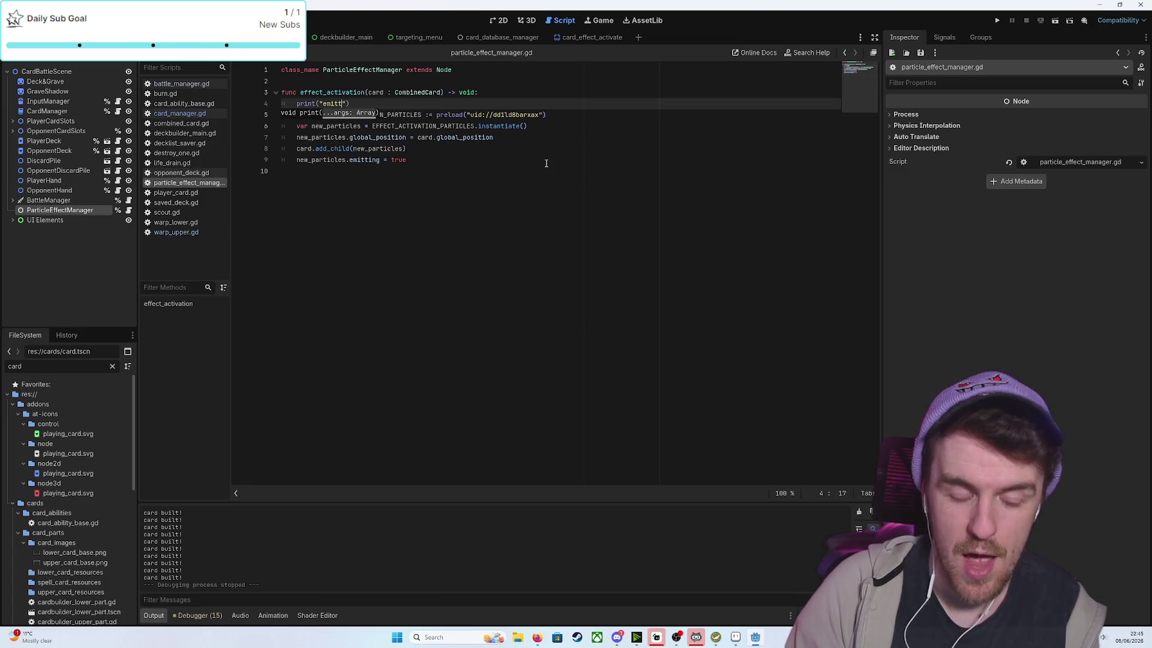
Test-run the game, build a BowmasterKnight, play it onto the battle field, then stop
click(997, 20)
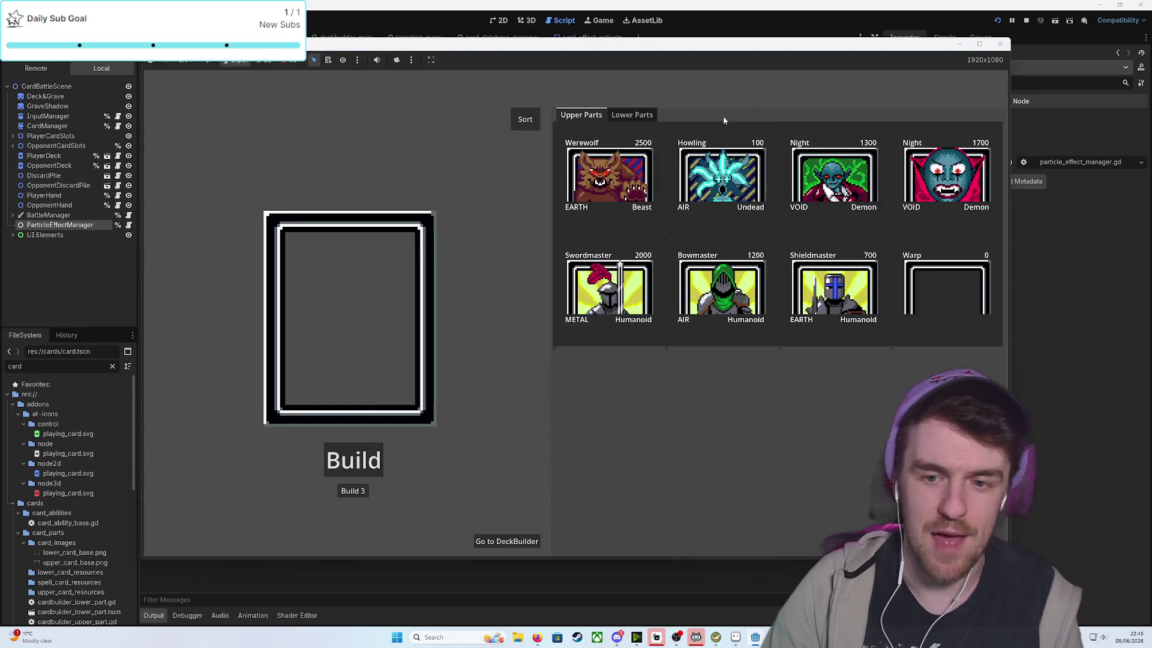
click(722, 288)
click(651, 116)
click(720, 287)
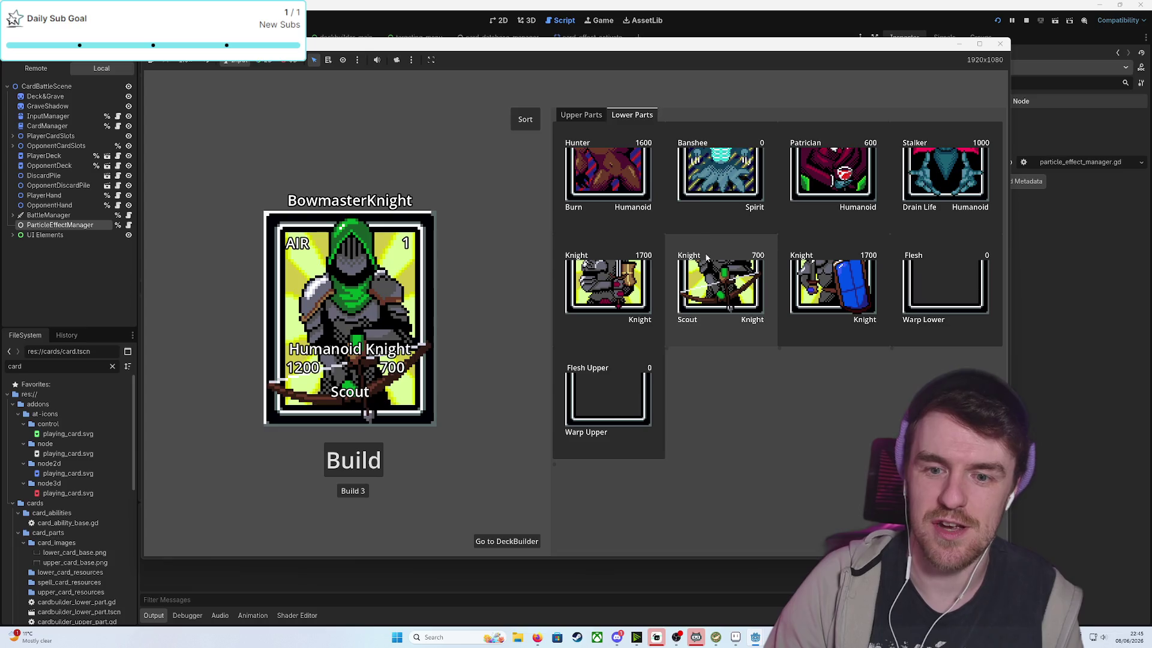
click(352, 492)
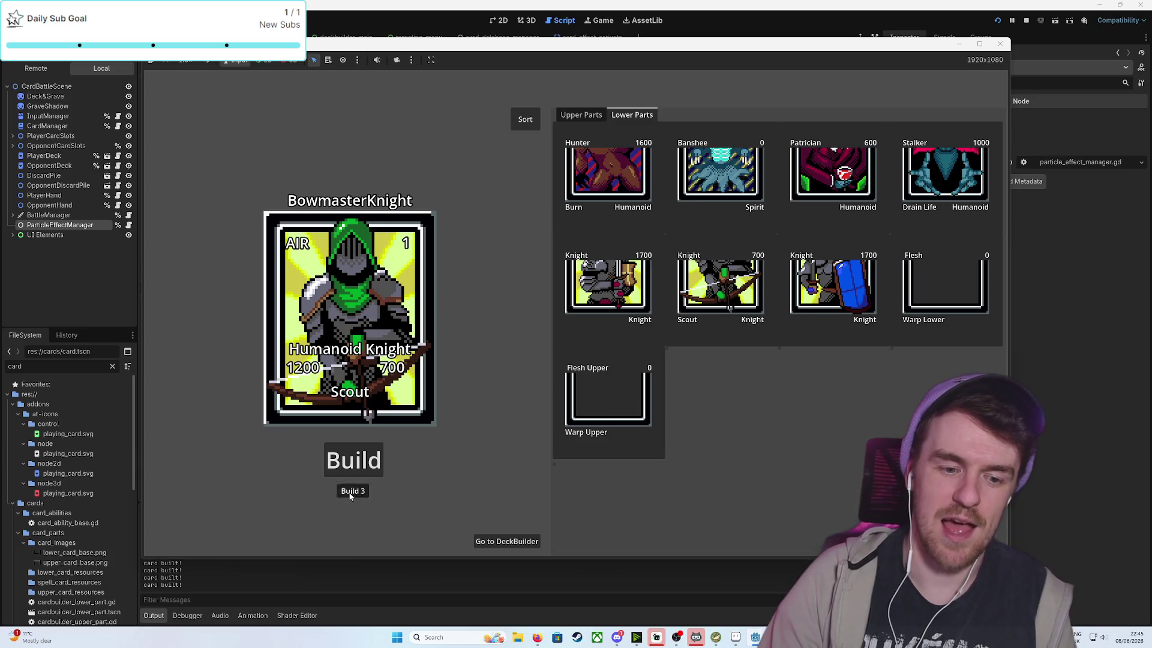
click(513, 542)
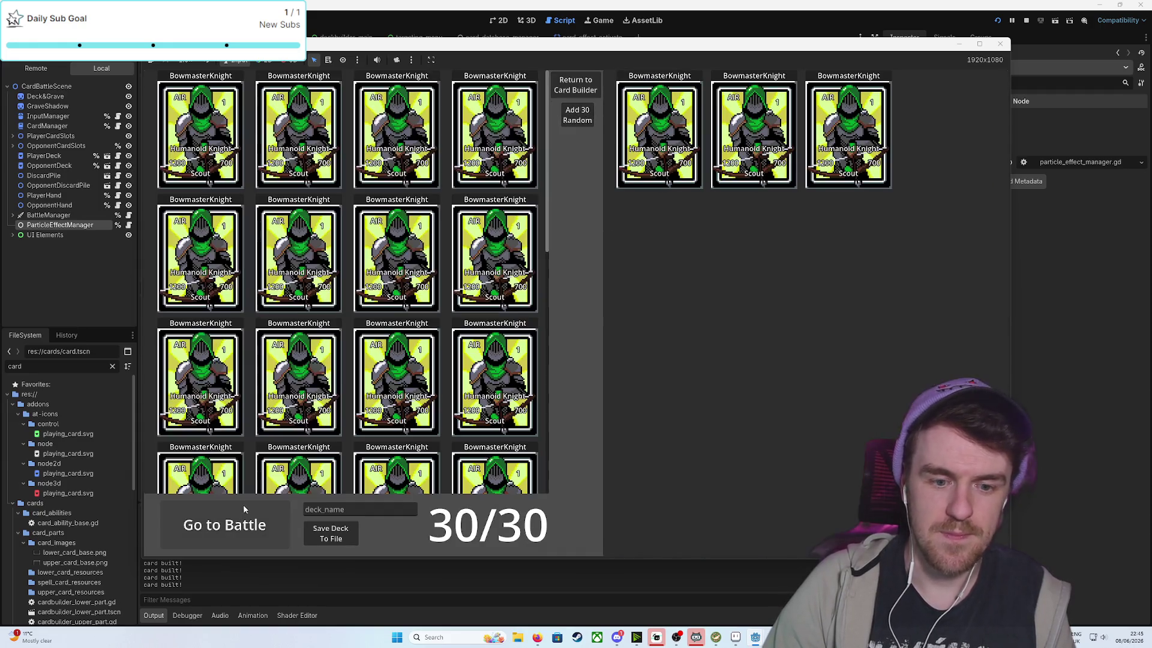
click(243, 505)
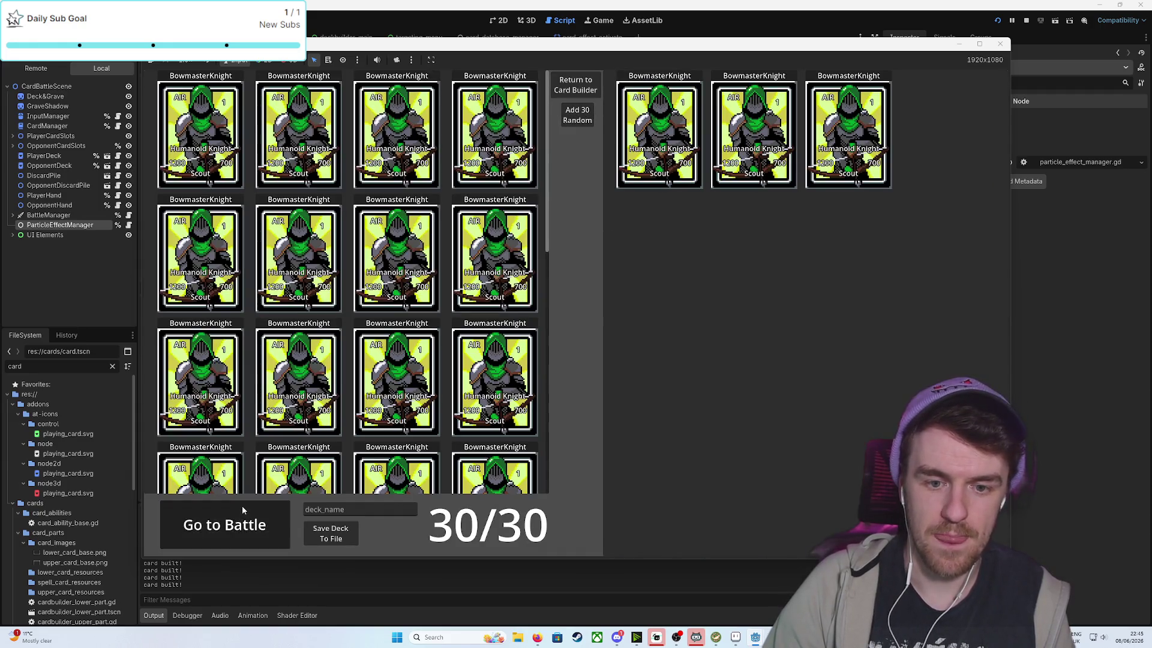
drag(546, 386, 549, 384)
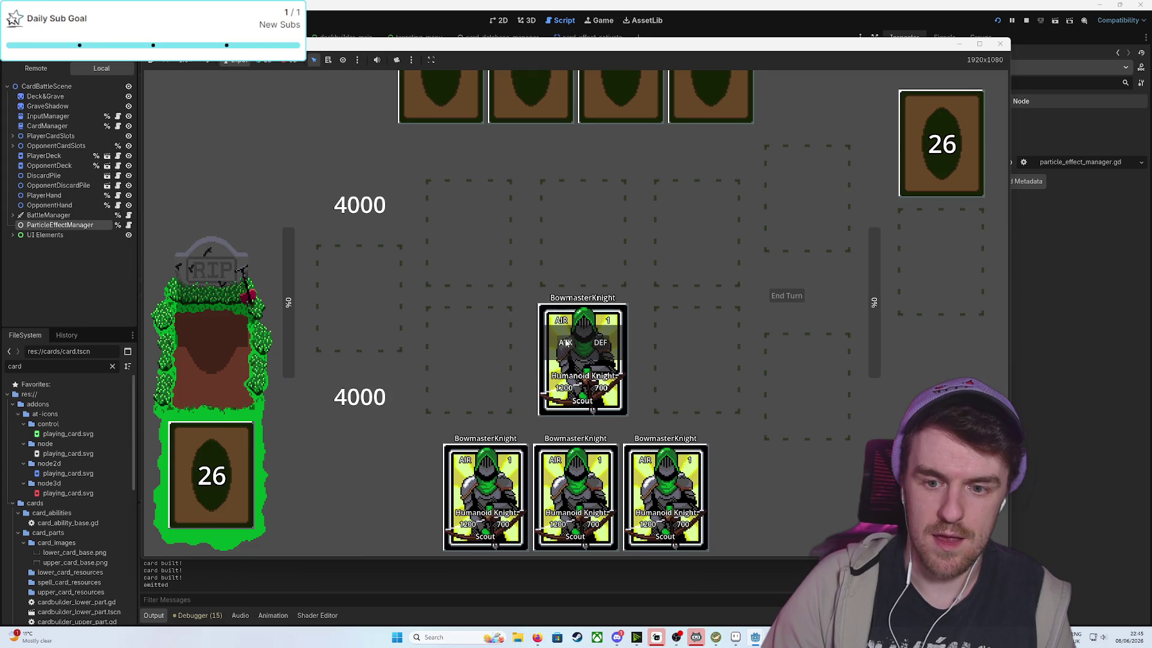
click(1000, 43)
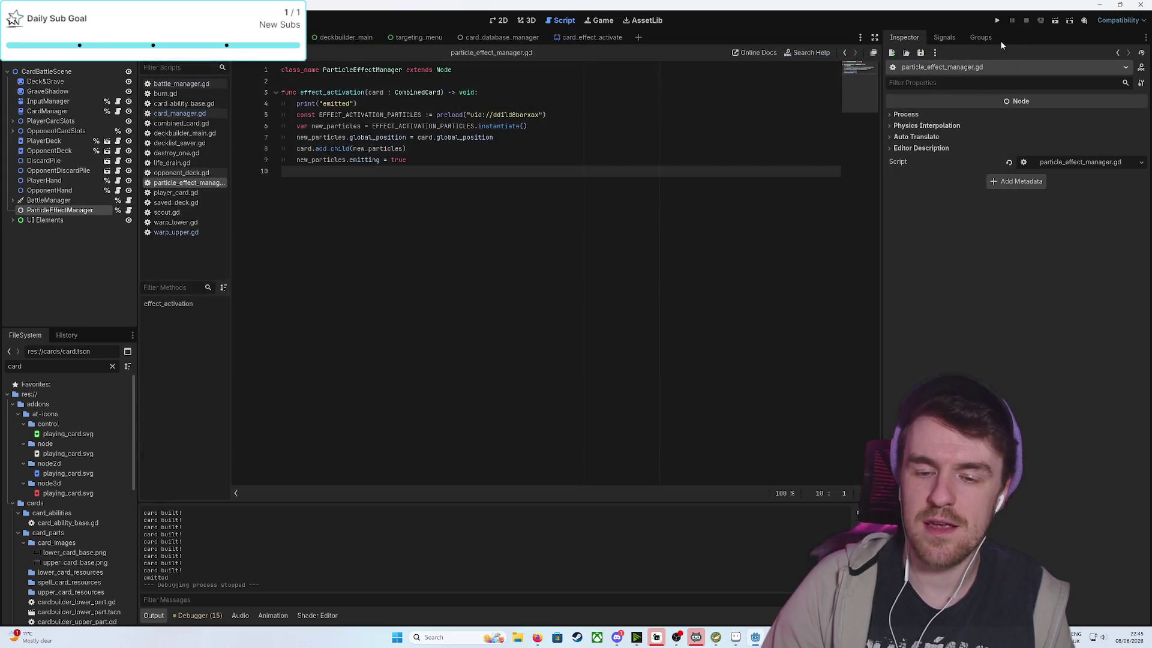
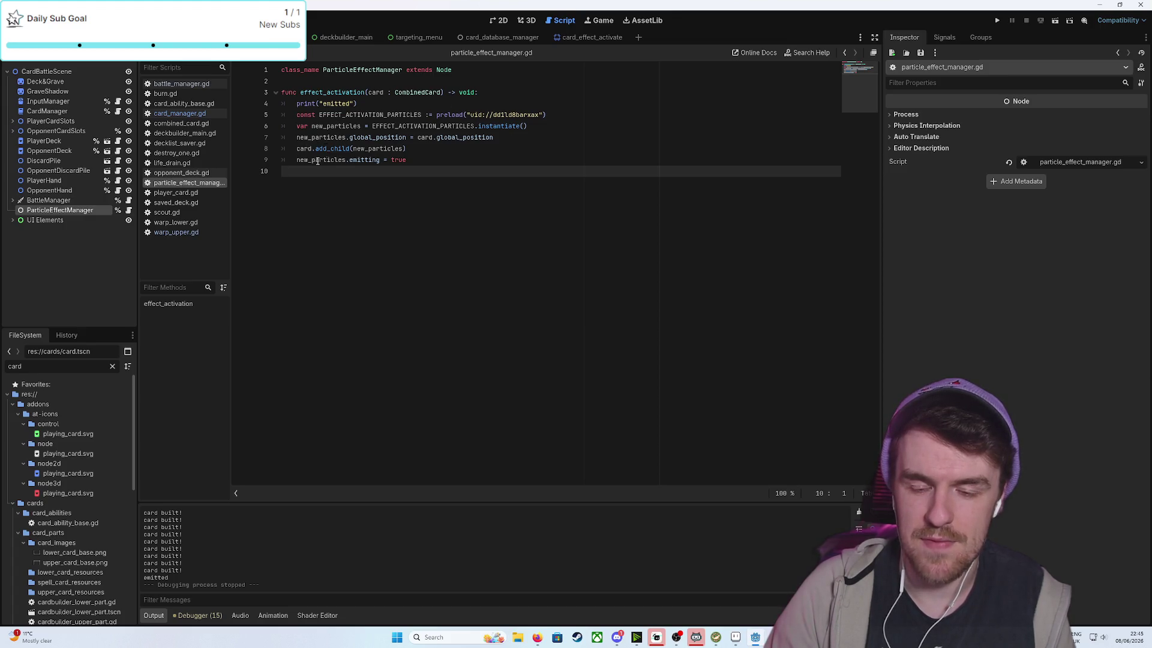
Preview the card_effect_activate particle burst in the 2D view and save the particle scene
click(591, 37)
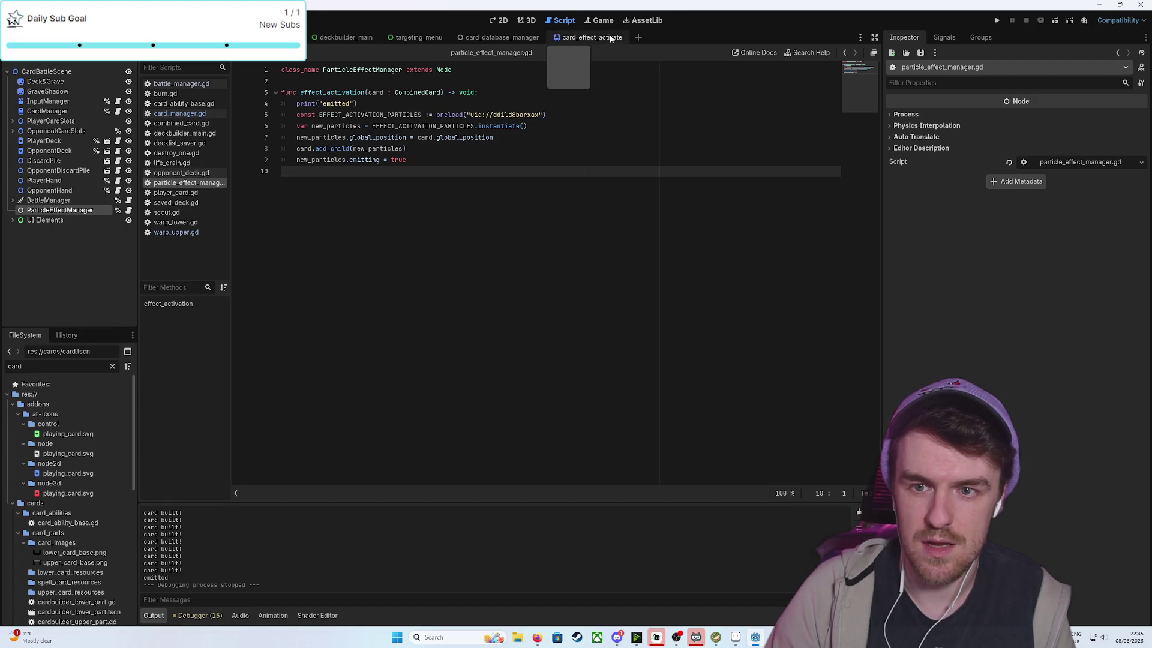
click(1020, 116)
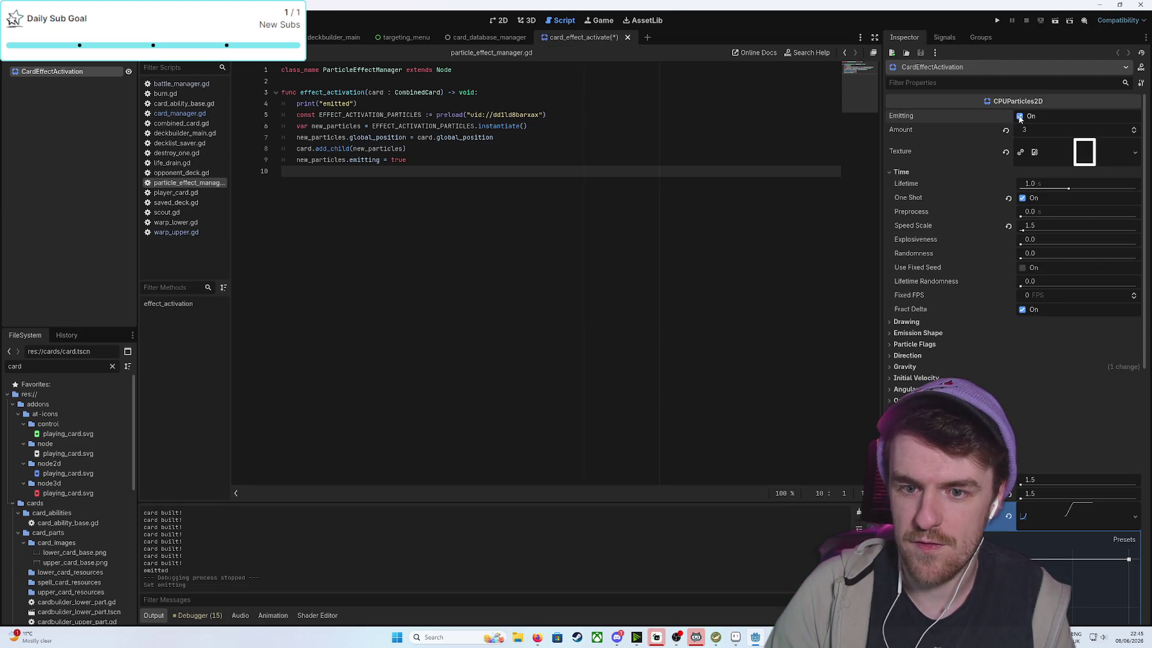
click(493, 21)
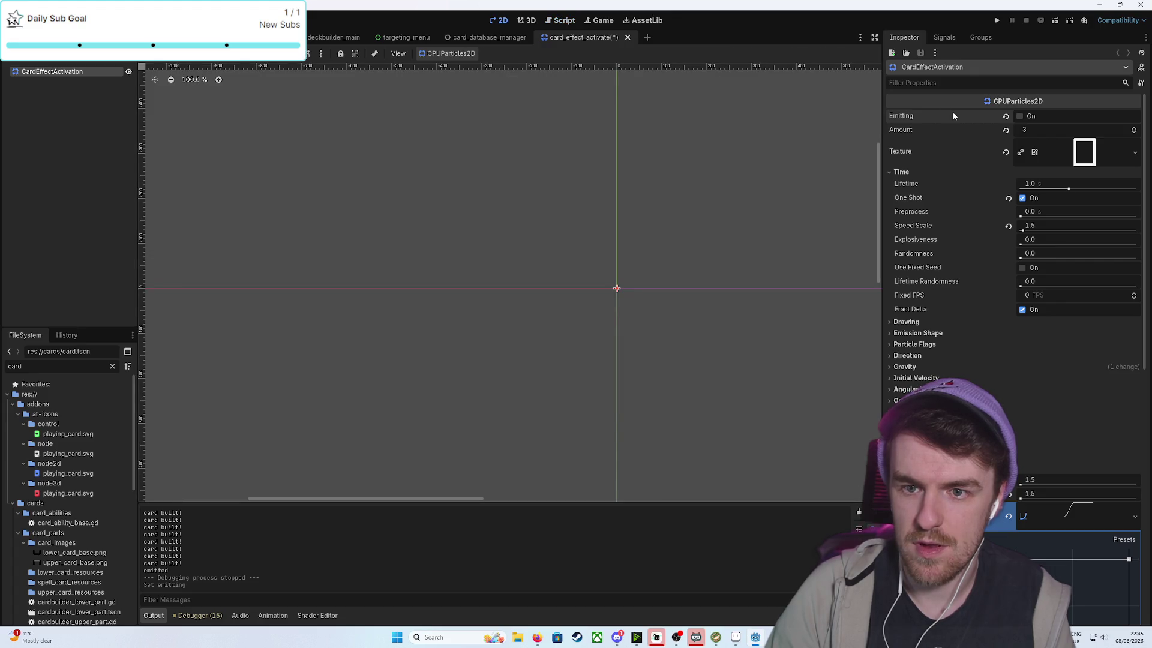
click(1020, 116)
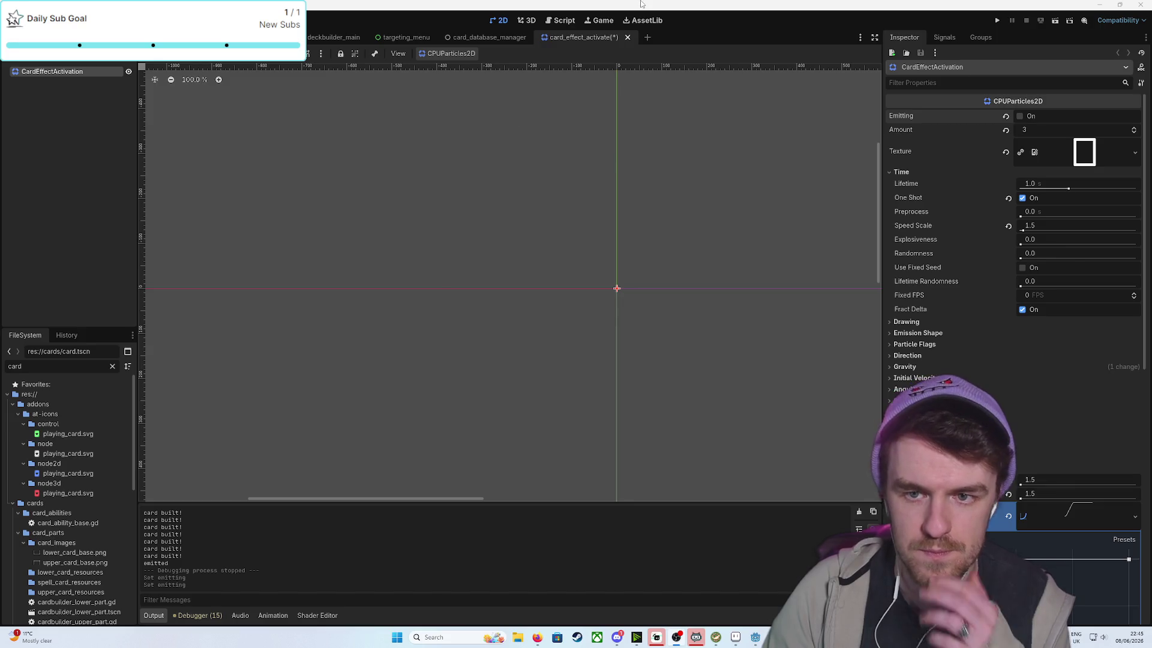
key(ctrl+s)
In ParticleEffectManager, move print("emitted") from line 4 to below add_child and save
key(ctrl+Tab)
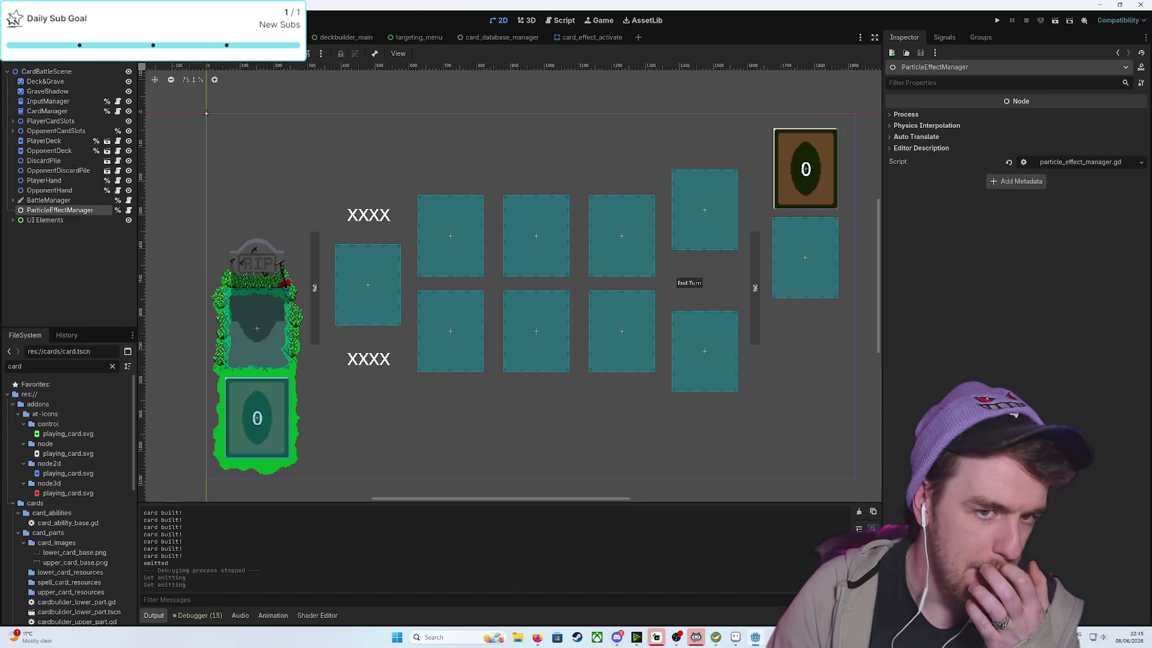
click(128, 211)
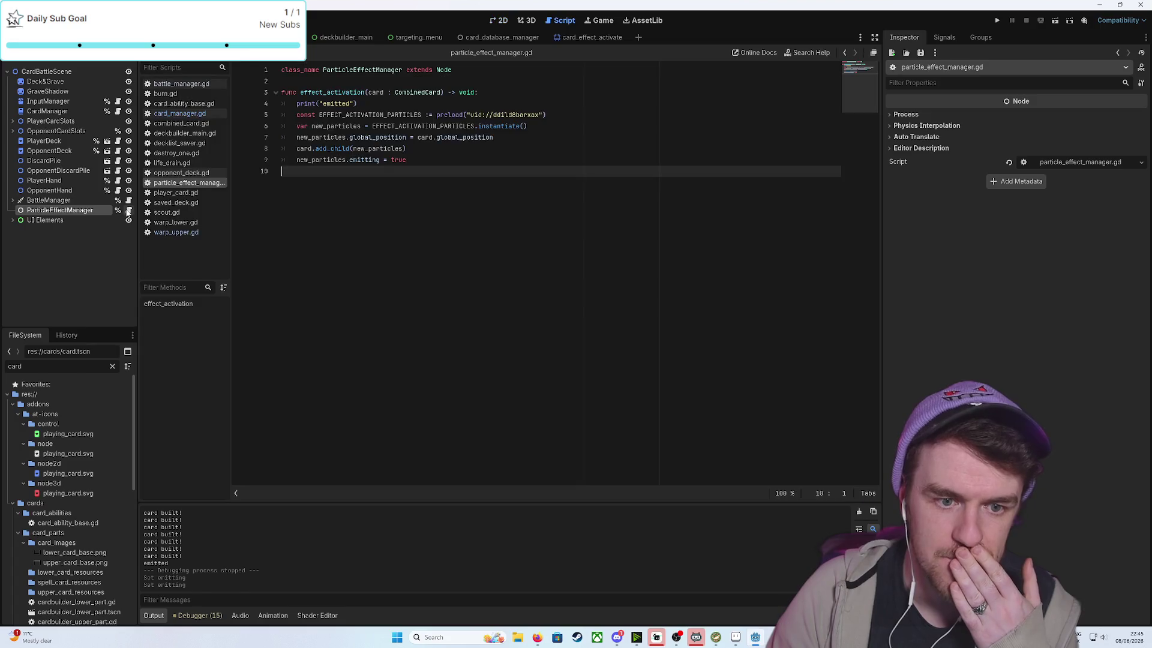
click(370, 162)
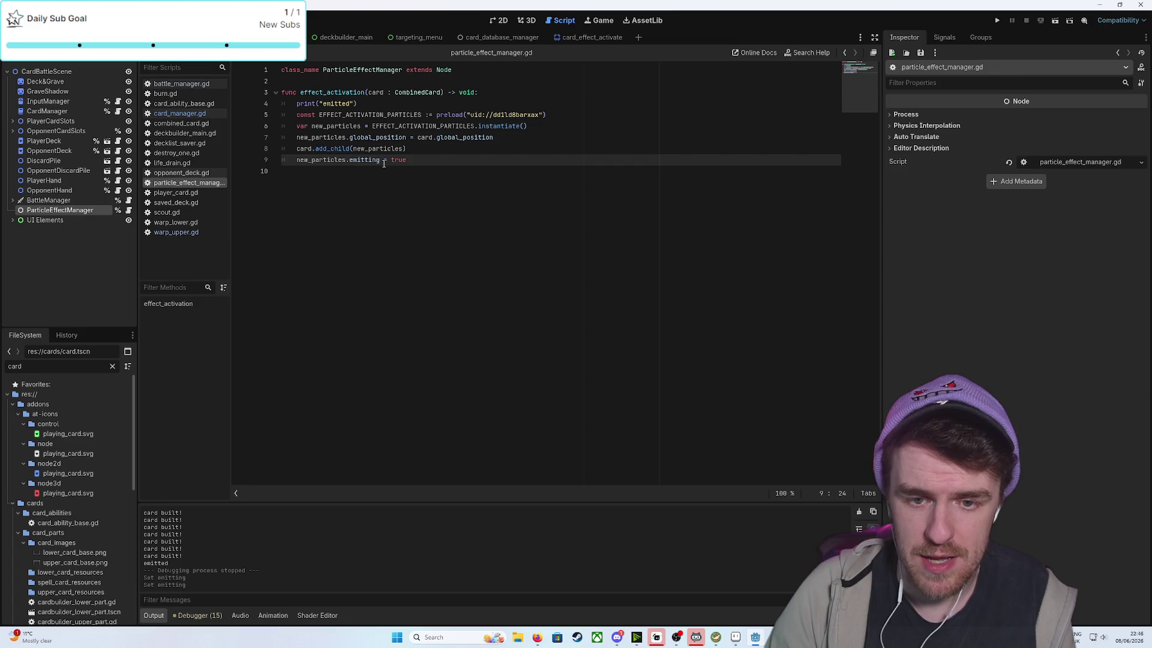
click(480, 151)
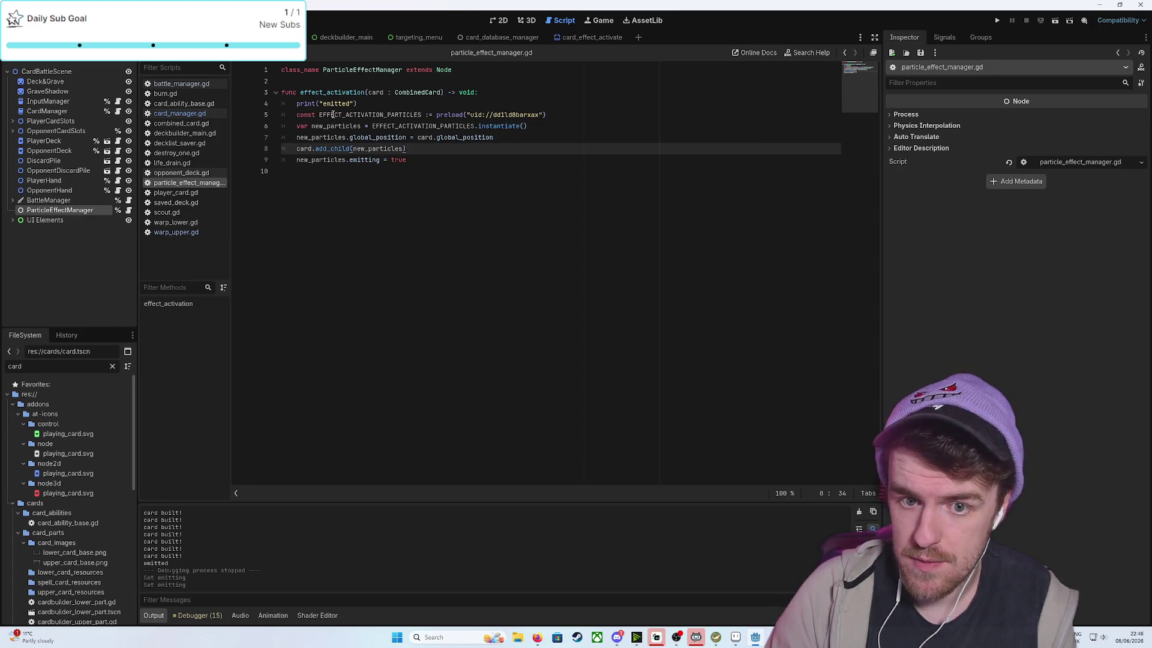
triple_click(353, 103)
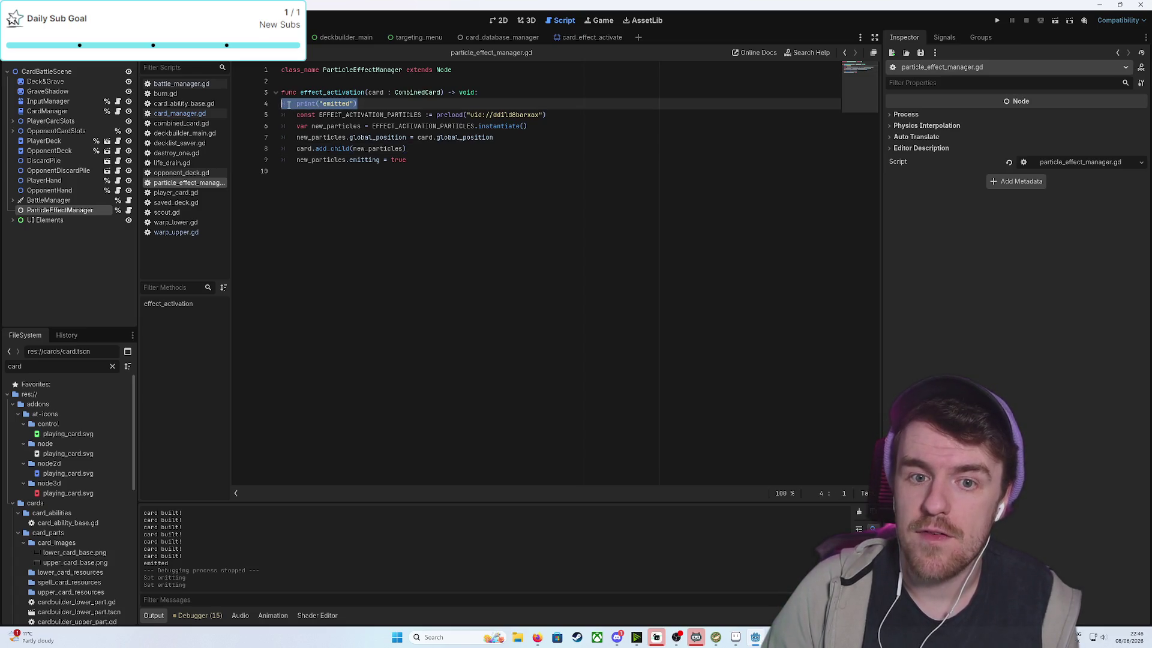
click(328, 102)
drag(371, 103, 297, 104)
key(ctrl+c)
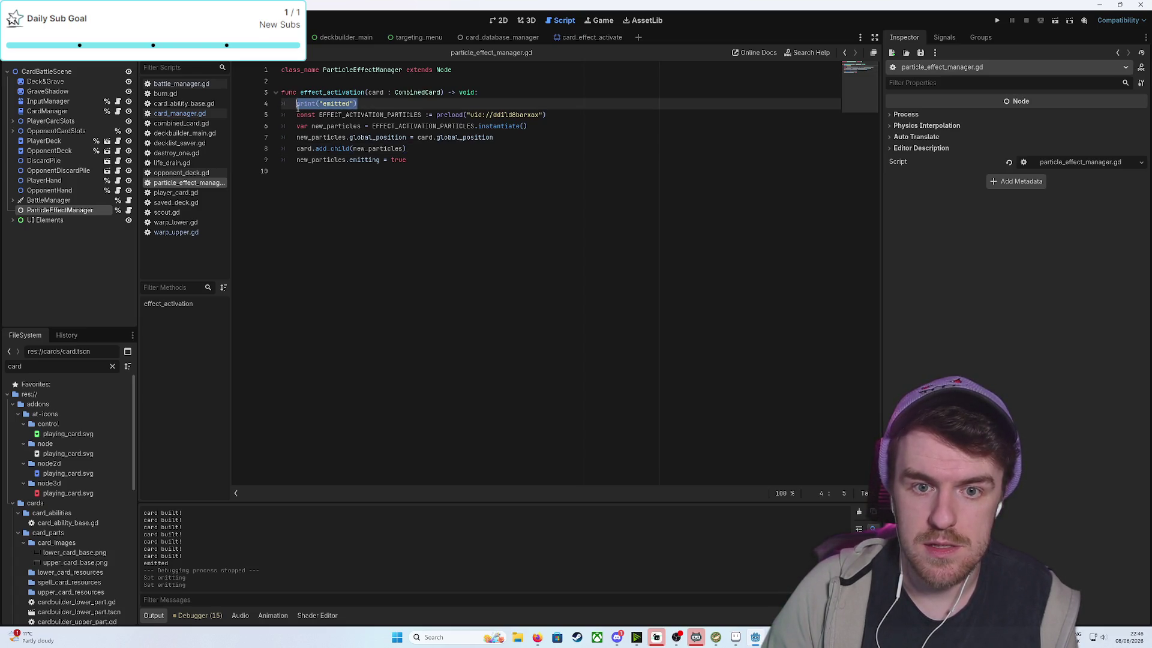
key(BackSpace)
key(BackSpace)
key(BackSpace)
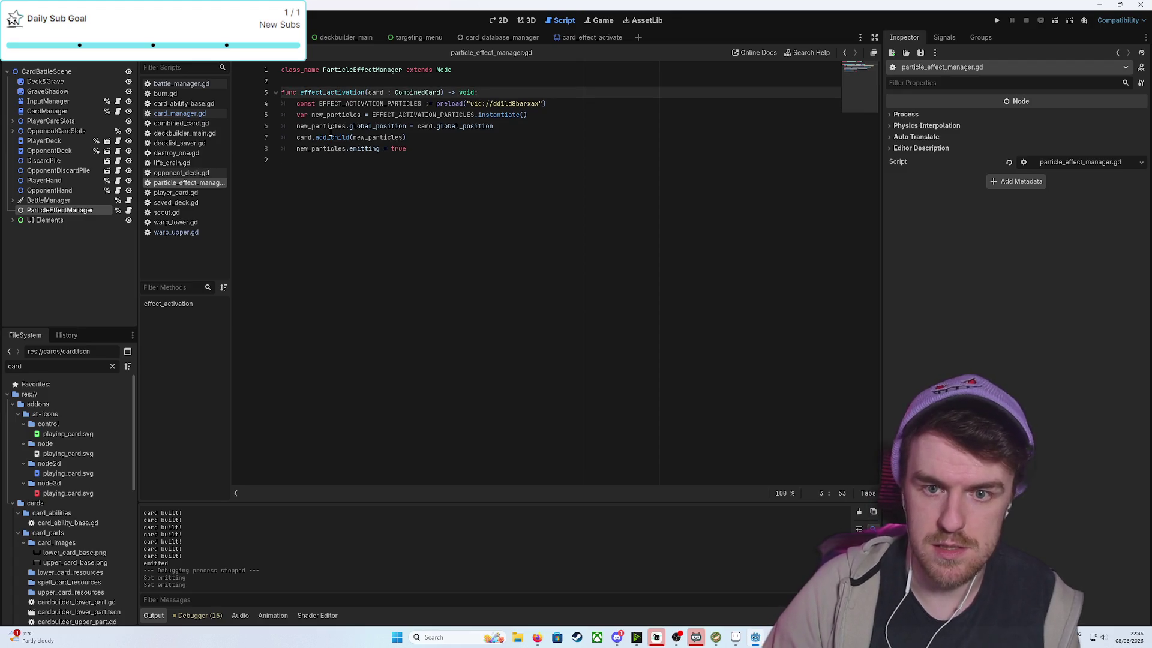
click(419, 141)
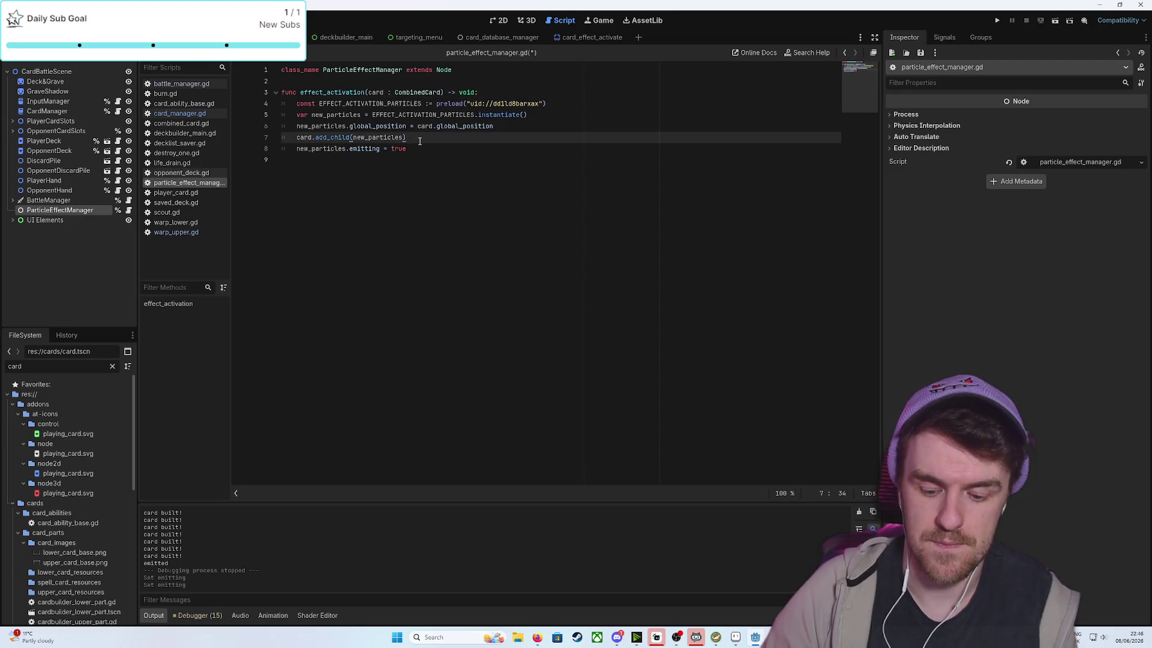
key(Return)
key(ctrl+v)
key(ctrl+s)
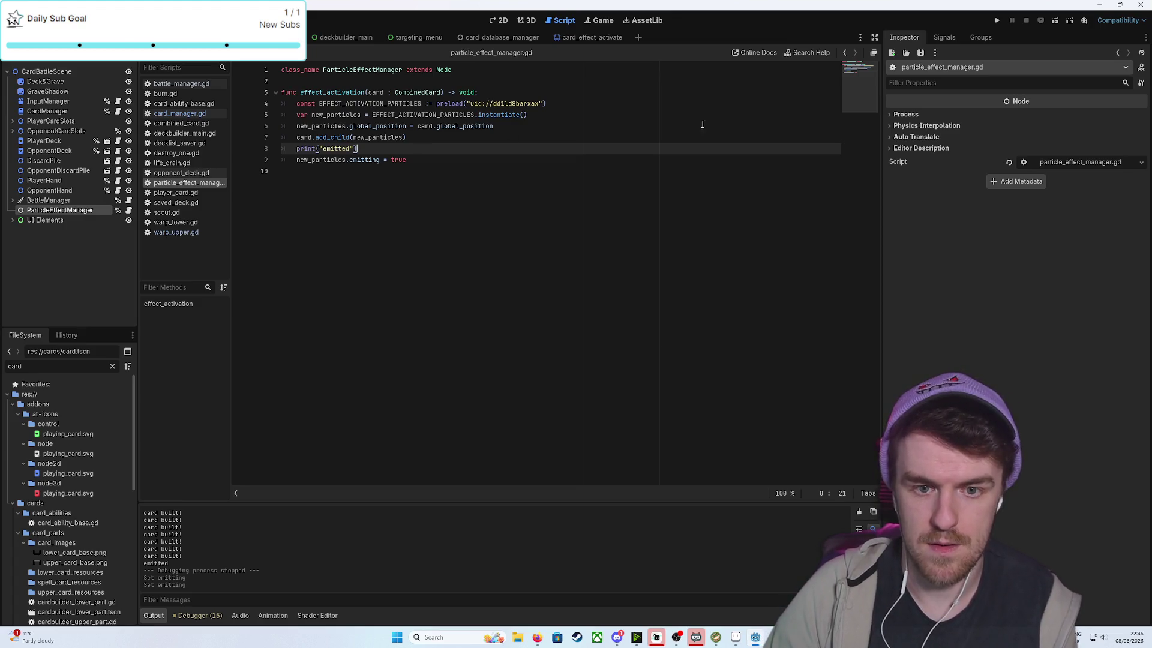
Move print("emitted") below new_particles.emitting = true, save, and run the project
drag(359, 149, 296, 149)
key(BackSpace)
click(414, 161)
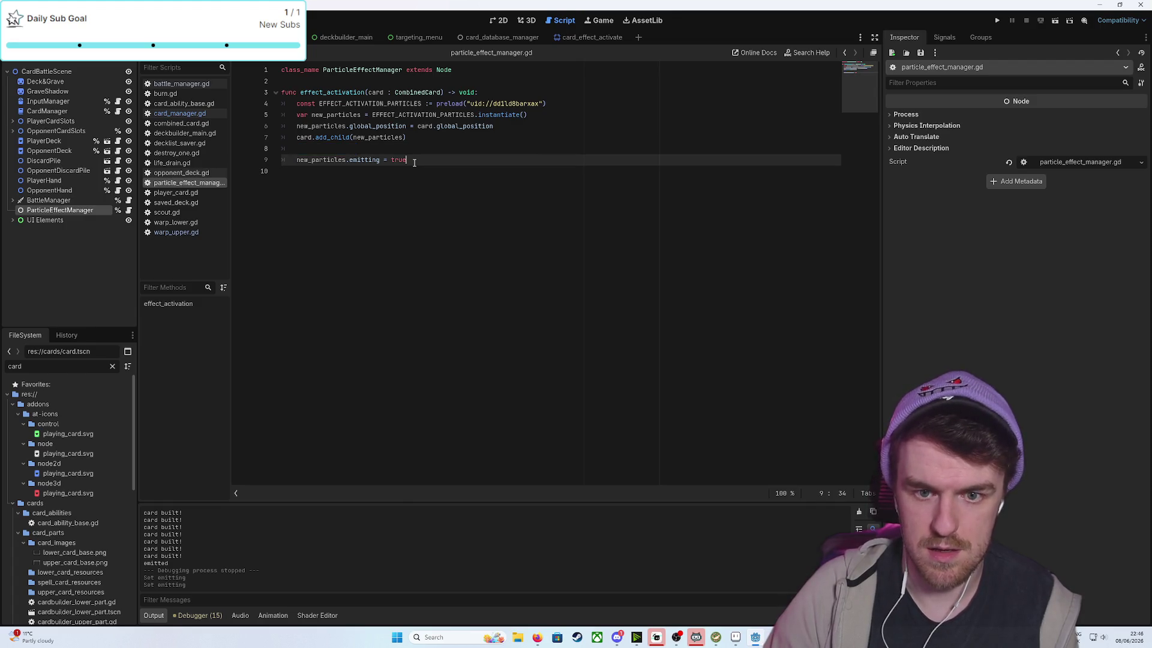
key(Return)
key(ctrl+v)
key(ctrl+s)
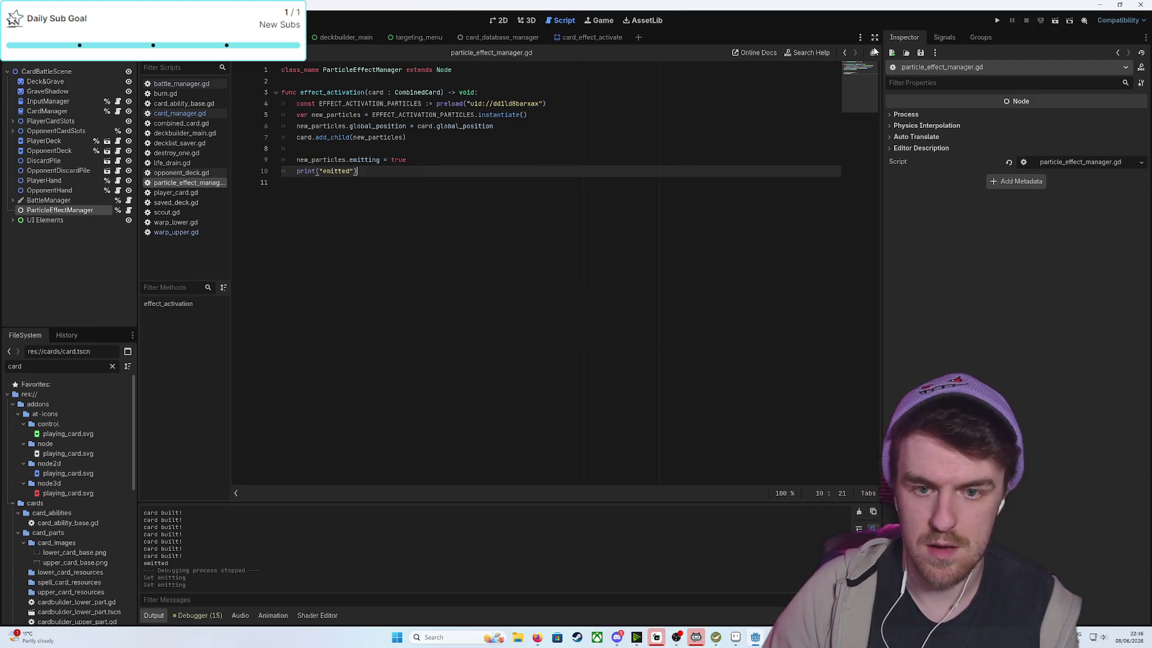
click(994, 21)
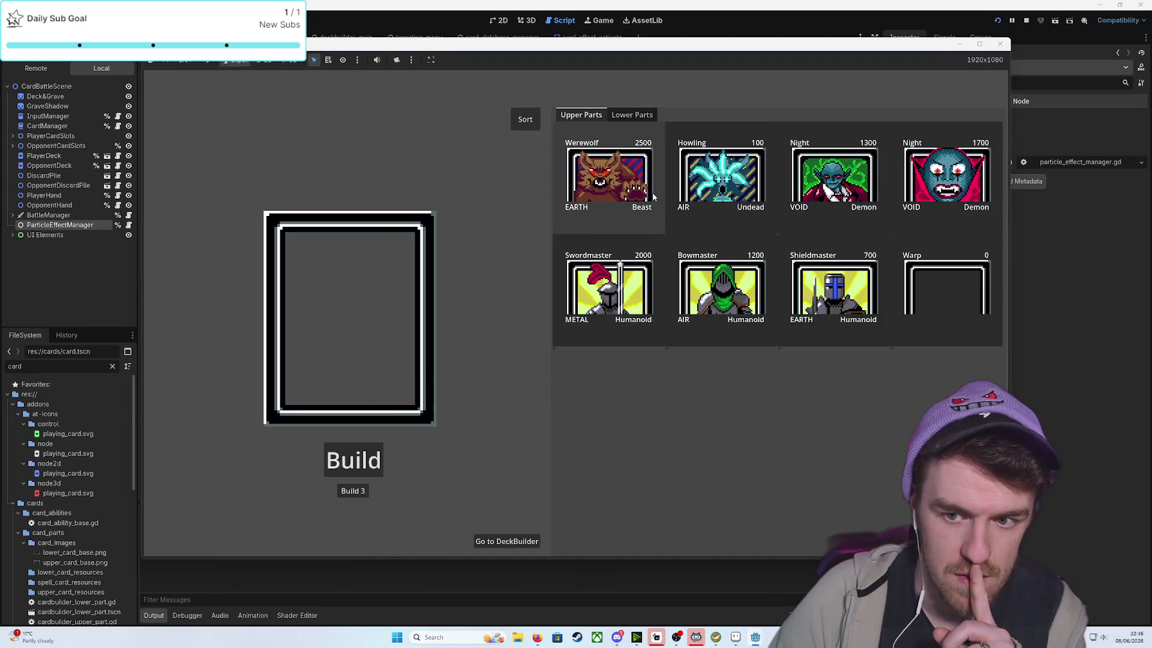
Build three BowmasterKnight cards from the Bowmaster upper and Scout Knight lower parts
click(720, 288)
click(632, 116)
click(720, 287)
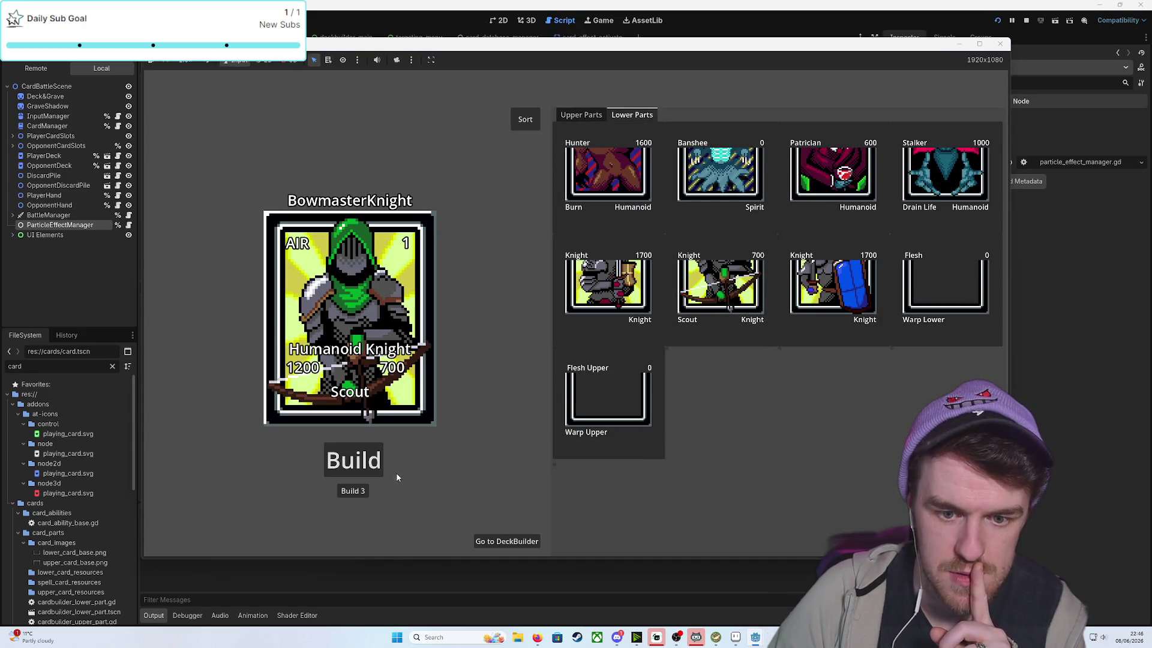
click(354, 492)
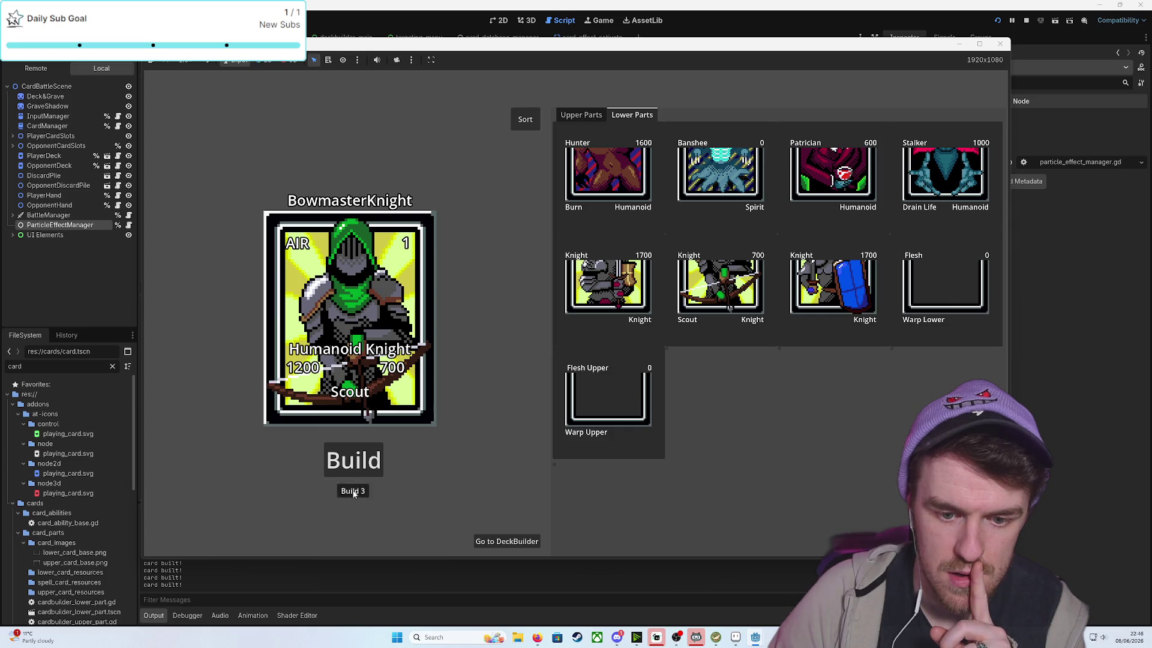
Add 30 random cards, battle, play a BowmasterKnight, take a scouted card, then stop
click(532, 543)
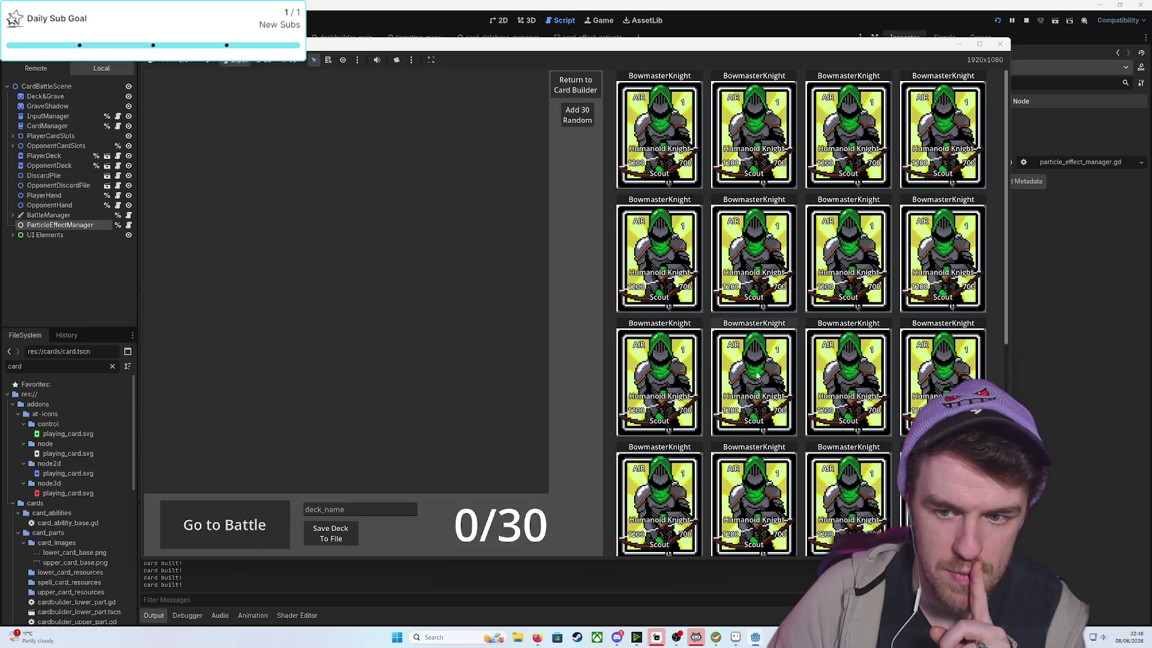
click(579, 120)
click(219, 534)
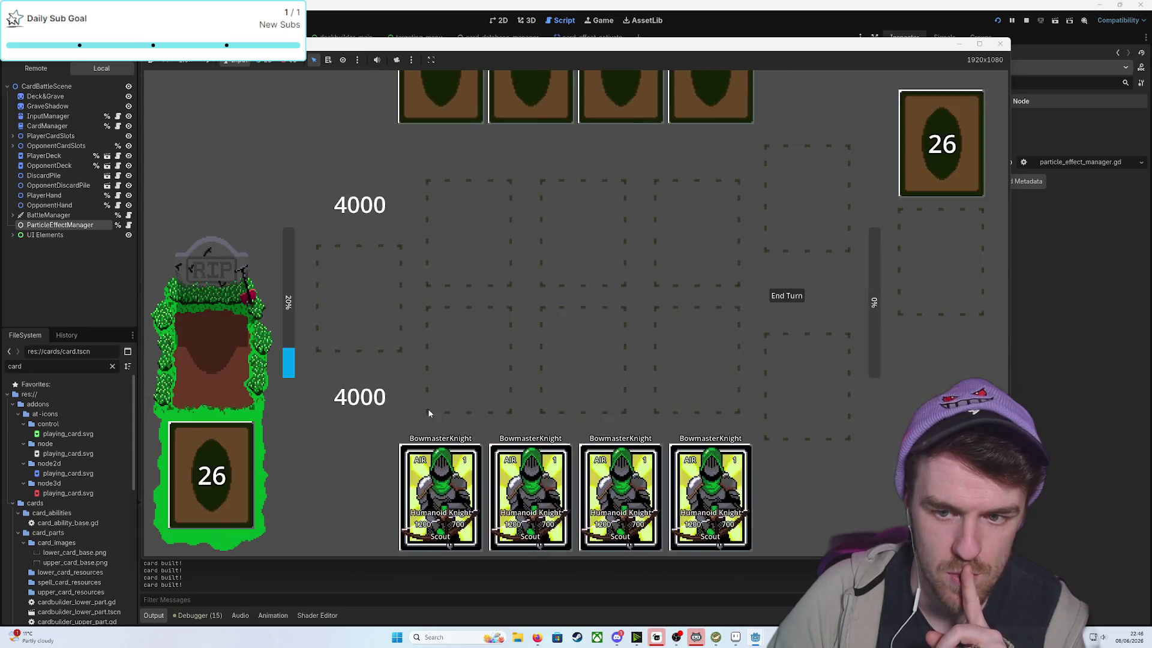
drag(450, 489, 569, 343)
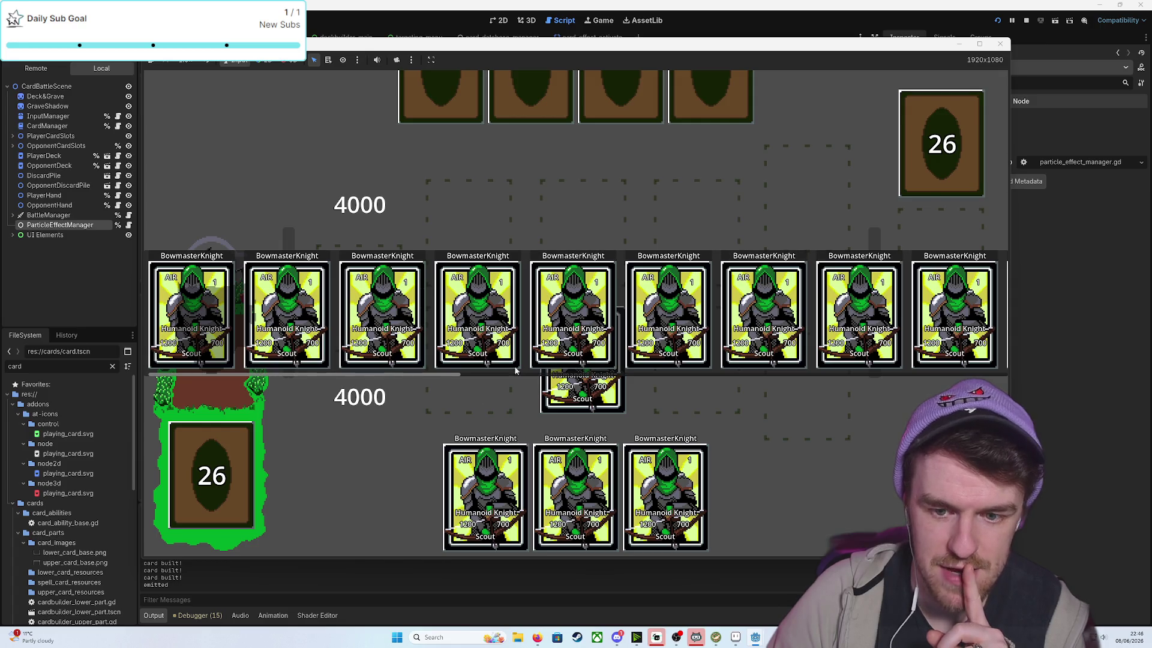
click(564, 328)
click(1000, 44)
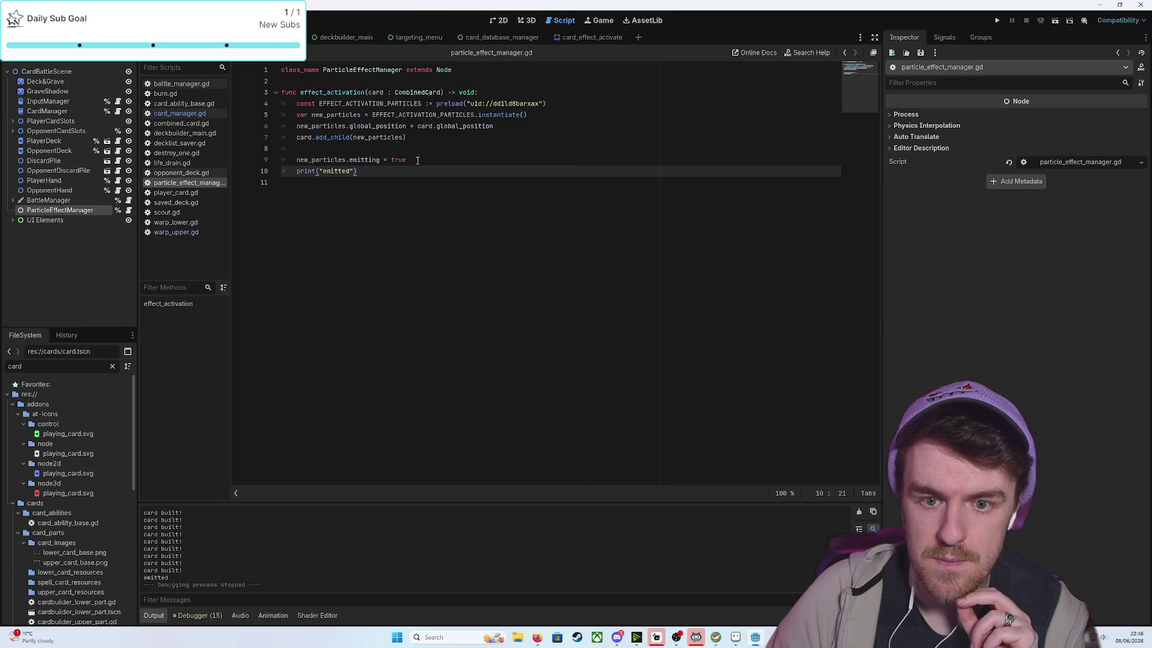
Delete the new_particles.emitting = true line from the effect_activation script
drag(418, 160, 297, 160)
key(BackSpace)
key(BackSpace)
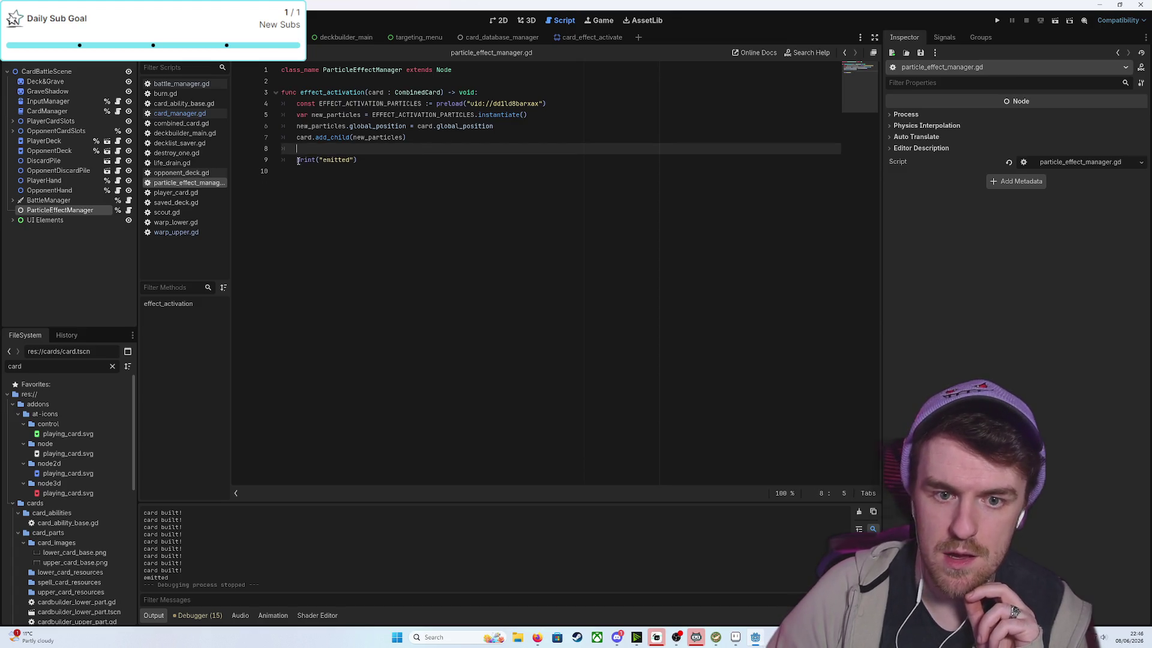
key(BackSpace)
Turn One Shot off and Emitting on for the particles, save the script, and run
click(592, 38)
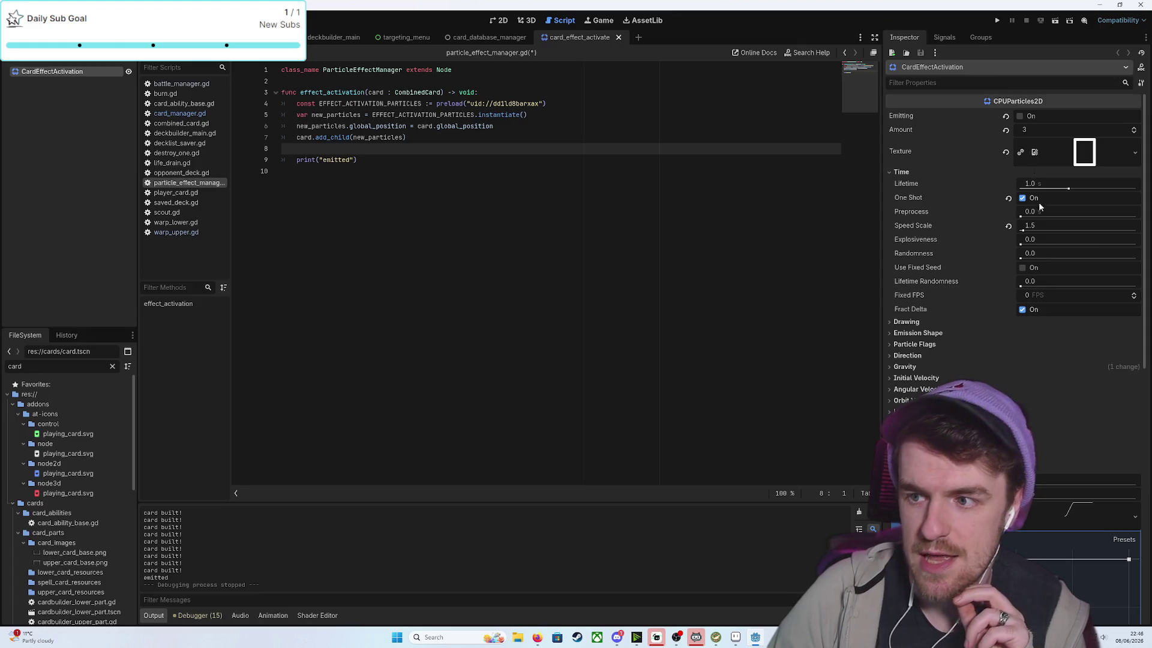
click(1023, 198)
click(1020, 116)
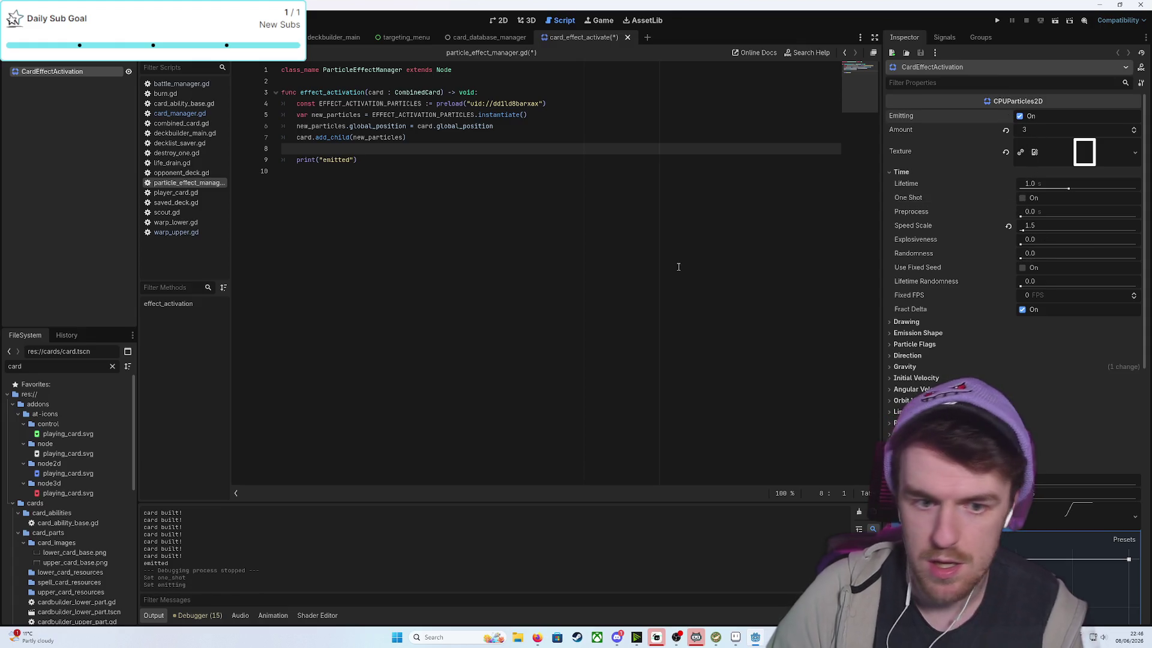
click(606, 262)
key(ctrl+s)
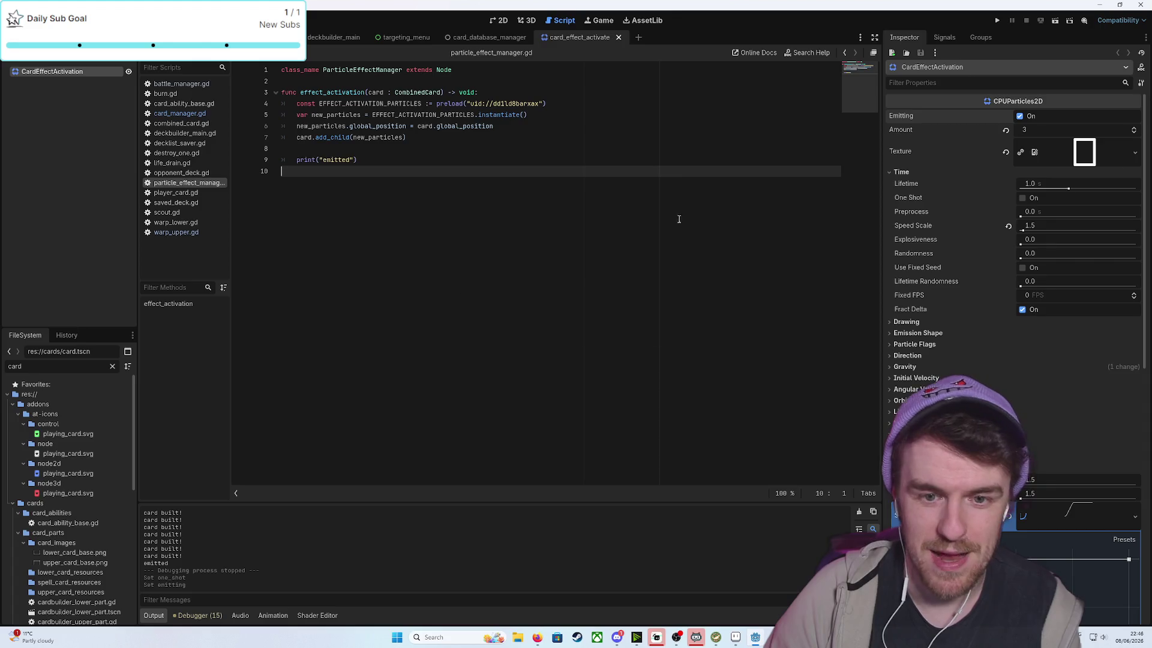
key(F5)
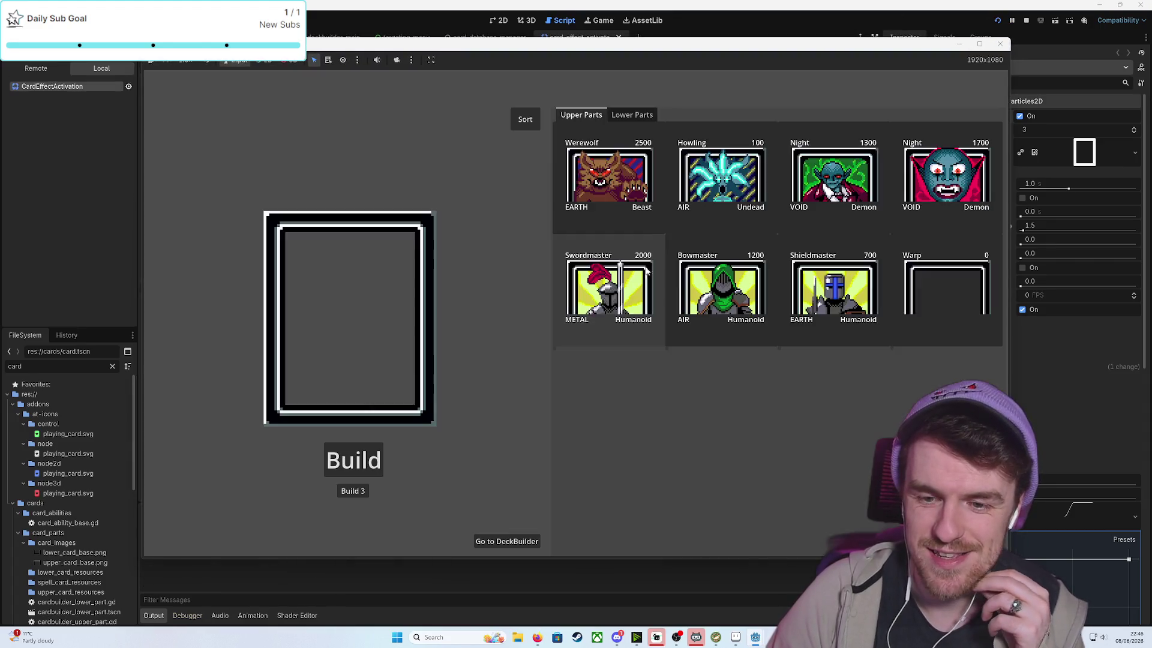
Build three BowmasterKnight cards from the Bowmaster upper and Scout lower parts
click(720, 288)
click(632, 115)
click(720, 287)
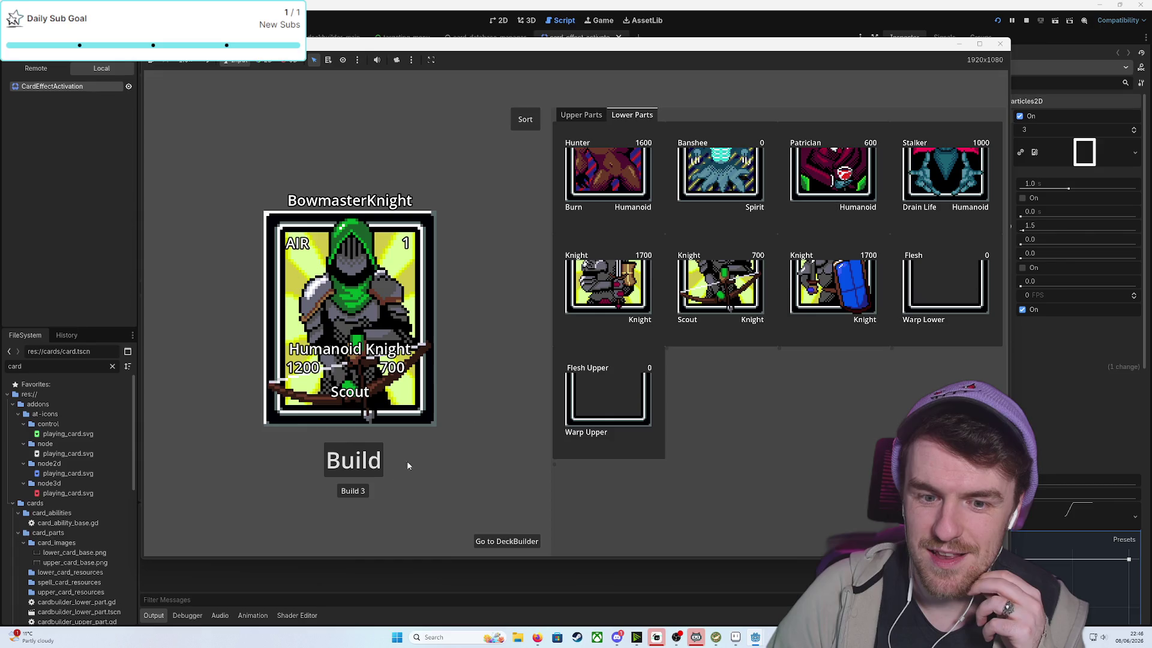
click(354, 491)
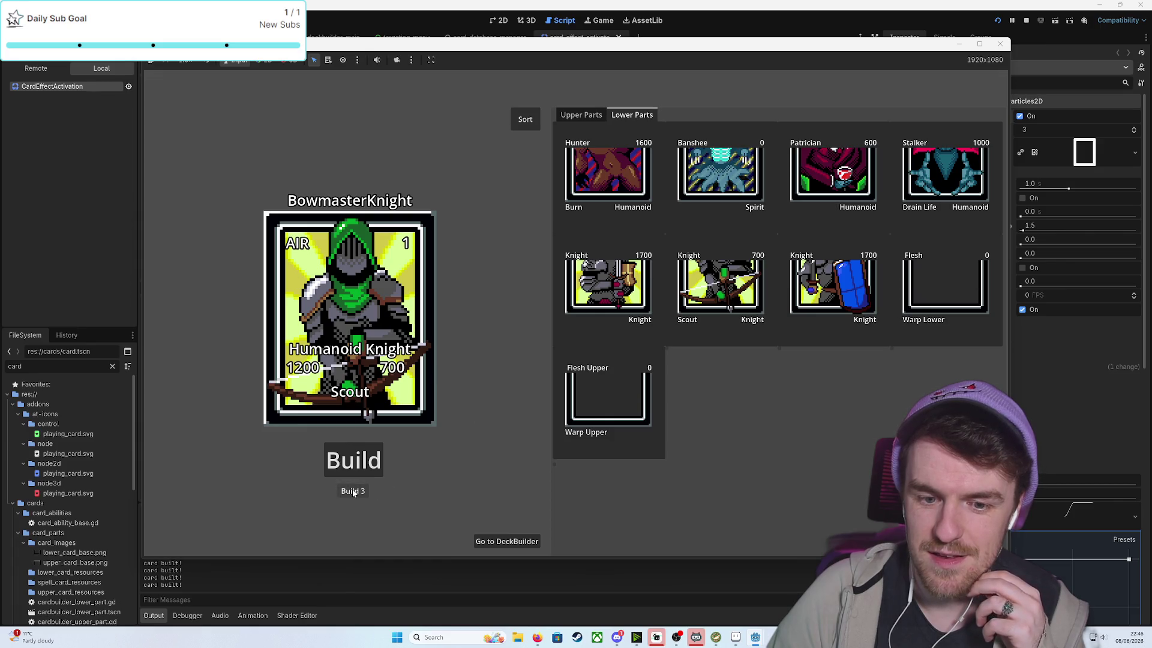
Fill the deck, start a battle, play a BowmasterKnight, and take a scouted card
click(504, 541)
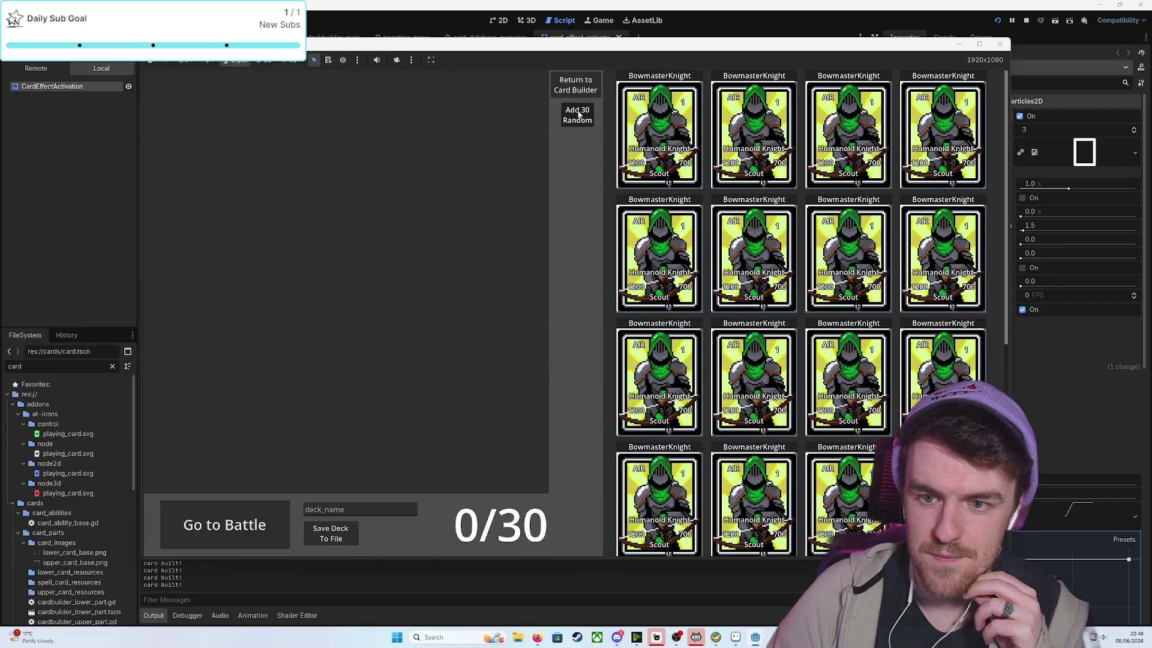
click(232, 506)
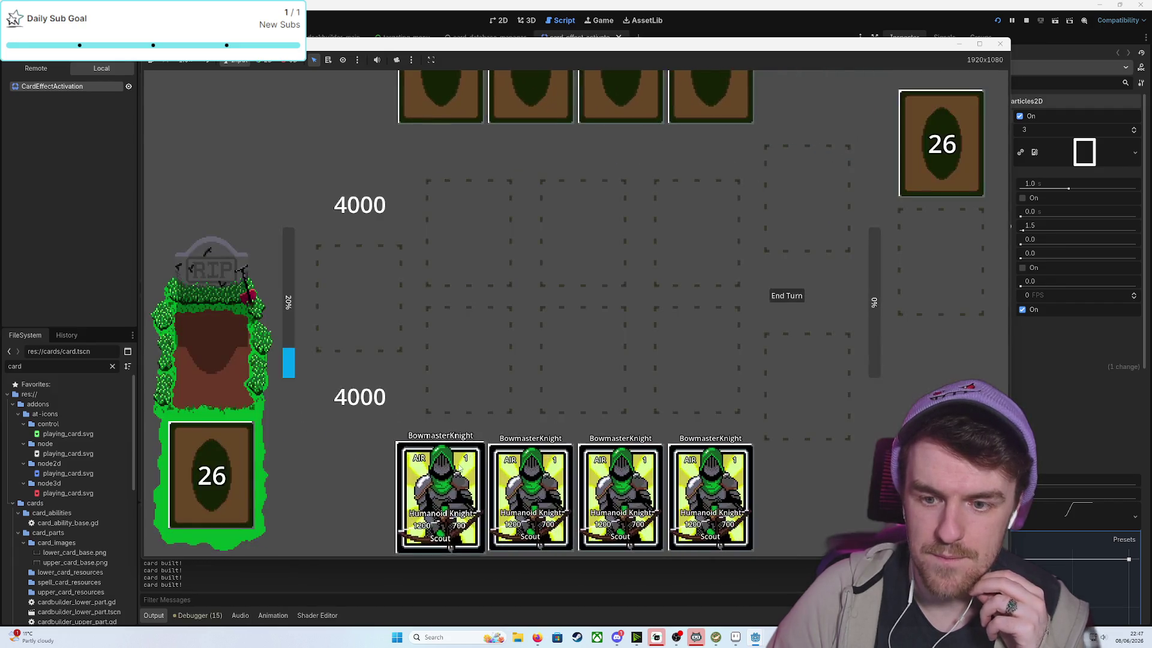
drag(441, 492, 582, 366)
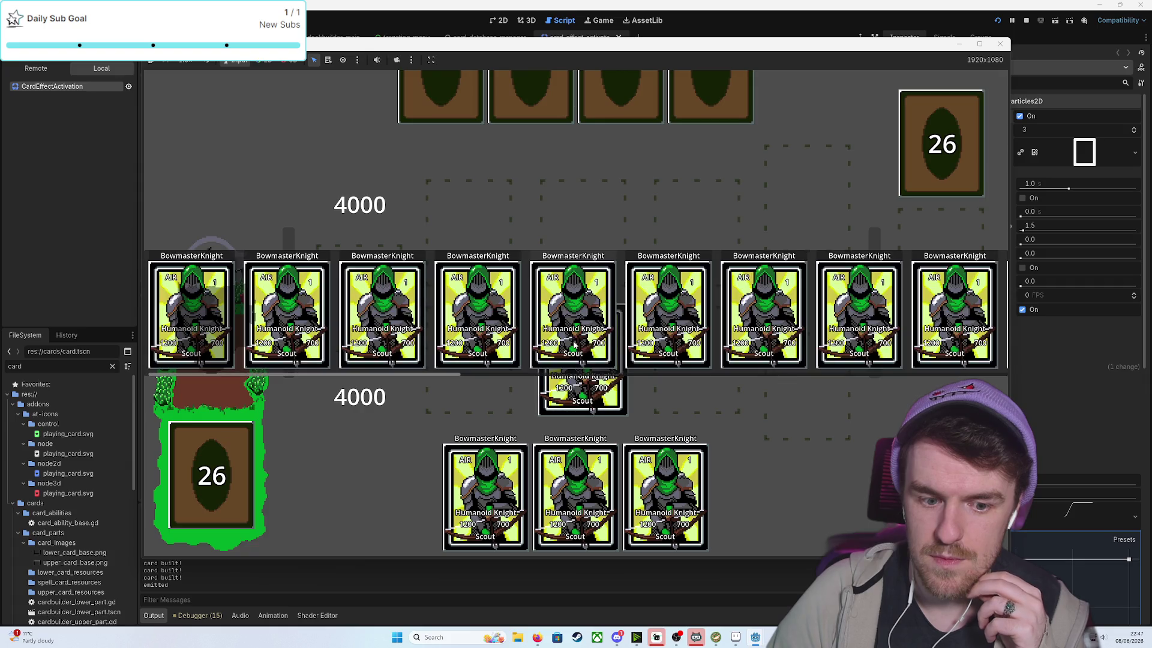
click(723, 273)
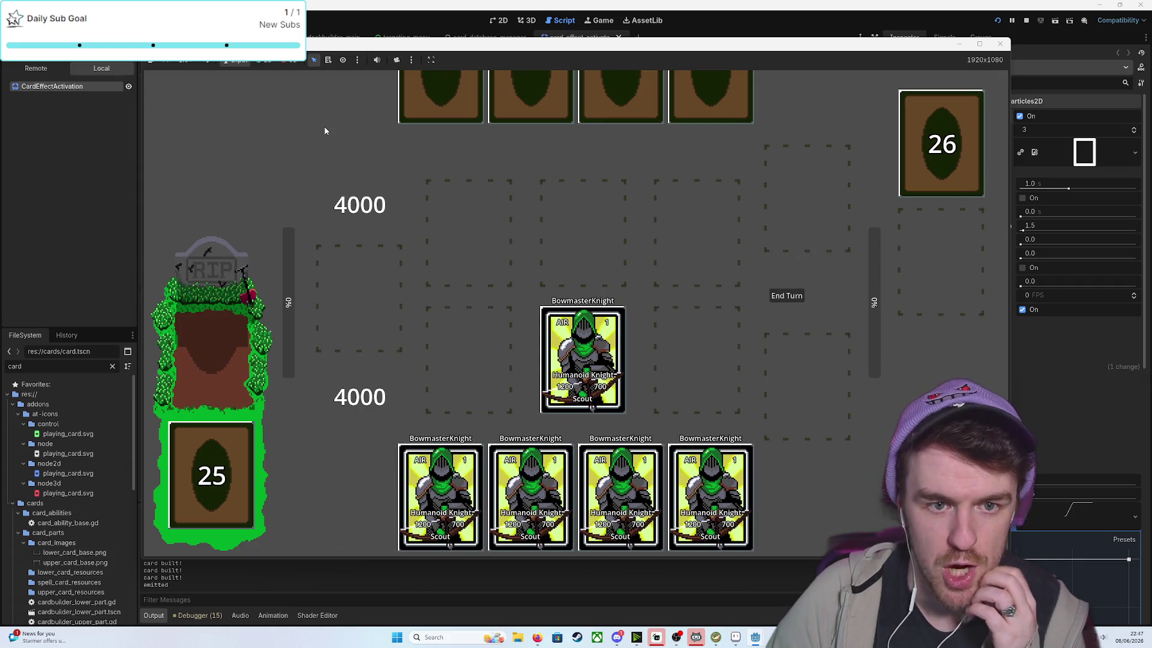
Inspect the running game's selection and window sizing options, then stop the game
click(357, 60)
click(343, 60)
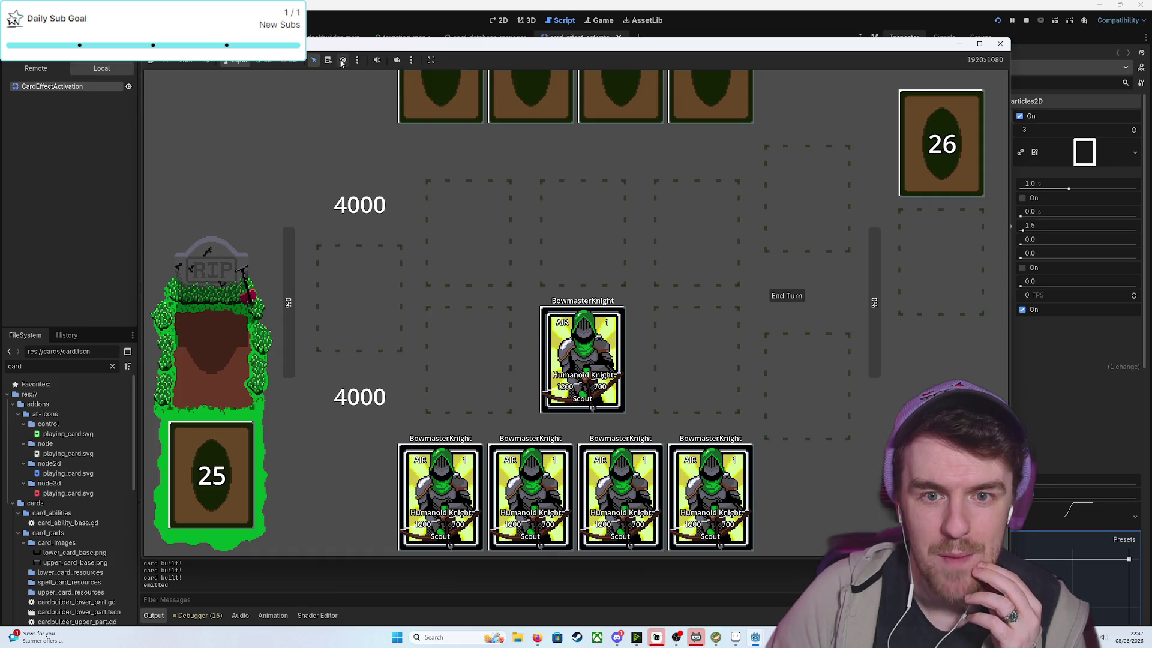
click(411, 60)
click(411, 60)
click(429, 61)
click(429, 61)
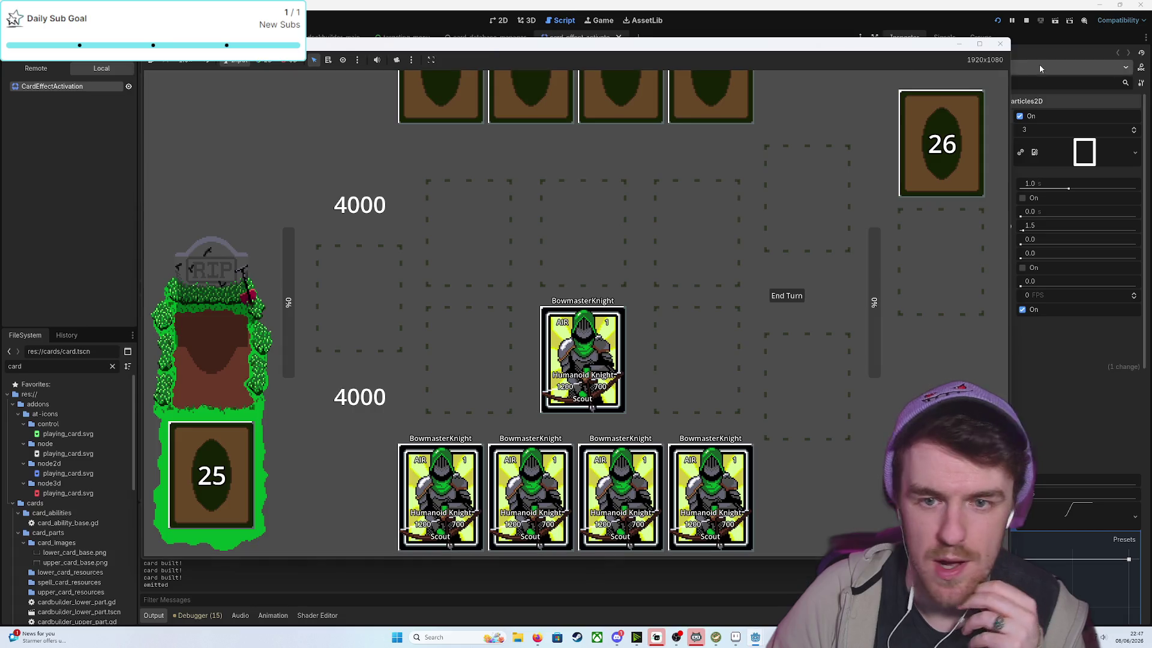
click(997, 43)
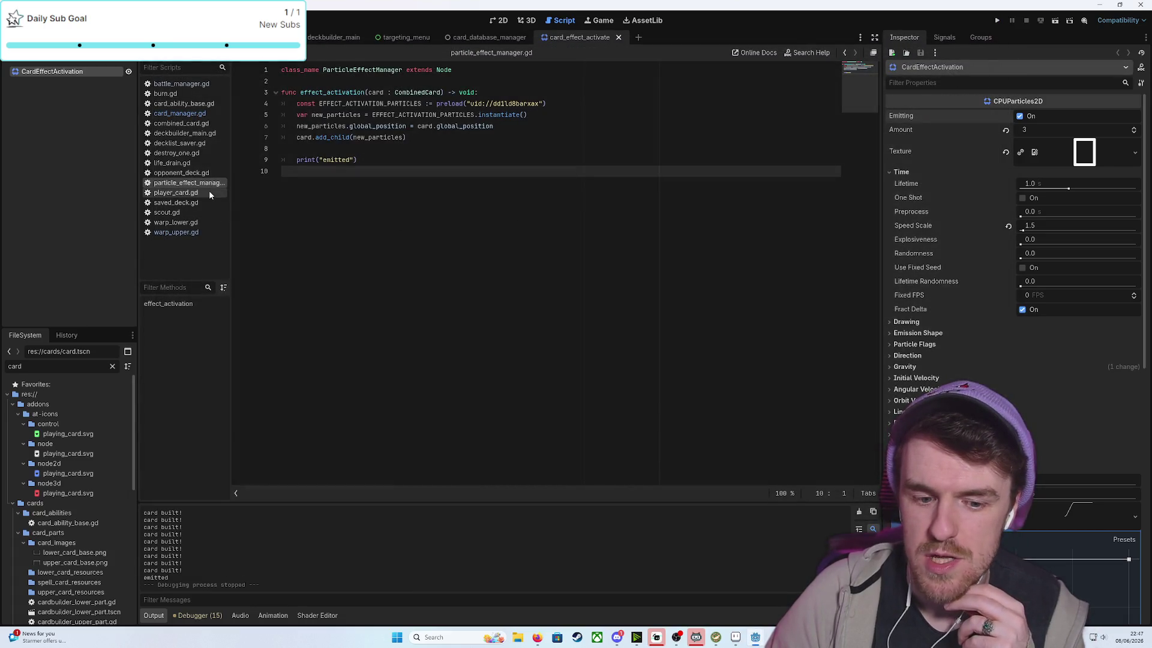
Browse the renderer, environment and 2D pages under Rendering in Project Settings
click(42, 20)
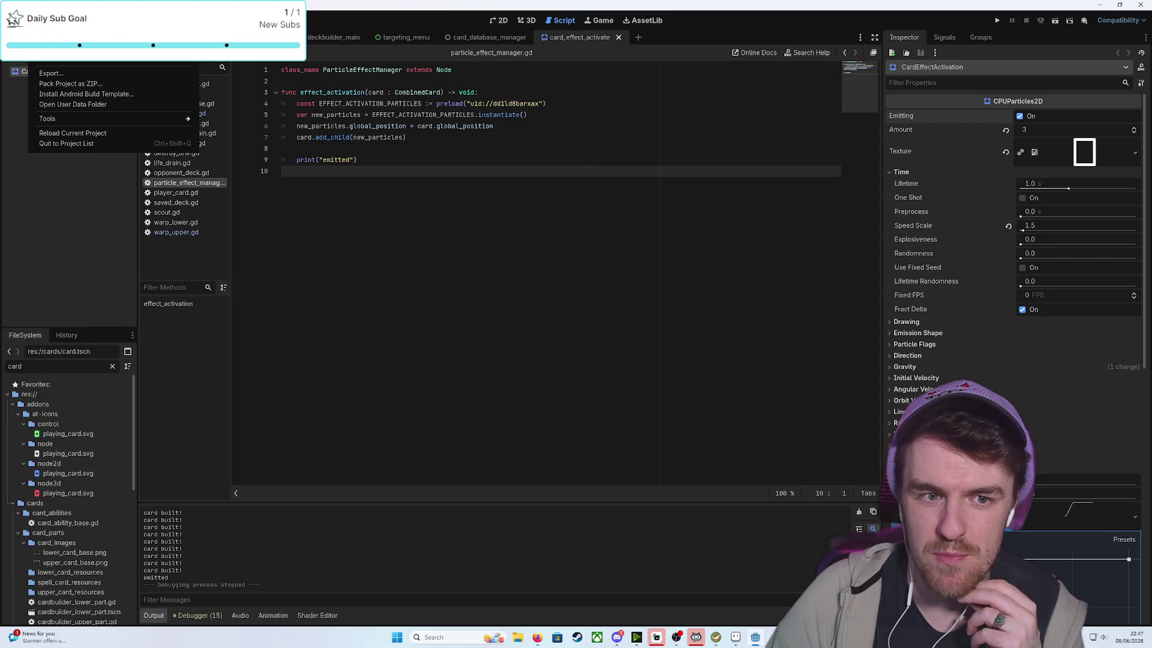
click(51, 51)
scroll(362, 308, down, 1)
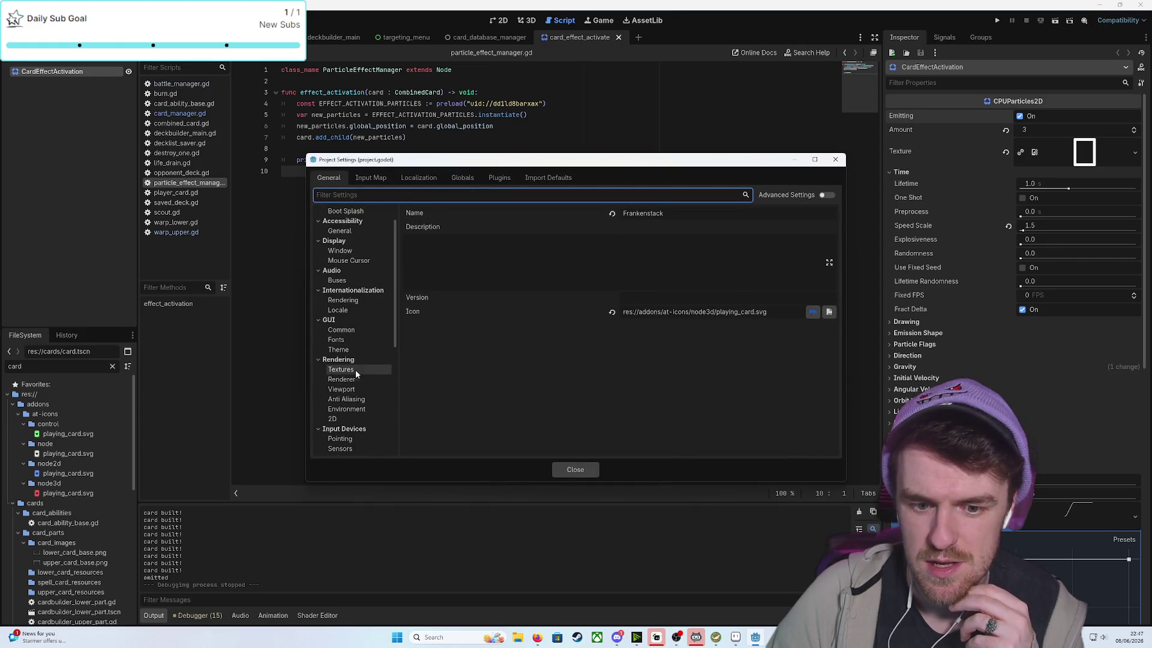
click(352, 379)
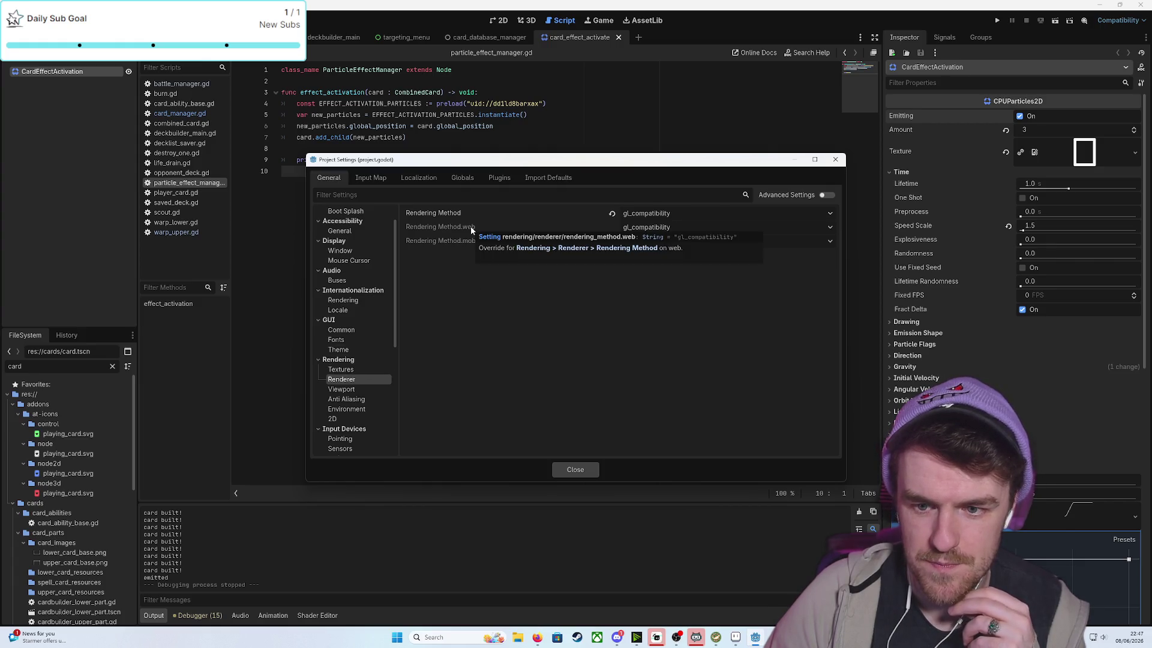
click(357, 408)
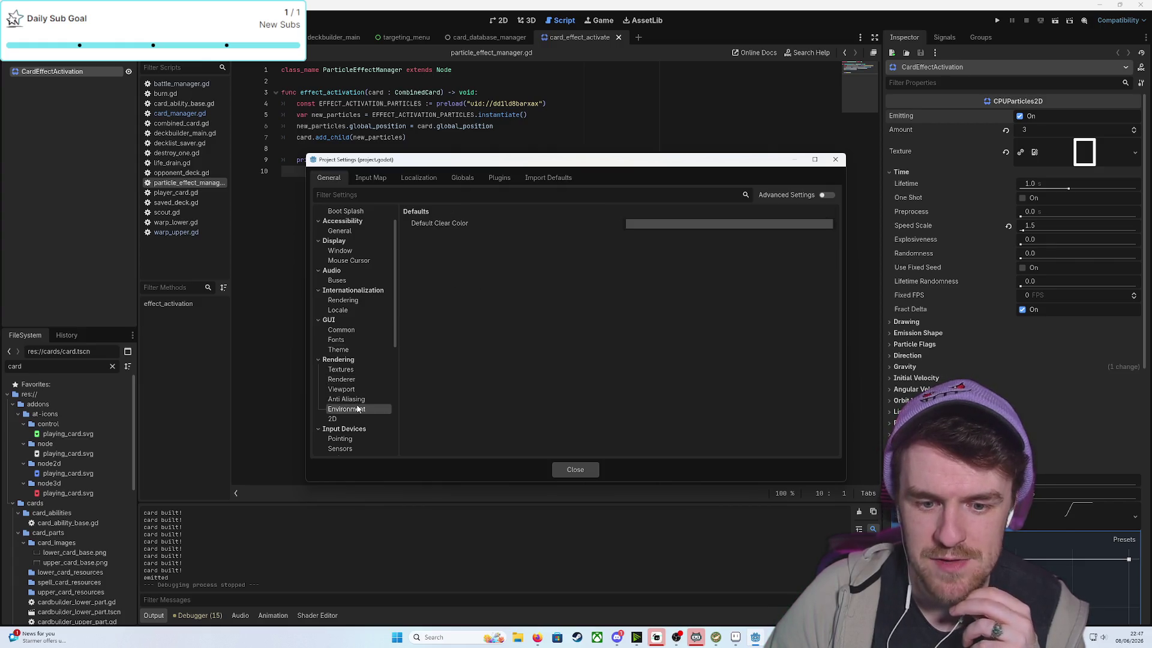
click(333, 419)
Close Project Settings and enable One Shot on the CardEffectActivation particles
click(587, 471)
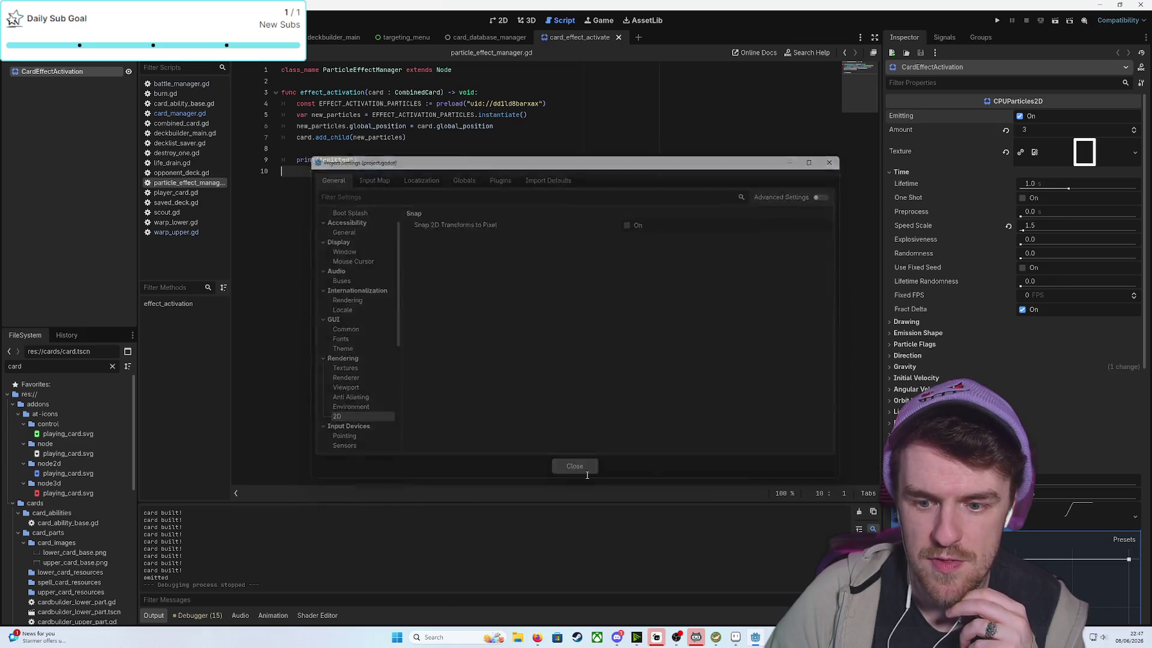
click(348, 151)
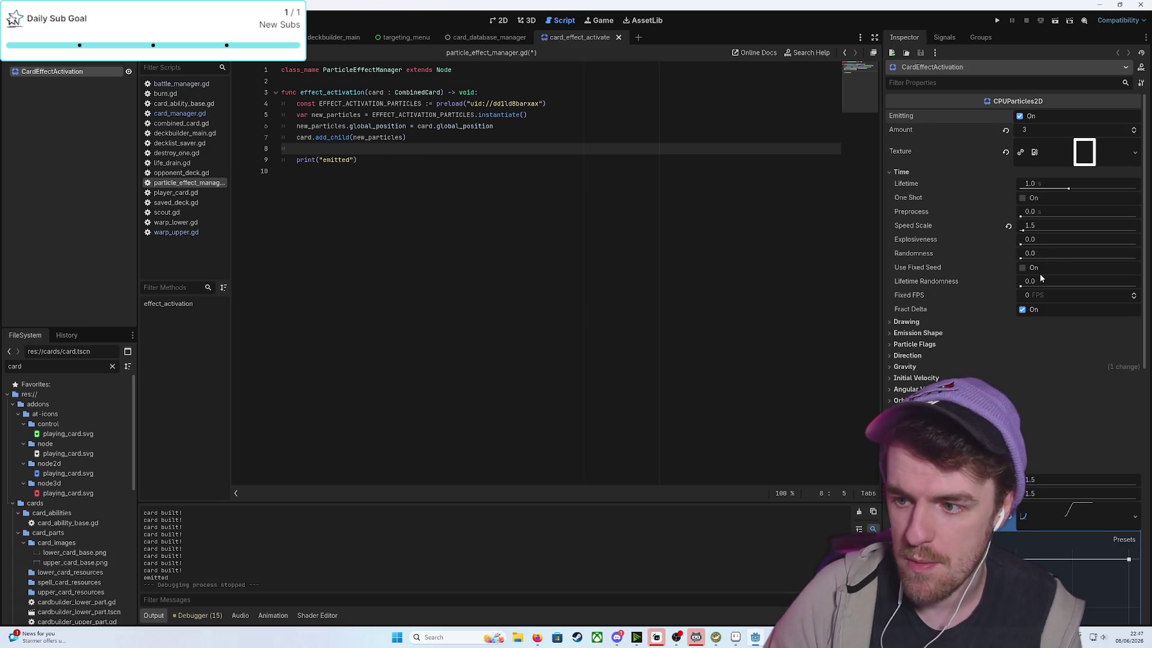
click(1023, 199)
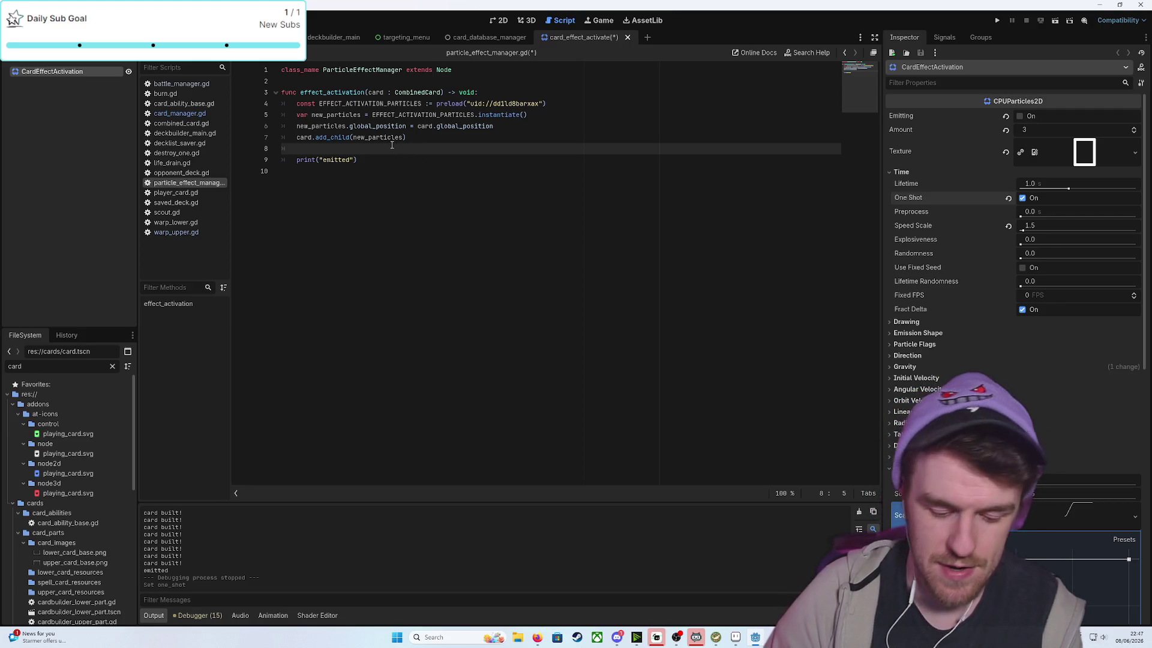
Write new_particles.emitting = true on line 8 of effect_activation and save the script
text(new)
key(Return)
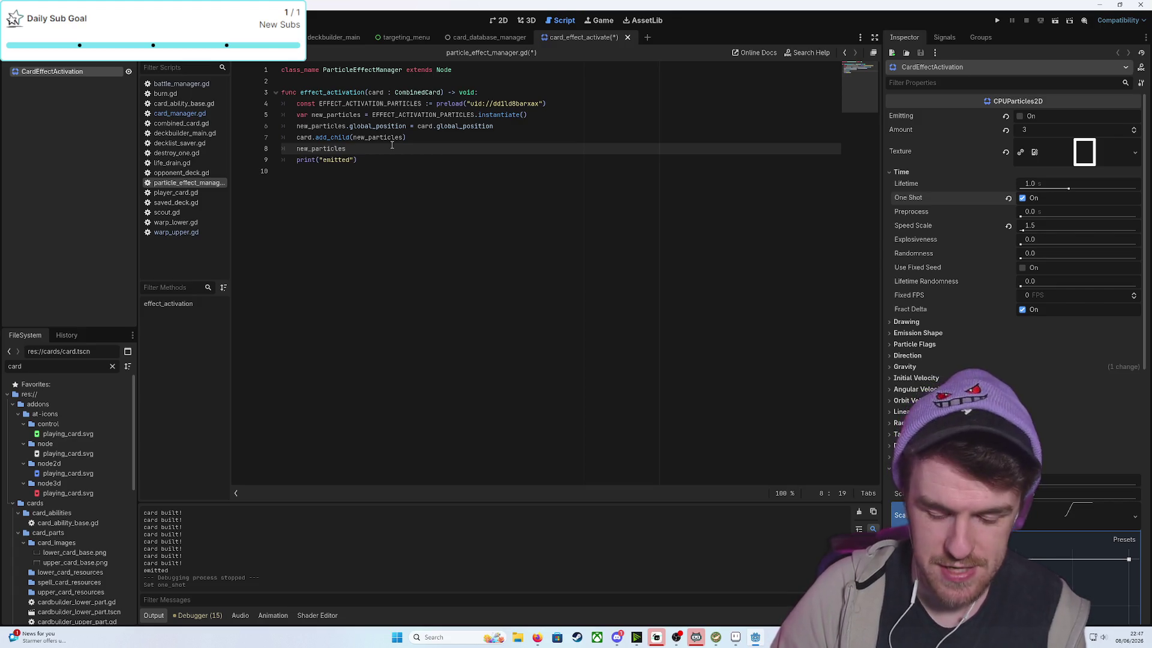
key(BackSpace)
key(BackSpace)
key(BackSpace)
text(e)
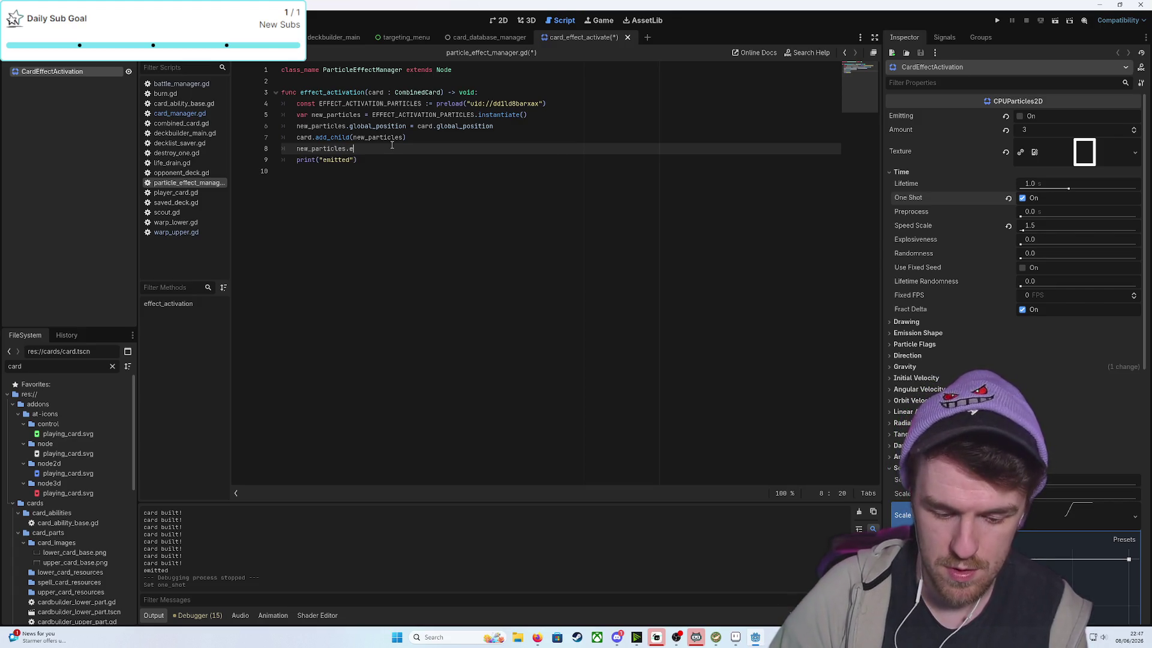
text(mitt)
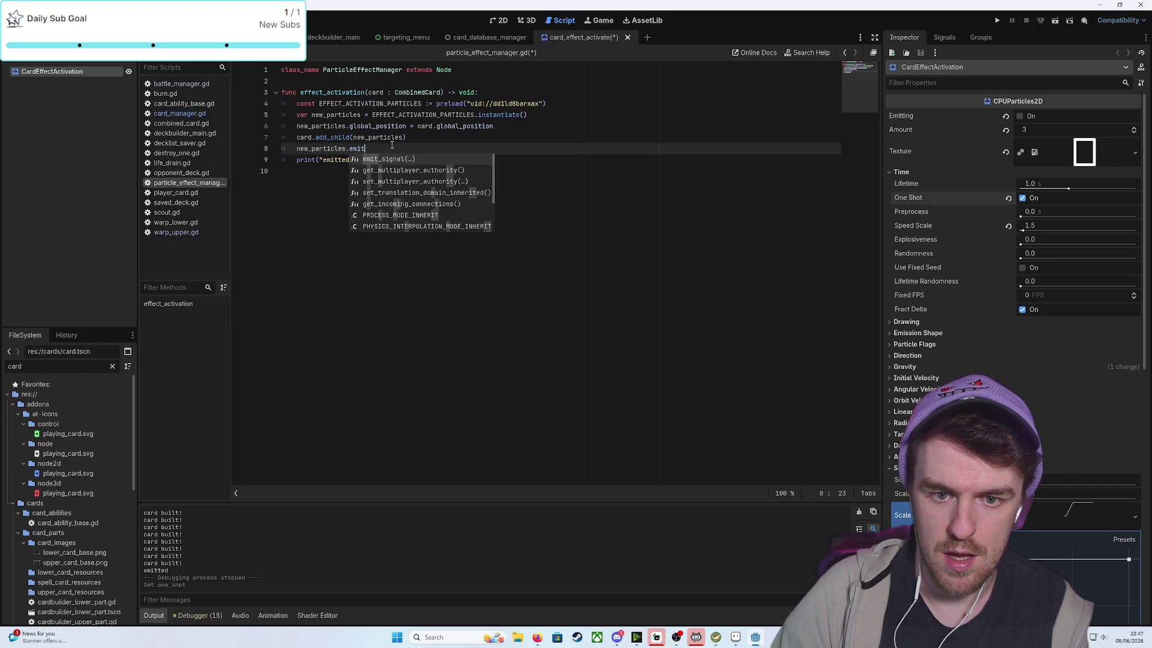
text(ing)
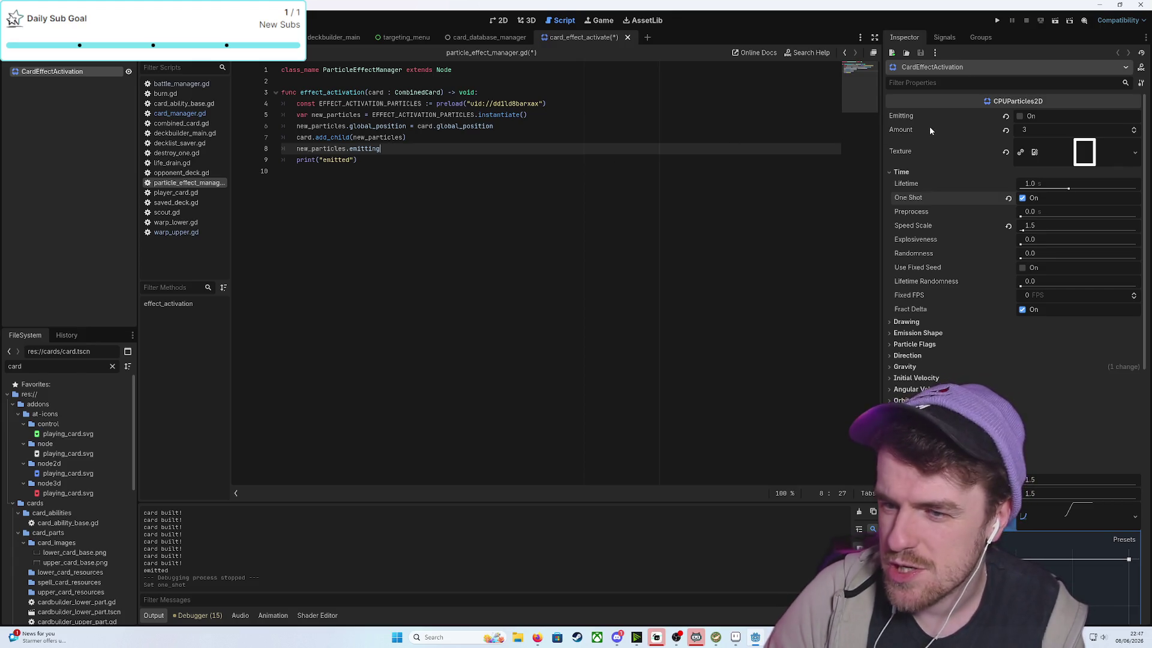
mouse_move(910, 119)
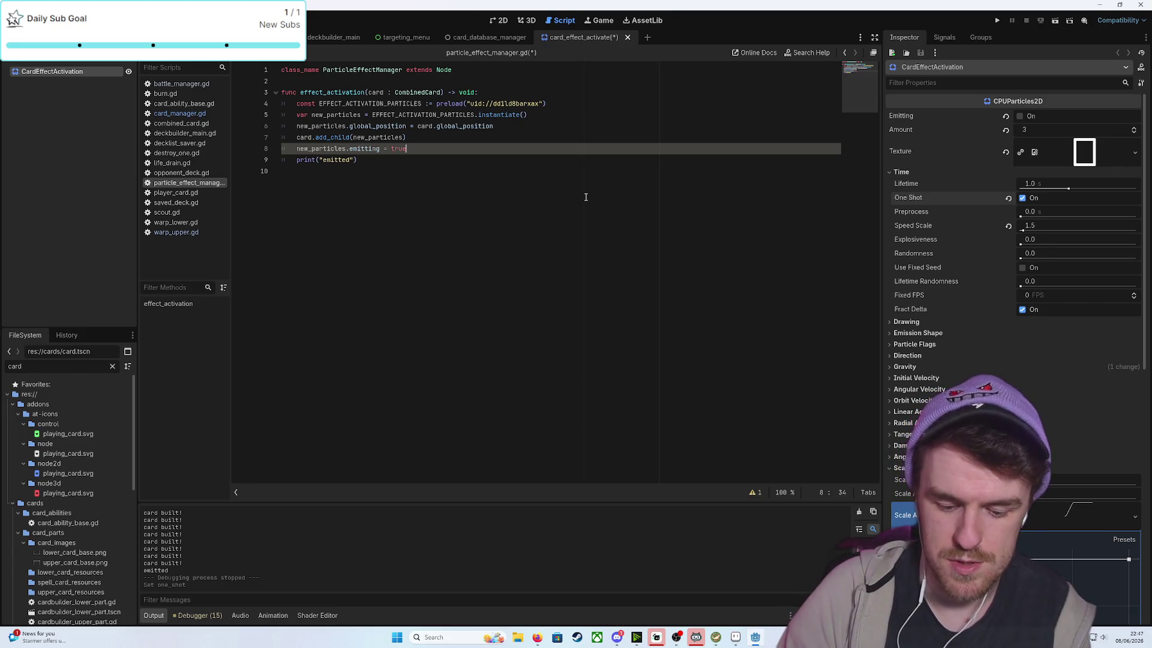
click(454, 191)
key(ctrl+s)
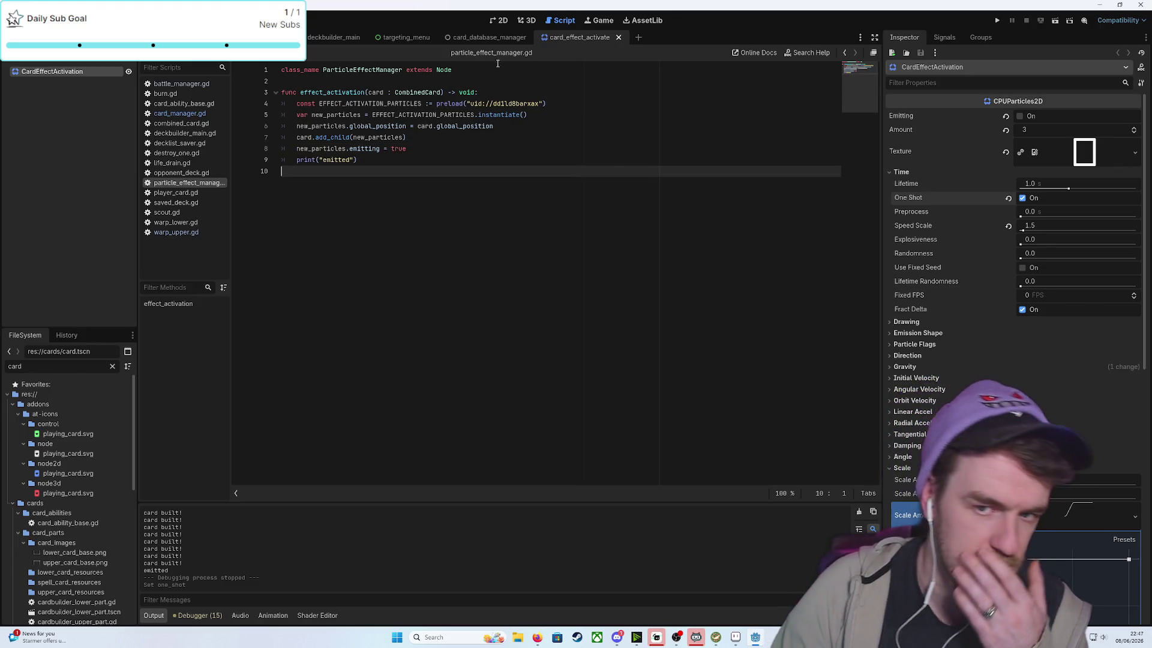
key(ctrl+Tab)
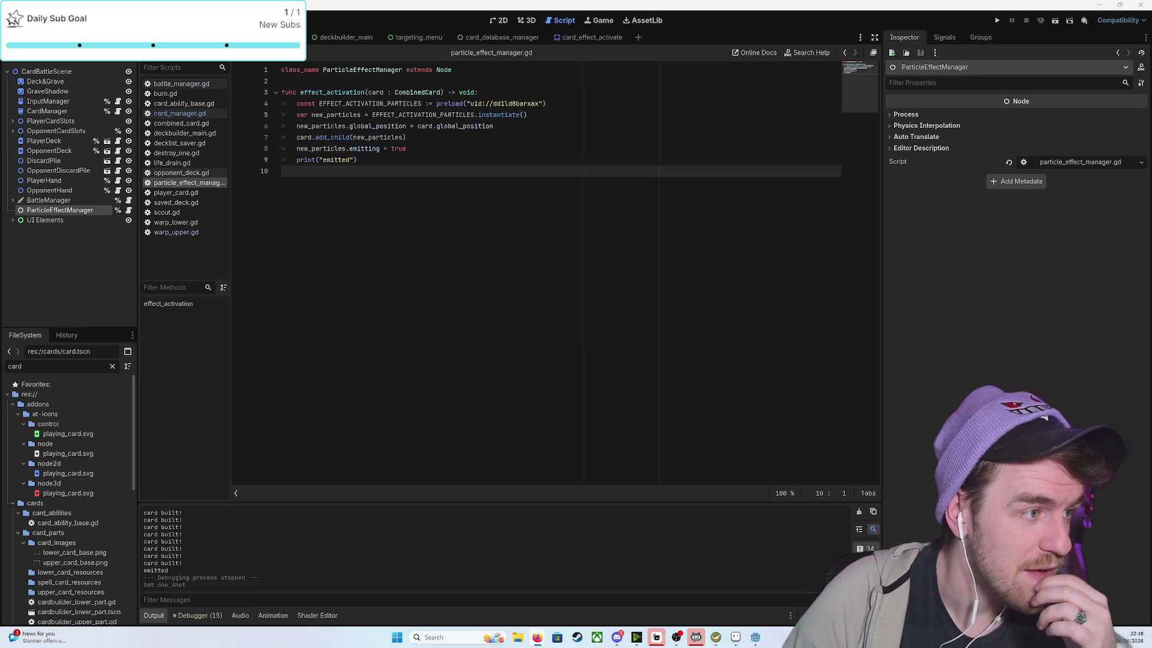
Enable Top Level under Visibility on the CardEffectActivation particles and run the game
click(585, 38)
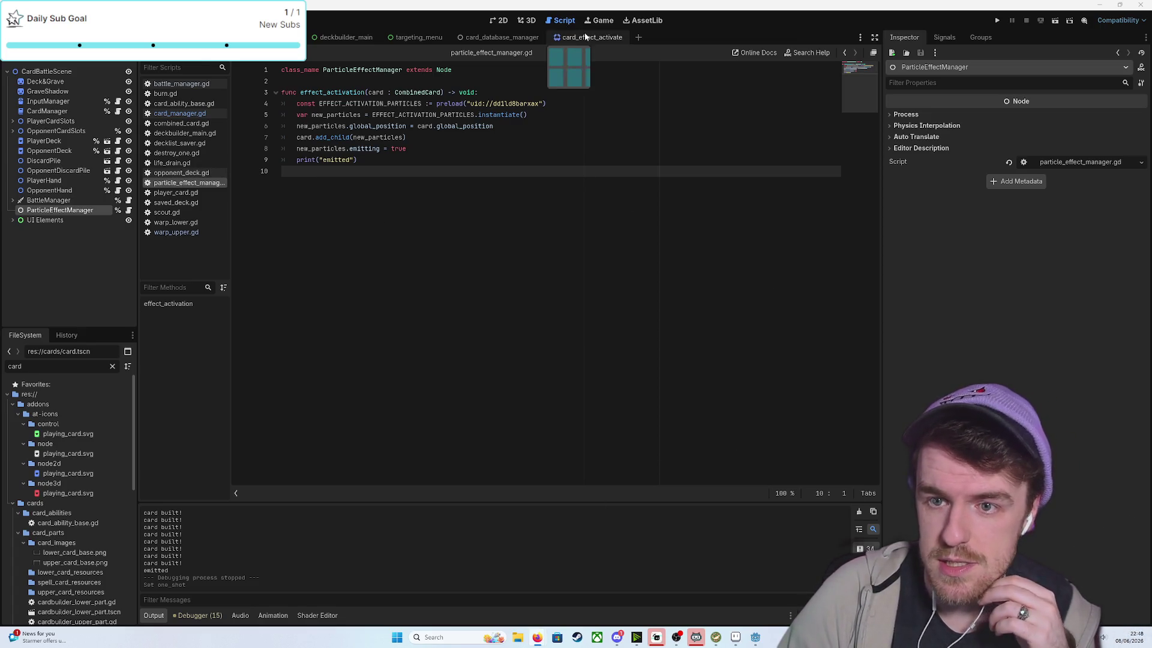
scroll(1014, 360, down, 5)
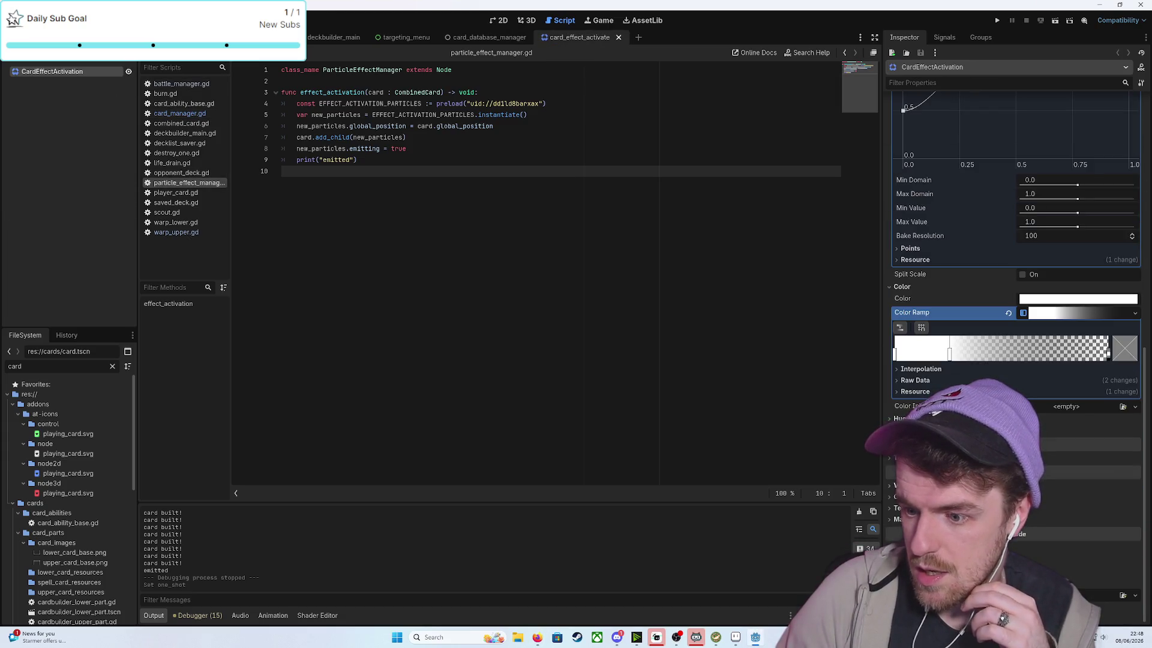
click(900, 485)
click(1023, 553)
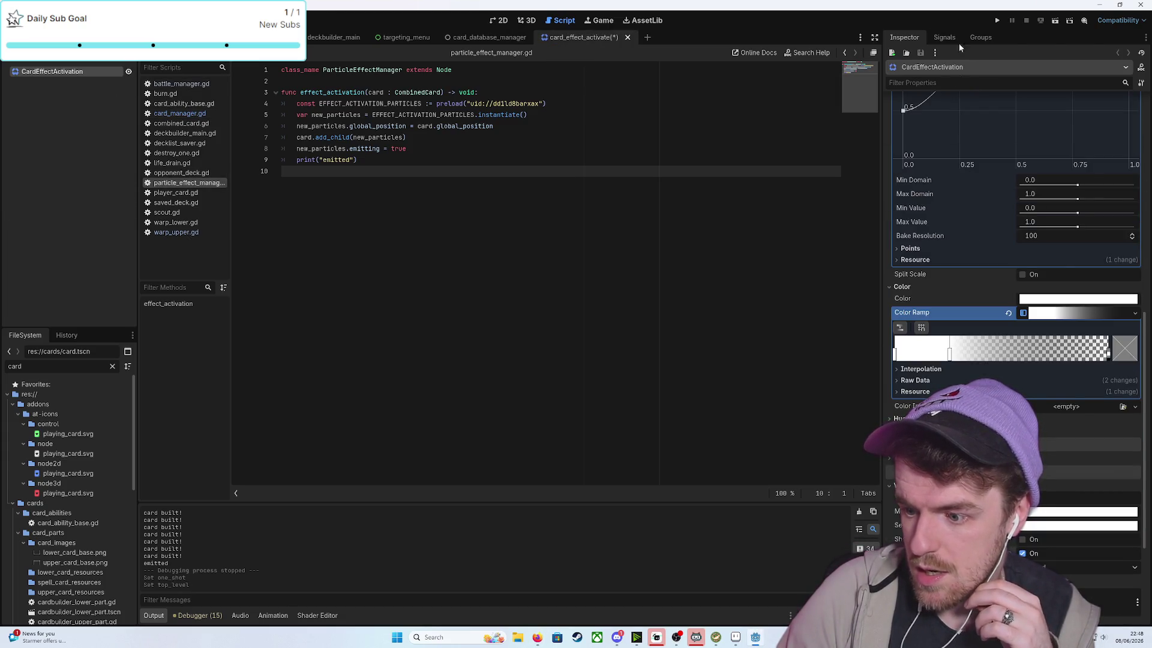
click(996, 21)
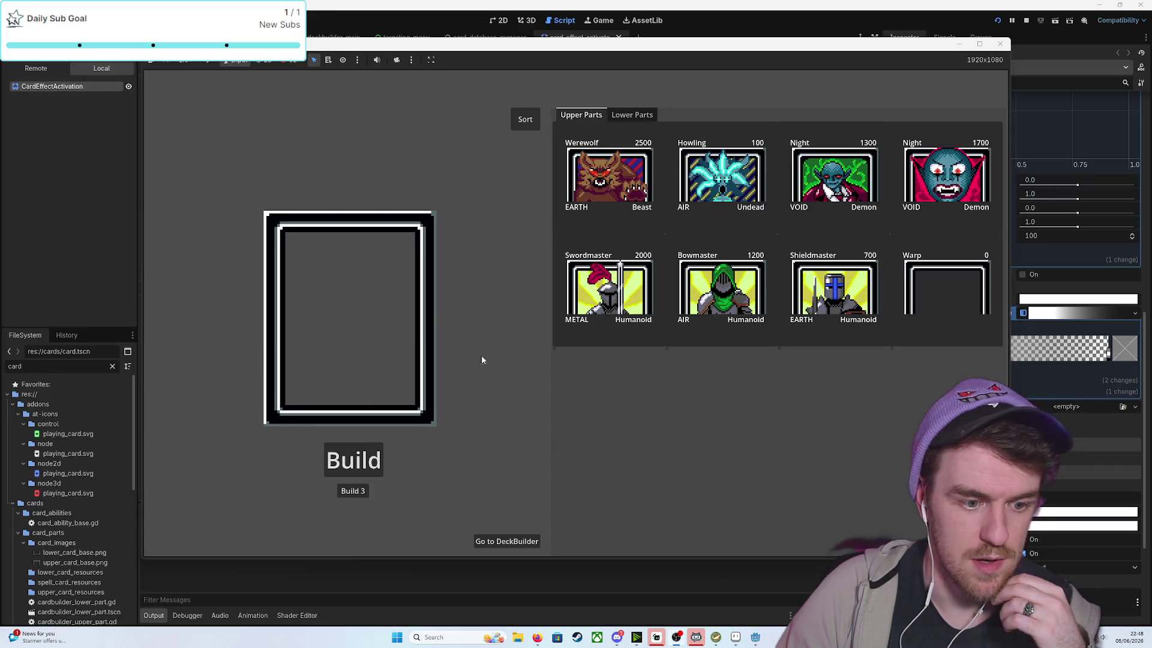
Build BowmasterKnight copies from the Bowmaster upper and Knight Scout lower parts
click(722, 288)
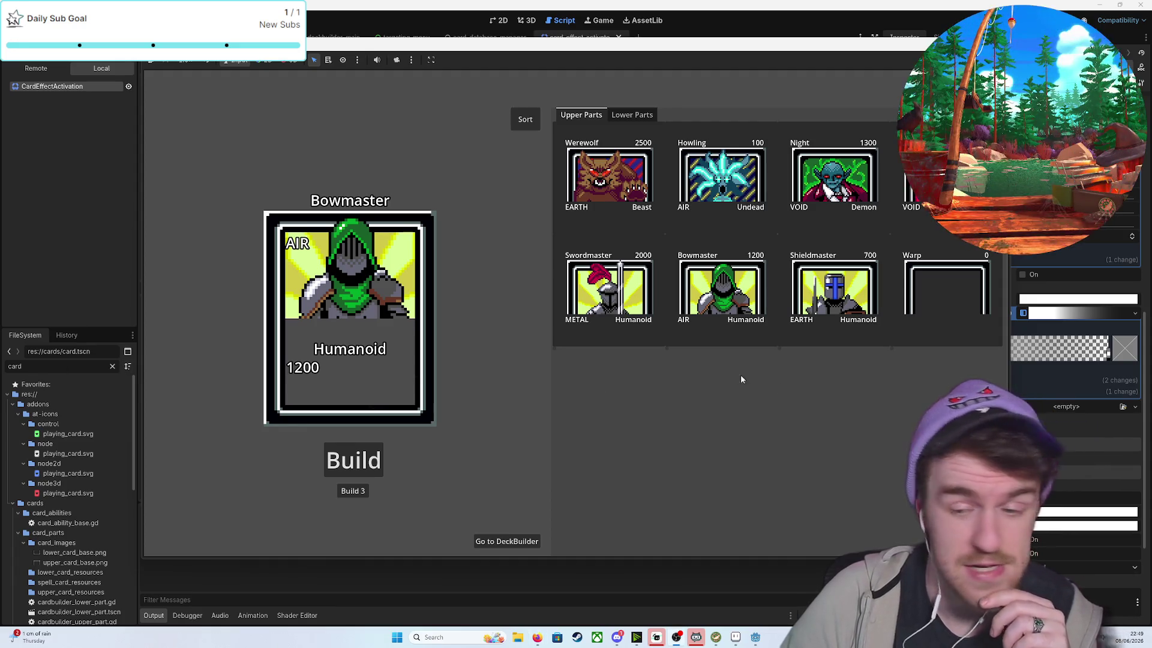
click(632, 114)
click(720, 287)
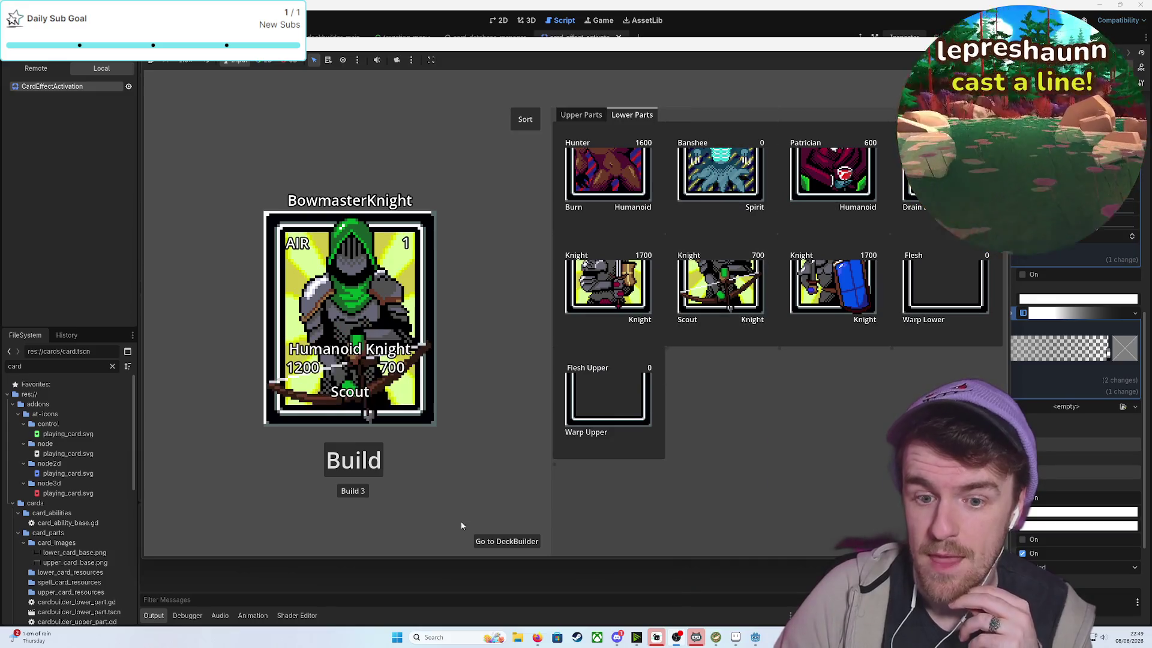
click(363, 493)
click(363, 493)
click(363, 493)
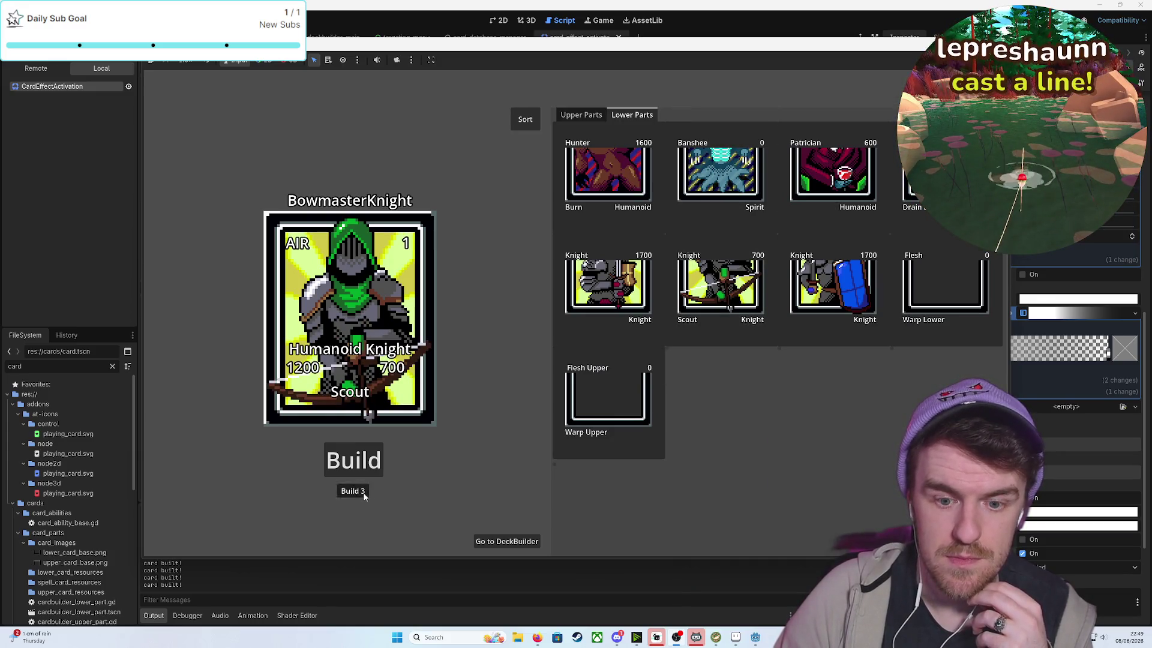
Add 30 random cards, battle, play a BowmasterKnight, trigger its Scout, then stop with F8
click(504, 542)
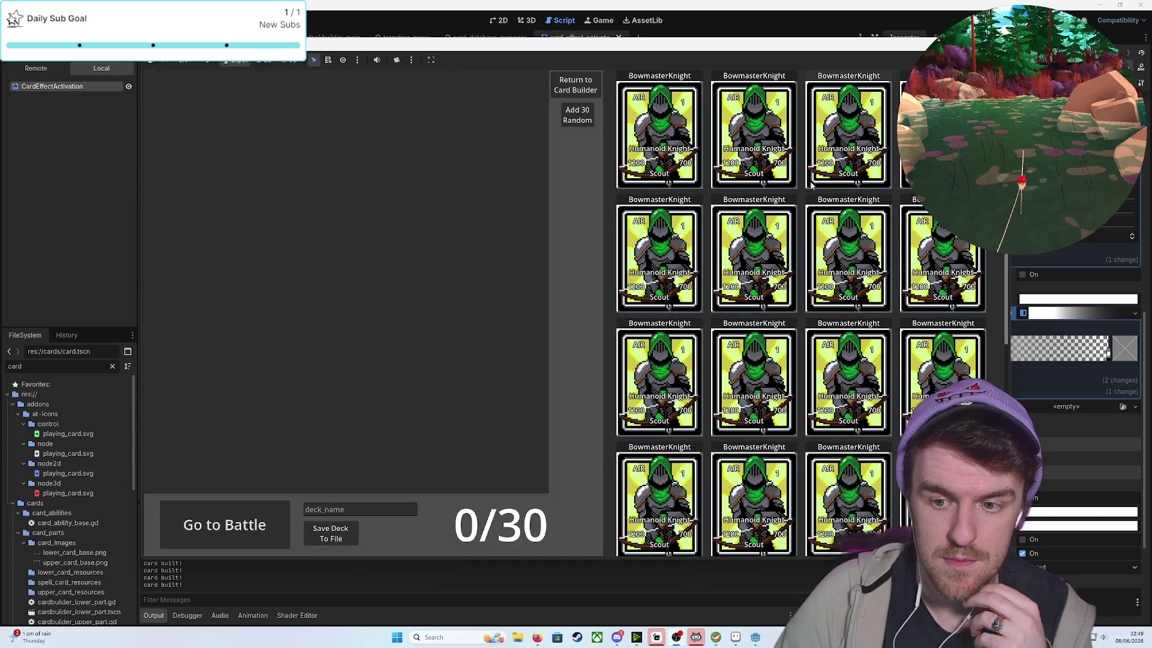
click(577, 114)
click(225, 525)
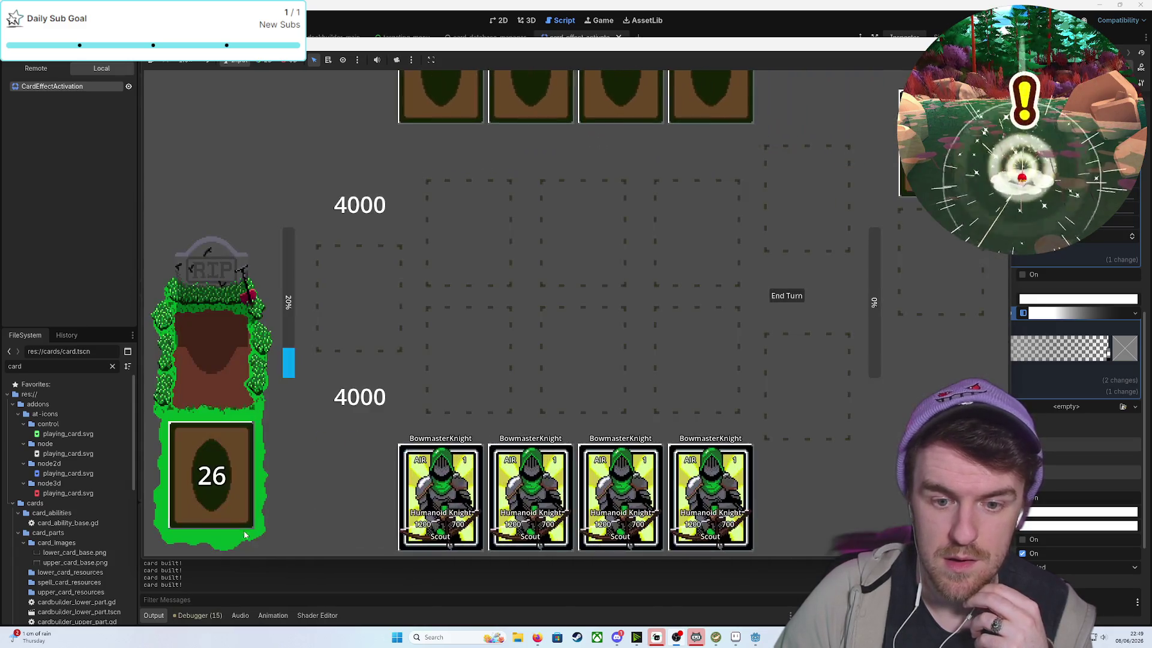
drag(440, 498, 589, 376)
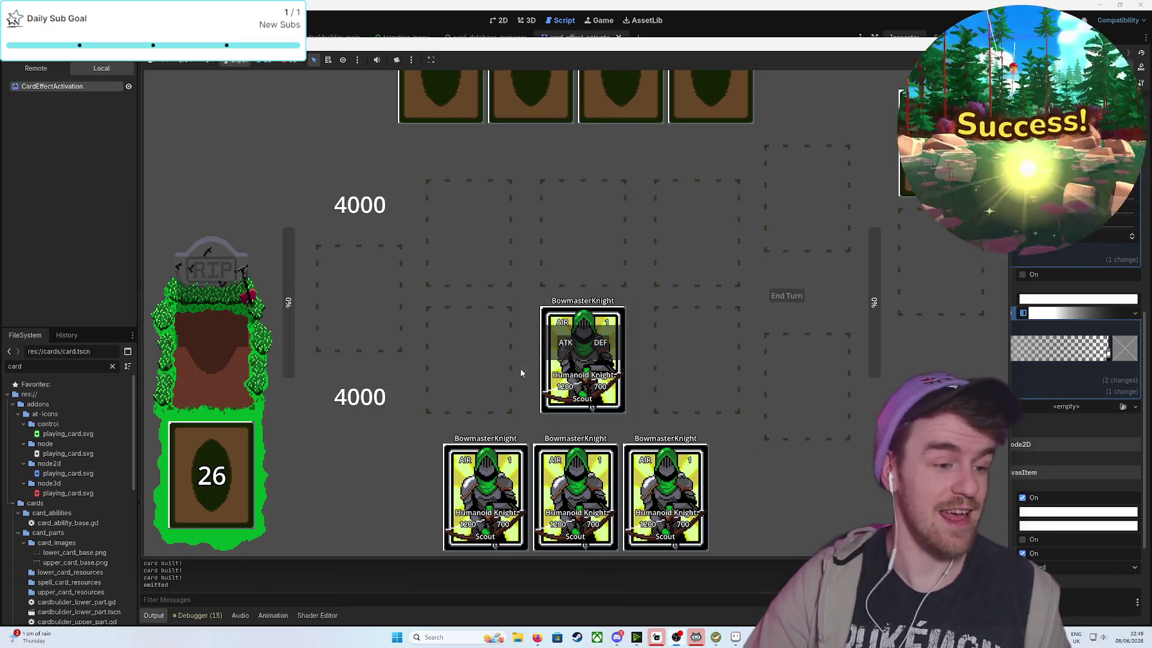
click(566, 343)
scroll(334, 321, down, 10)
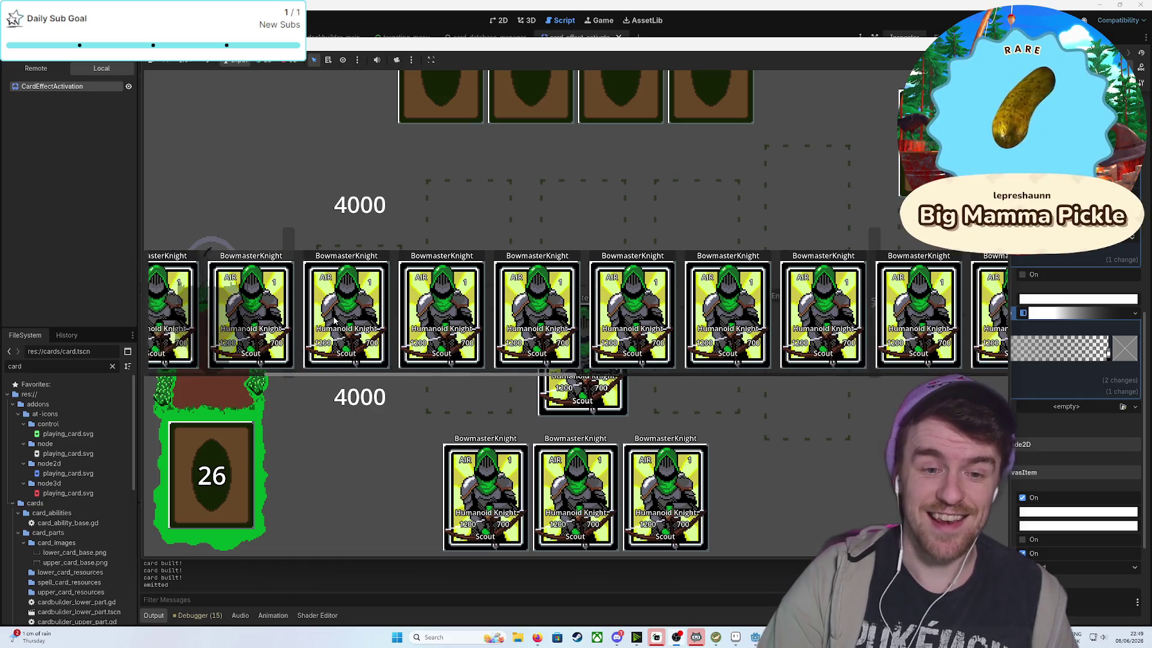
scroll(335, 321, up, 10)
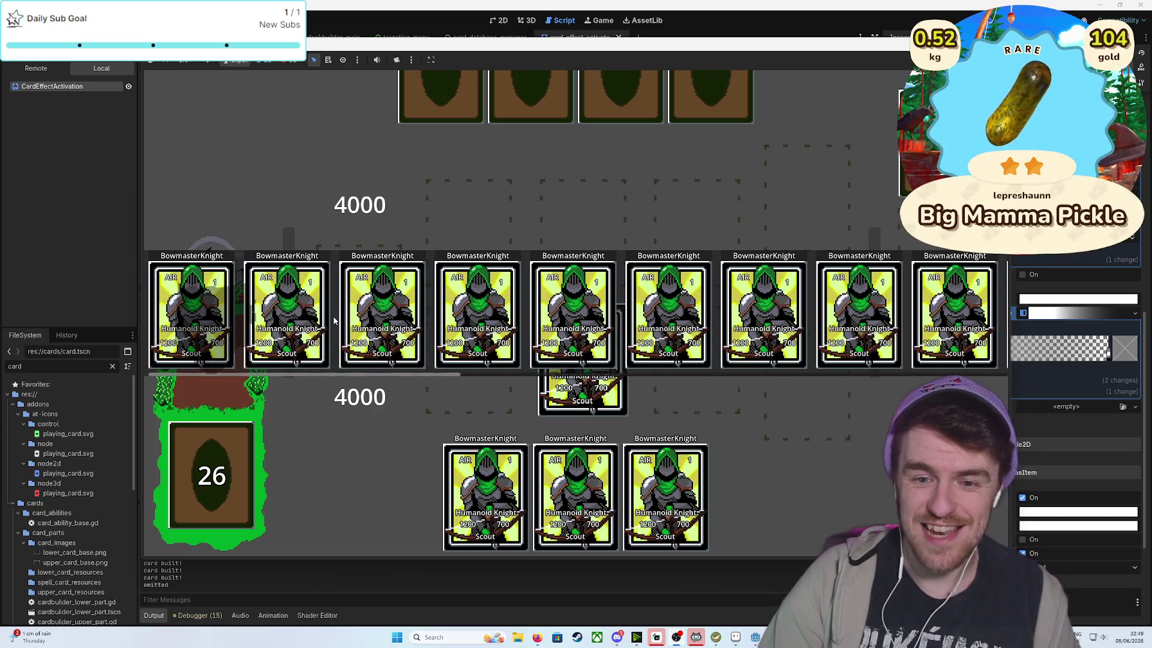
key(F8)
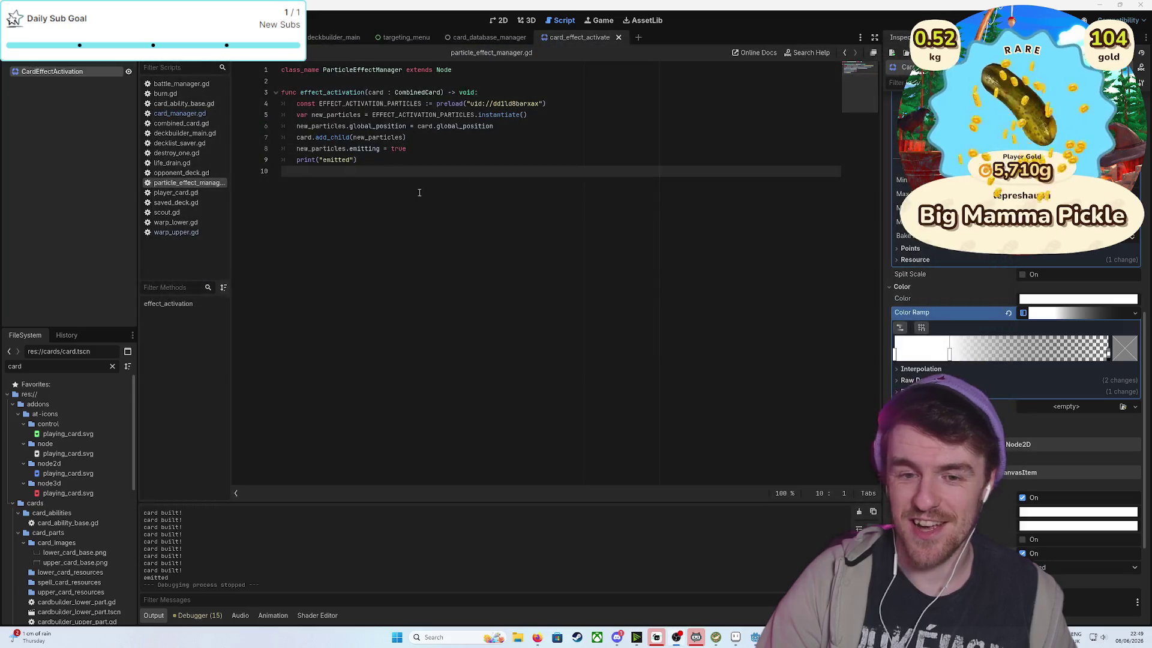
Change the GraveShadow sprite's Z Index in CardBattleScene and save the scene
key(ctrl+Tab)
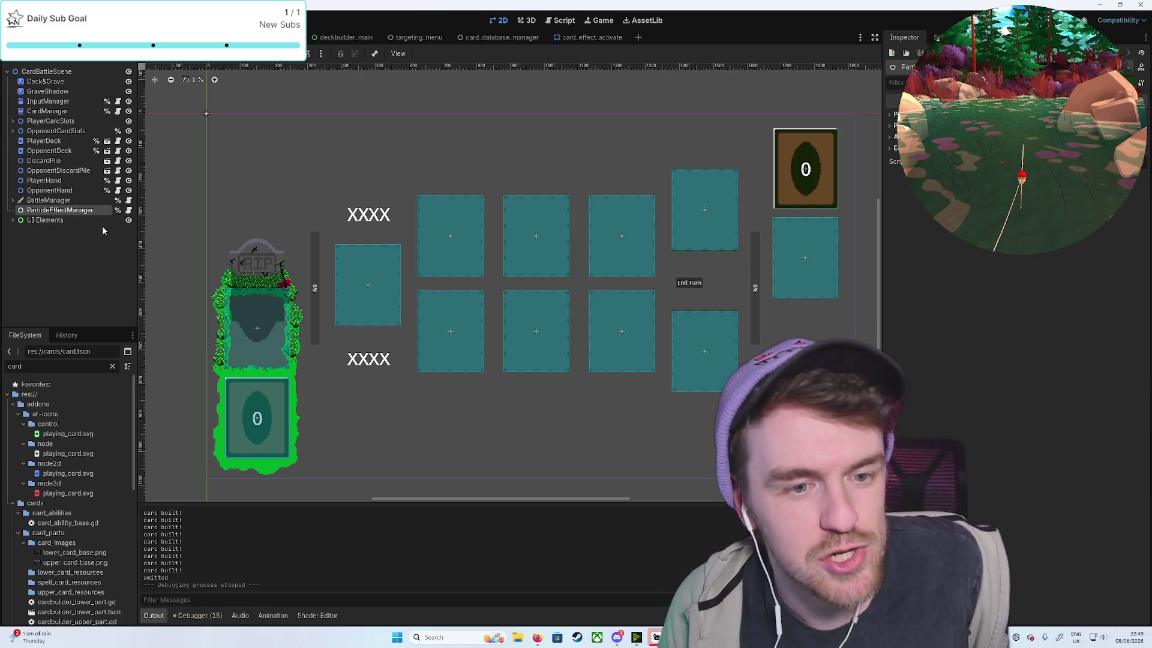
click(48, 91)
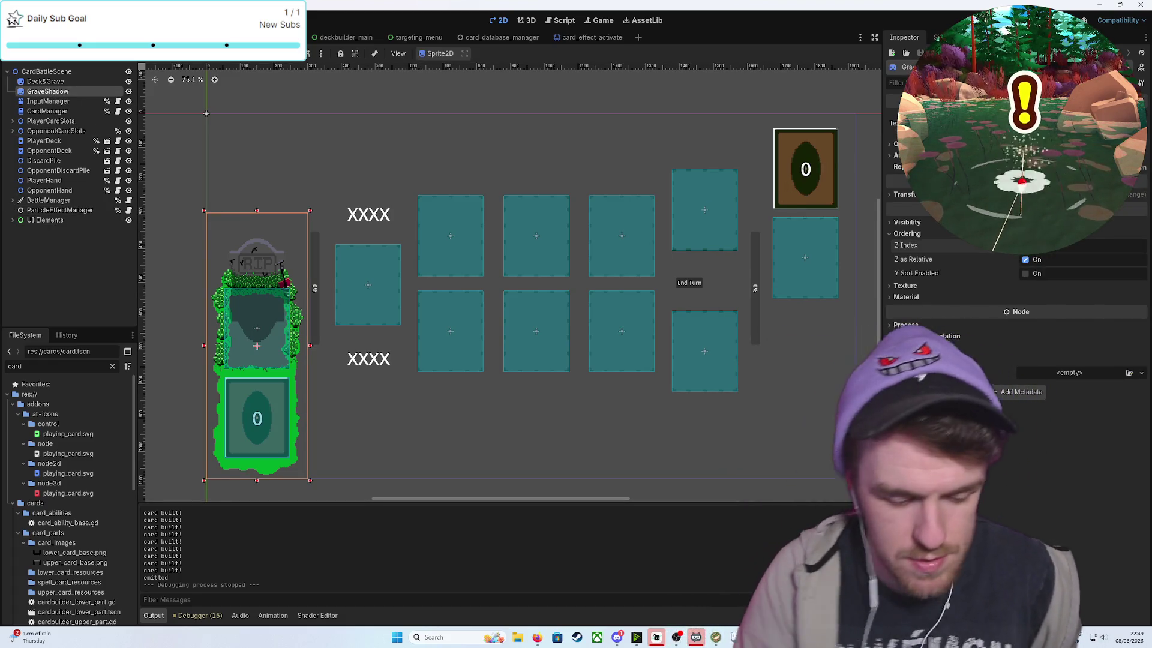
click(1140, 246)
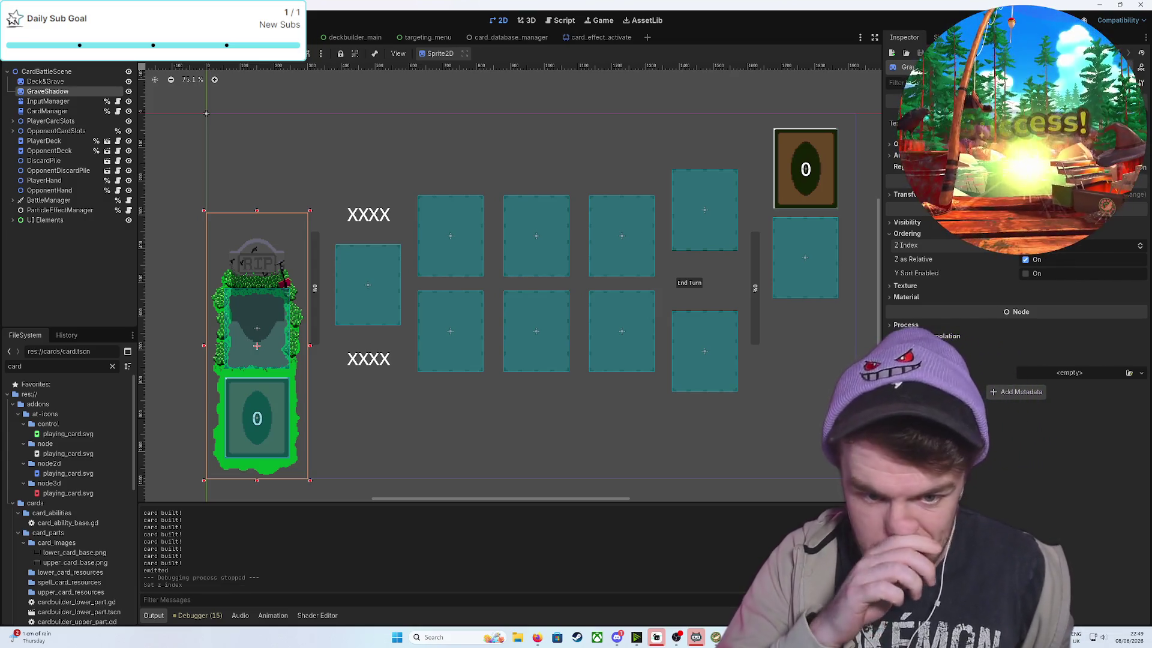
click(444, 442)
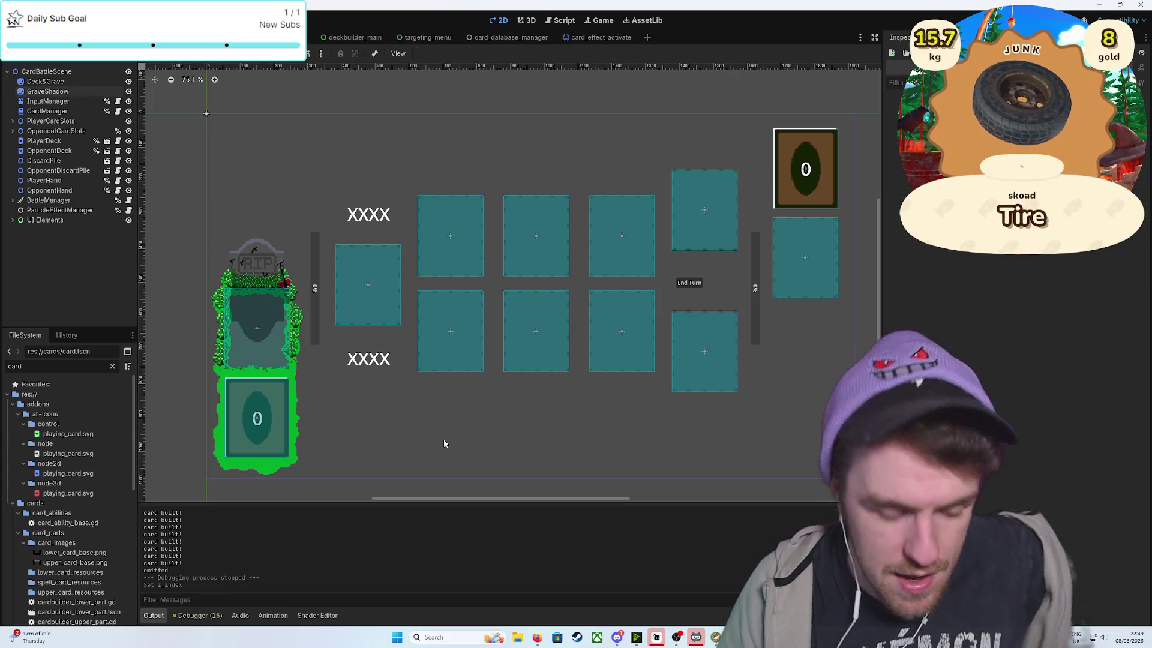
key(ctrl+s)
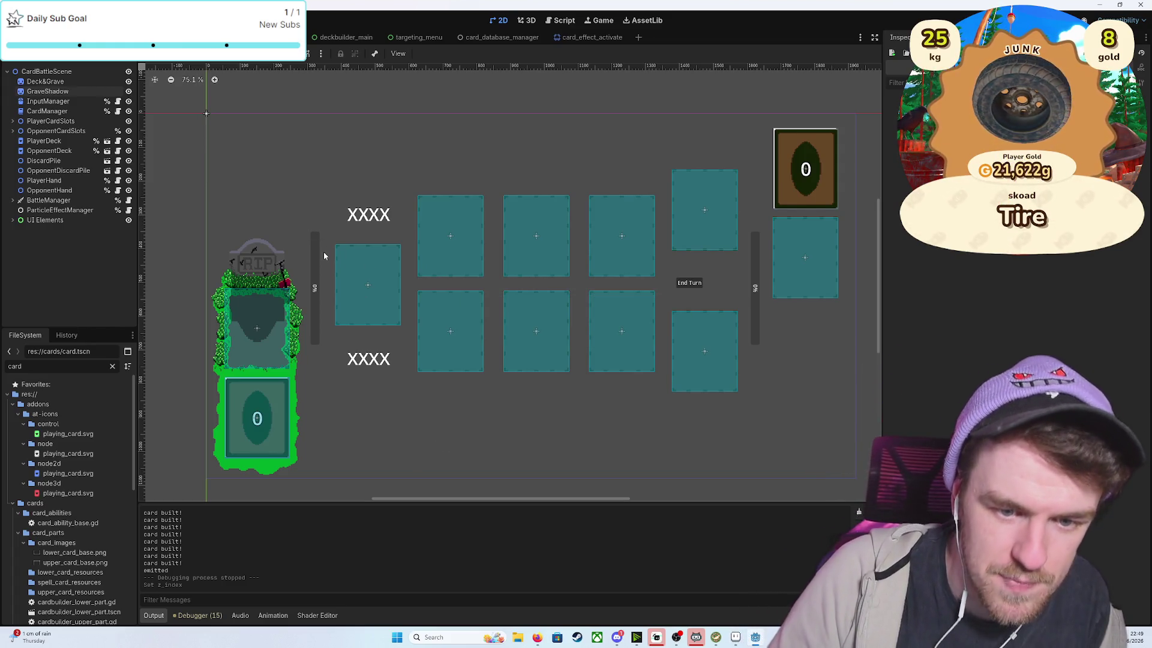
right_click(48, 73)
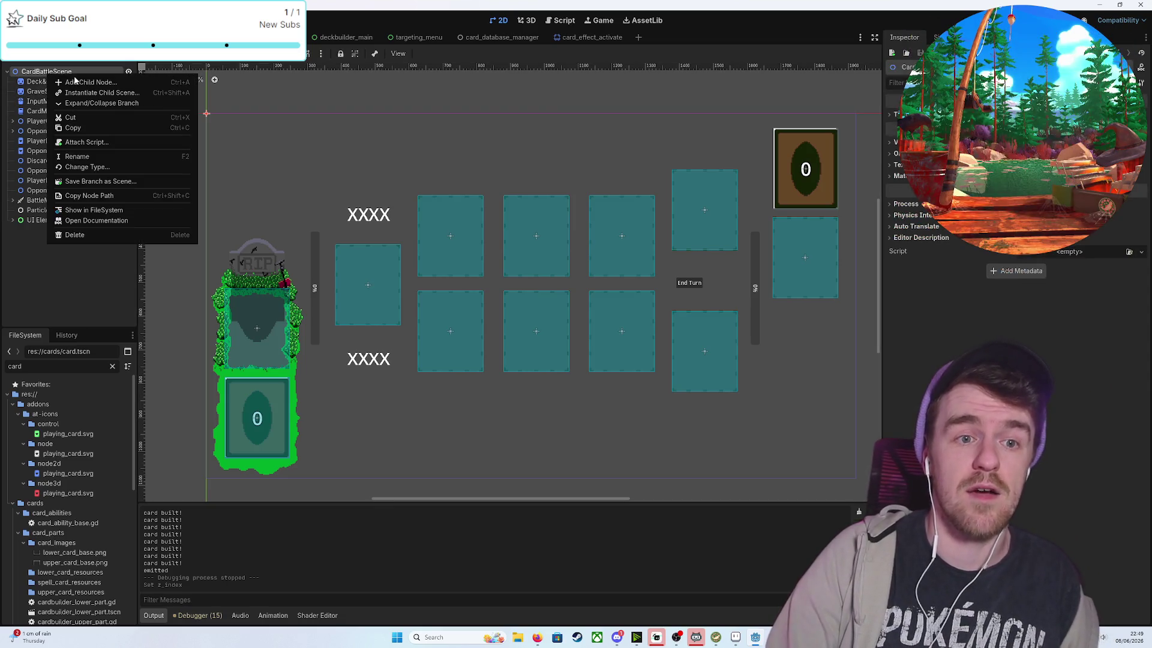
click(73, 81)
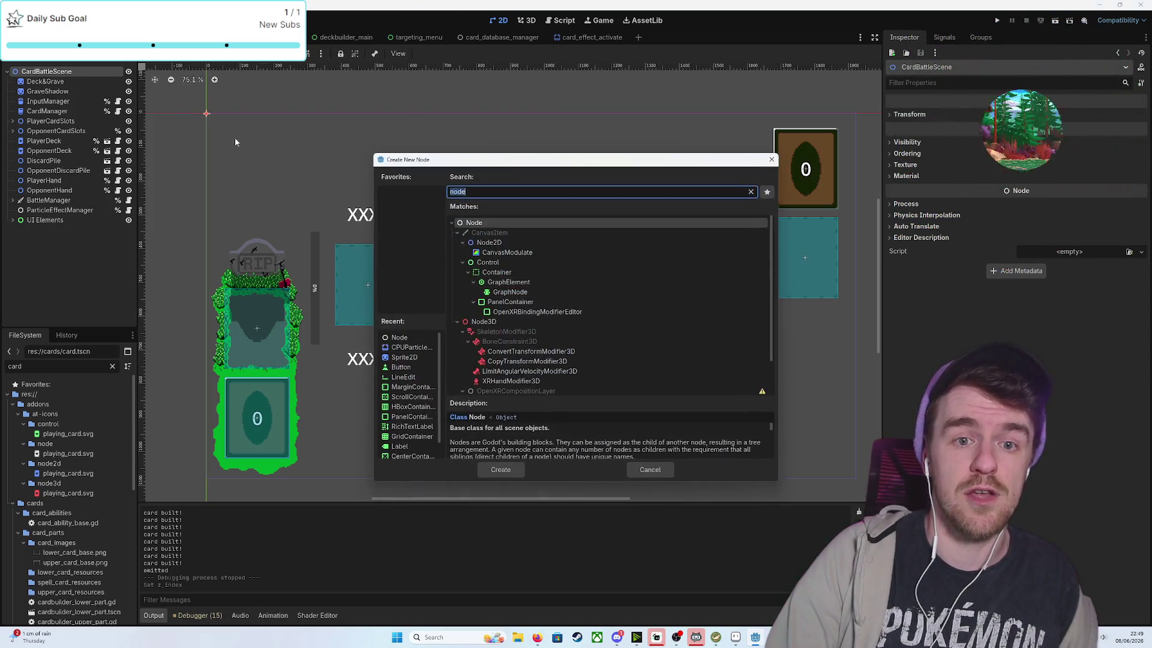
click(489, 242)
click(520, 470)
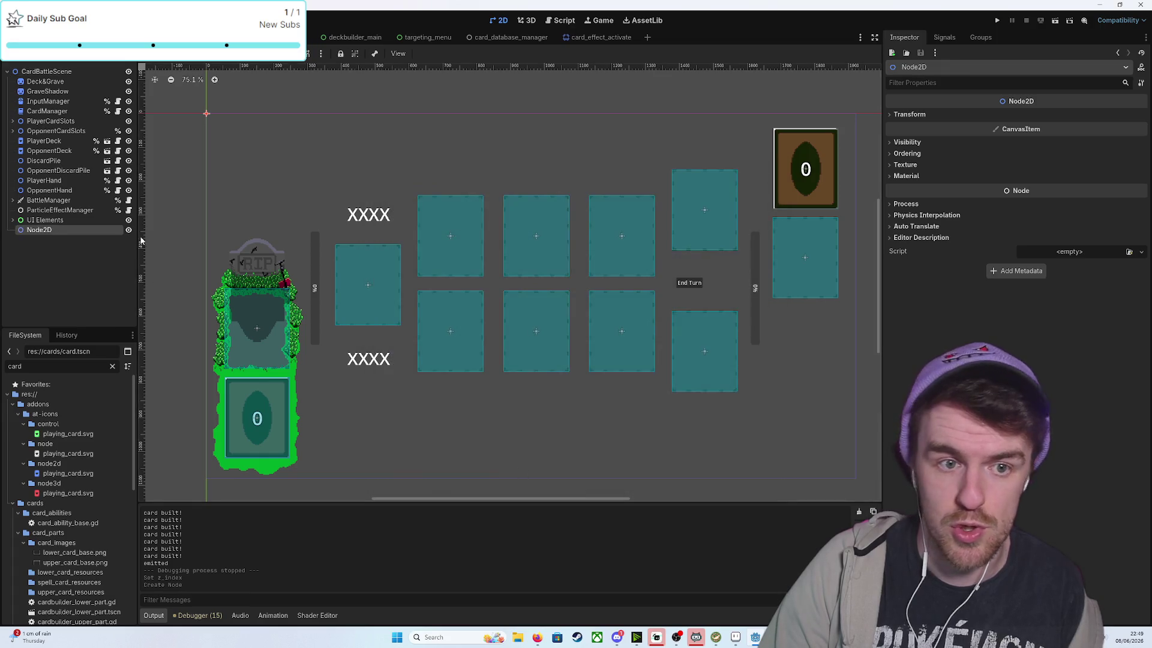
double_click(62, 231)
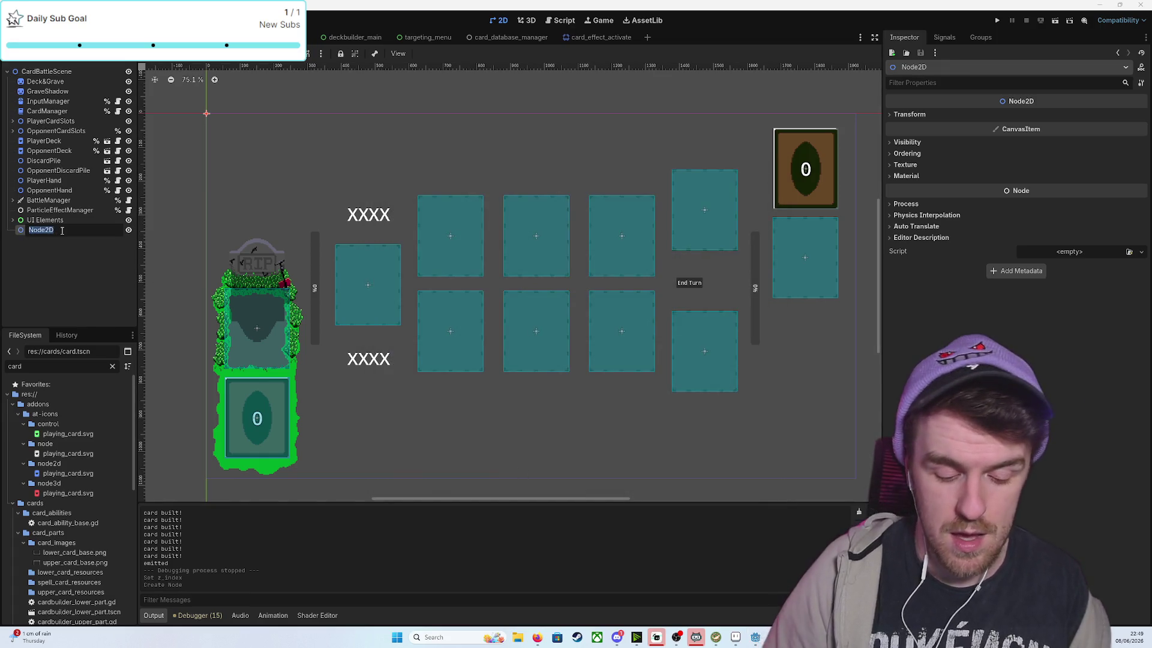
text(FieldGr)
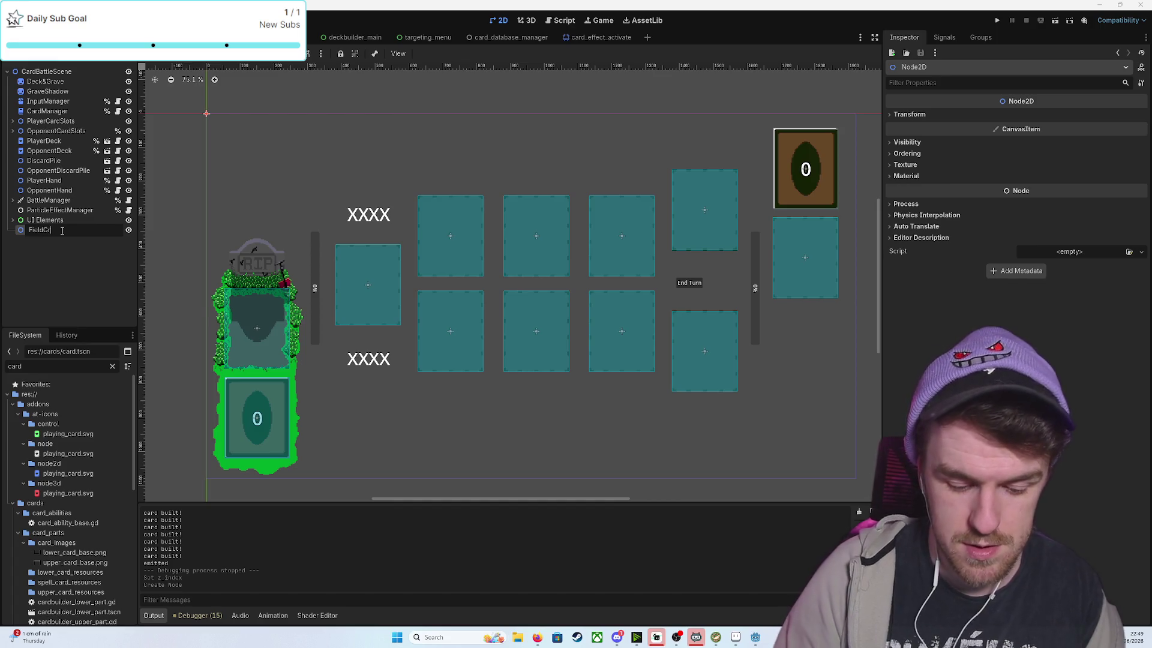
text(aphics)
key(Return)
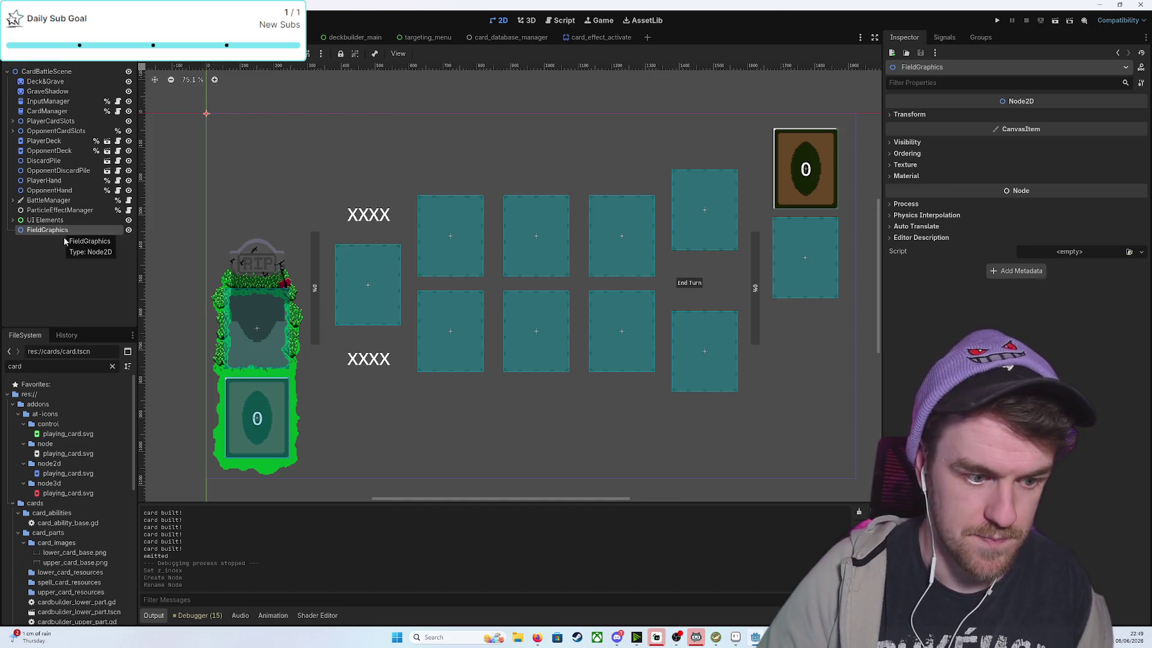
click(51, 85)
shift+click(49, 93)
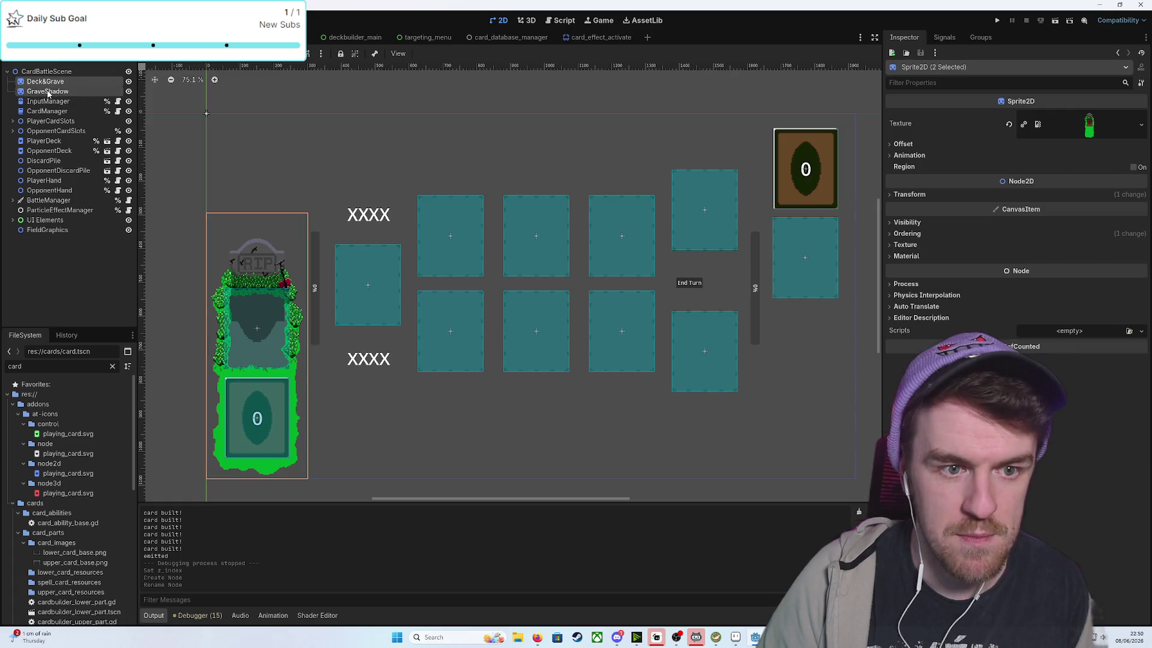
mouse_move(47, 87)
mouse_down()
mouse_move(43, 273)
mouse_move(42, 76)
mouse_up()
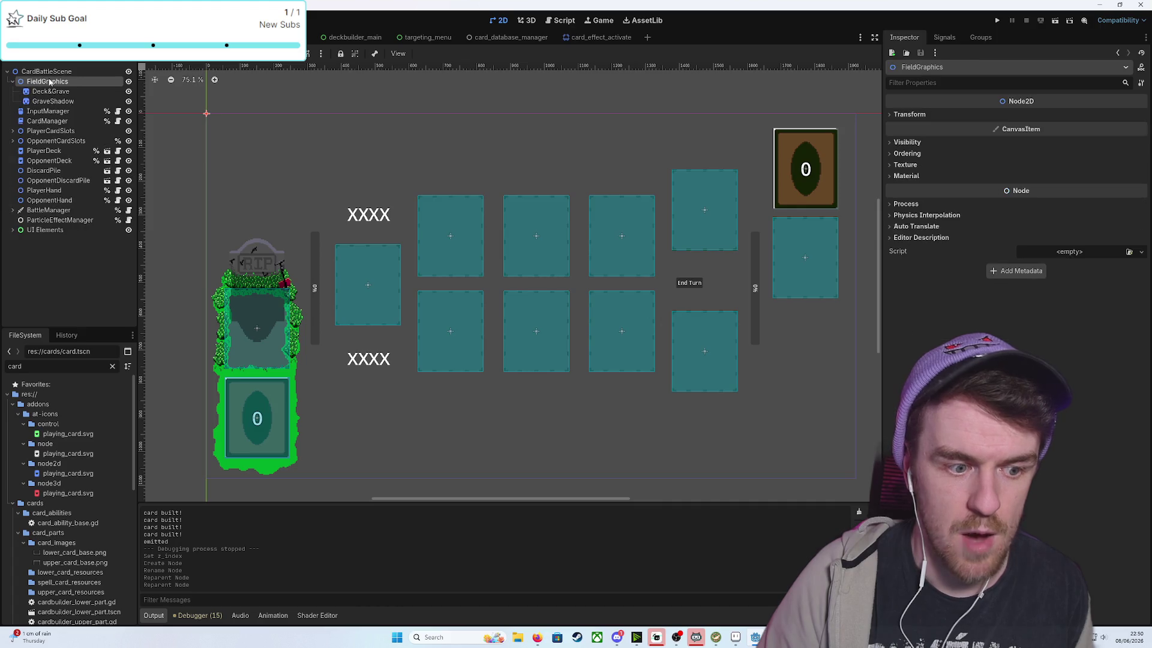
click(409, 452)
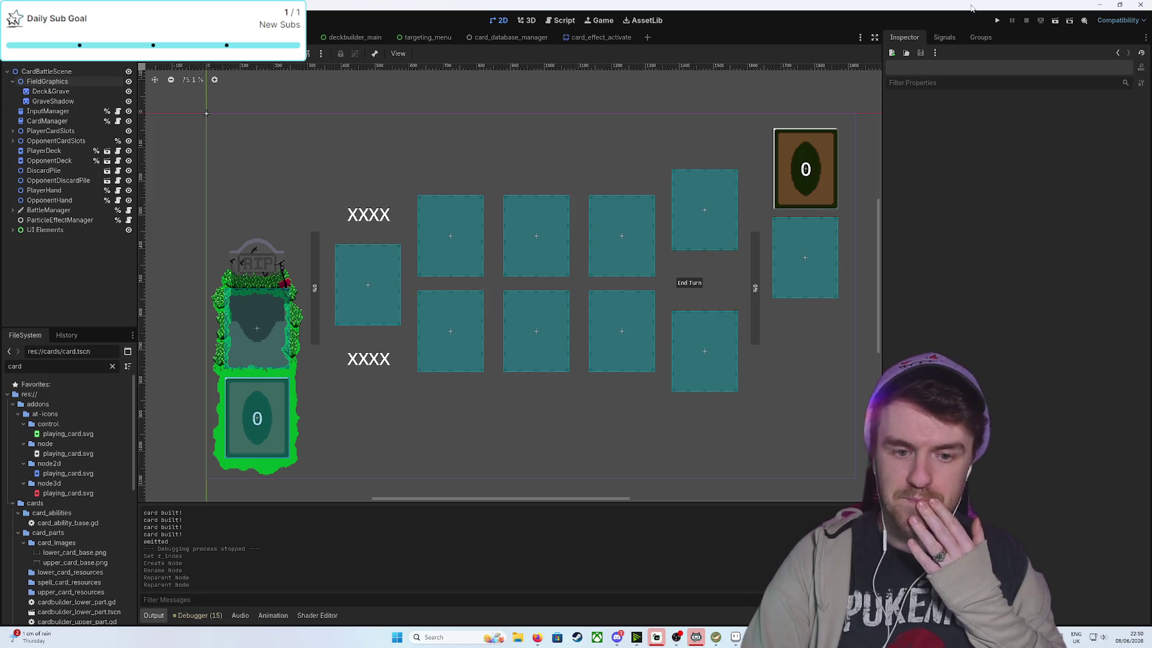
click(12, 82)
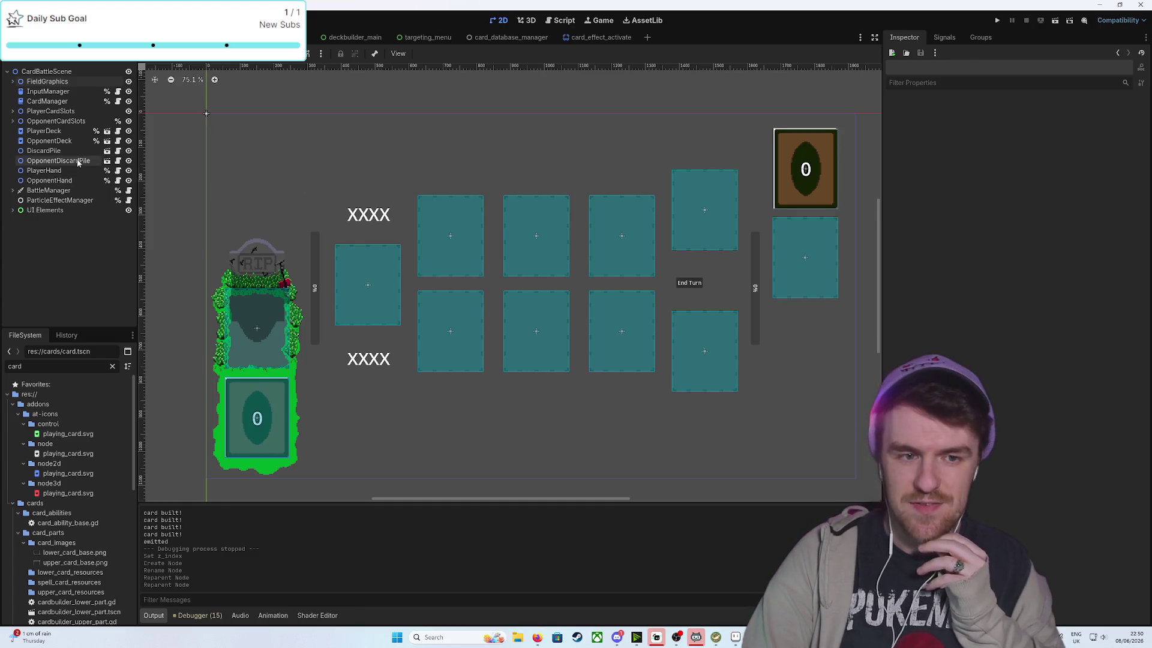
click(14, 113)
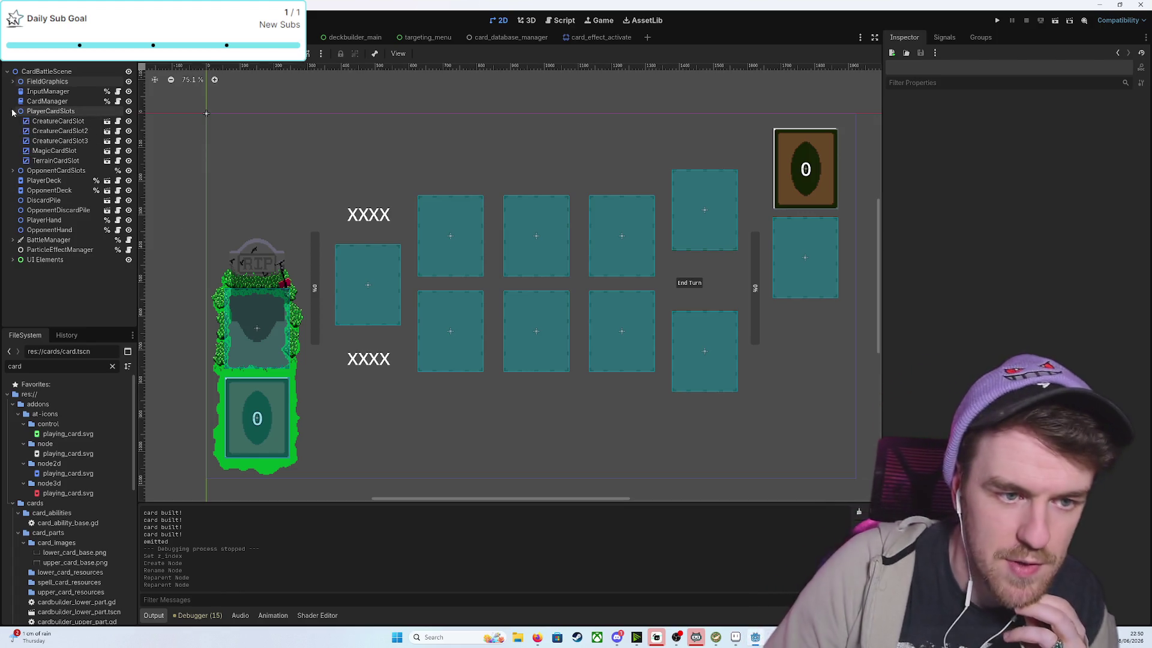
click(13, 112)
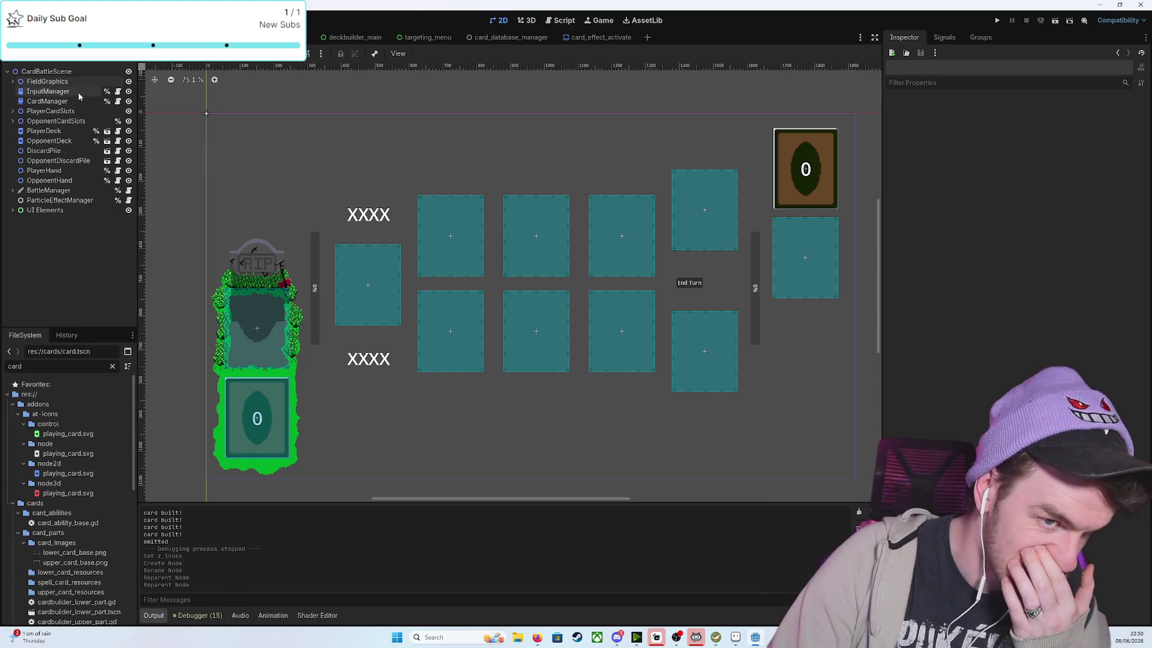
click(117, 102)
Remove the effect_activation call on line 89 of card_manager.gd, then open scout.gd
scroll(540, 327, up, 5)
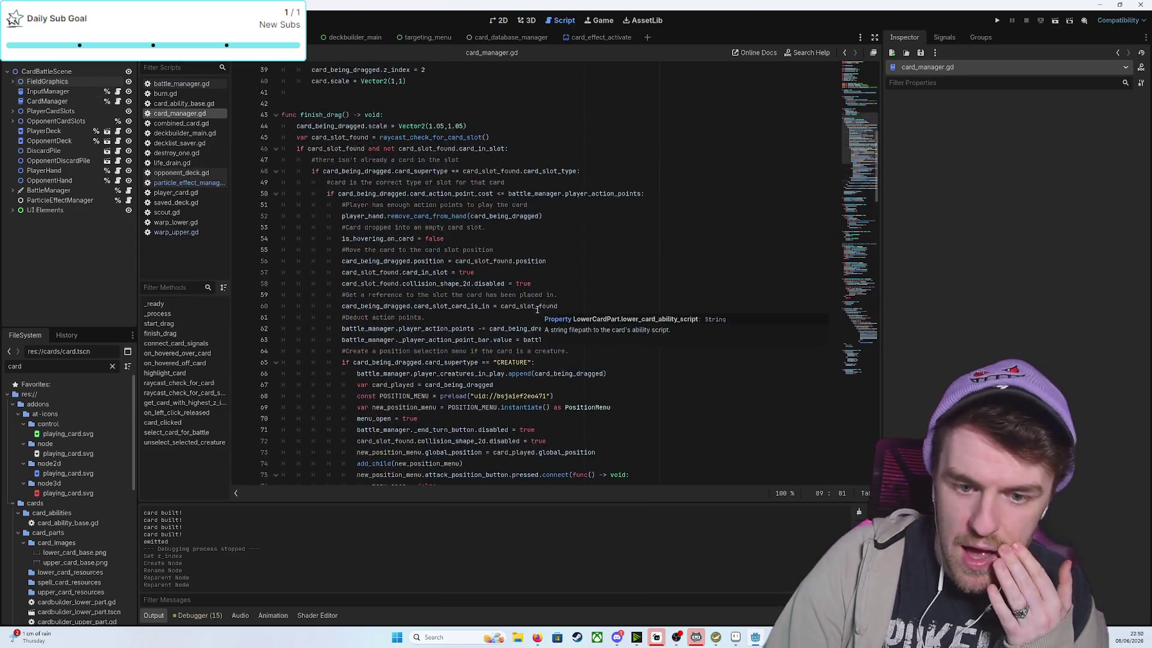
scroll(540, 327, down, 5)
drag(597, 299, 358, 296)
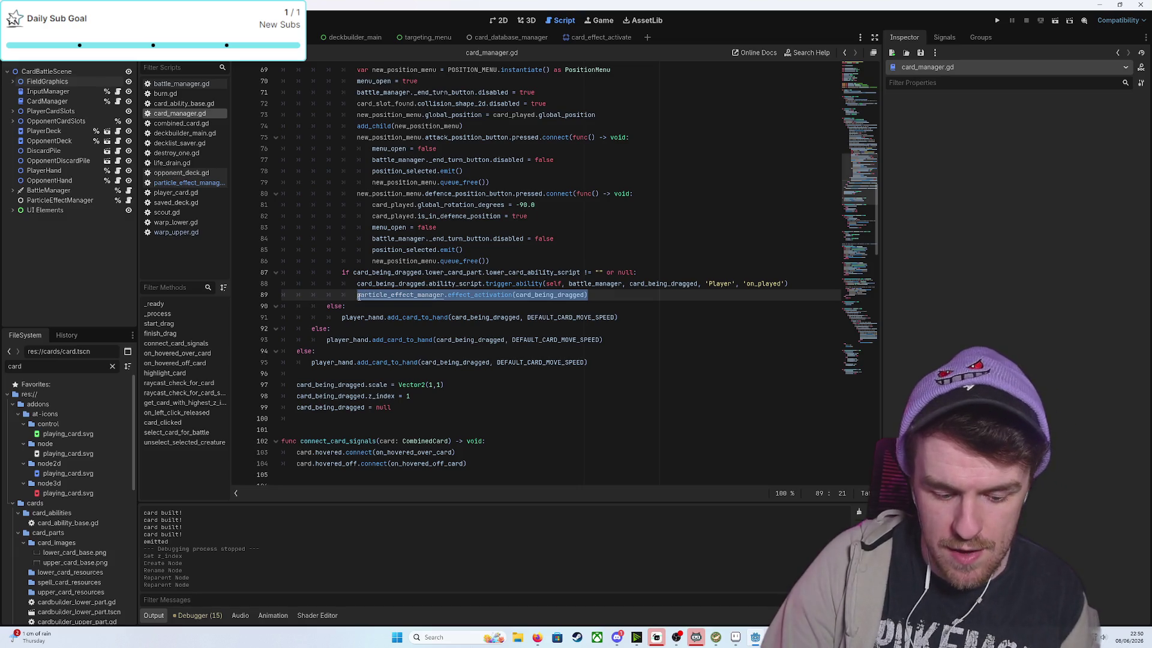
key(BackSpace)
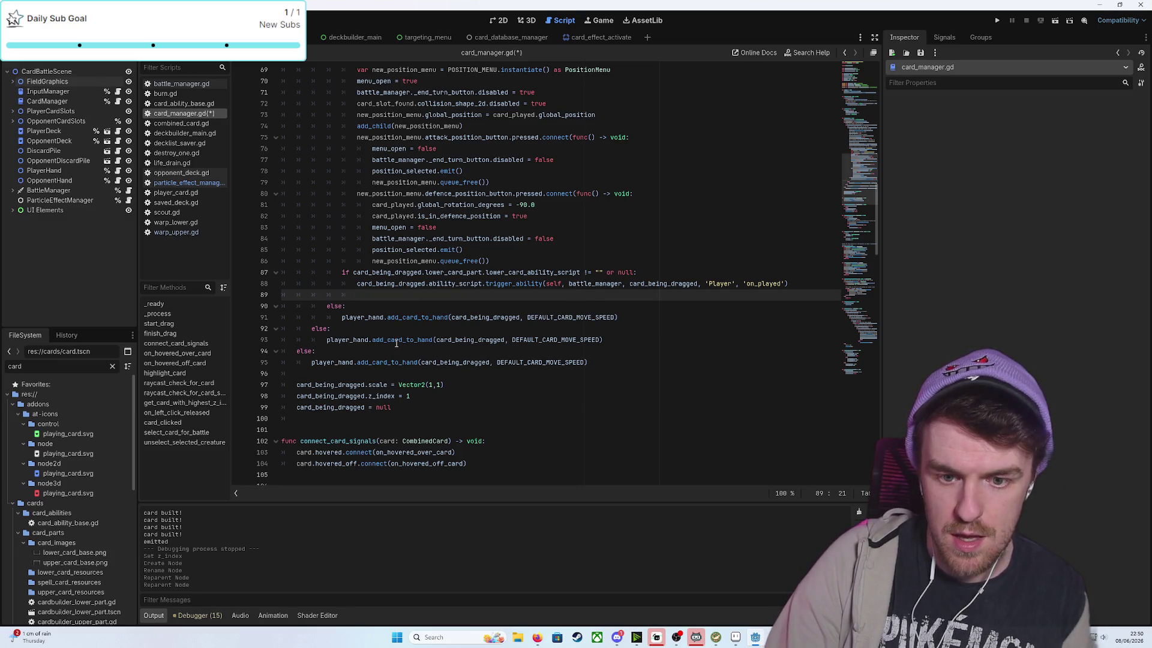
key(ctrl+z)
key(ctrl+z)
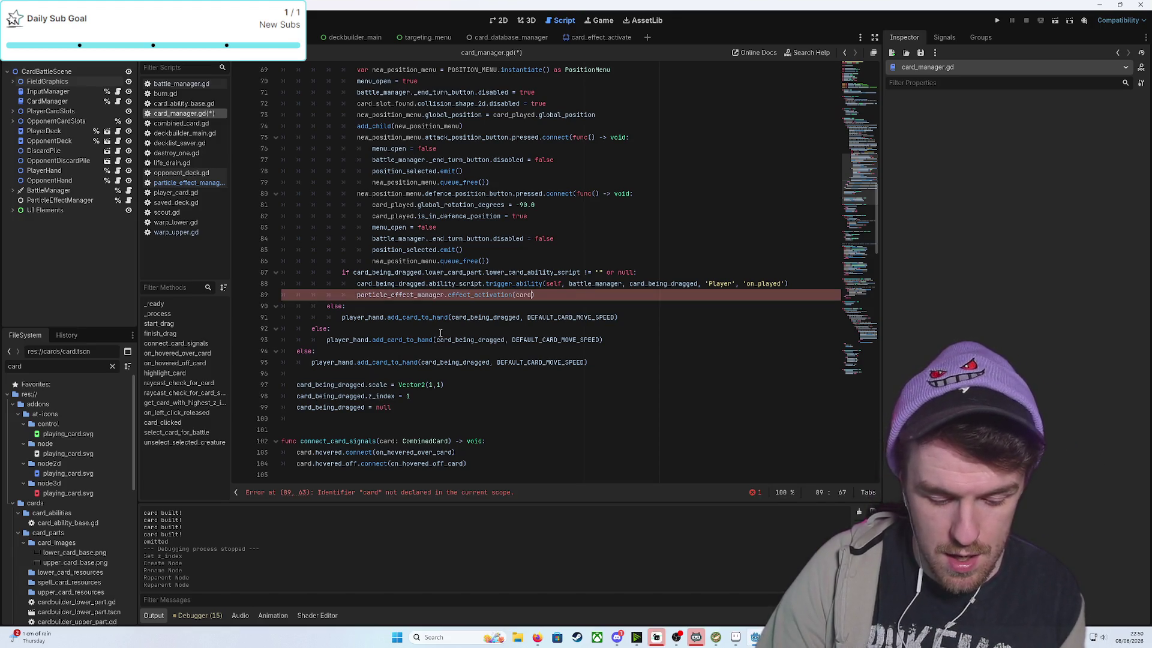
key(ctrl+y)
key(ctrl+z)
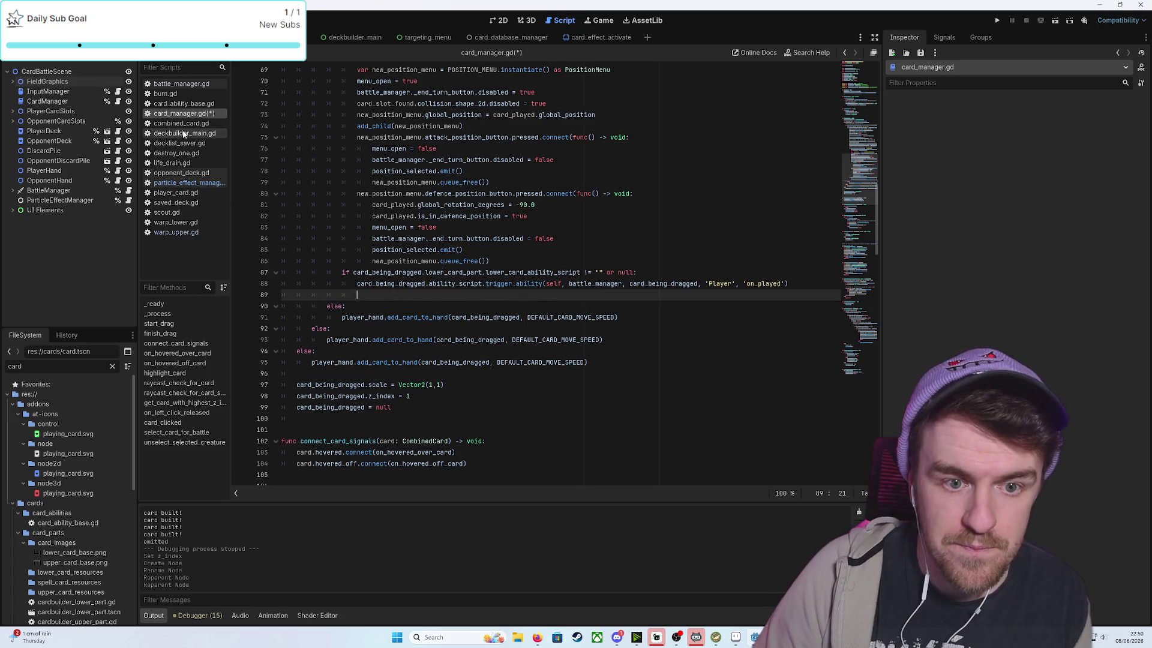
click(180, 213)
scroll(510, 210, down, 2)
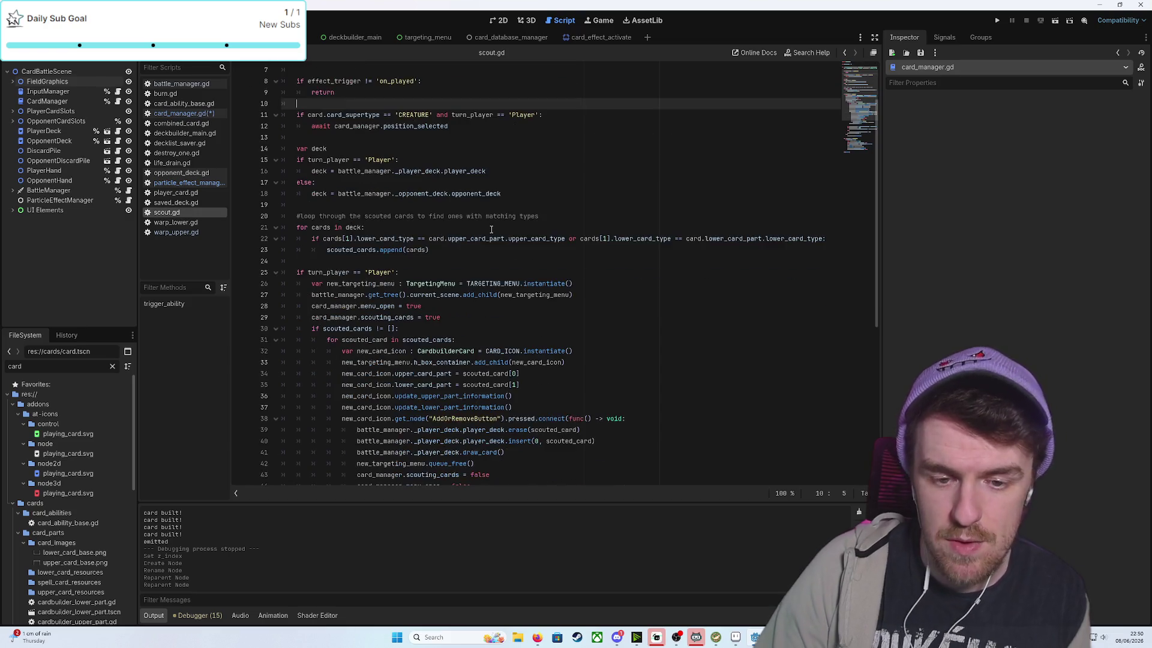
In scout.gd, add card_manager.particle_effect_manager.effect_activation(card) after the position wait line
scroll(570, 174, up, 2)
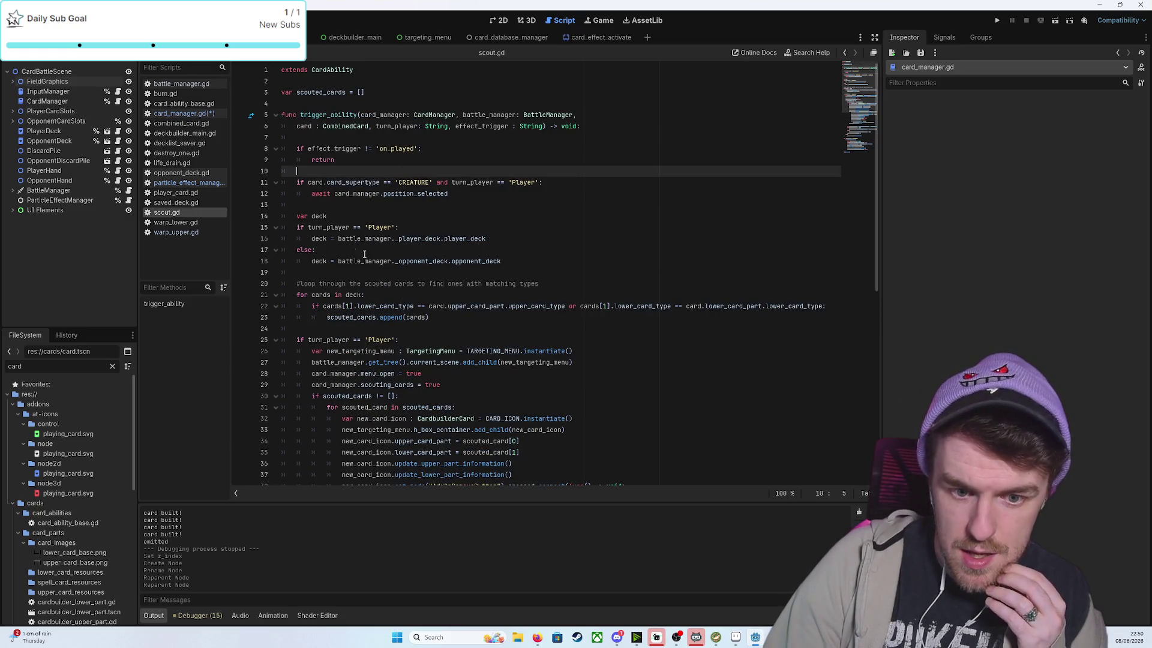
scroll(403, 324, down, 3)
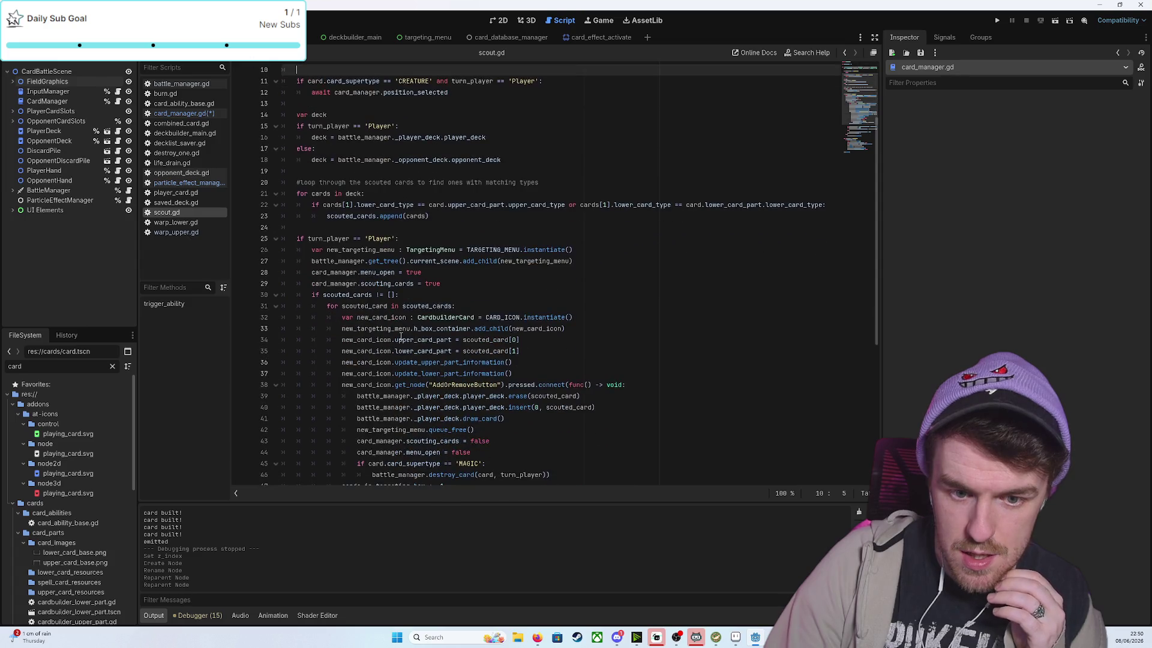
scroll(360, 216, up, 3)
click(327, 205)
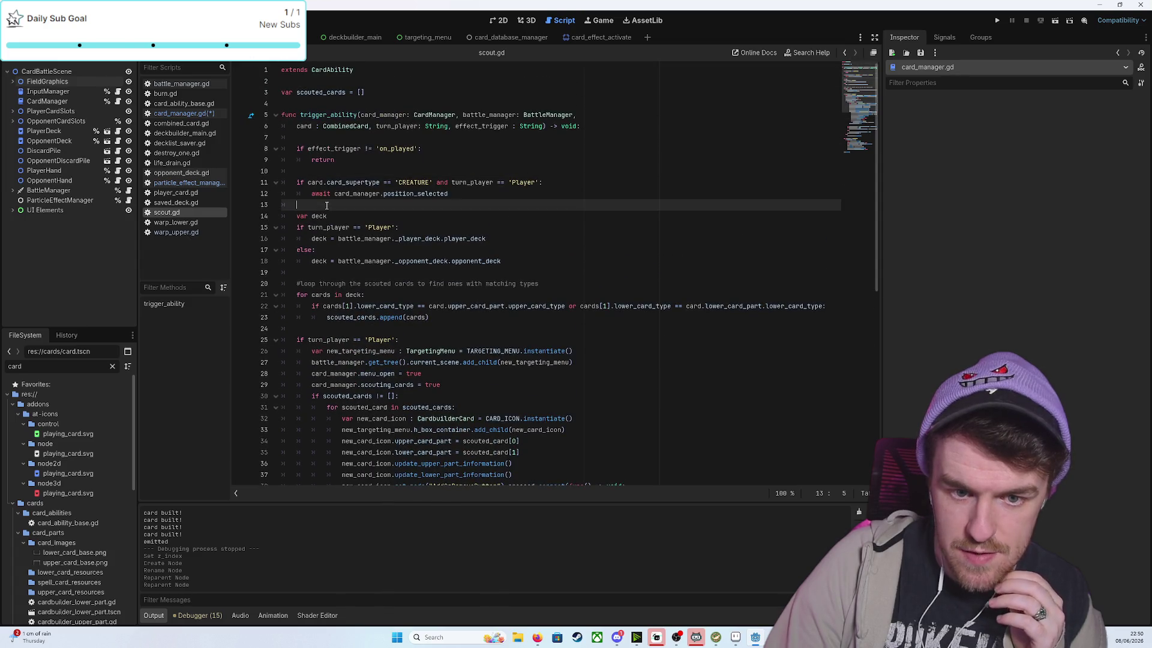
key(Return)
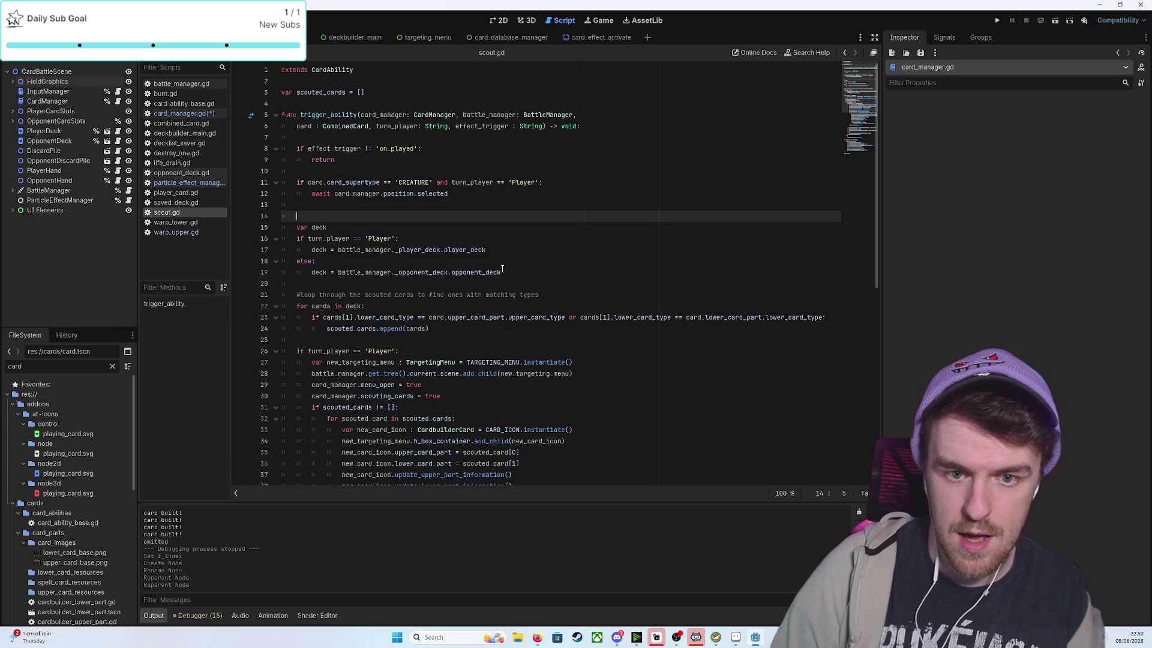
text(card_manager.pa)
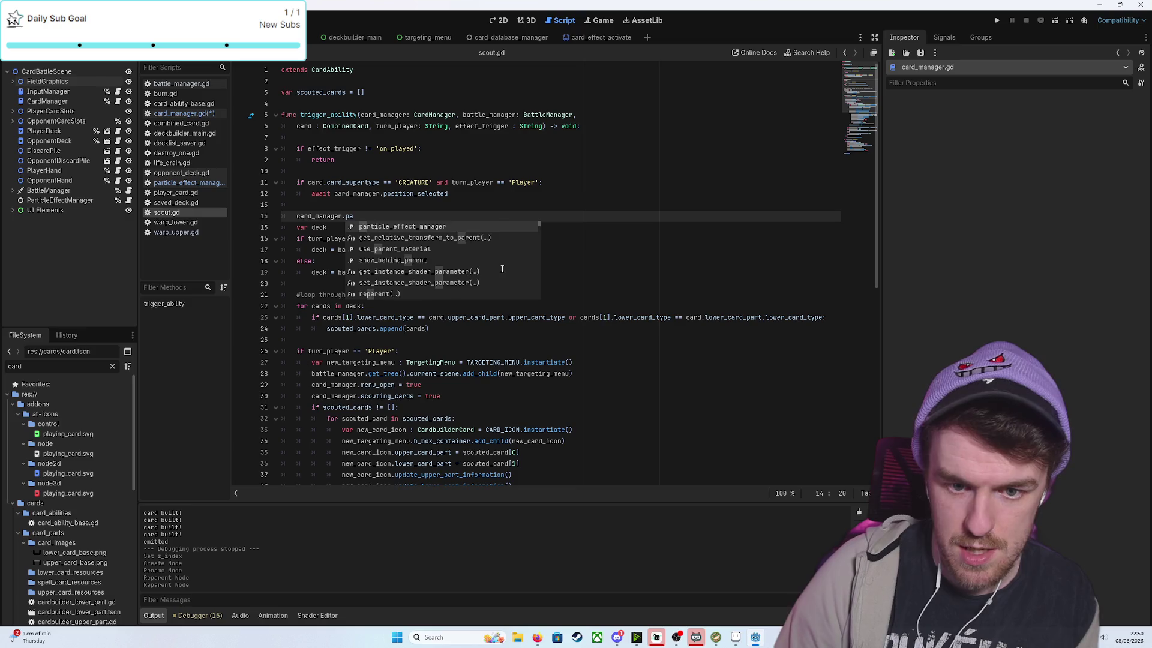
key(Return)
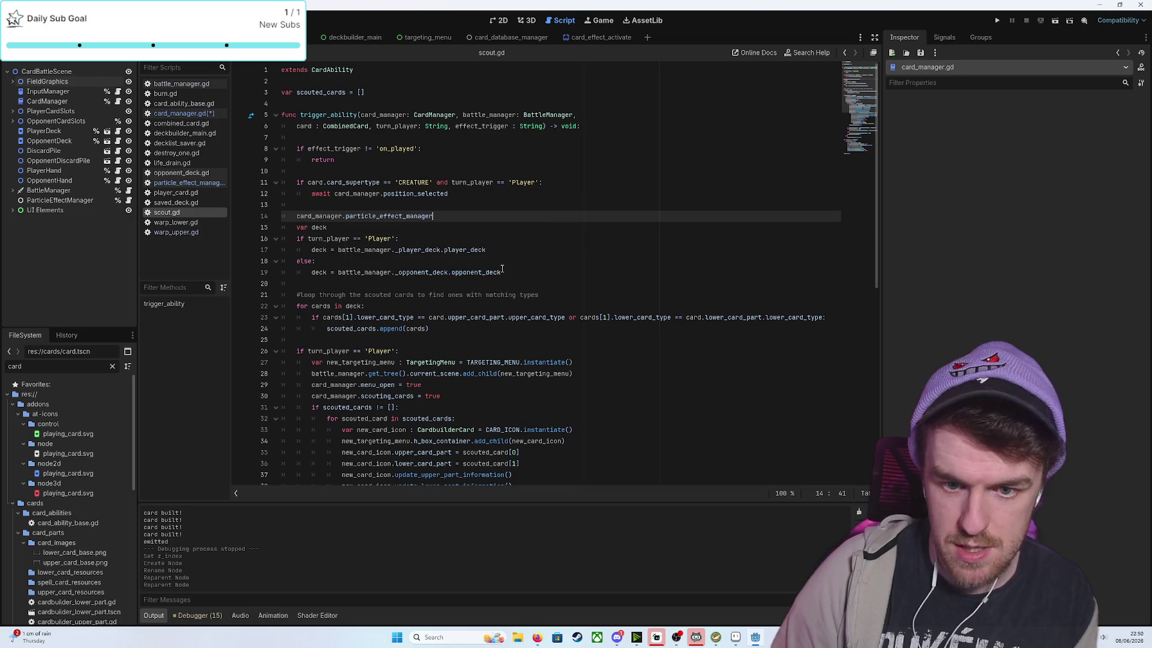
text(.eff)
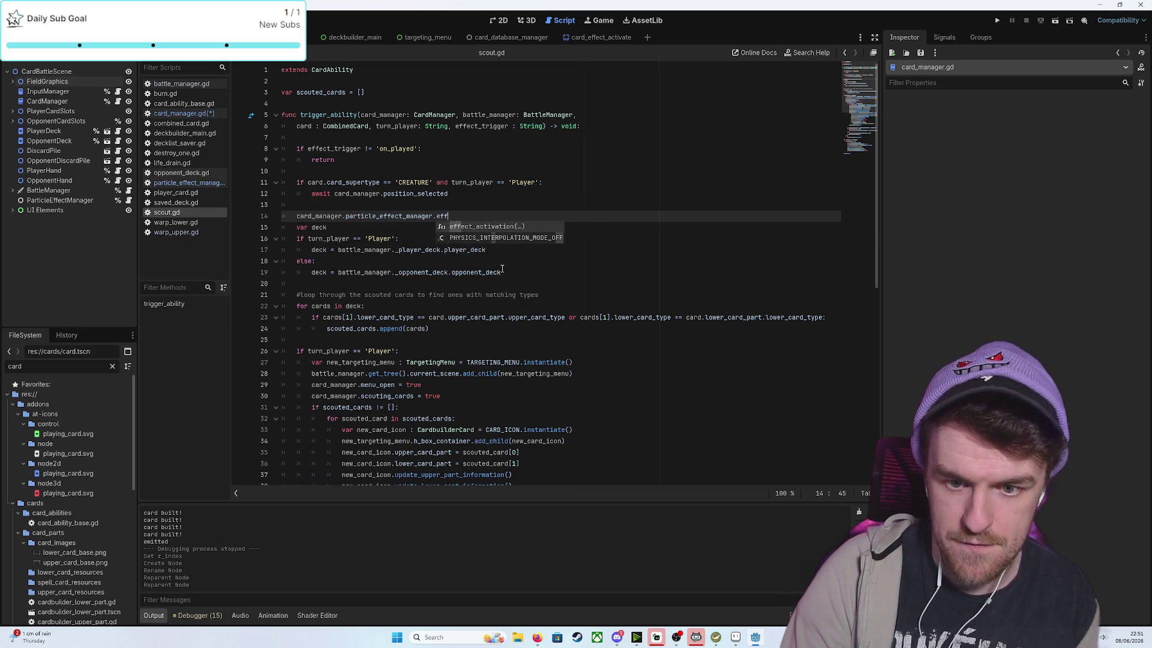
key(Return)
text(card)
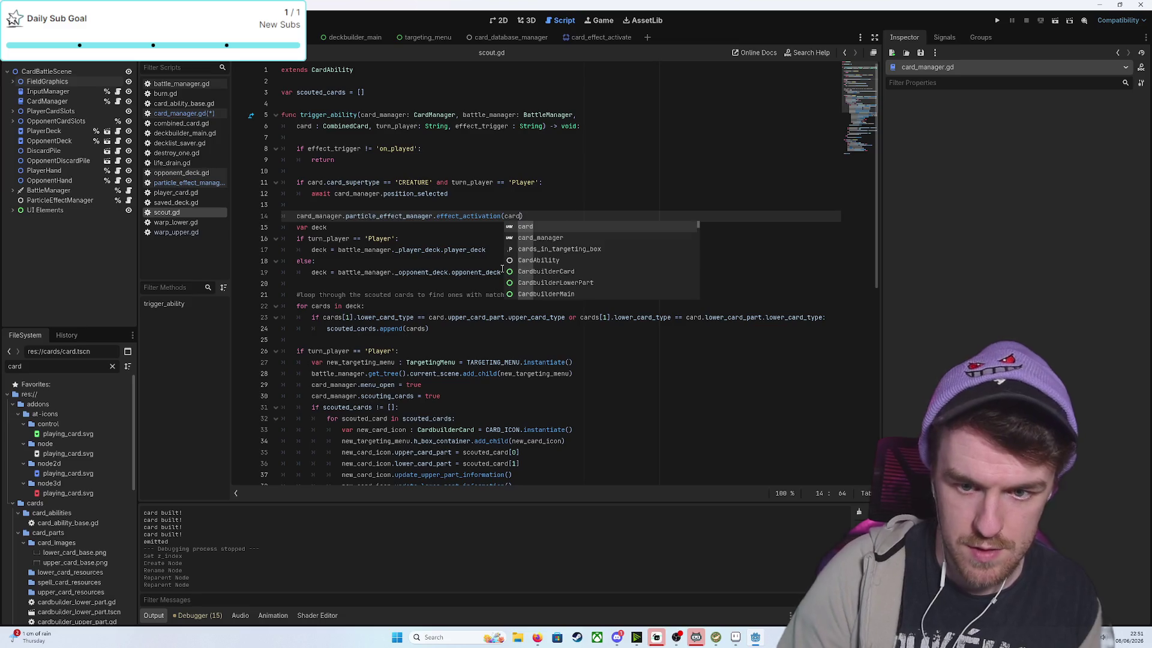
text())
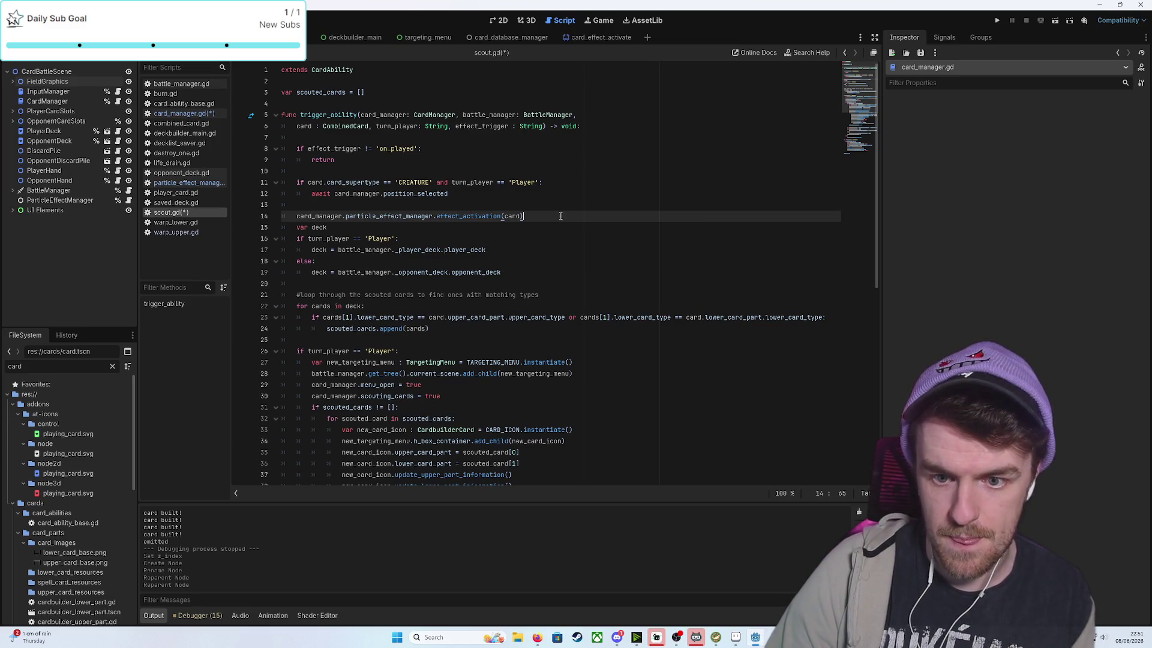
key(Return)
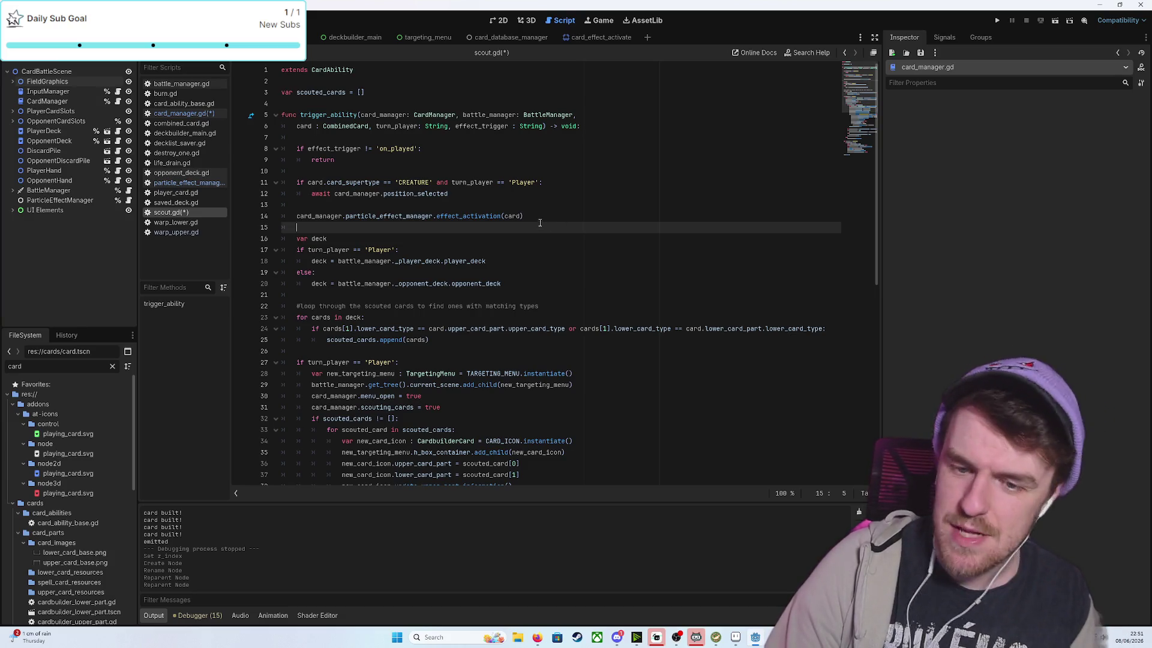
Paste the same effect_activation(card) call into burn.gd after the on_played check, and save all scripts
mouse_move(540, 216)
mouse_down()
mouse_move(298, 226)
mouse_move(294, 216)
mouse_up()
key(ctrl+c)
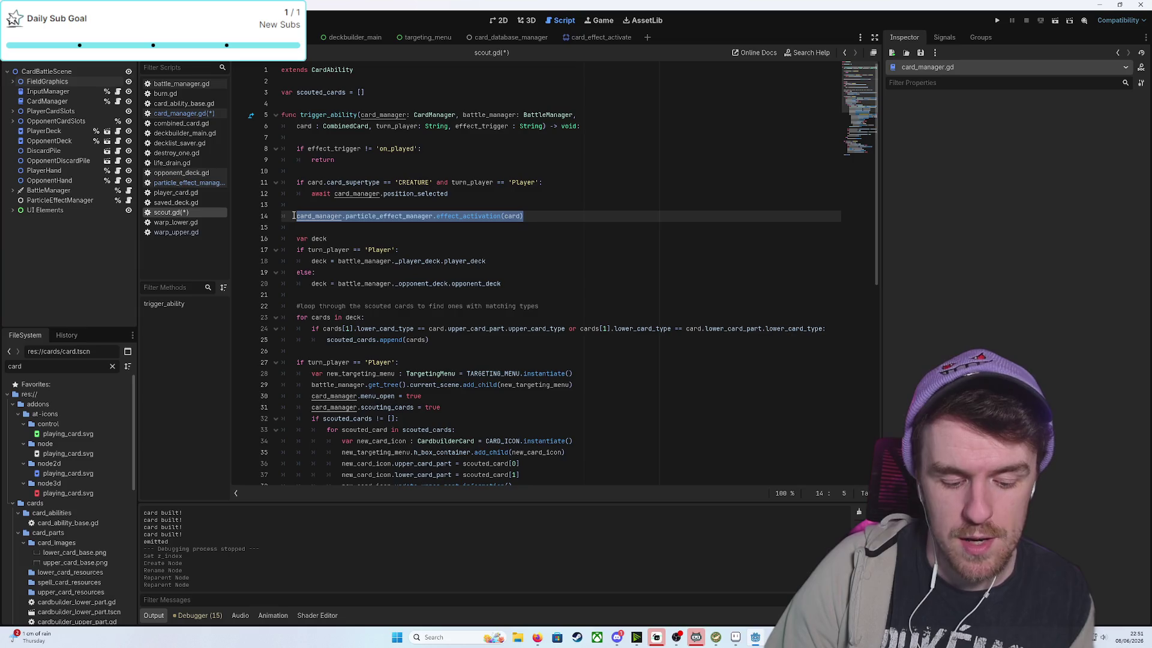
click(196, 231)
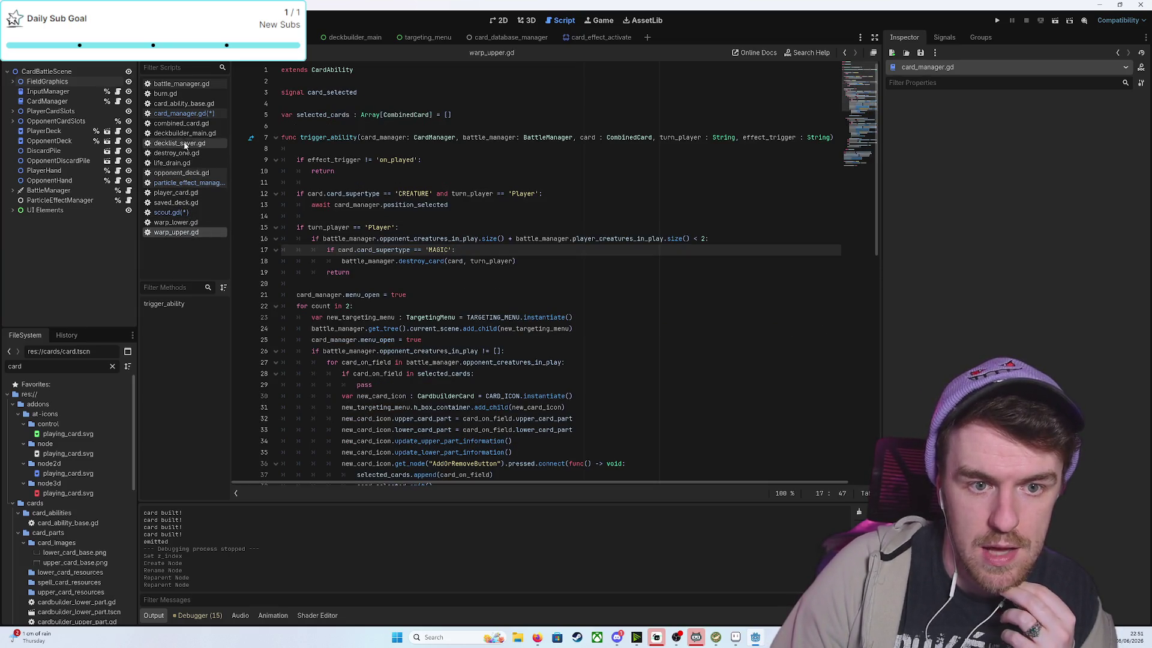
click(188, 93)
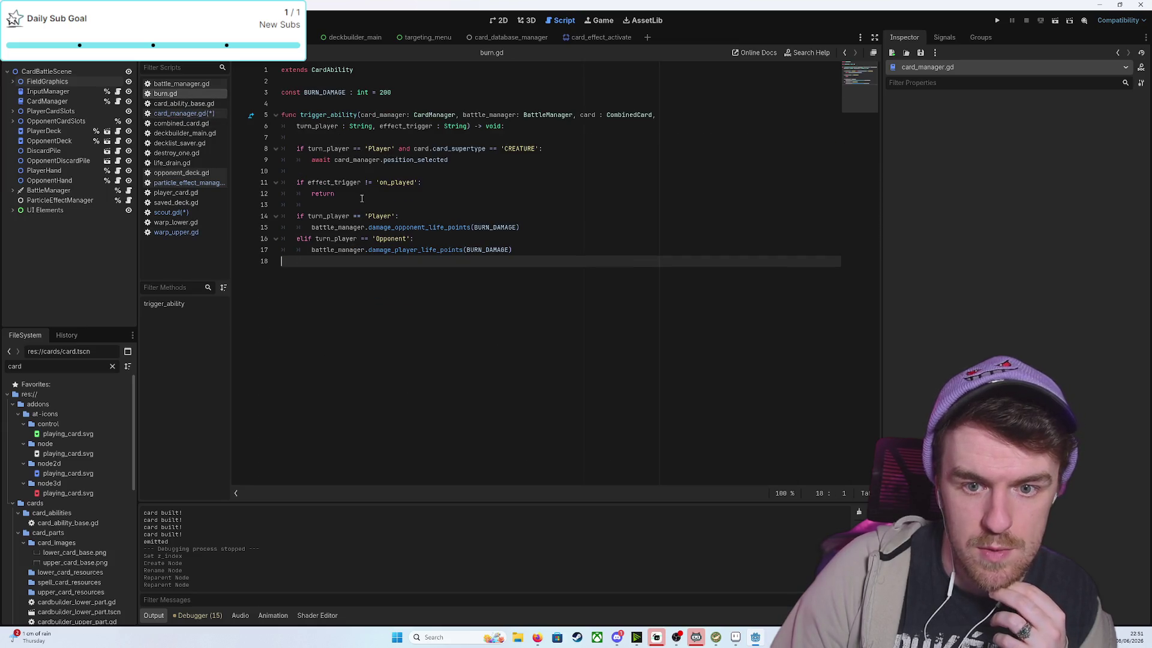
click(333, 205)
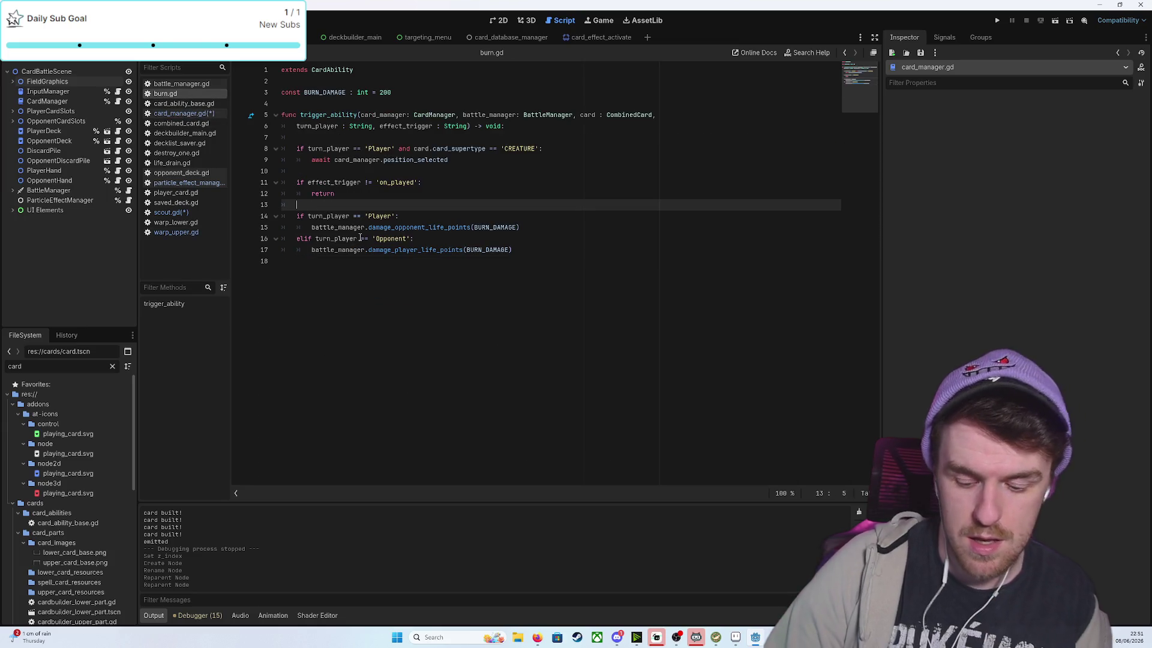
key(Return)
key(ctrl+v)
key(Return)
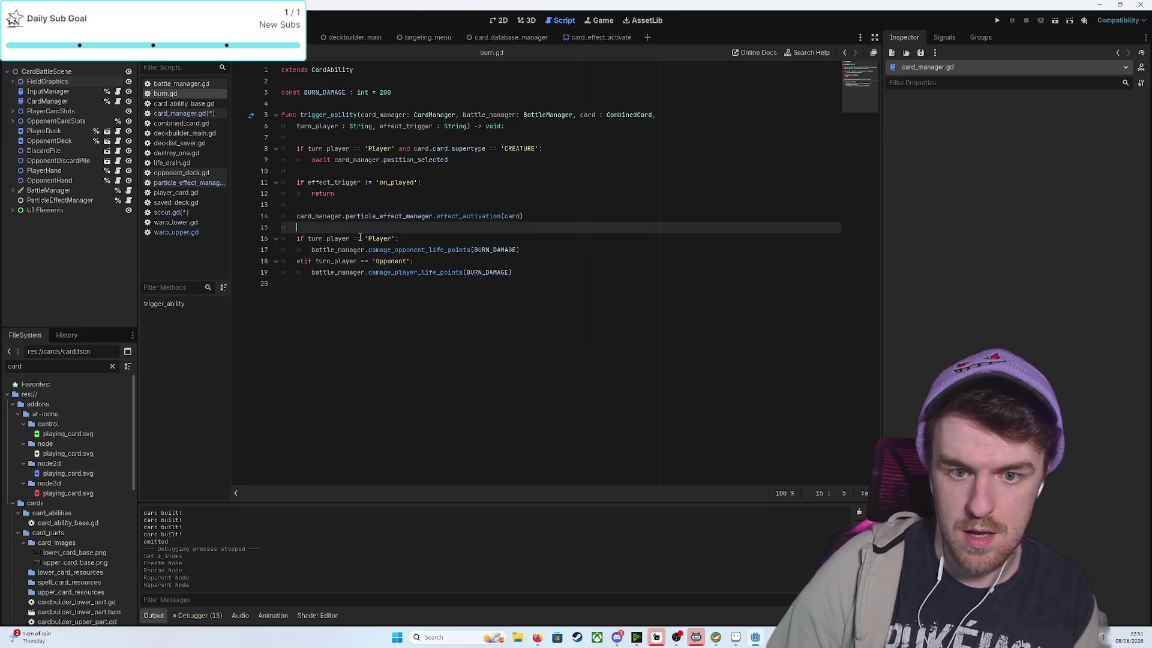
key(ctrl+s)
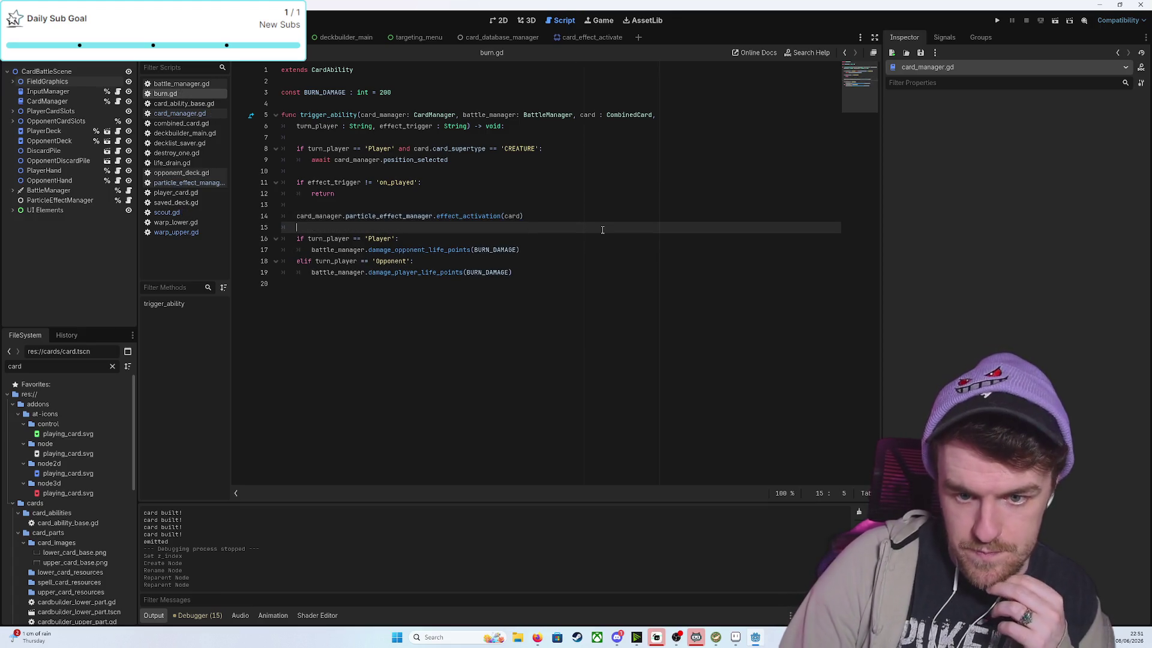
Run the game and build a BowmasterKnight card from Bowmaster and the Scout Knight lower half
click(997, 22)
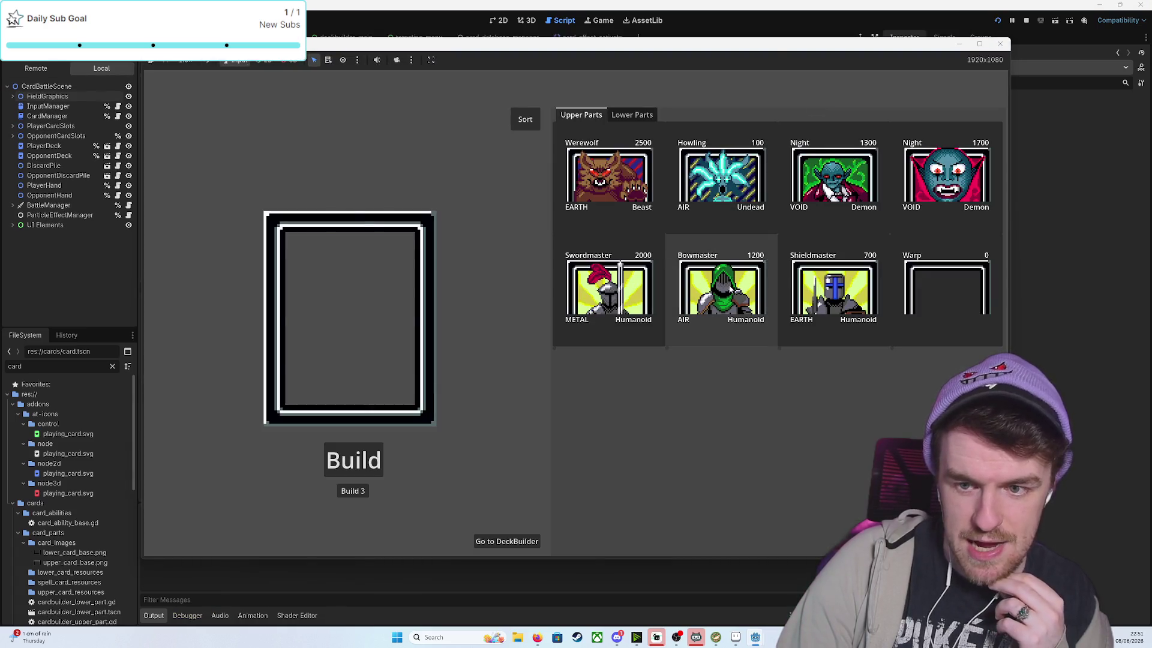
click(720, 282)
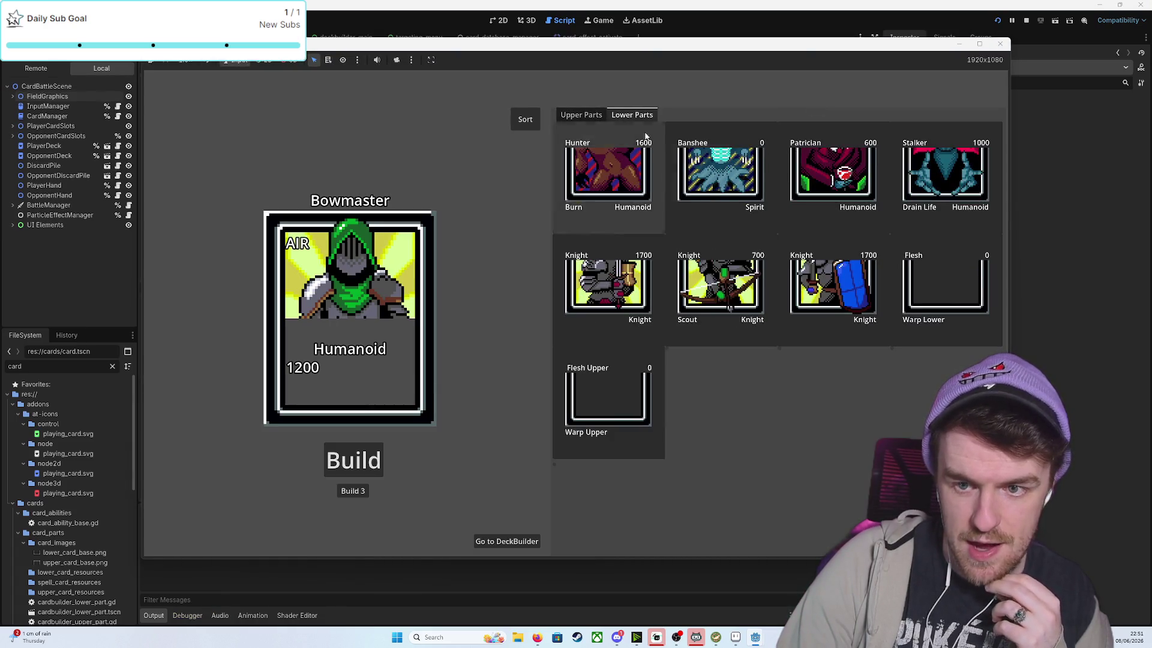
click(720, 282)
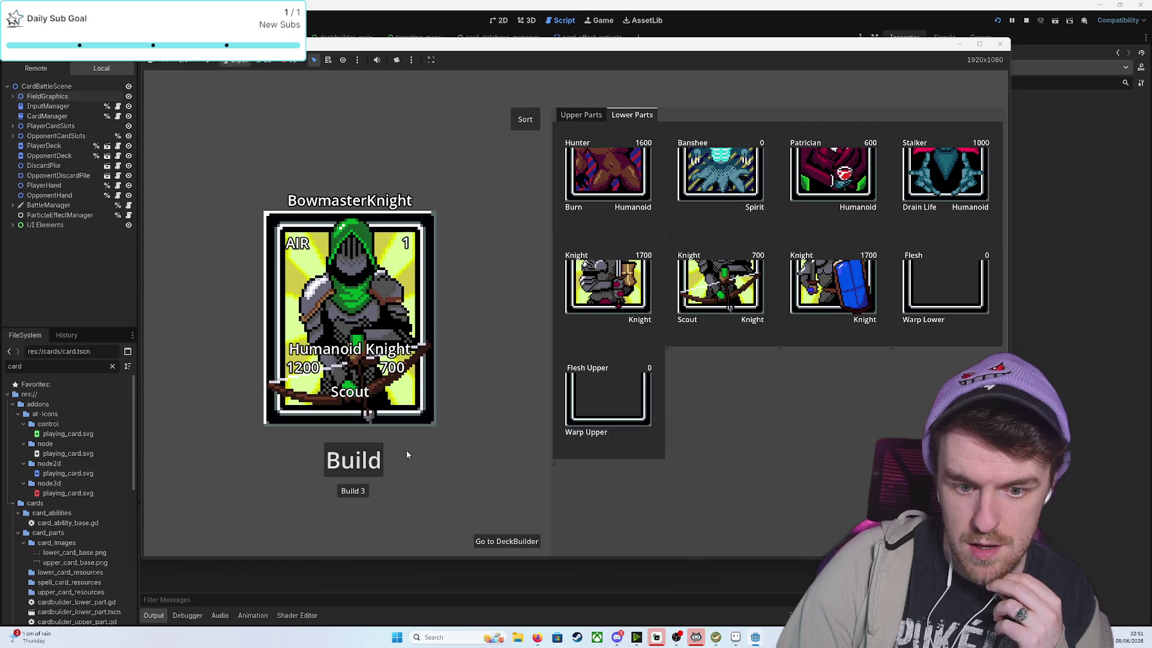
click(368, 490)
click(367, 491)
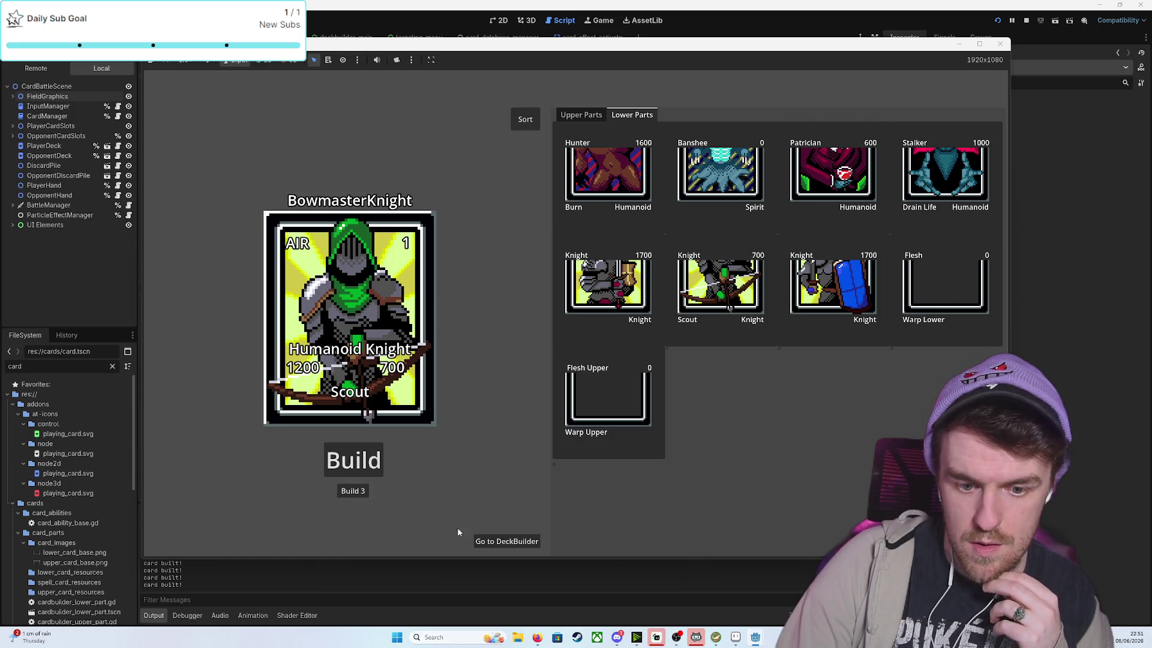
In the DeckBuilder, clear the deck and fill it with 30 random cards for battle
click(498, 541)
click(627, 180)
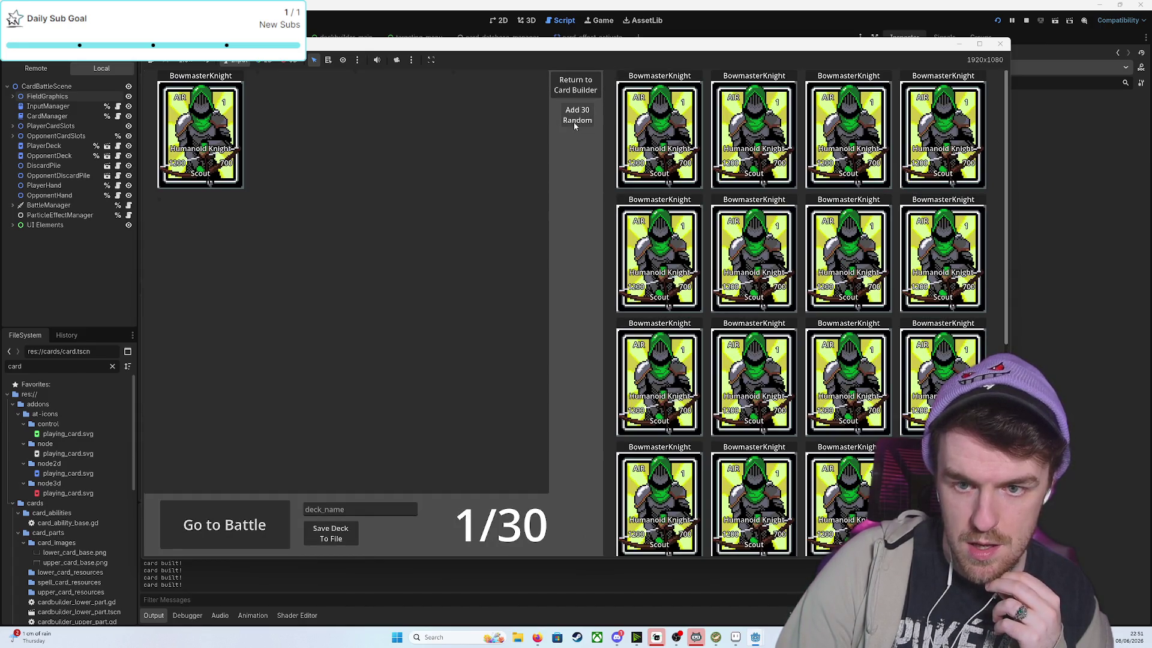
click(193, 116)
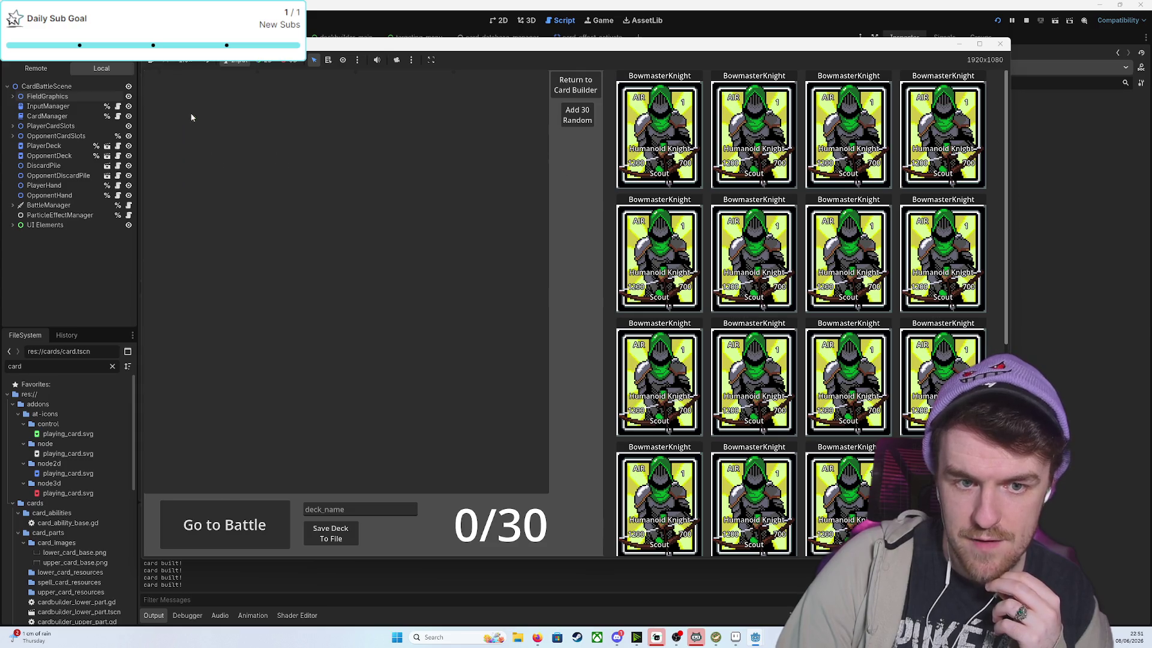
click(577, 114)
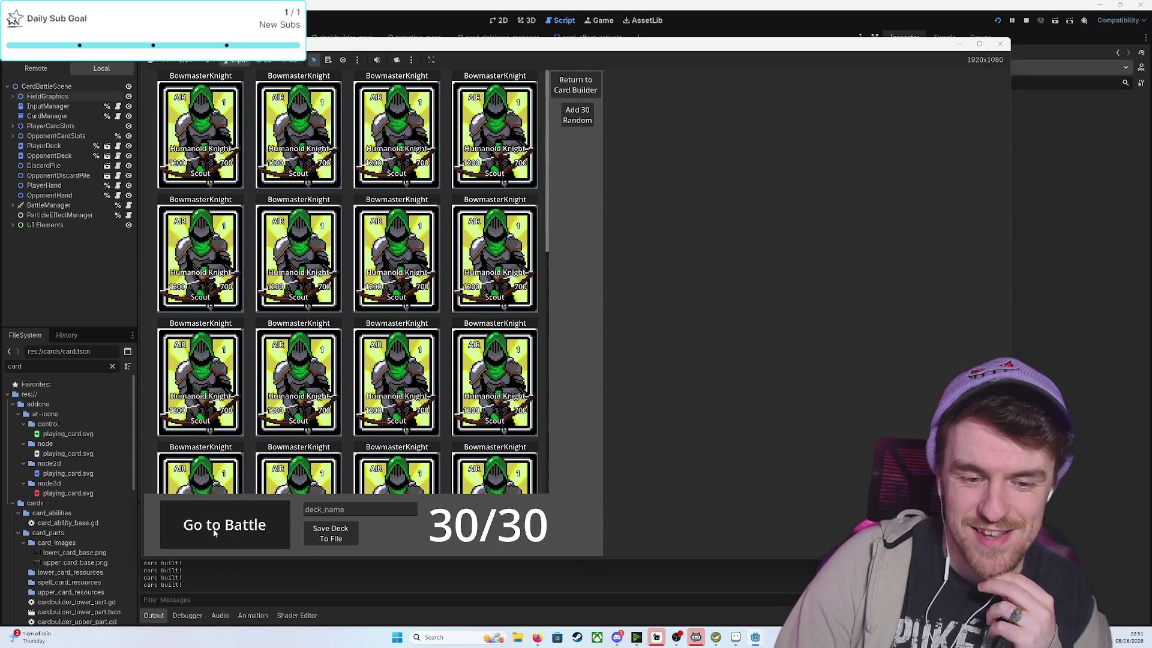
click(216, 526)
Play a BowmasterKnight in defense position, choose a scouted card, and end the turn
mouse_move(438, 486)
mouse_down()
mouse_move(588, 369)
mouse_move(573, 348)
mouse_up()
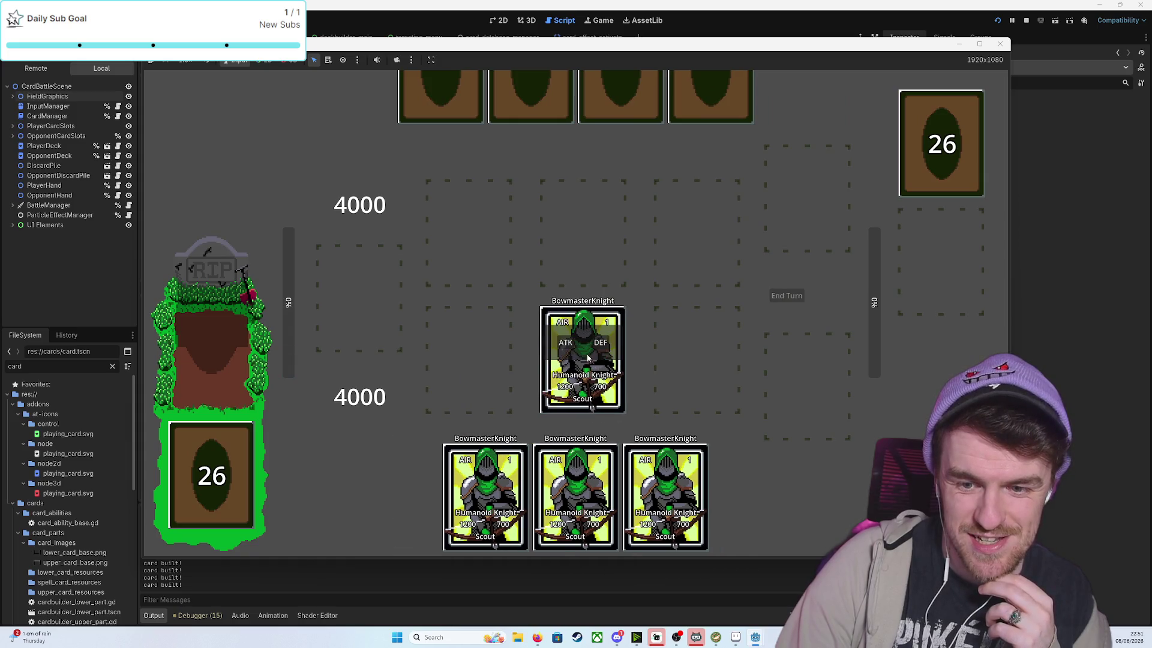
click(600, 342)
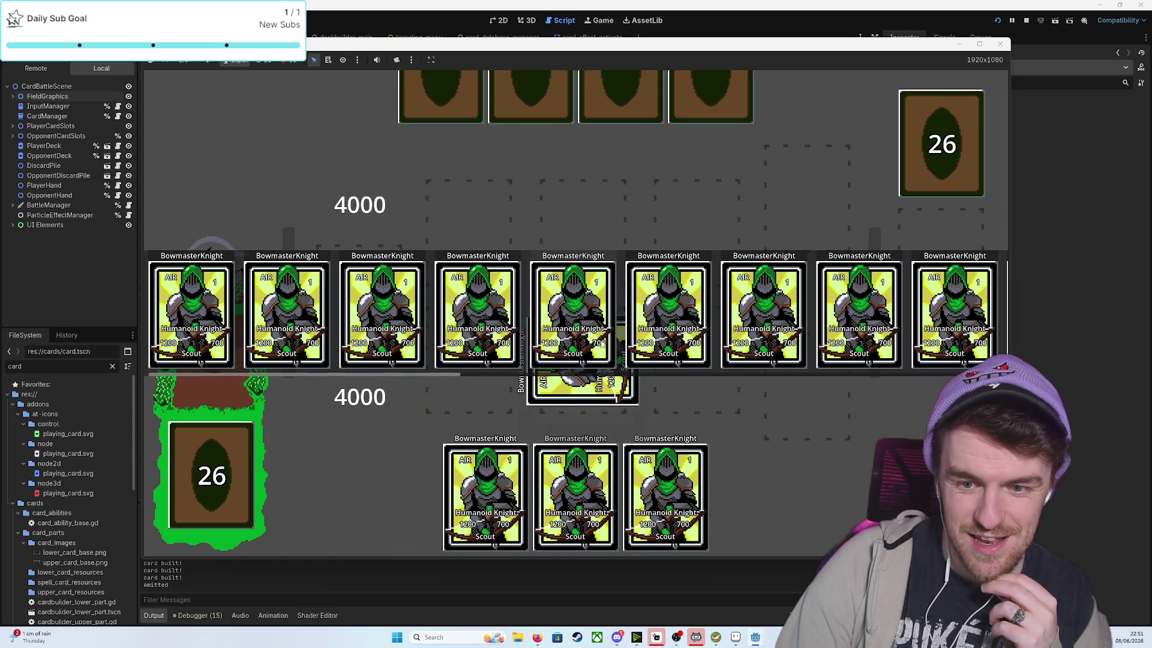
click(225, 285)
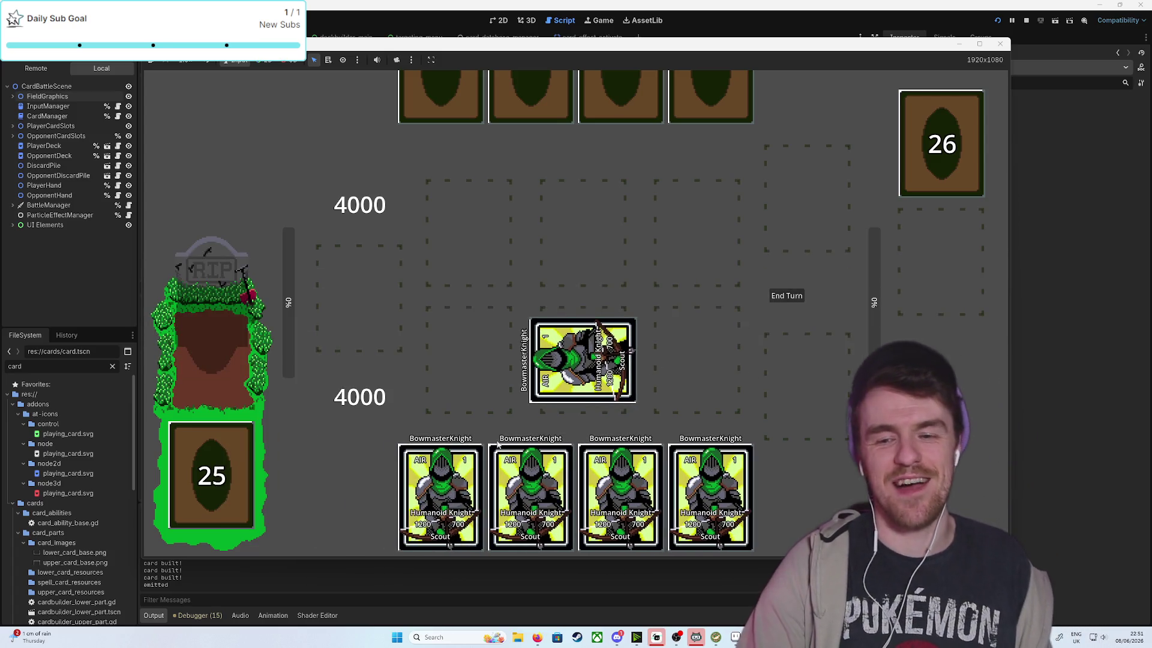
drag(439, 480, 476, 376)
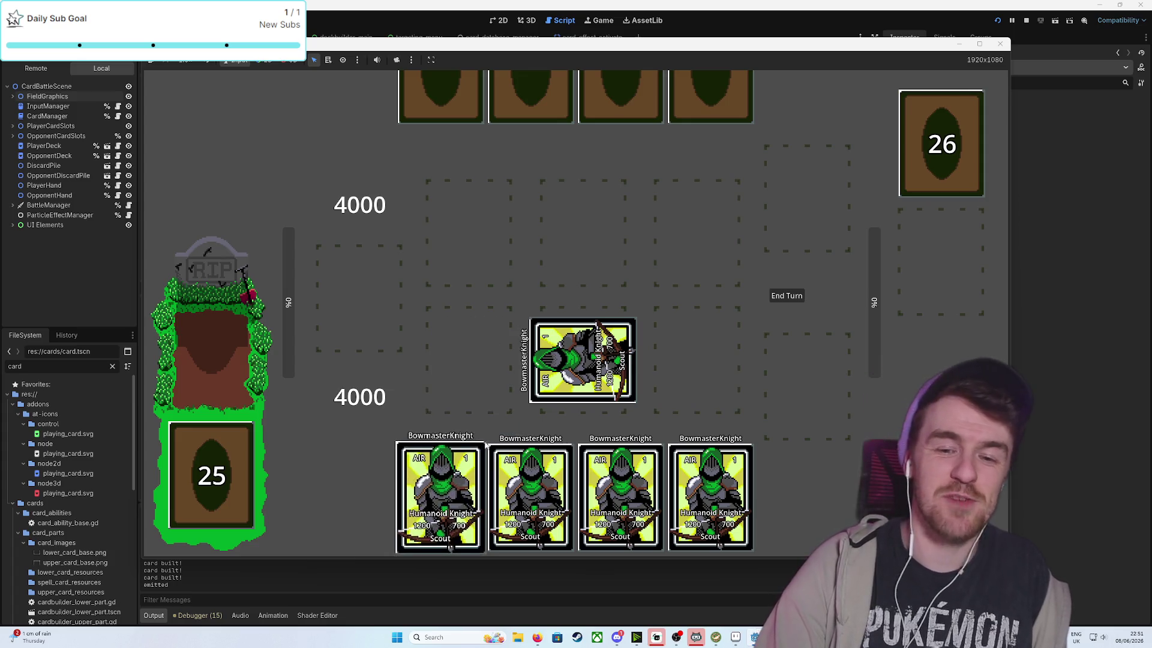
click(774, 294)
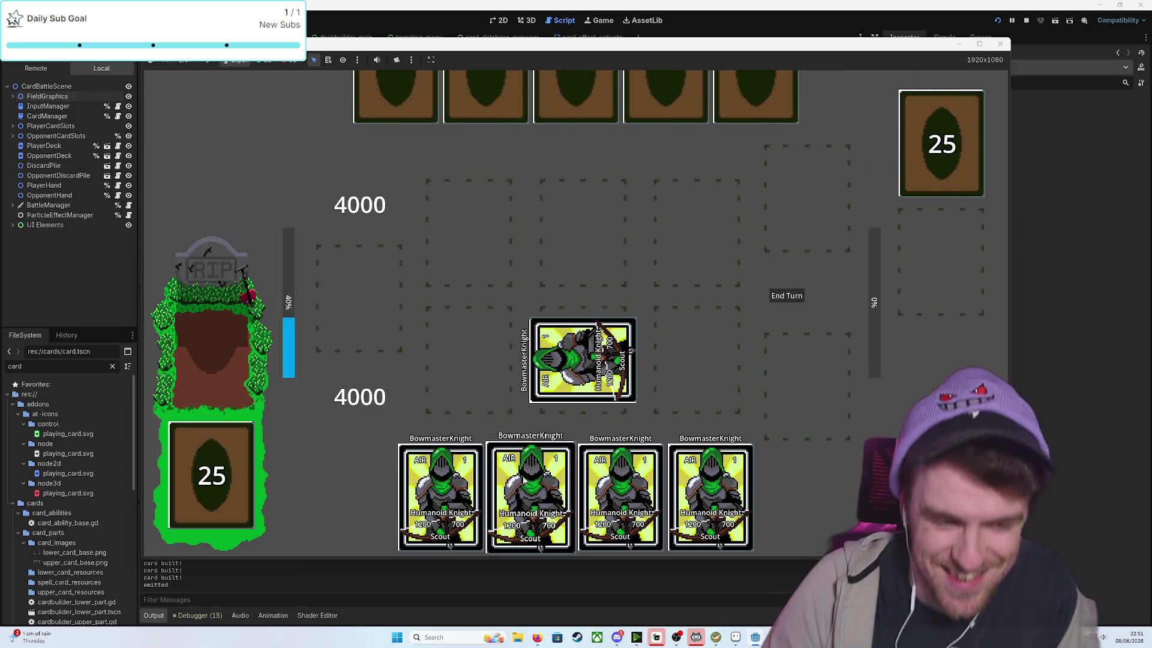
Play a second BowmasterKnight, pick a scouted card, end the turn, and close the game
drag(441, 489, 472, 377)
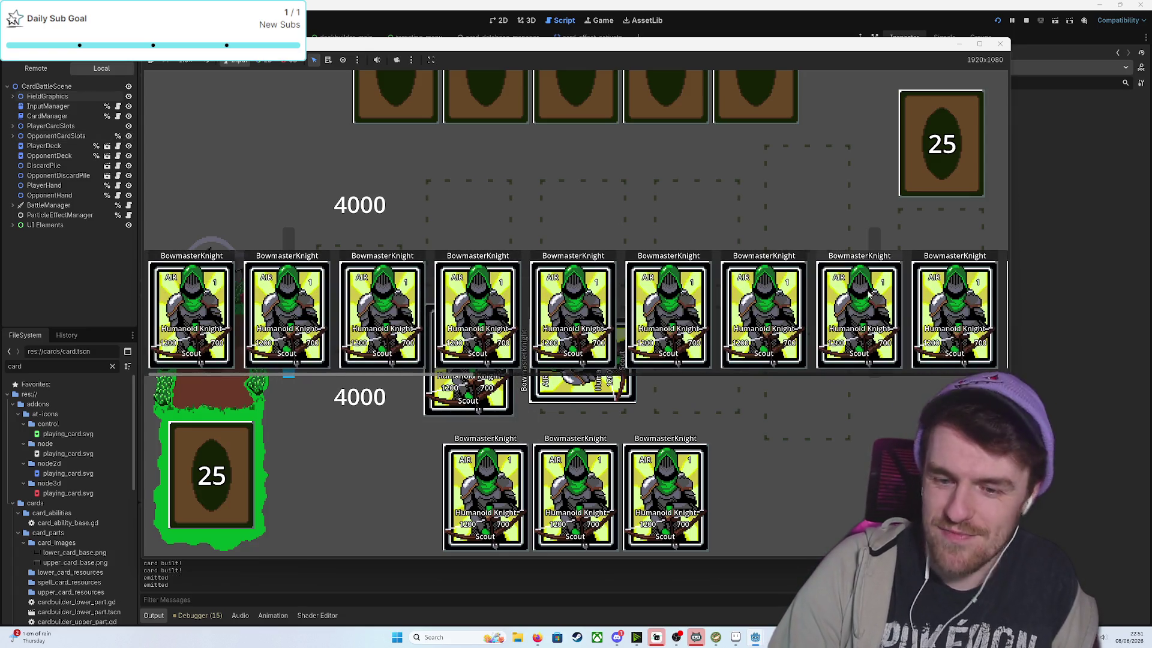
click(849, 300)
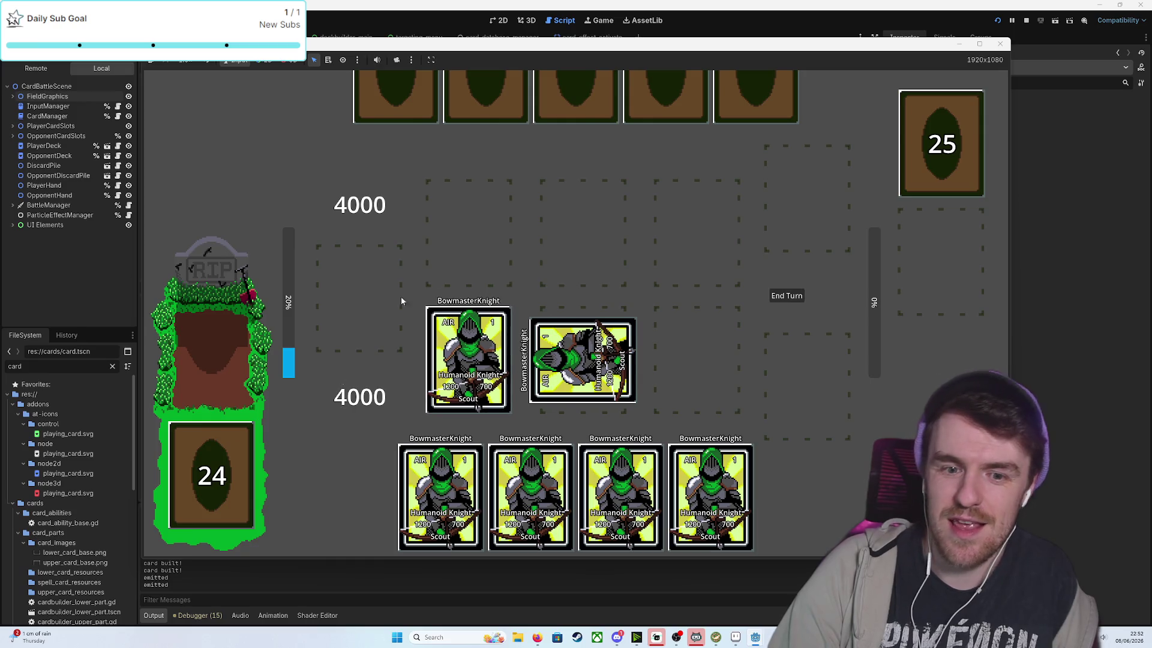
click(793, 296)
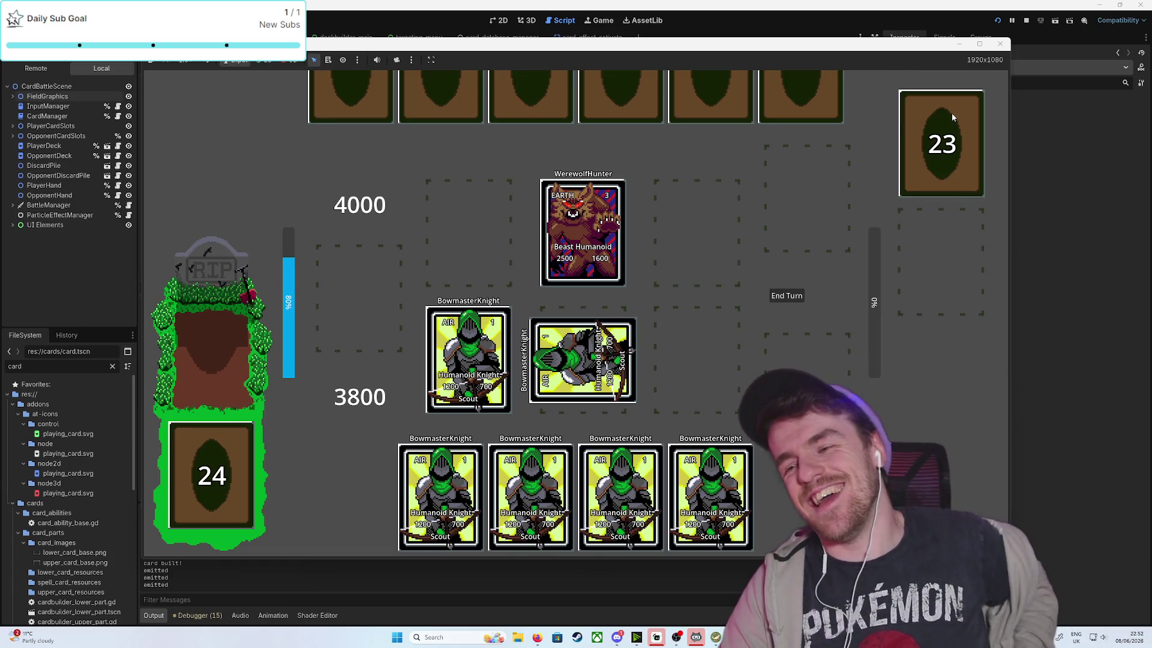
click(1003, 44)
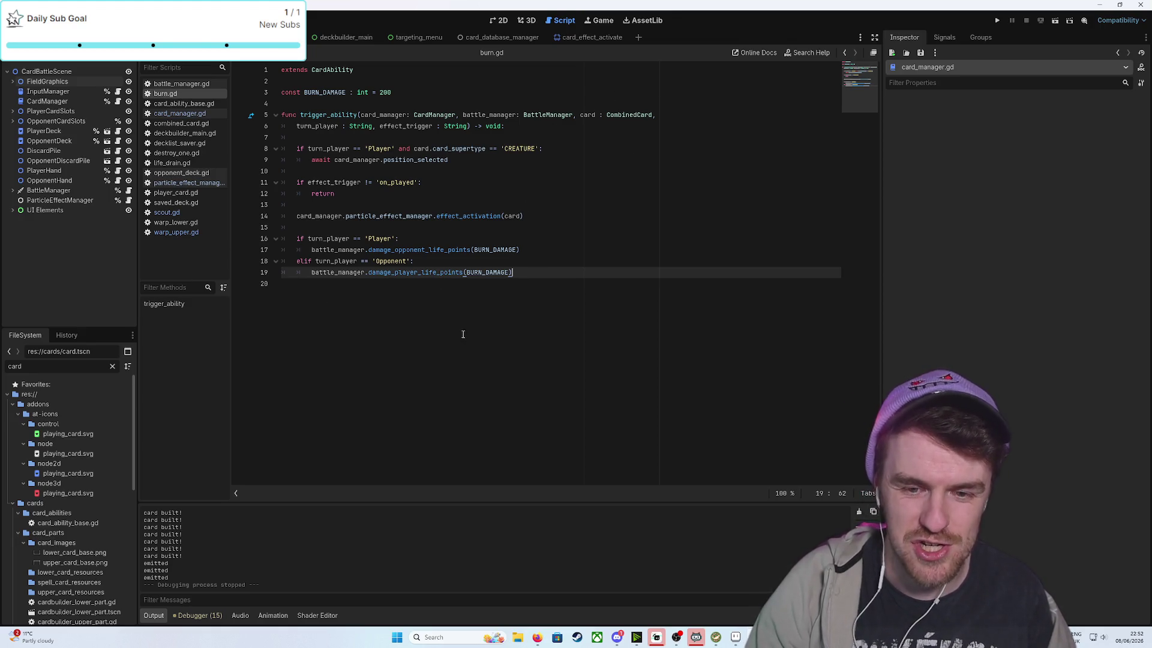
Delete the print("emitted") debug line from particle_effect_manager.gd
click(189, 182)
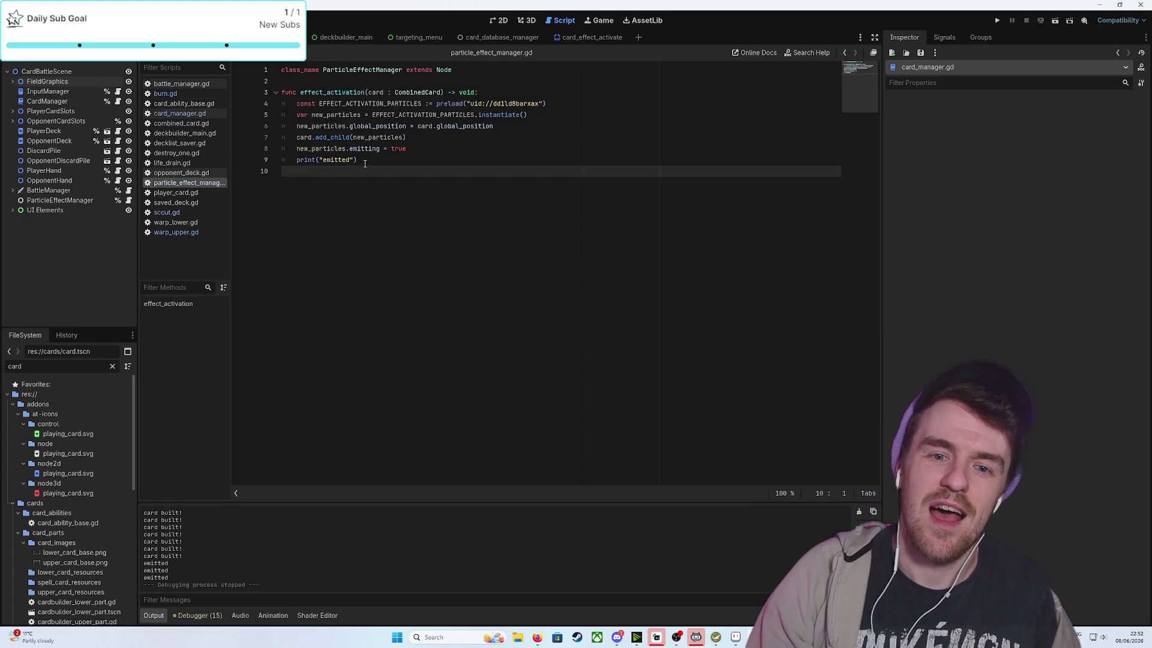
drag(358, 159, 288, 162)
shift+click(295, 160)
key(BackSpace)
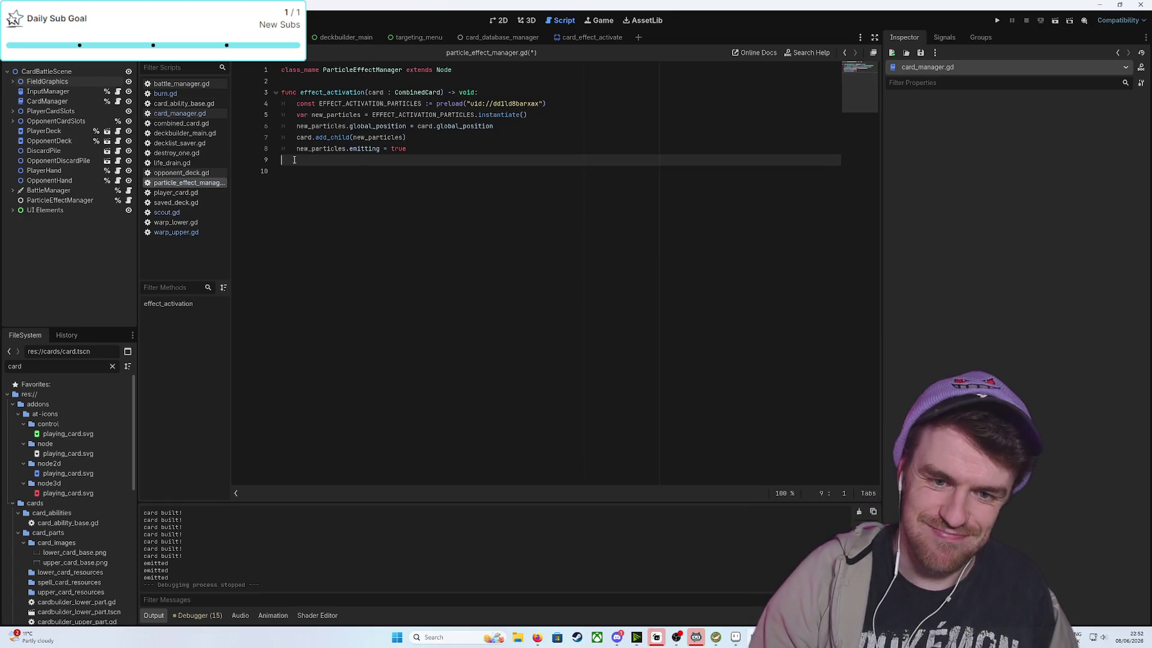
key(BackSpace)
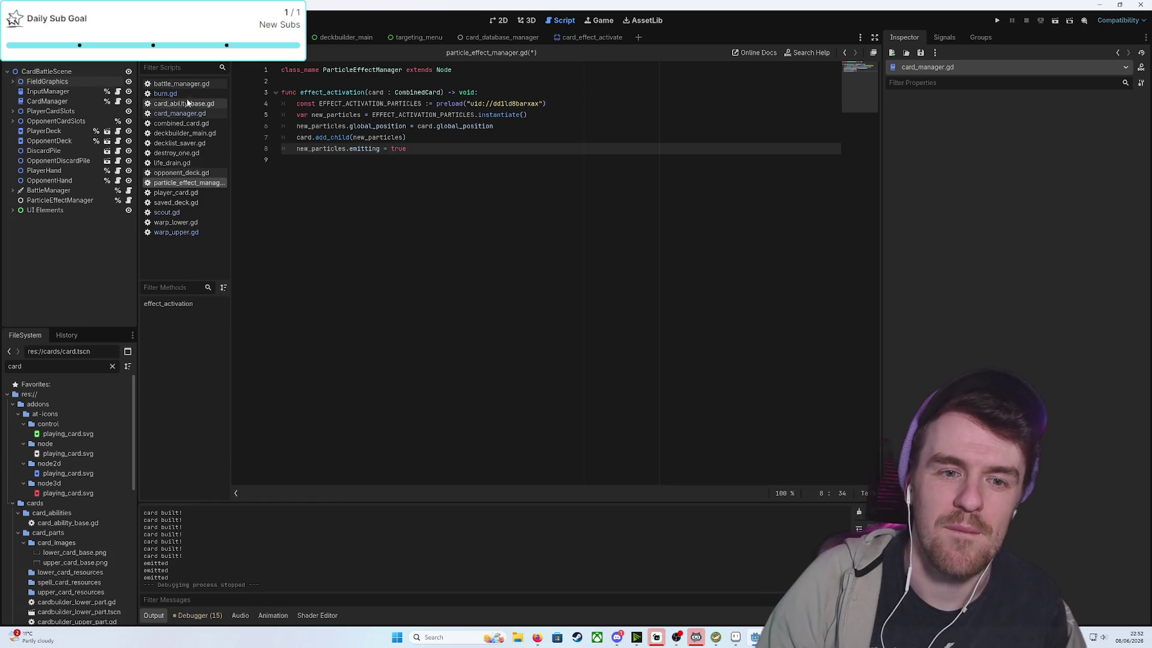
Review battle_manager.gd, then show CardBattleScene on the 2D canvas
click(182, 84)
scroll(521, 245, down, 7)
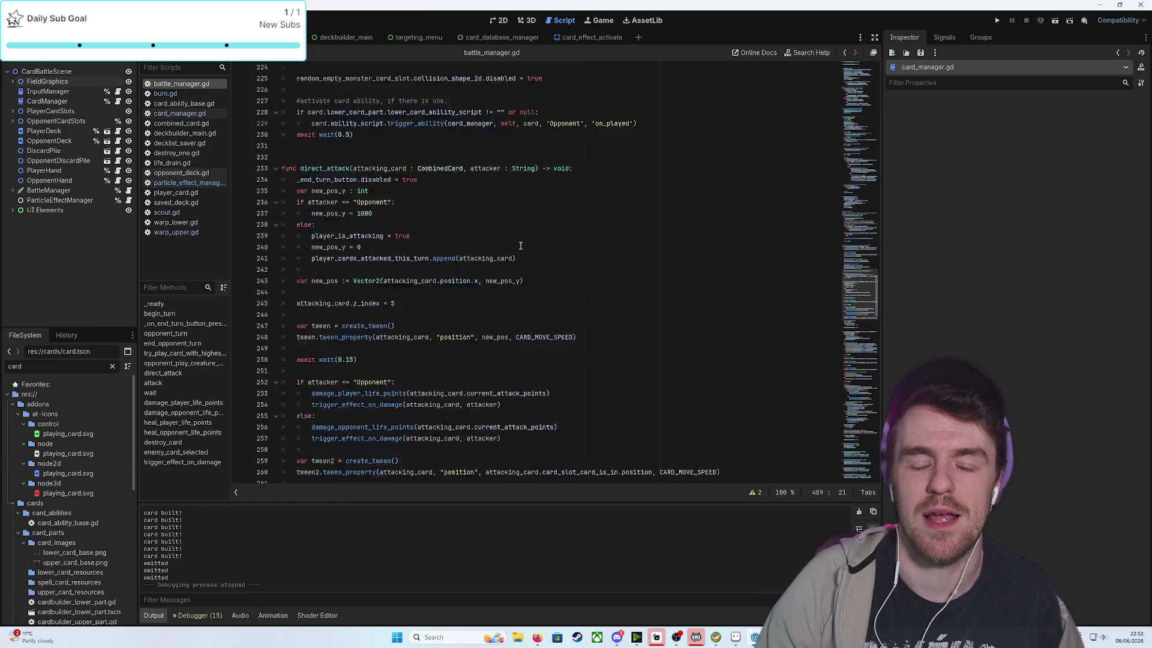
scroll(520, 246, down, 5)
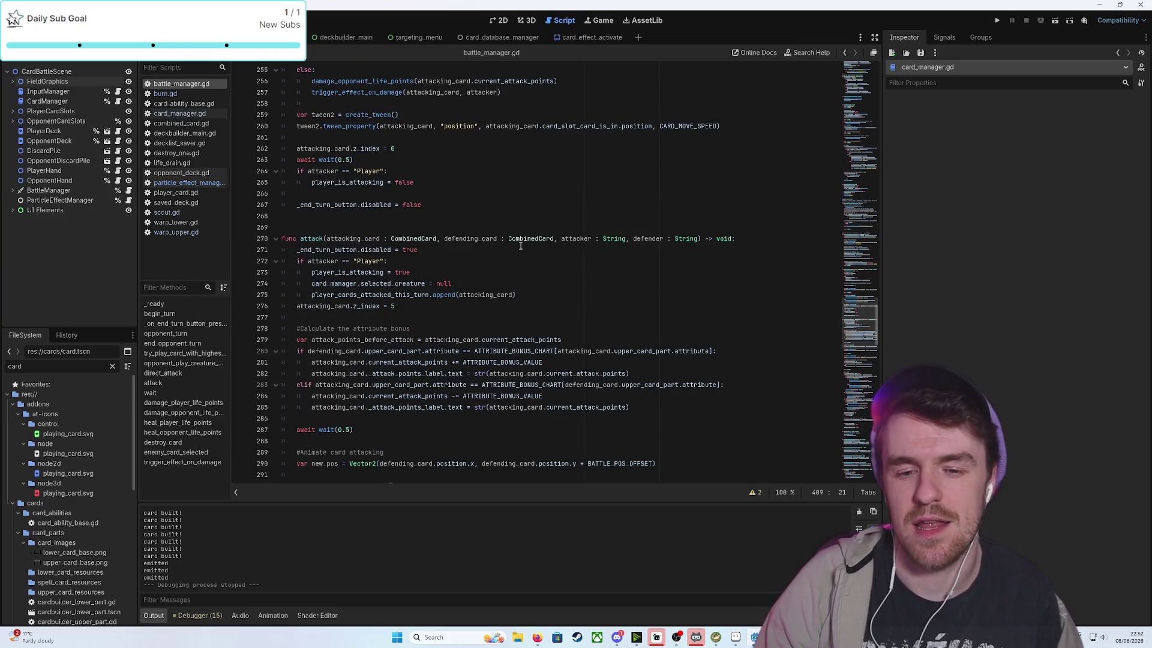
scroll(520, 245, up, 7)
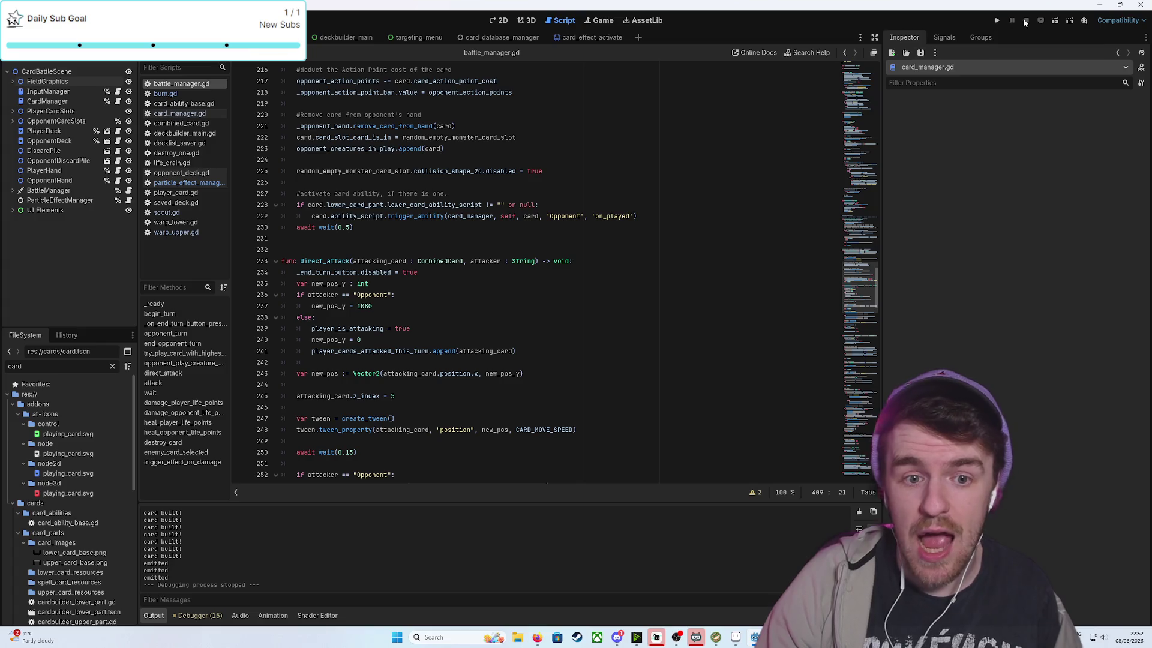
click(593, 37)
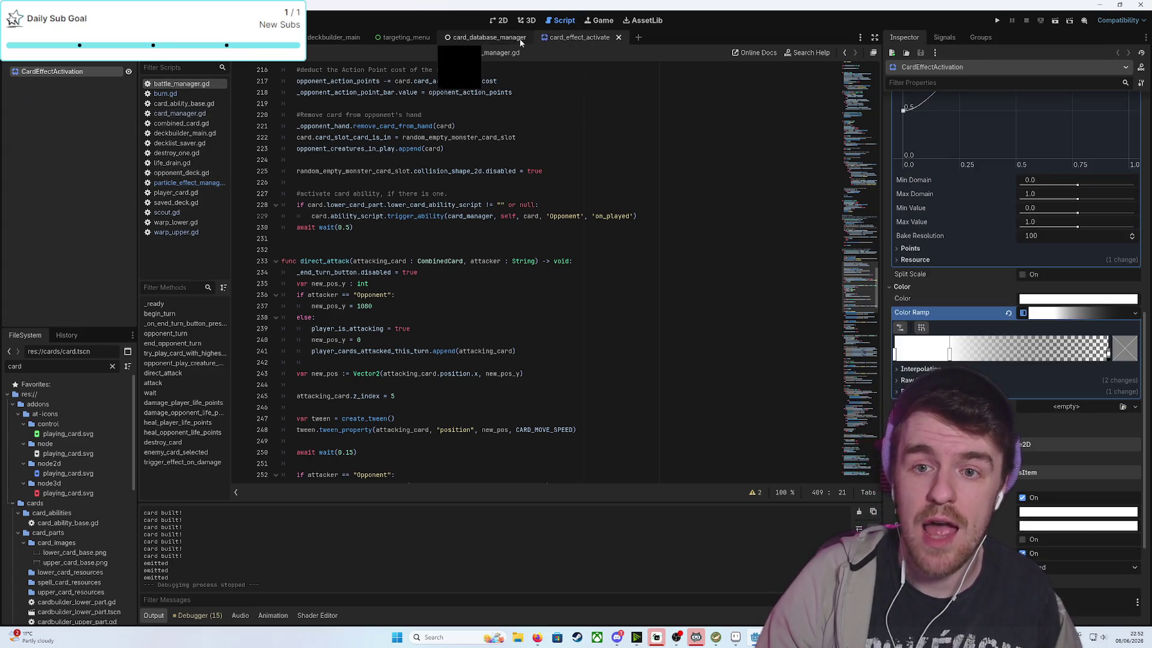
click(489, 37)
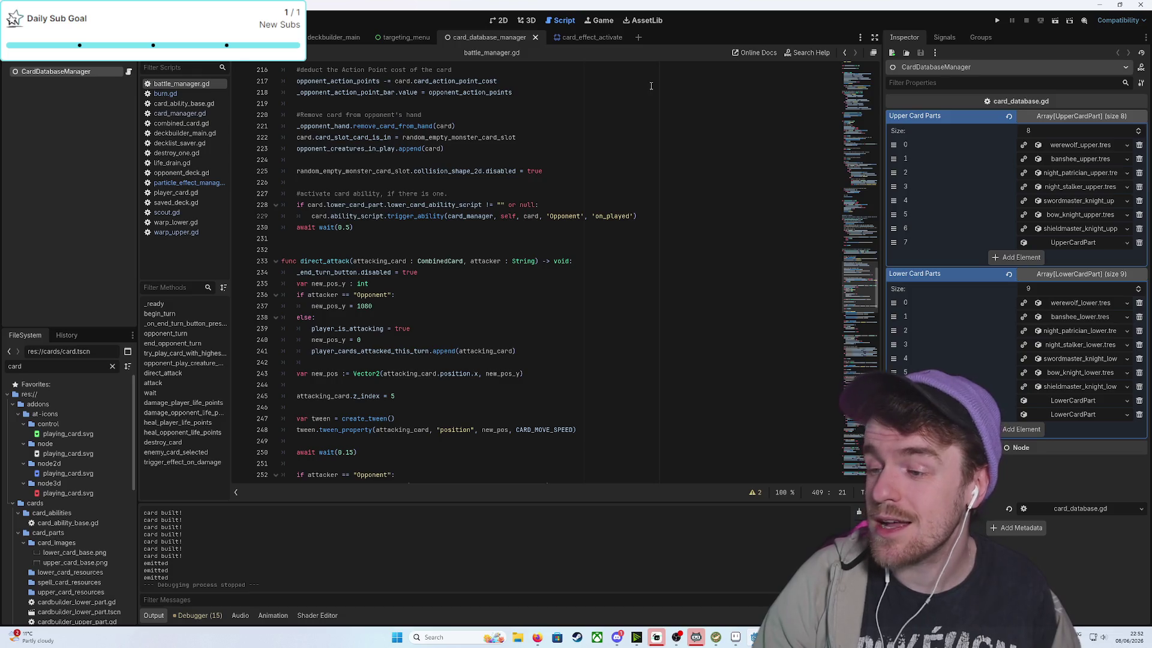
click(273, 37)
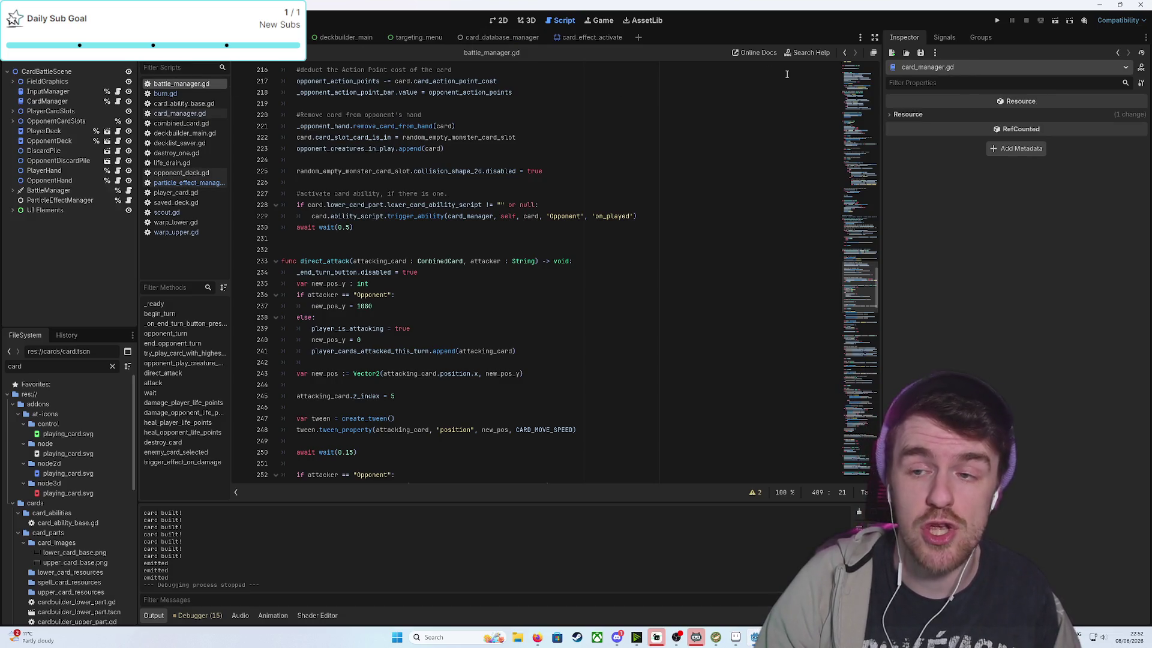
click(499, 20)
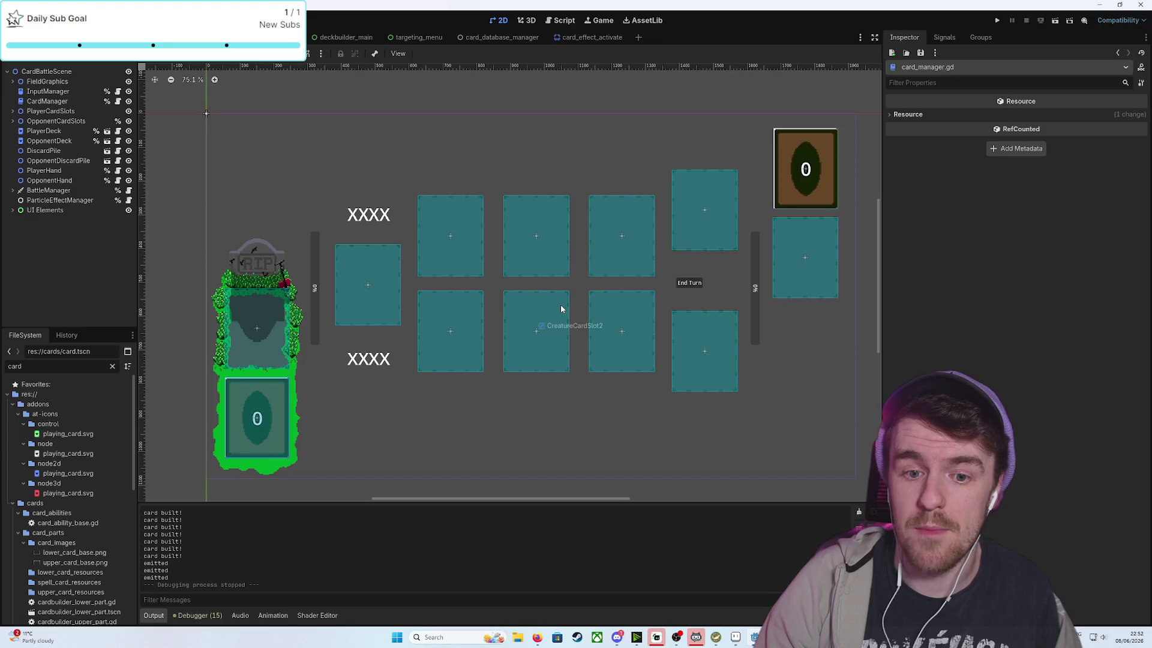